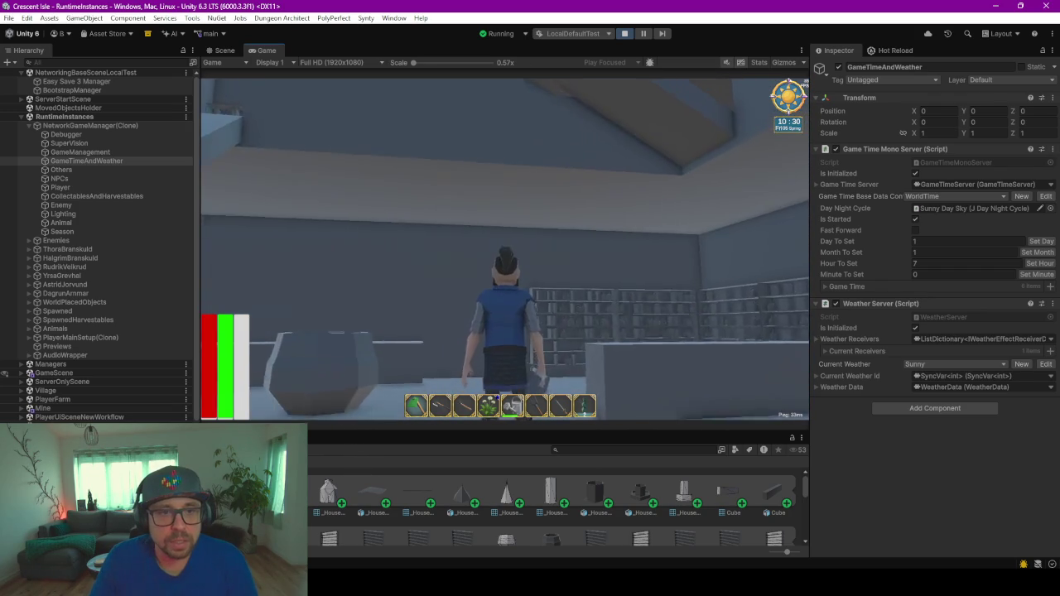
# - Exit the Crescent Isle play session from the in-game Escape menu
pyautogui.click(409, 172)
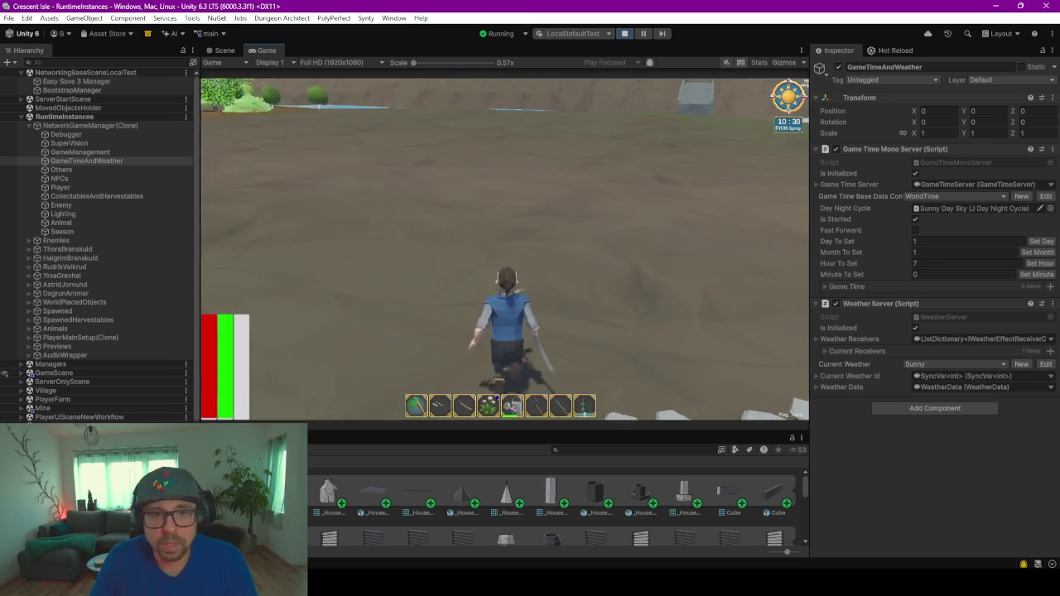
pyautogui.hotkey('alt', 'Tab')
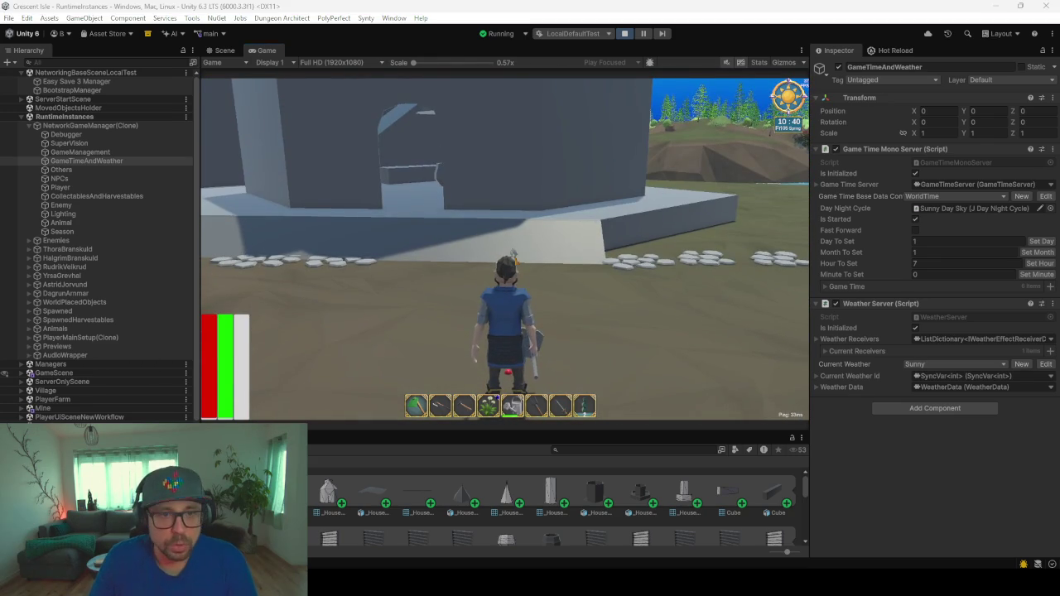
pyautogui.click(630, 228)
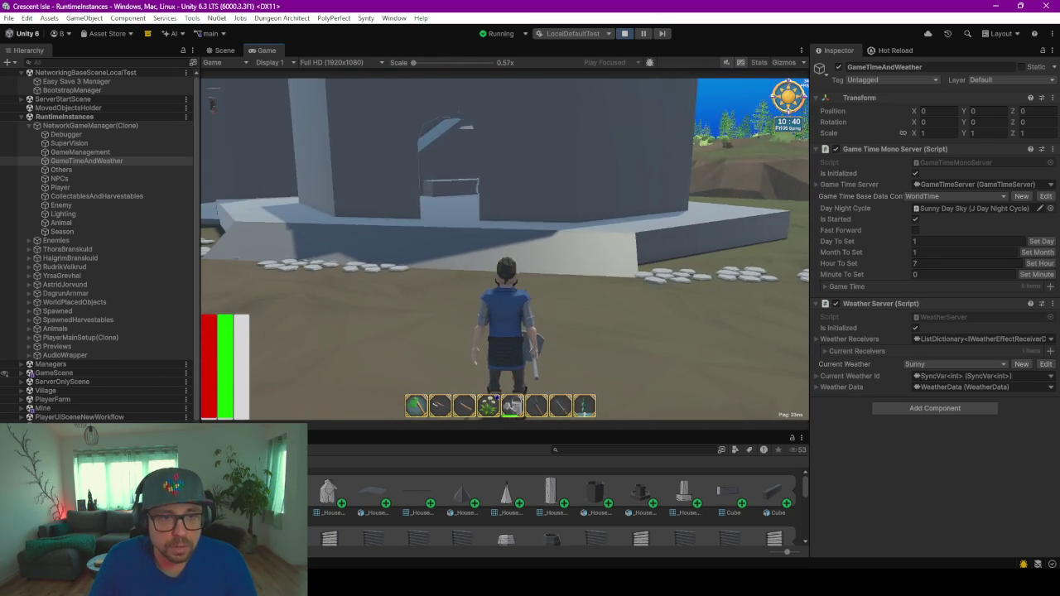
pyautogui.press('Escape')
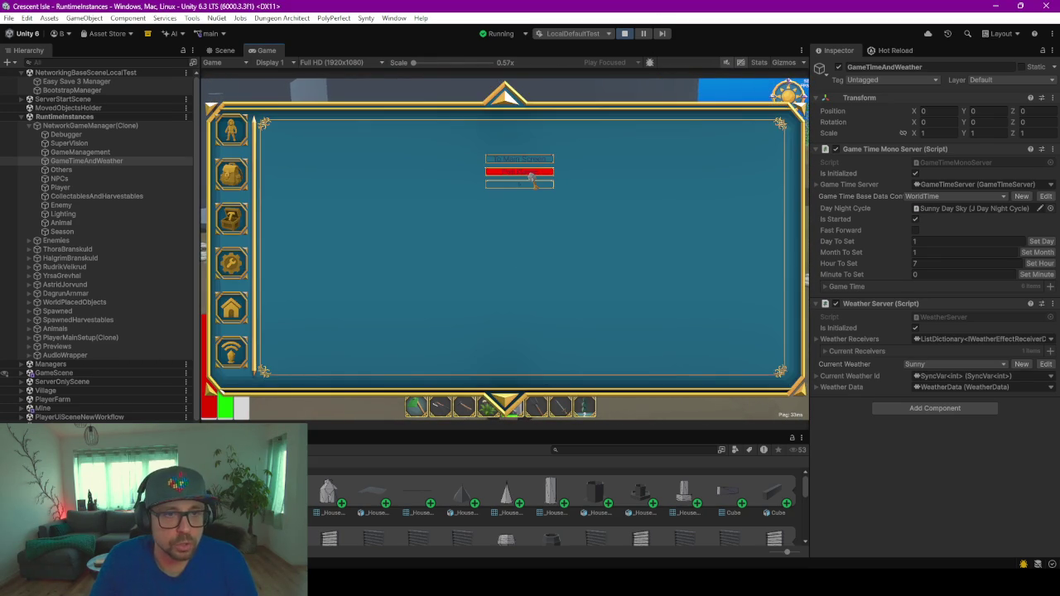
pyautogui.click(519, 171)
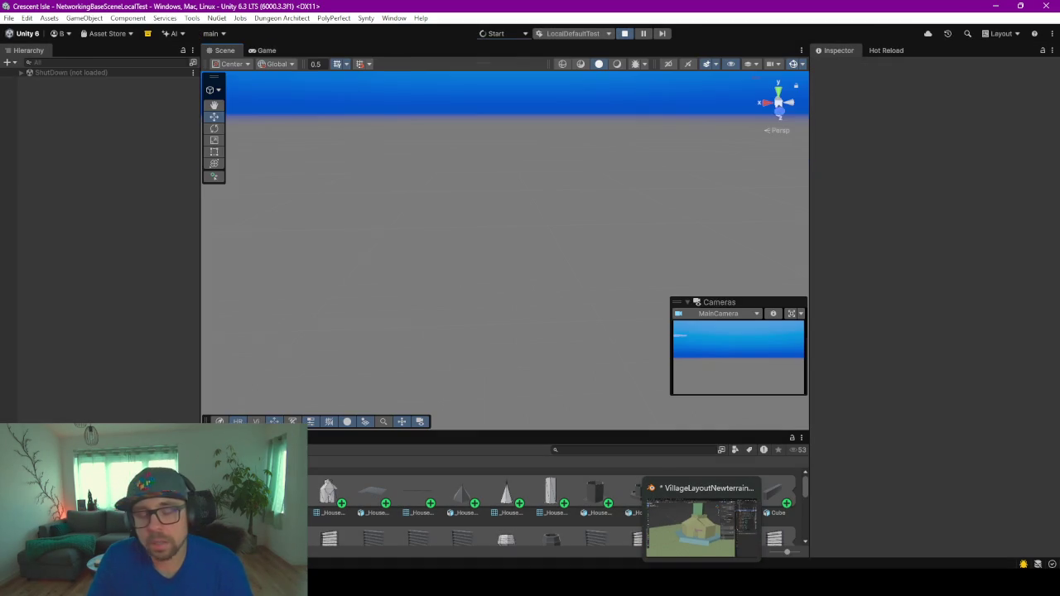
# - Switch to Blender and zoom in on the house's upper floor beside the stairs
pyautogui.click(712, 514)
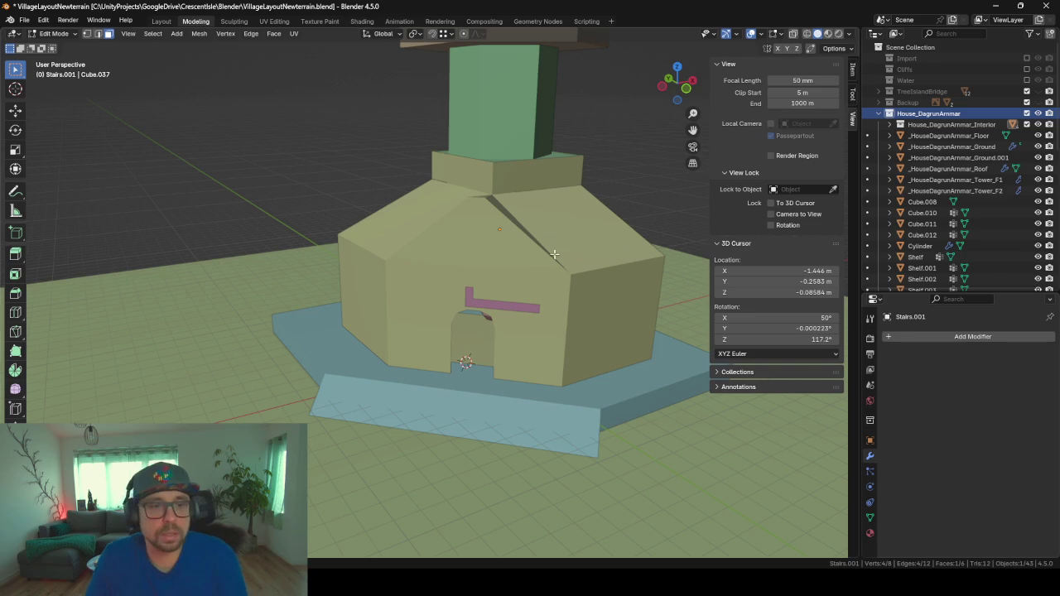
pyautogui.moveTo(424, 334); pyautogui.dragTo(481, 333, button='middle')
pyautogui.scroll(3, 497, 310)
pyautogui.scroll(2, 447, 331)
pyautogui.scroll(2, 389, 339)
pyautogui.scroll(3, 447, 315)
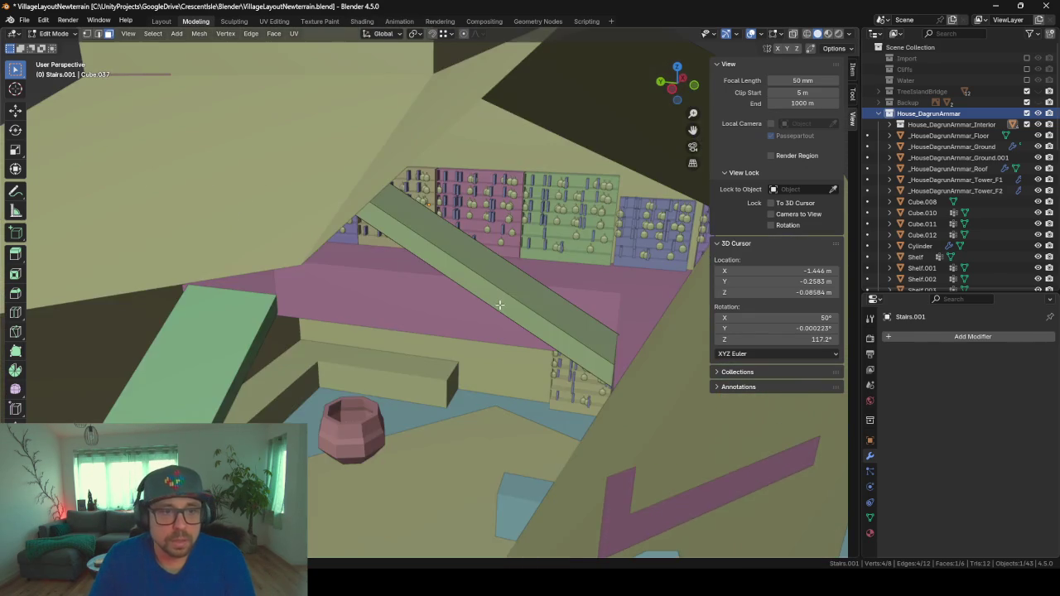
pyautogui.scroll(3, 500, 305)
pyautogui.scroll(3, 538, 302)
pyautogui.scroll(2, 596, 301)
pyautogui.scroll(2, 565, 303)
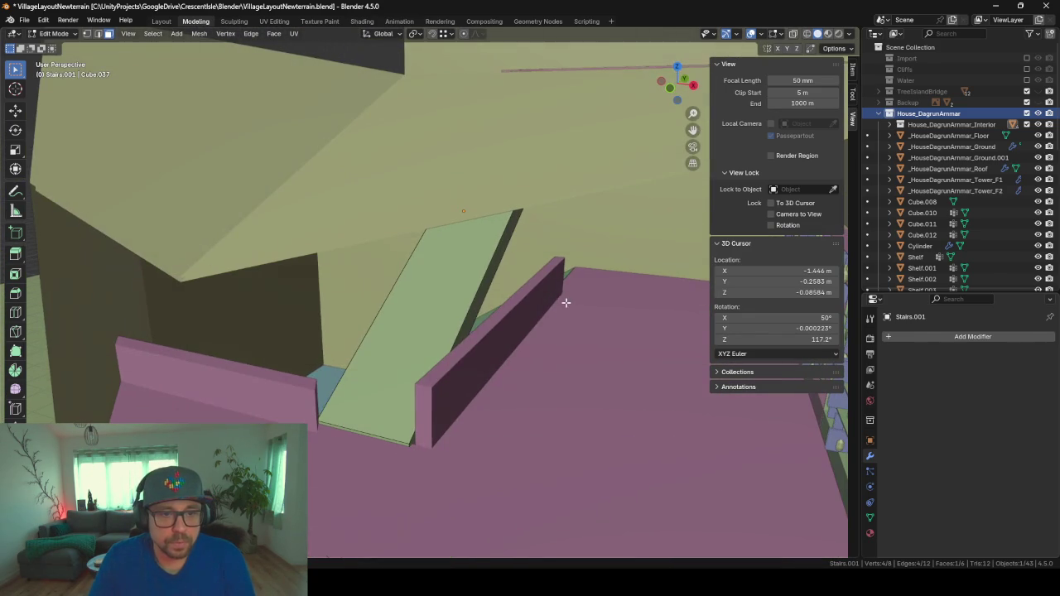
# - Add a cube inside the Stairs.001 mesh
pyautogui.hotkey('shift', 'a')
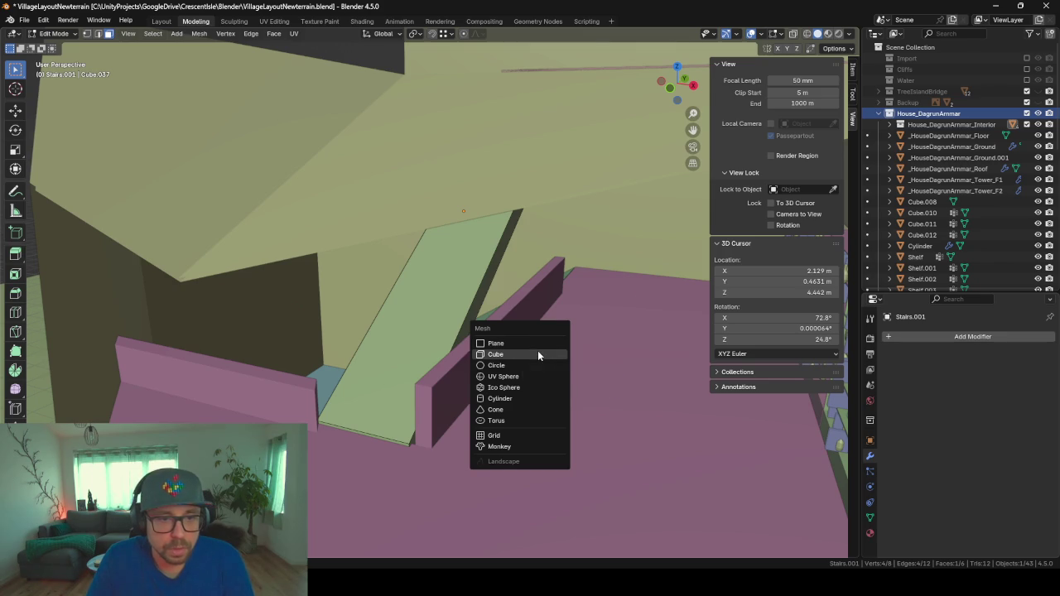
pyautogui.click(538, 354)
pyautogui.scroll(-3, 594, 375)
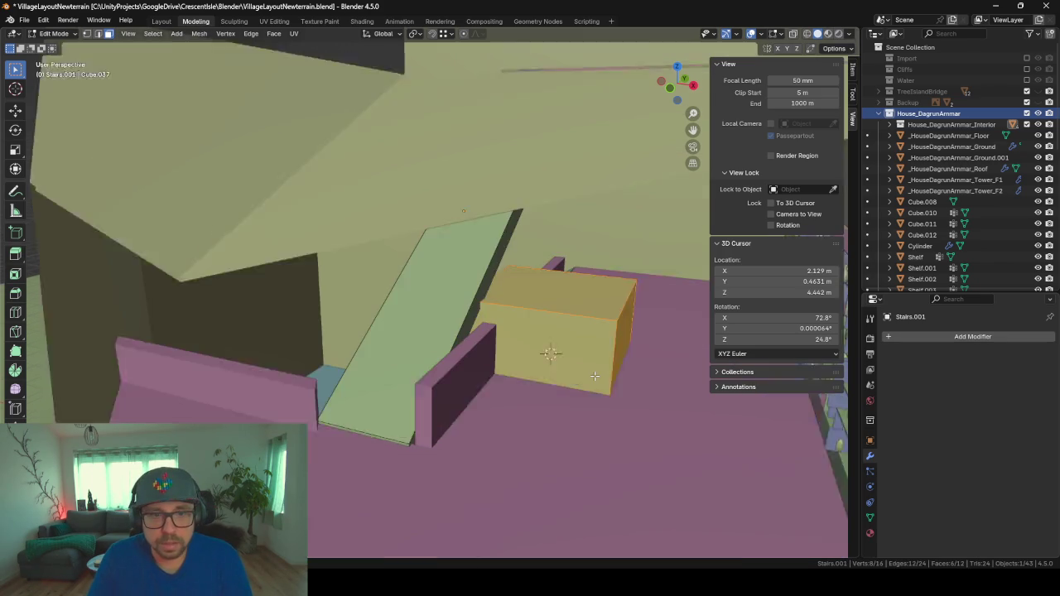
pyautogui.scroll(2, 595, 375)
pyautogui.press('Tab')
pyautogui.press('Tab')
pyautogui.press('Tab')
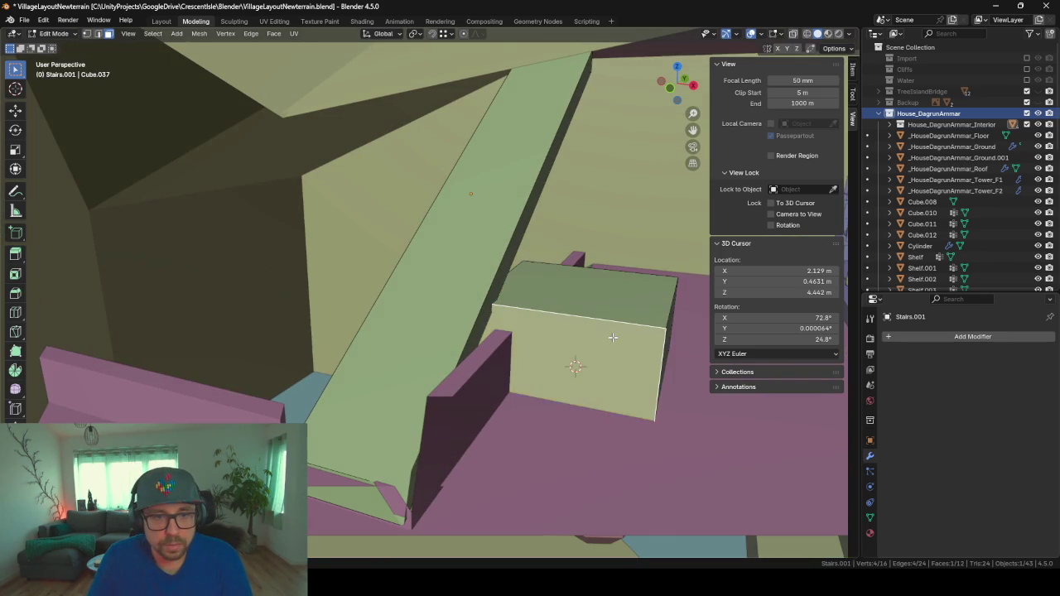
pyautogui.click(610, 325)
pyautogui.press('Tab')
# - Select all of the accidental cube's faces, delete its vertices, and return to Object Mode
pyautogui.click(605, 331)
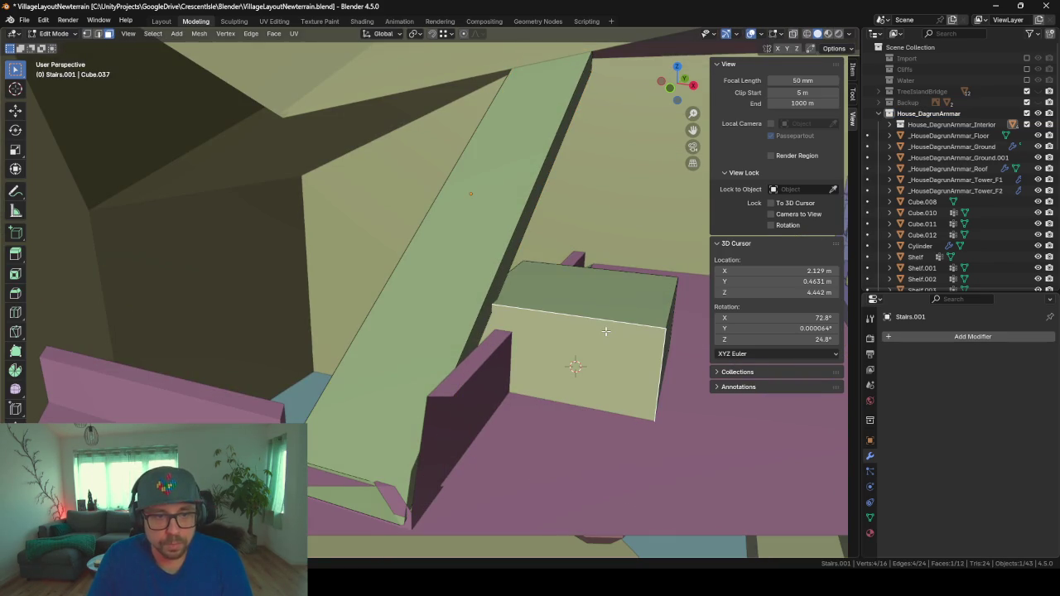
pyautogui.press('l')
pyautogui.press('x')
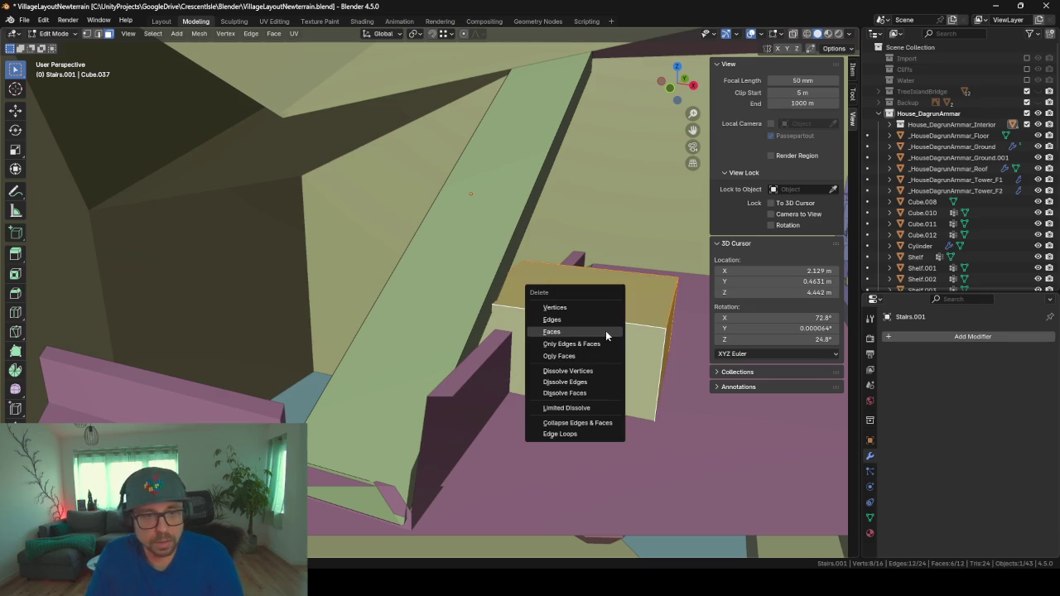
pyautogui.press('Escape')
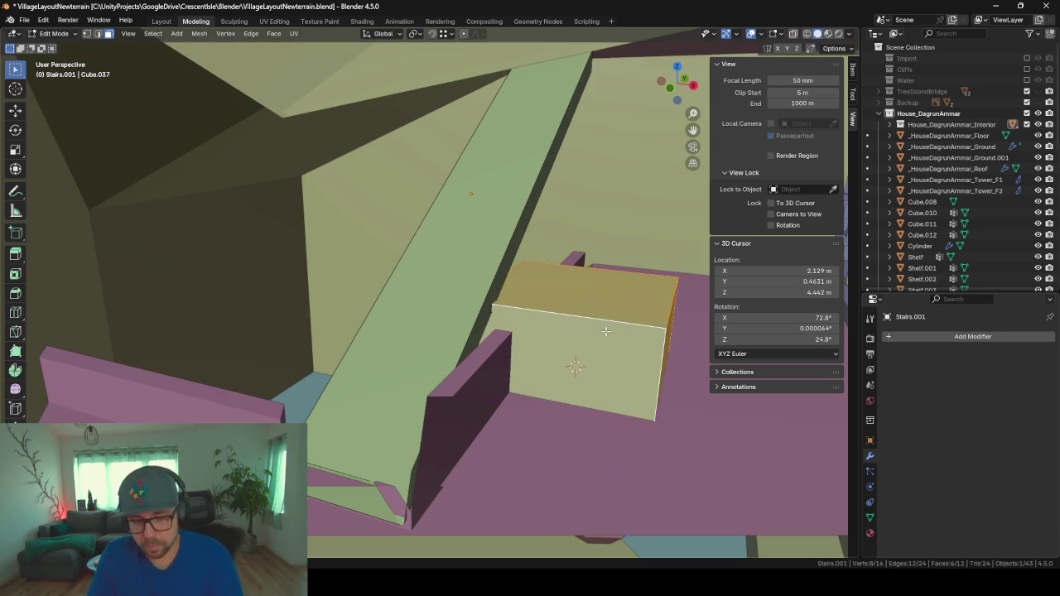
pyautogui.press('Escape')
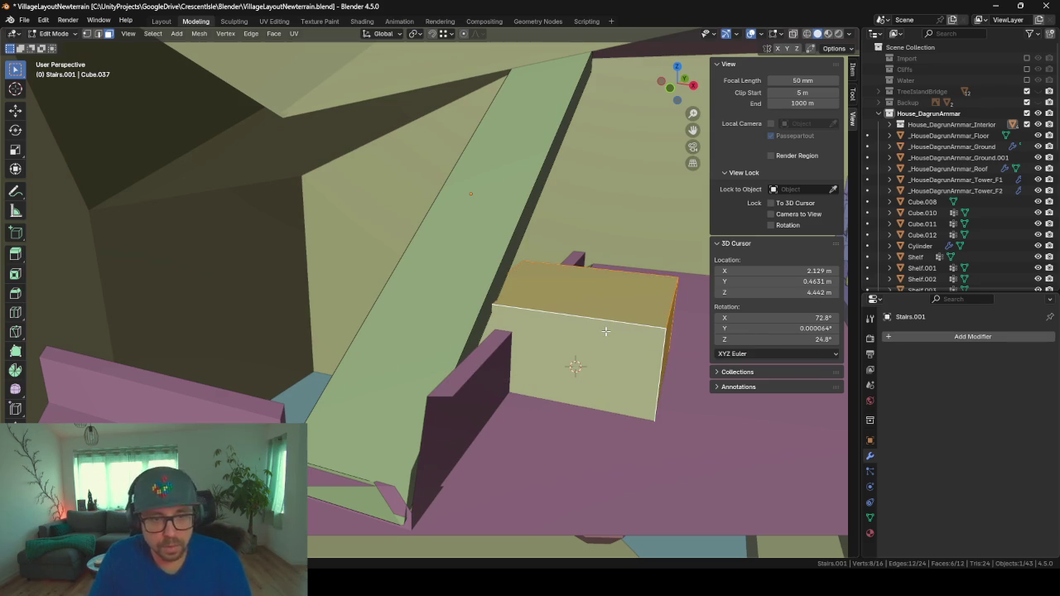
pyautogui.press('x')
pyautogui.click(584, 304)
pyautogui.press('Tab')
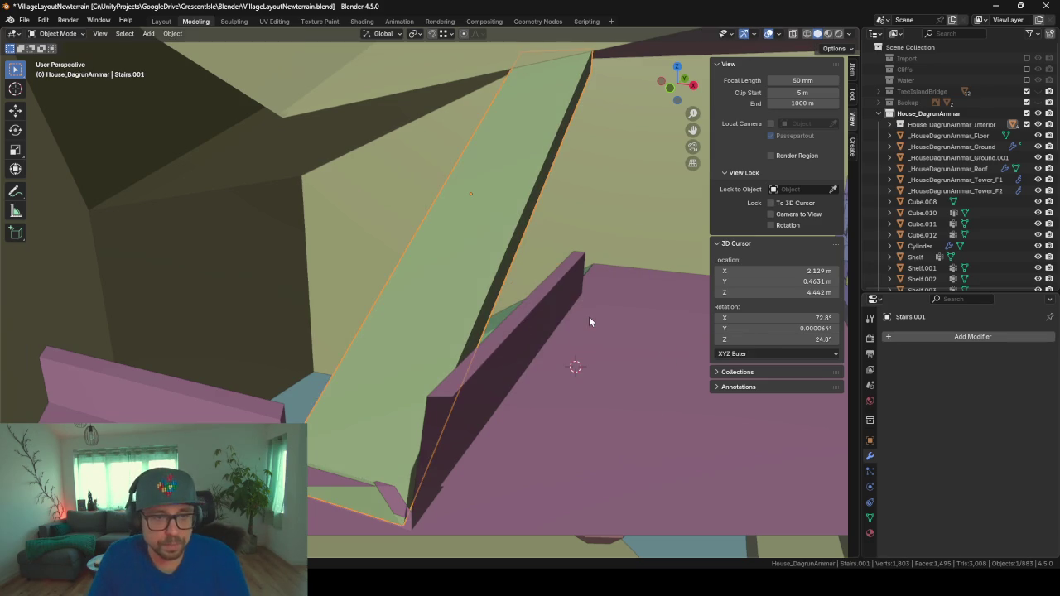
# - Add a new cube object next to the stairs
pyautogui.hotkey('shift', 'a')
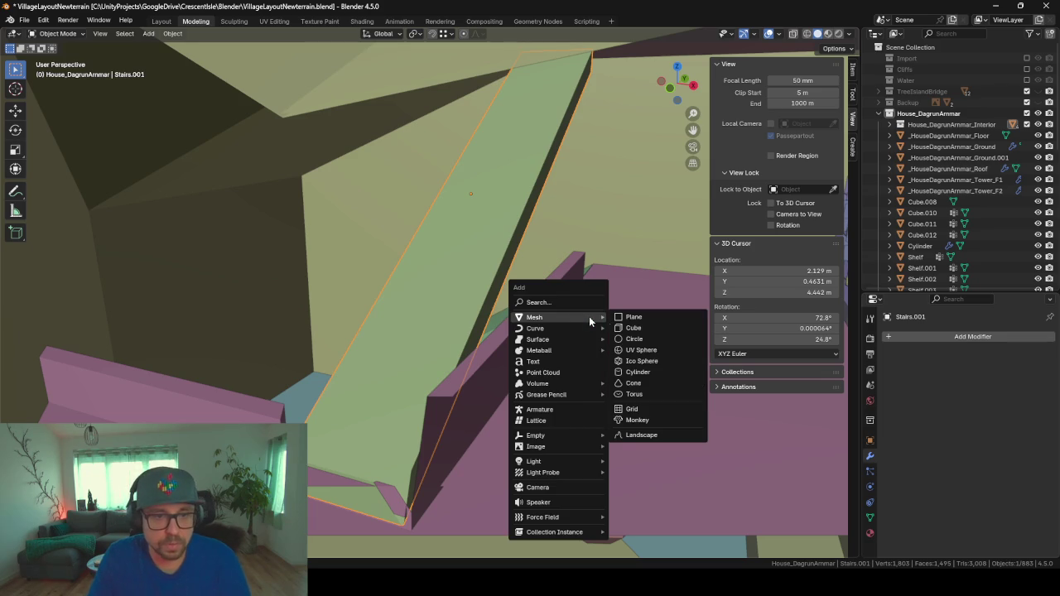
pyautogui.click(633, 328)
pyautogui.scroll(5, 636, 381)
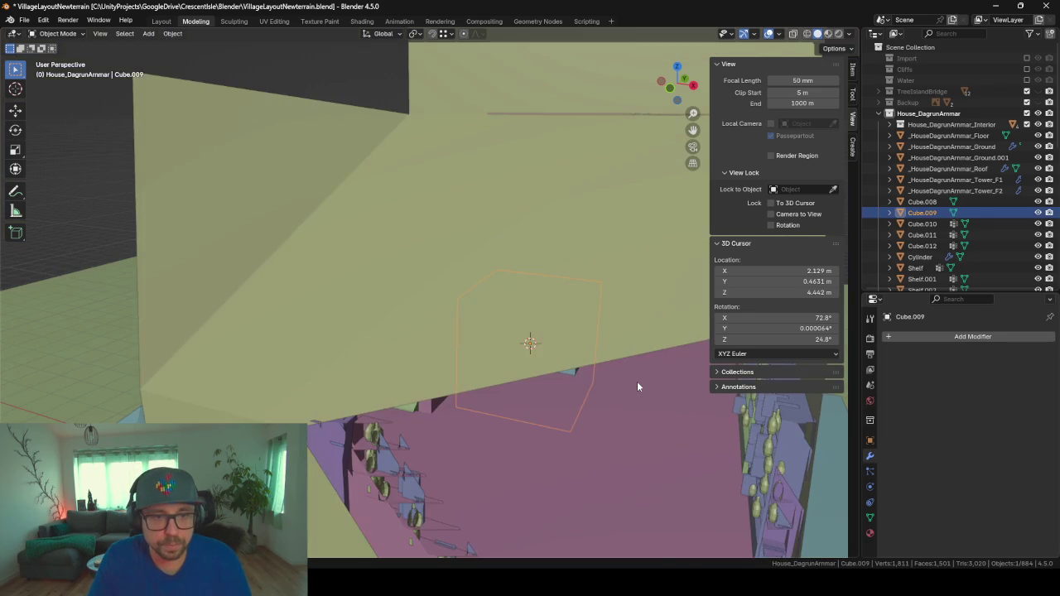
pyautogui.scroll(-3, 587, 348)
pyautogui.scroll(4, 611, 332)
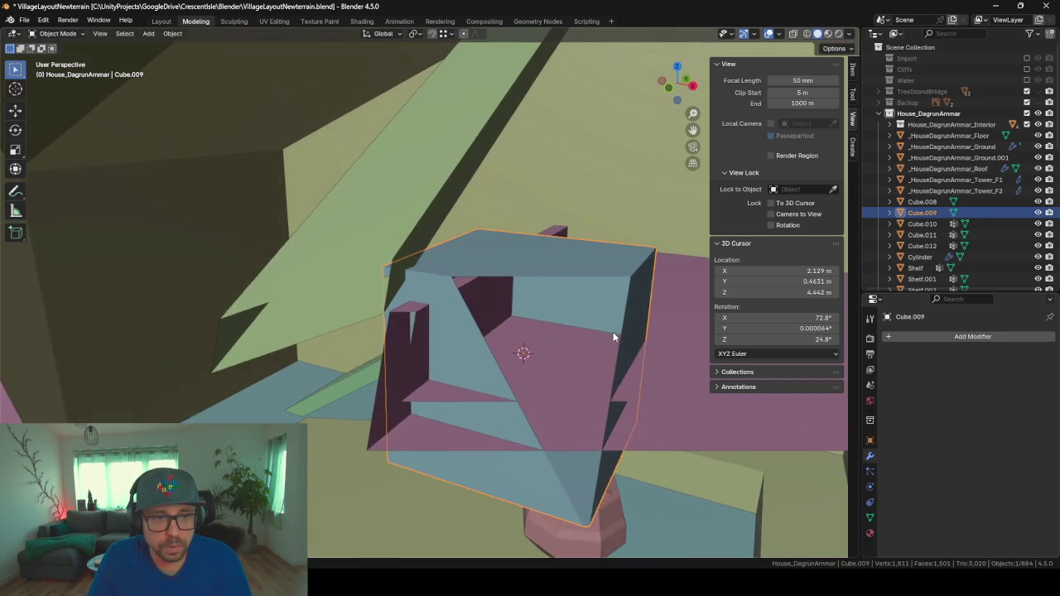
pyautogui.scroll(-4, 613, 331)
pyautogui.keyDown('shift'); pyautogui.moveTo(607, 330); pyautogui.dragTo(619, 329, button='middle'); pyautogui.keyUp('shift')
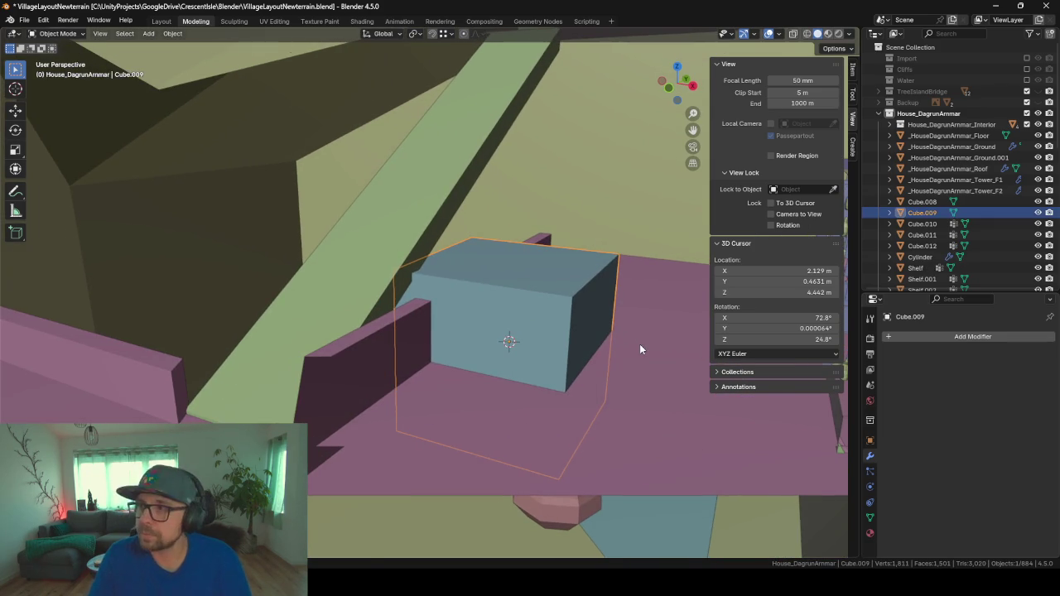
pyautogui.press('s')
pyautogui.hotkey('shift', 'x')
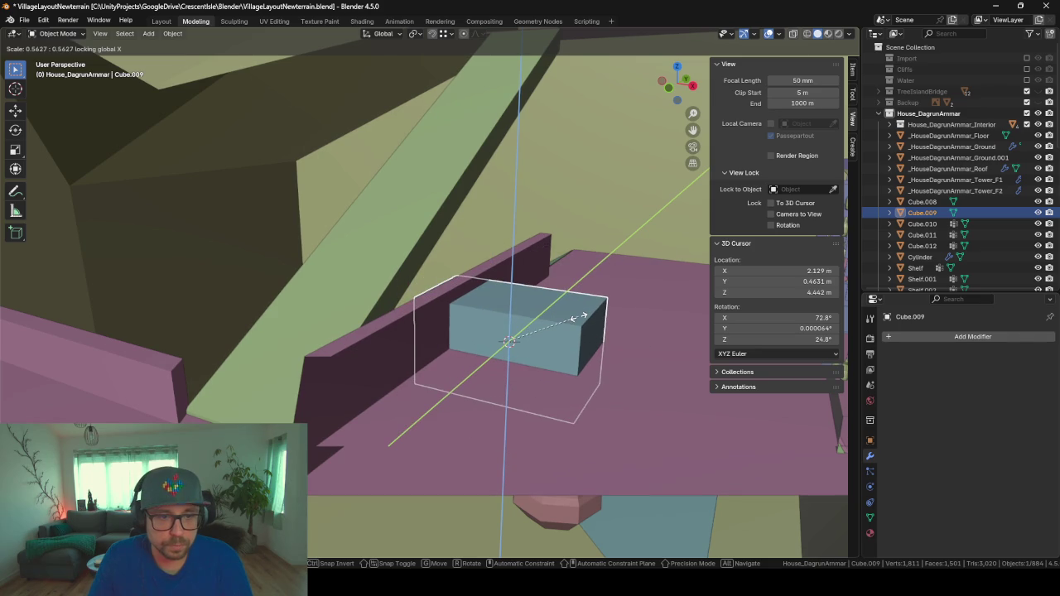
pyautogui.press('Escape')
# - Scale the cube to about half size, raise it along Z, and frame it
pyautogui.press('s')
pyautogui.press('Escape')
pyautogui.press('Tab')
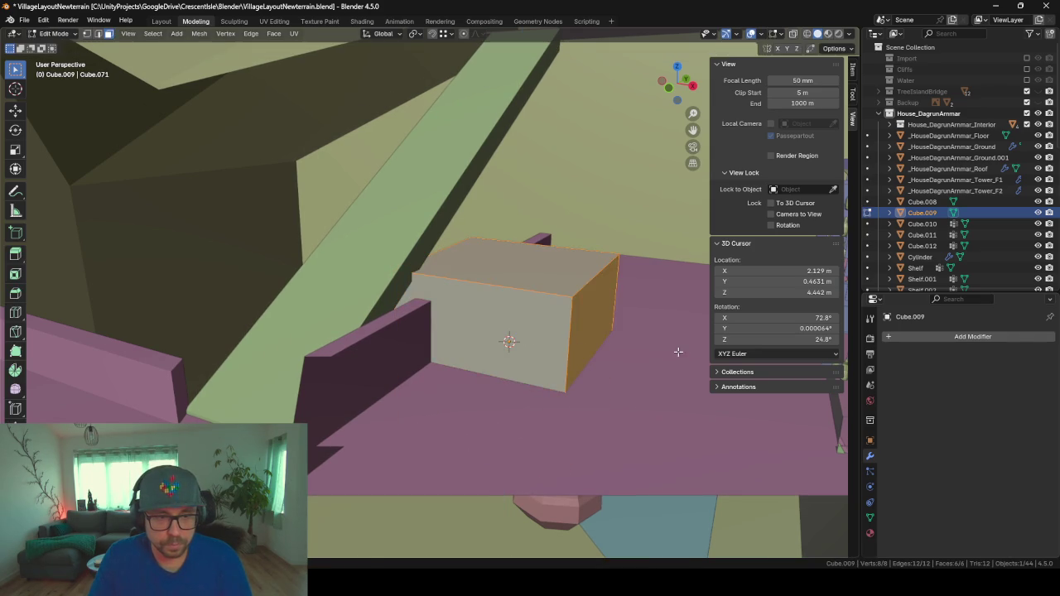
pyautogui.press('s')
pyautogui.click(583, 330)
pyautogui.press('Tab')
pyautogui.press('g')
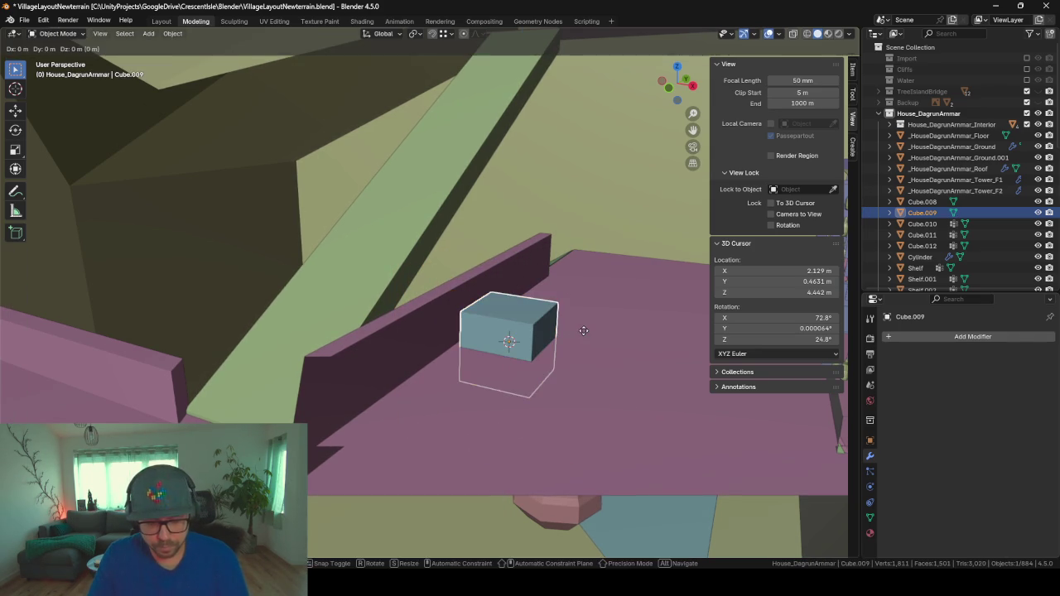
pyautogui.press('z')
pyautogui.click(578, 301)
pyautogui.press('KP_Decimal')
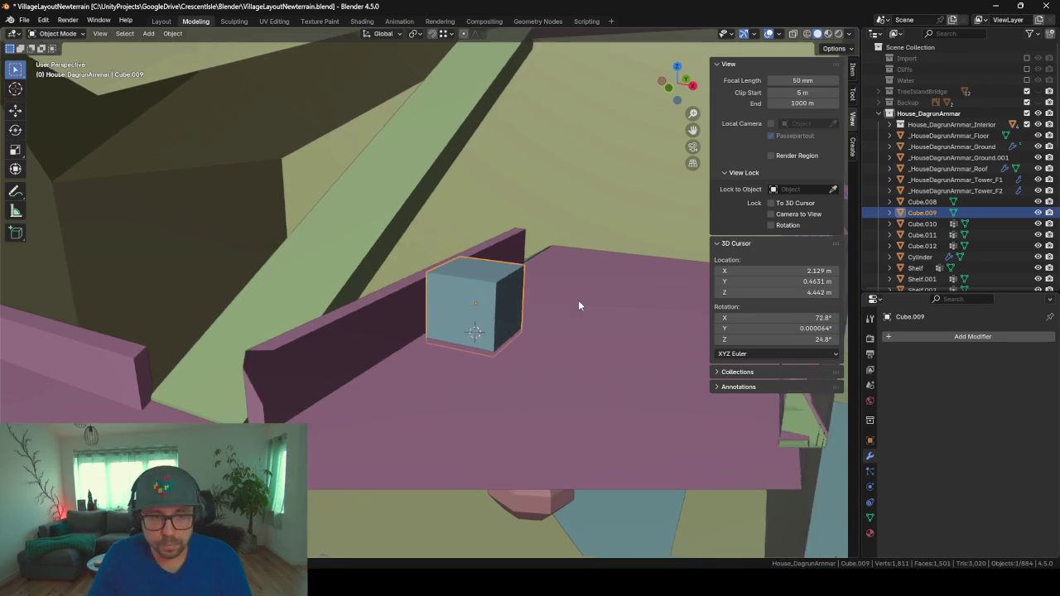
pyautogui.moveTo(578, 306)
pyautogui.mouseDown(button='middle')
pyautogui.moveTo(503, 317)
pyautogui.moveTo(528, 324)
pyautogui.mouseUp(button='middle')
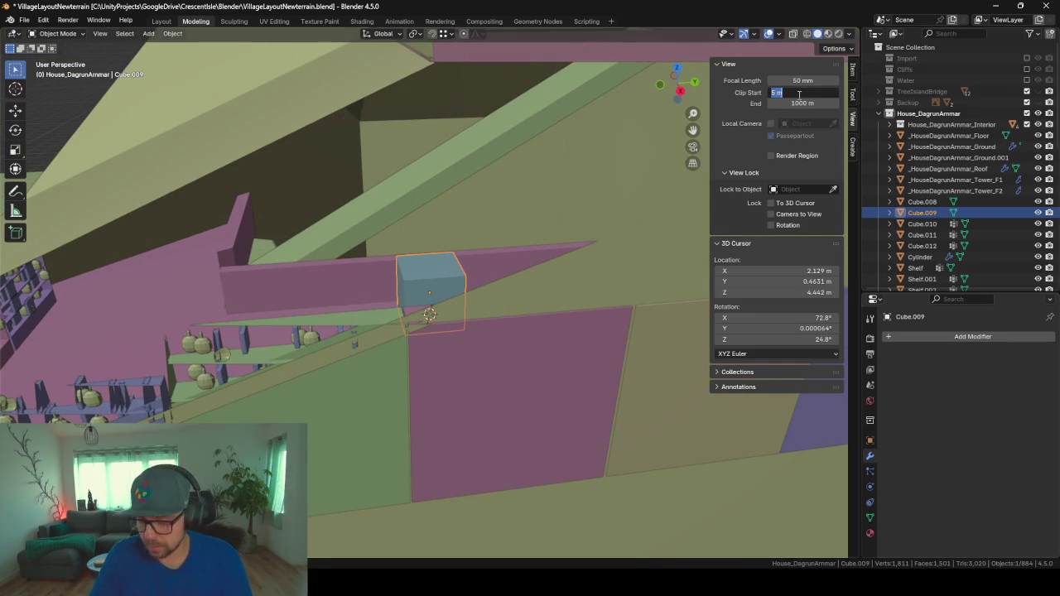
pyautogui.write('2')
# - Set the near clip to 2 m and stretch the cube along X into a long box
pyautogui.press('Return')
pyautogui.scroll(3, 476, 360)
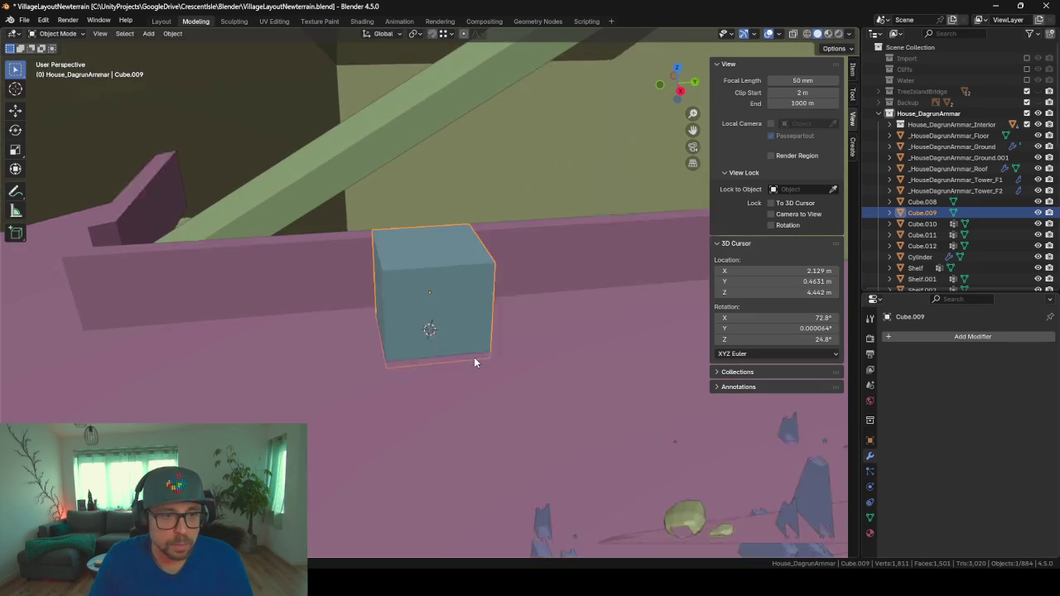
pyautogui.scroll(1, 474, 356)
pyautogui.moveTo(474, 357)
pyautogui.mouseDown(button='middle')
pyautogui.moveTo(514, 328)
pyautogui.moveTo(517, 345)
pyautogui.moveTo(537, 338)
pyautogui.moveTo(509, 339)
pyautogui.mouseUp(button='middle')
pyautogui.press('Tab')
pyautogui.press('s')
pyautogui.press('x')
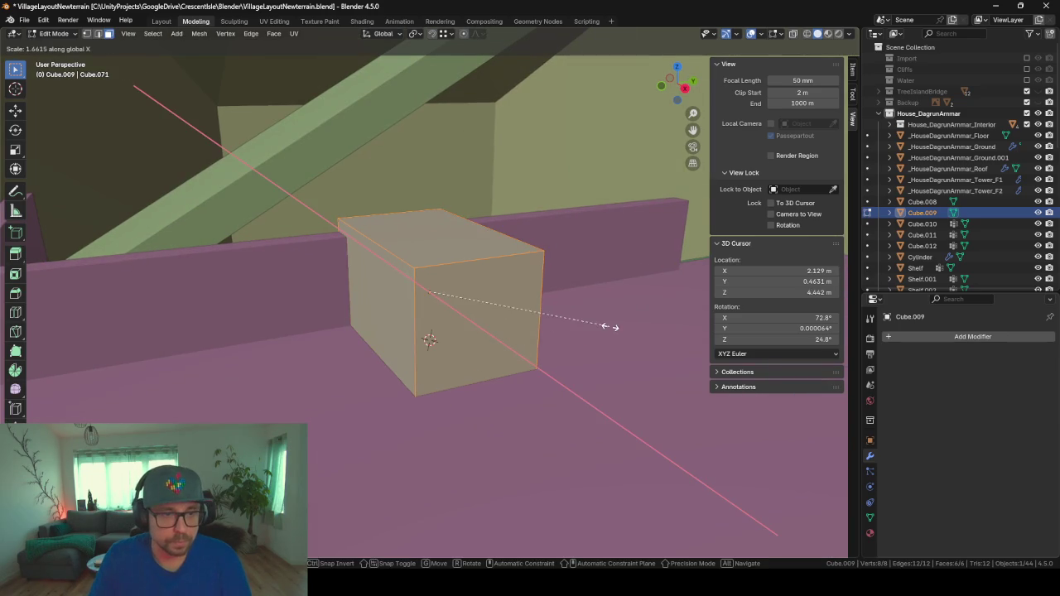
pyautogui.click(52, 366)
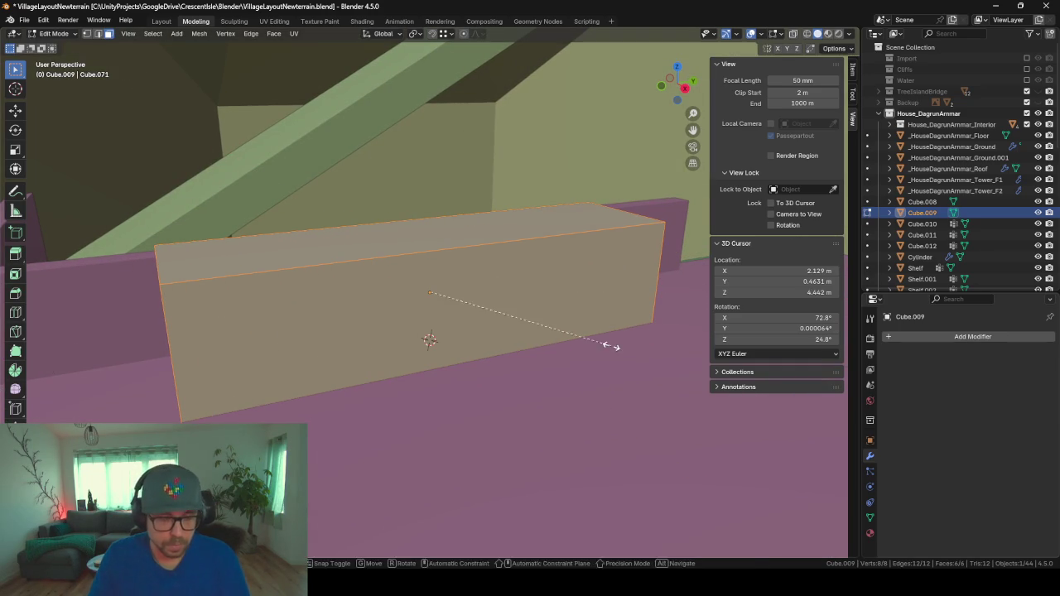
# - Flatten the box along Z, lower it onto the floor, and select its top face
pyautogui.press('s')
pyautogui.press('z')
pyautogui.click(509, 324)
pyautogui.press('g')
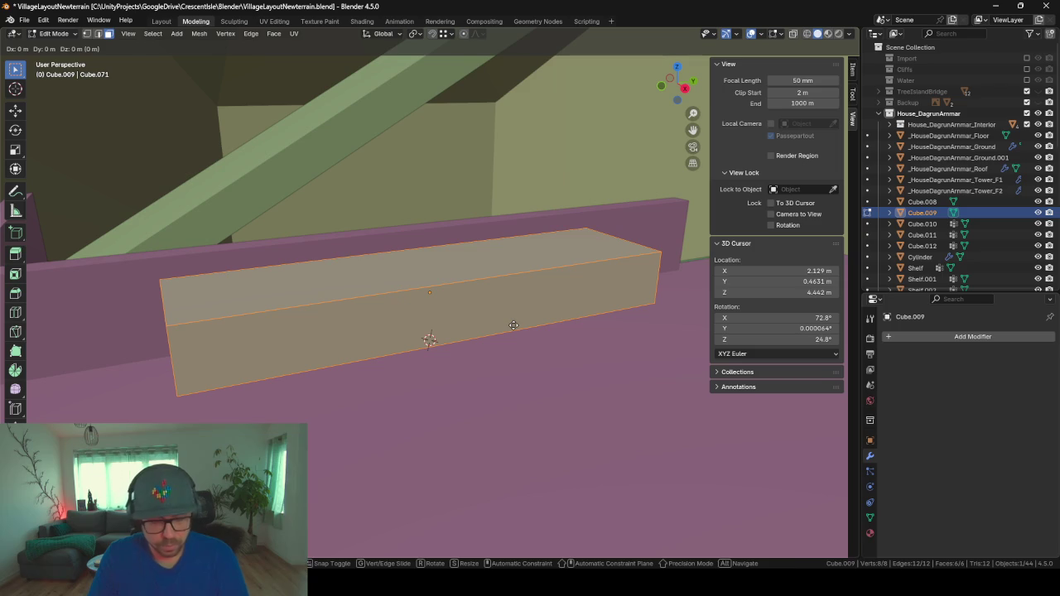
pyautogui.press('z')
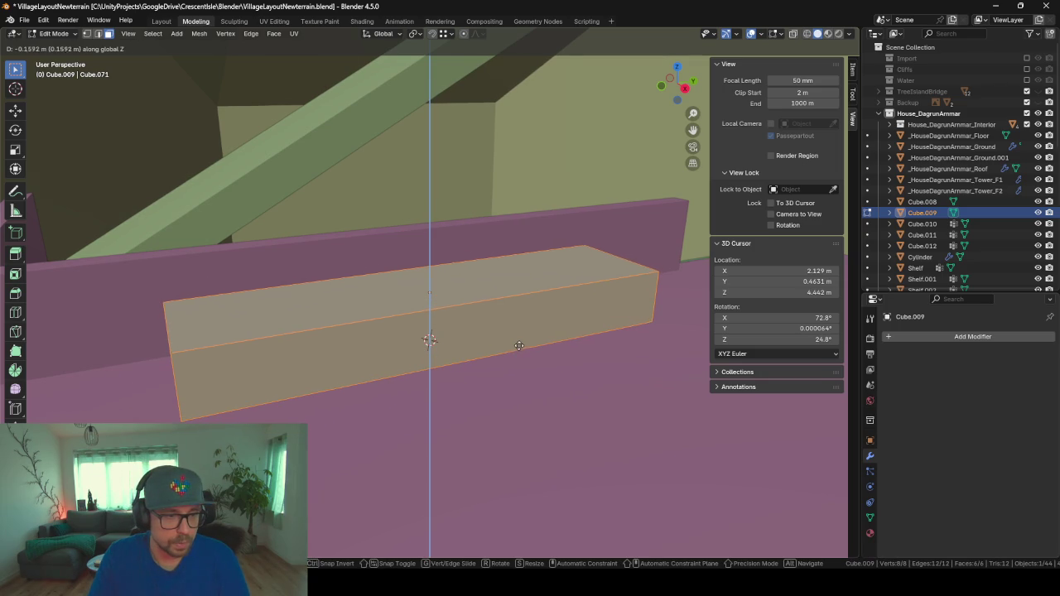
pyautogui.click(518, 346)
pyautogui.moveTo(508, 336); pyautogui.dragTo(475, 334, button='middle')
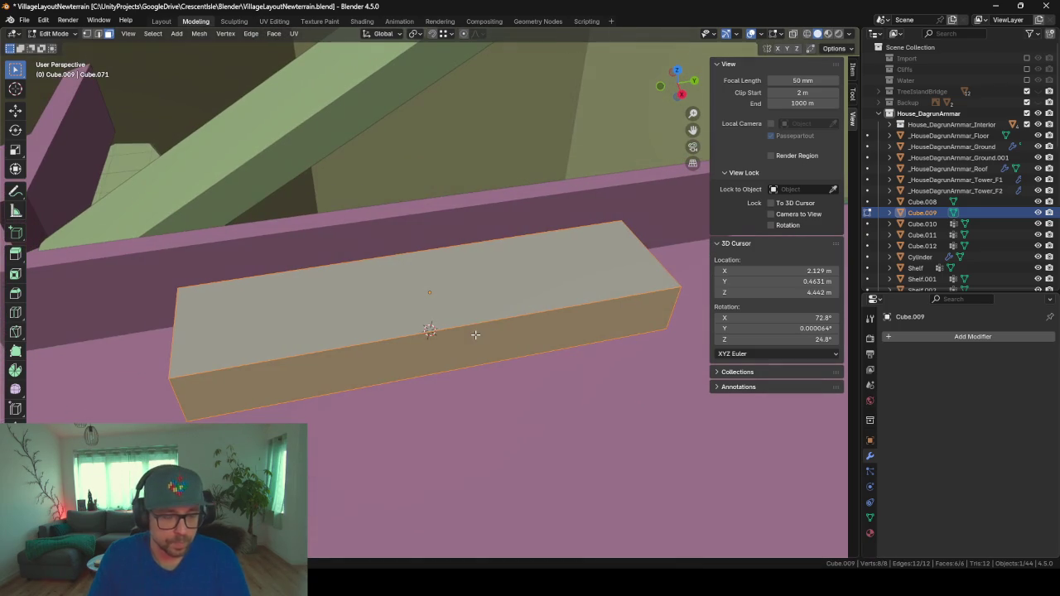
pyautogui.click(558, 298)
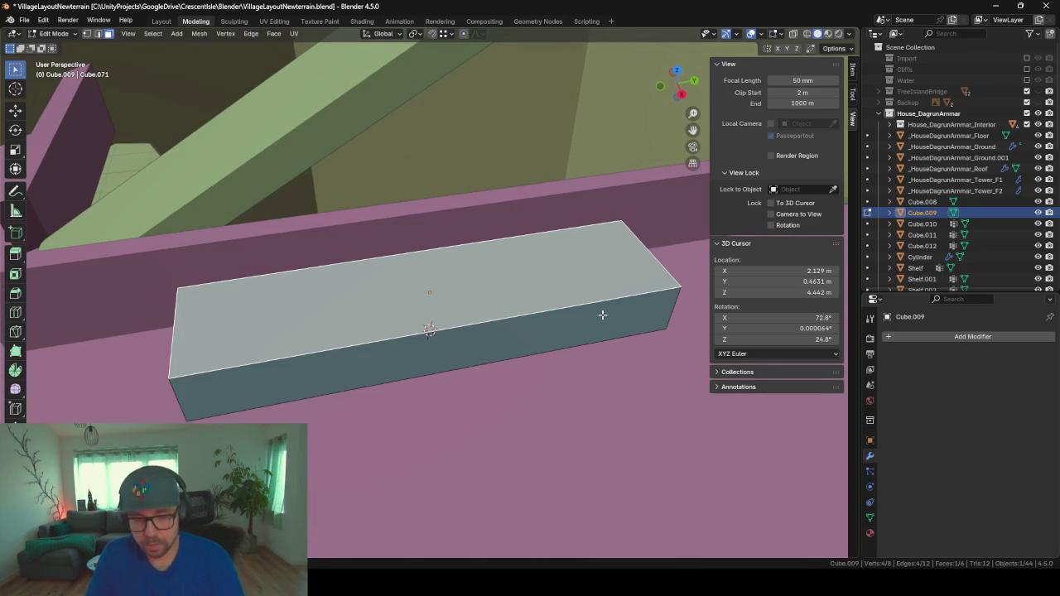
# - Inset the top face and extrude the back and end strips up into backrest and armrests
pyautogui.press('i')
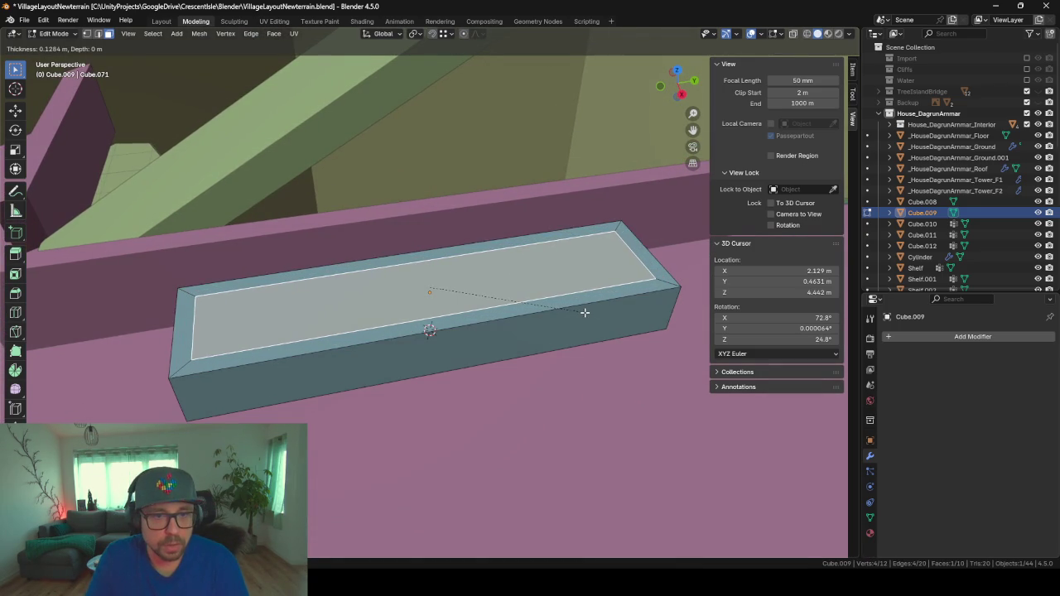
pyautogui.click(585, 312)
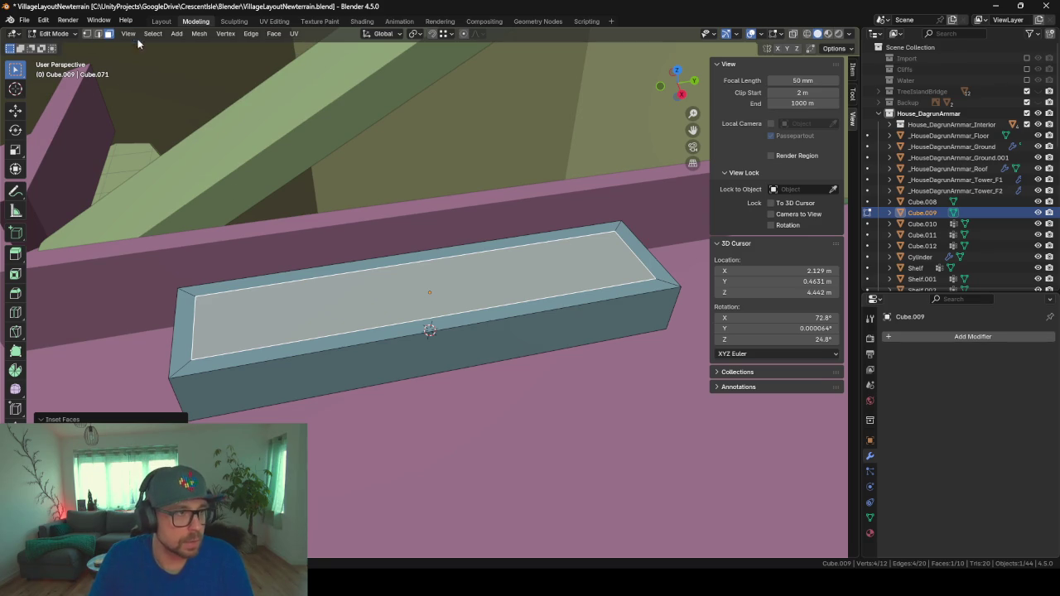
pyautogui.click(192, 323)
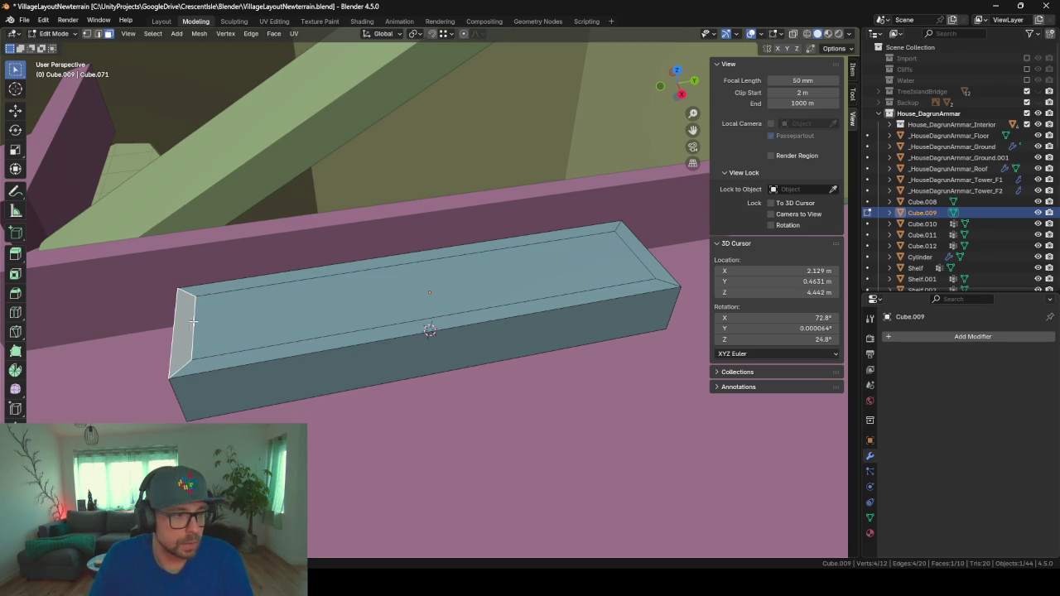
pyautogui.keyDown('shift'); pyautogui.click(344, 268); pyautogui.keyUp('shift')
pyautogui.keyDown('shift'); pyautogui.click(633, 252); pyautogui.keyUp('shift')
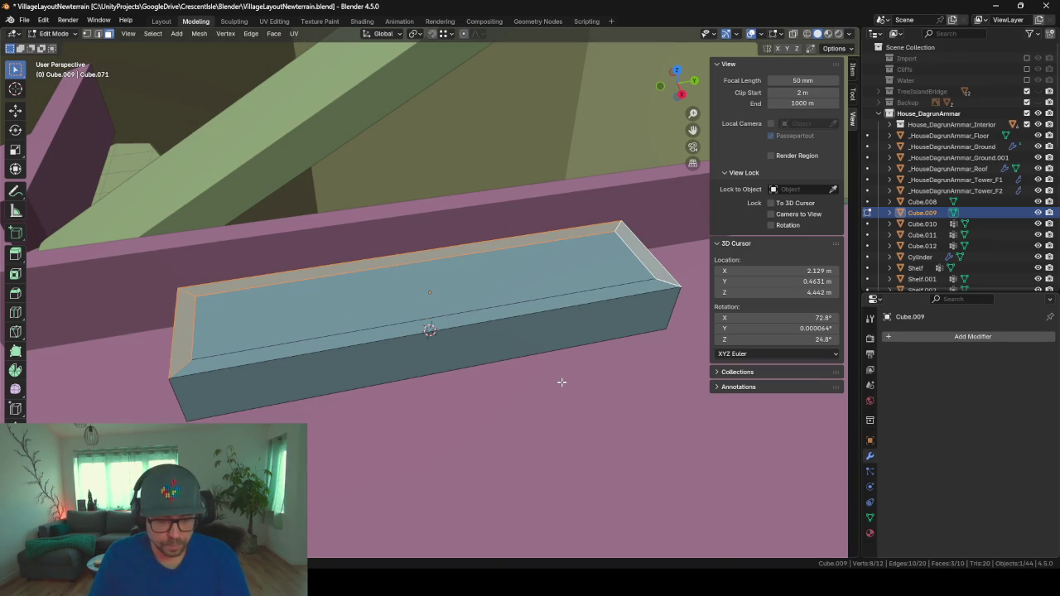
pyautogui.press('e')
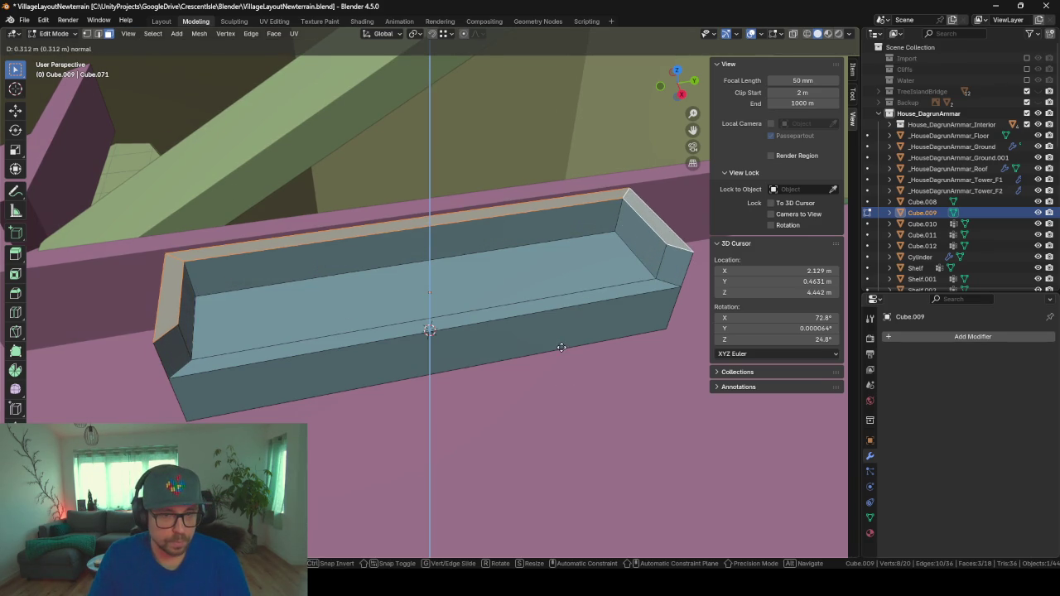
pyautogui.click(561, 348)
# - Try beveling all the couch's edges, then undo it to keep sharp corners
pyautogui.moveTo(506, 372); pyautogui.dragTo(530, 350, button='middle')
pyautogui.press('a')
pyautogui.hotkey('ctrl', 'b')
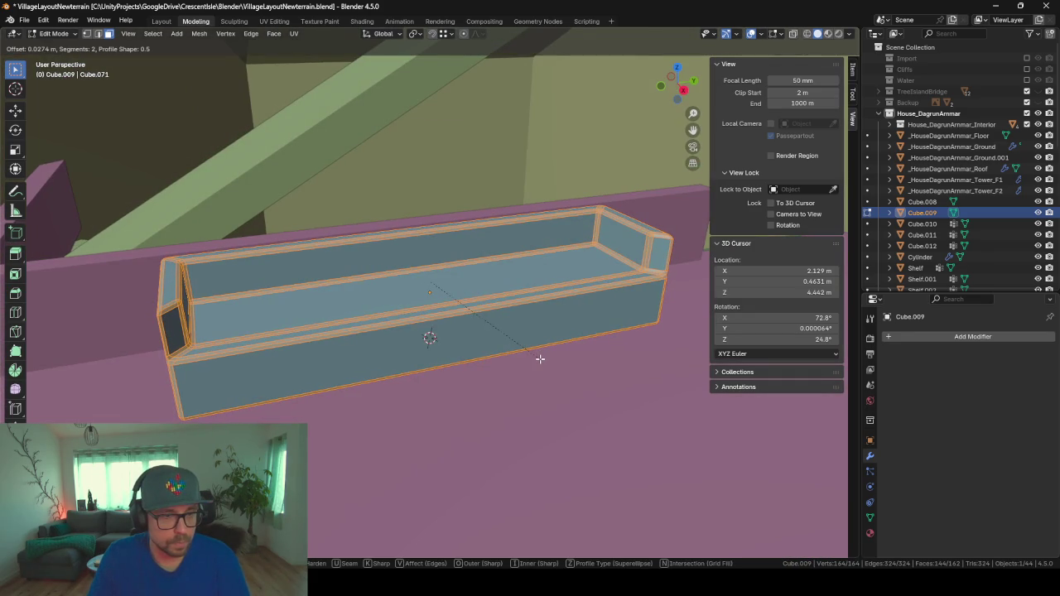
pyautogui.click(540, 359)
pyautogui.press('Tab')
pyautogui.moveTo(608, 365)
pyautogui.mouseDown(button='middle')
pyautogui.moveTo(459, 335)
pyautogui.moveTo(574, 371)
pyautogui.mouseUp(button='middle')
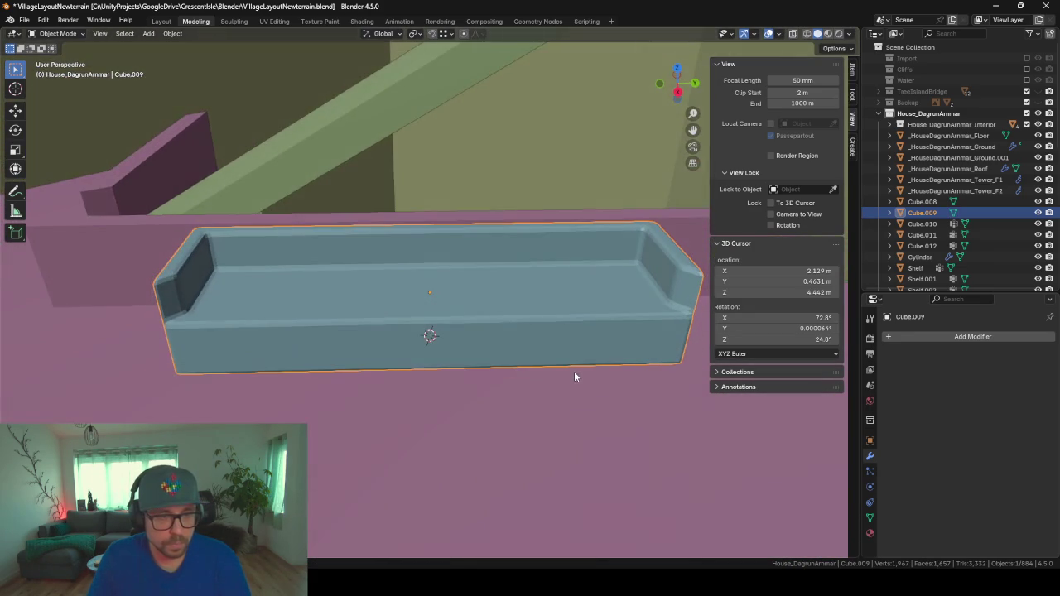
pyautogui.hotkey('ctrl', 'z')
pyautogui.hotkey('ctrl', 'z')
# - Bevel the couch's front seat edge by 0.085 m
pyautogui.moveTo(447, 350)
pyautogui.mouseDown(button='middle')
pyautogui.moveTo(430, 335)
pyautogui.moveTo(529, 348)
pyautogui.moveTo(444, 356)
pyautogui.mouseUp(button='middle')
pyautogui.click(414, 348)
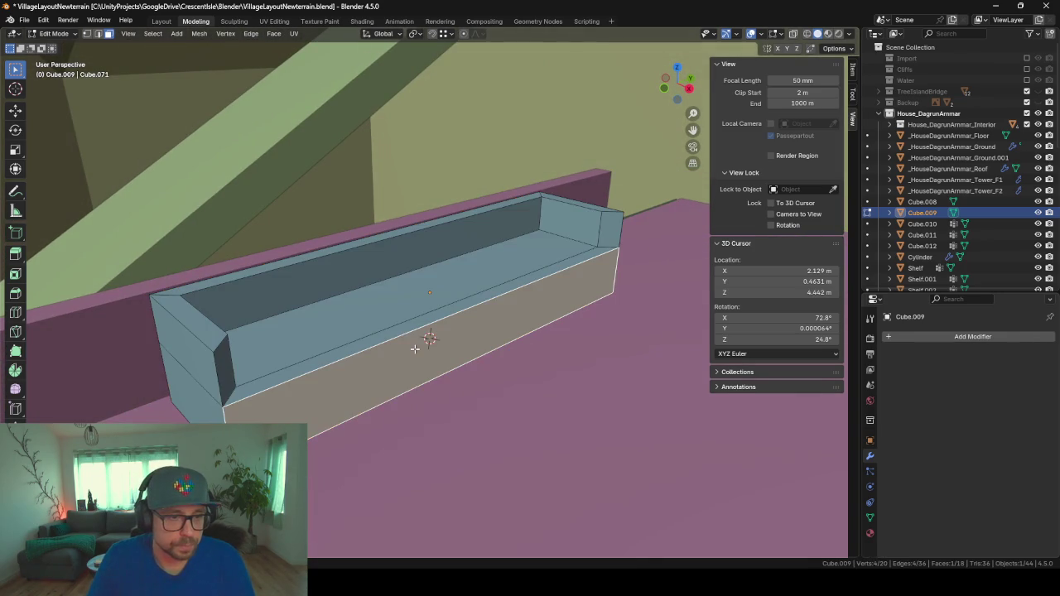
pyautogui.click(99, 34)
pyautogui.click(458, 311)
pyautogui.hotkey('ctrl', 'b')
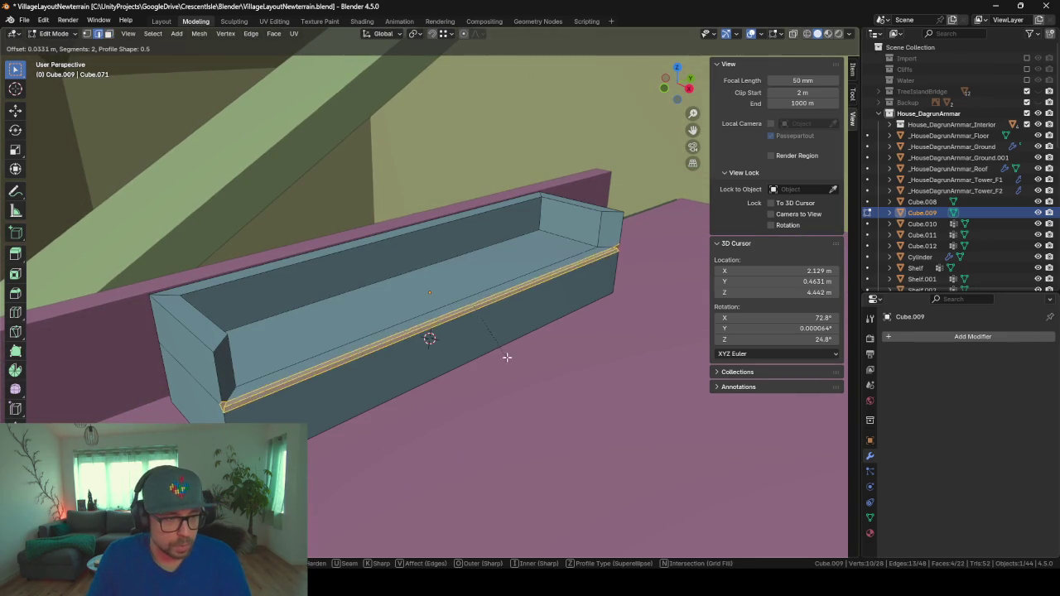
pyautogui.click(516, 360)
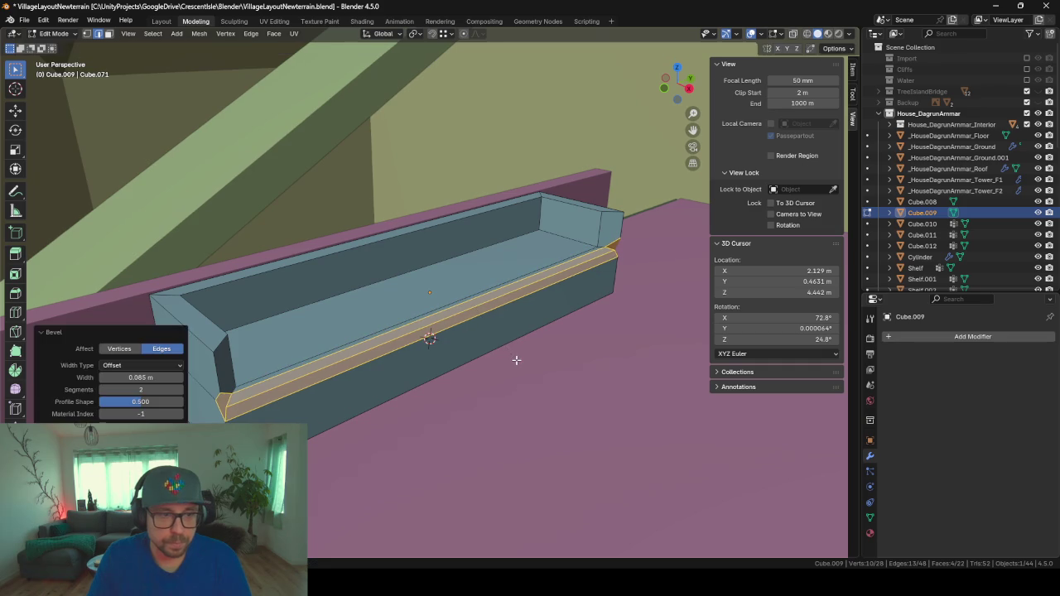
pyautogui.moveTo(558, 348); pyautogui.dragTo(414, 331, button='middle')
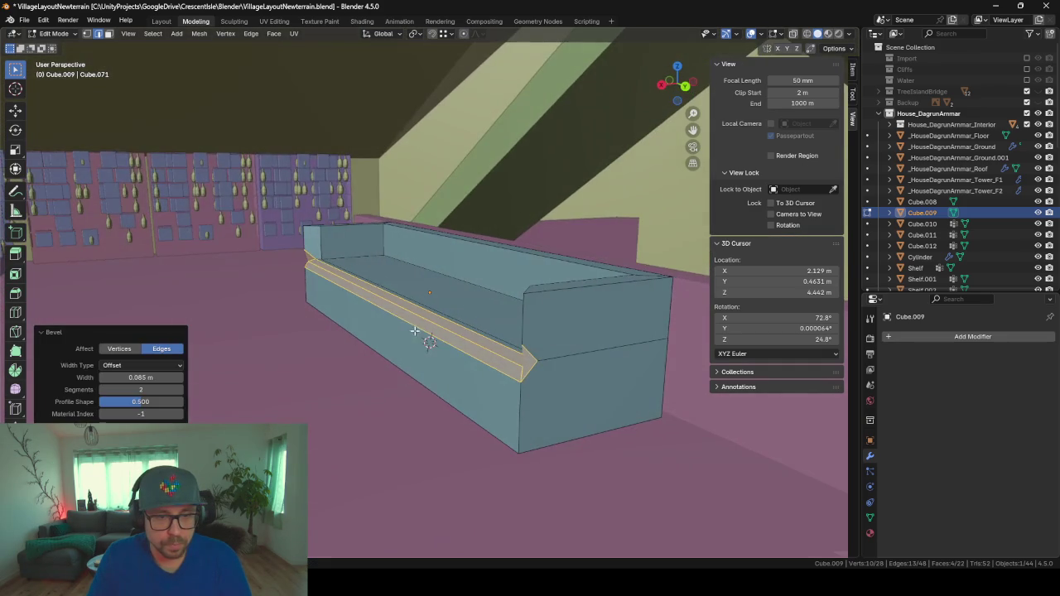
pyautogui.moveTo(557, 374); pyautogui.dragTo(630, 386, button='middle')
pyautogui.press('Tab')
pyautogui.moveTo(500, 348)
pyautogui.mouseDown(button='middle')
pyautogui.moveTo(442, 339)
pyautogui.moveTo(535, 329)
pyautogui.moveTo(402, 343)
pyautogui.moveTo(546, 349)
pyautogui.moveTo(543, 332)
pyautogui.moveTo(500, 339)
pyautogui.mouseUp(button='middle')
pyautogui.moveTo(414, 197)
pyautogui.mouseDown(button='middle')
pyautogui.moveTo(452, 305)
pyautogui.moveTo(411, 307)
pyautogui.moveTo(500, 322)
pyautogui.moveTo(530, 315)
pyautogui.mouseUp(button='middle')
# - Rename Cube.009 to Couch and frame the L-shaped Cube.008 beside the pot
pyautogui.doubleClick(922, 213)
pyautogui.scroll(-3, 924, 212)
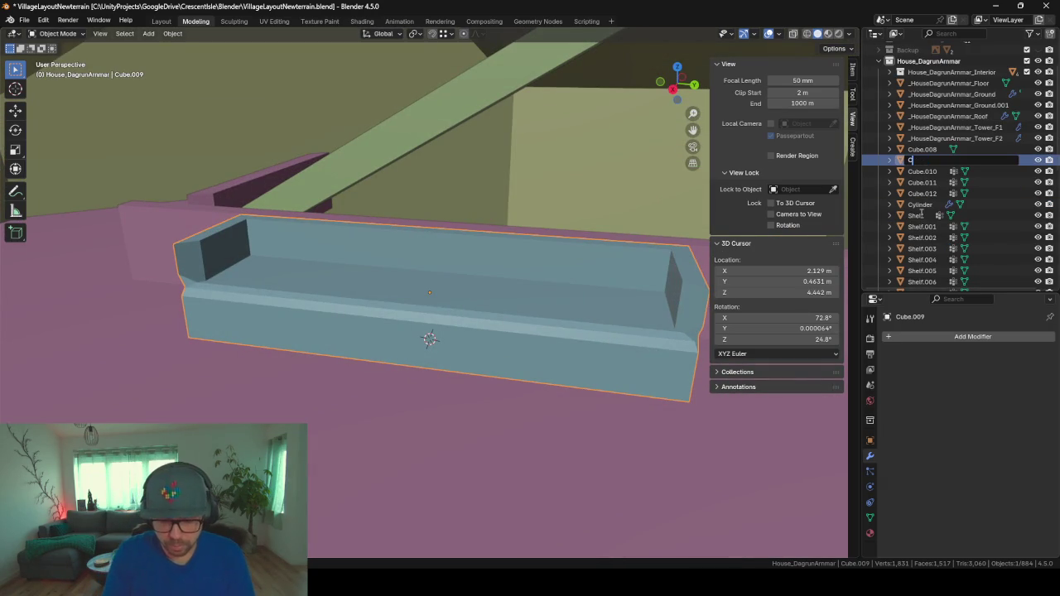
pyautogui.press('Return')
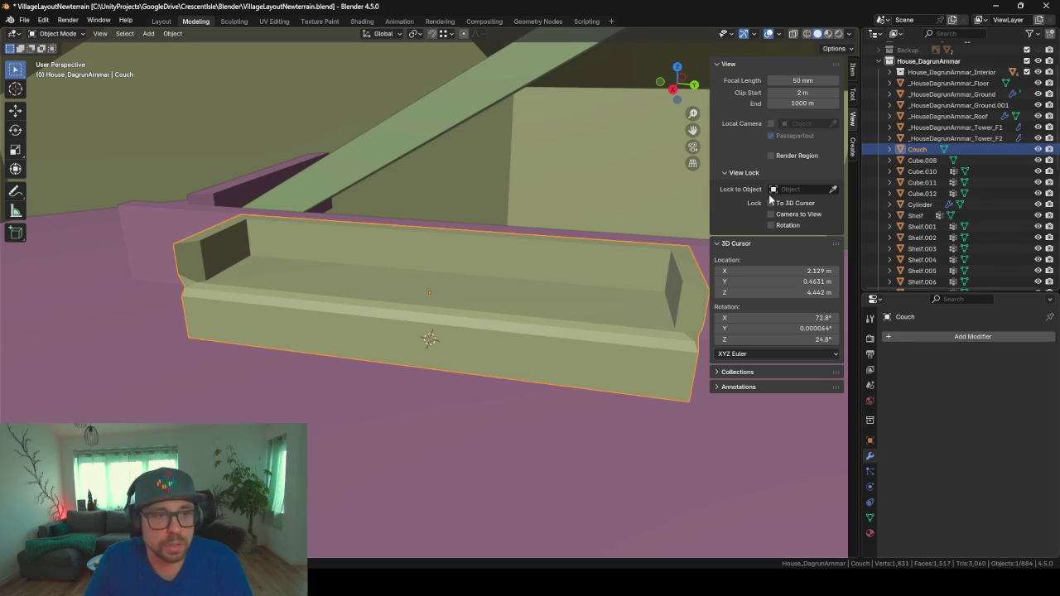
pyautogui.click(942, 162)
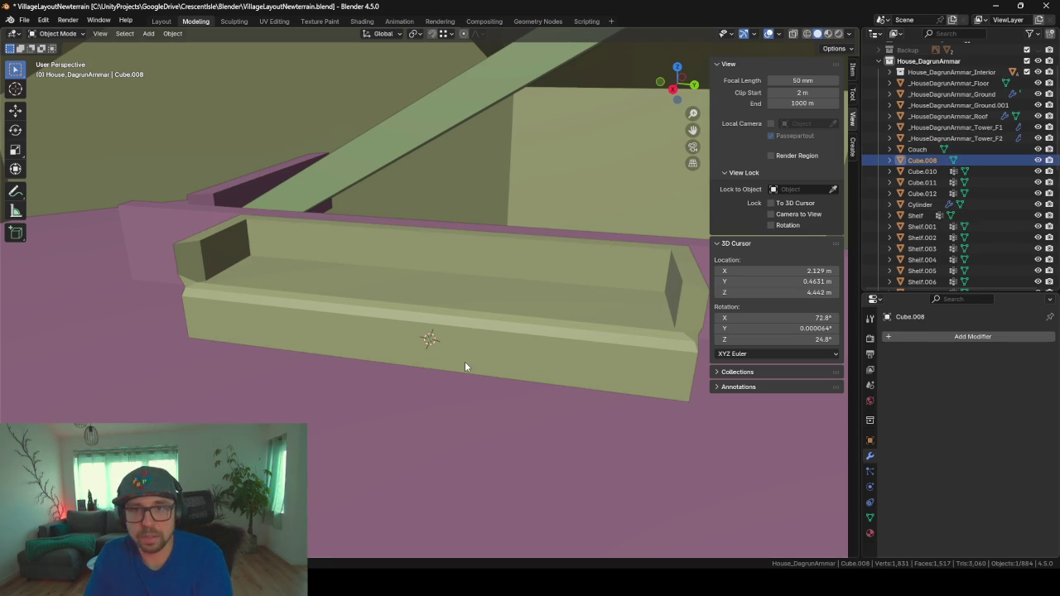
pyautogui.press('KP_Decimal')
pyautogui.moveTo(465, 361)
pyautogui.mouseDown(button='middle')
pyautogui.moveTo(606, 340)
pyautogui.moveTo(450, 336)
pyautogui.moveTo(584, 347)
pyautogui.mouseUp(button='middle')
pyautogui.write('CornerTable')
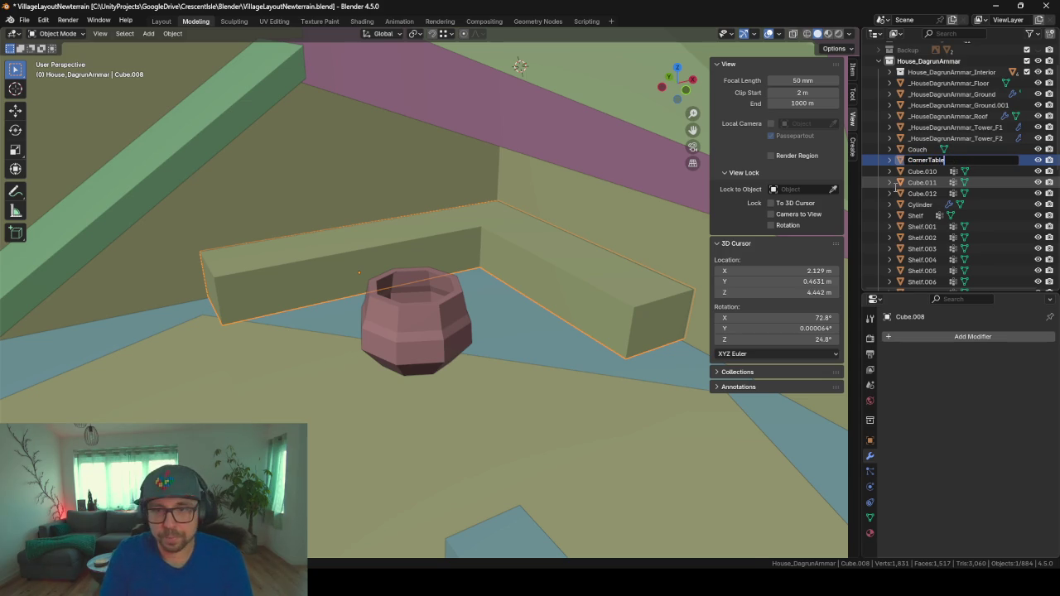
# - Name Cube.008 CornerTable and frame the Cube.010 shelf unit
pyautogui.press('Return')
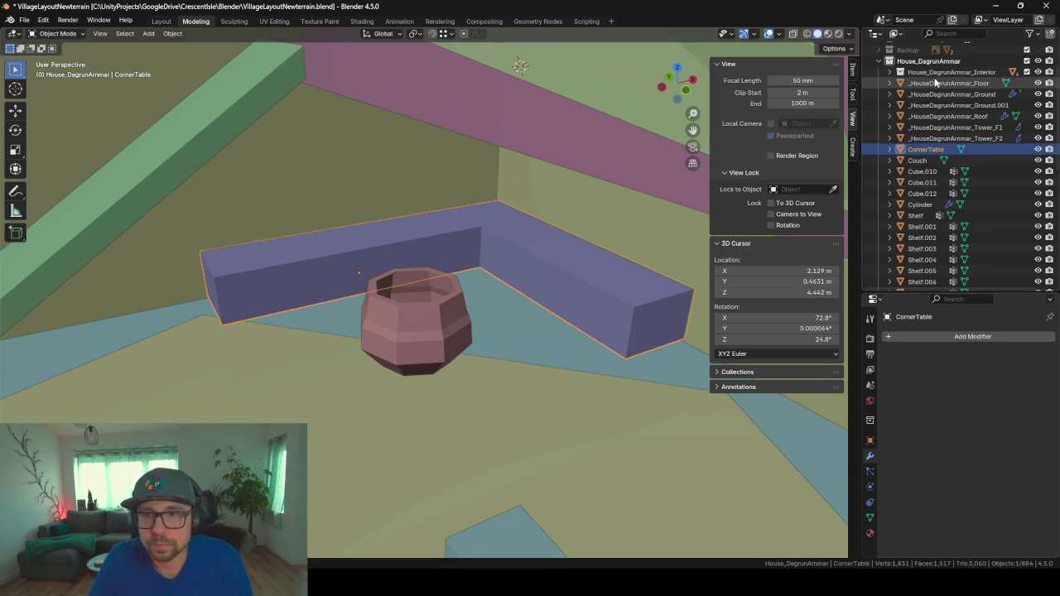
pyautogui.click(923, 171)
pyautogui.scroll(-1, 974, 171)
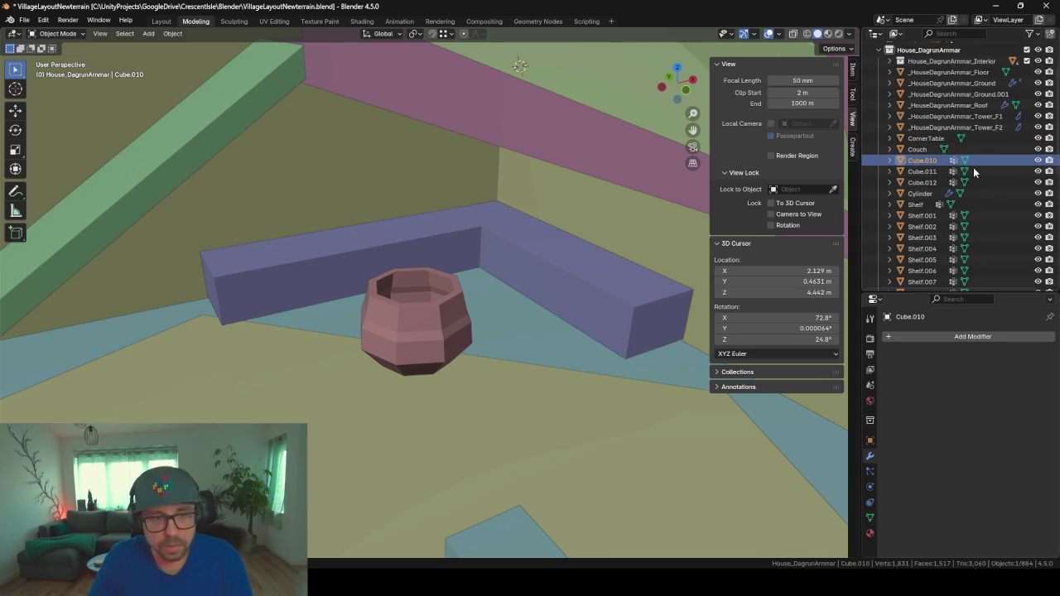
pyautogui.press('KP_Decimal')
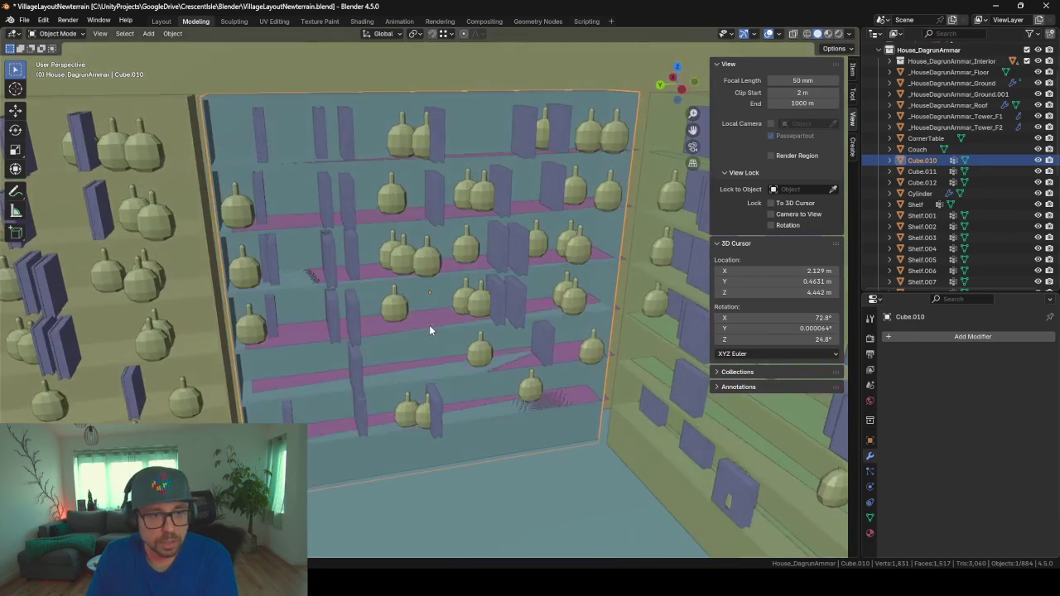
pyautogui.moveTo(429, 325); pyautogui.dragTo(423, 330, button='middle')
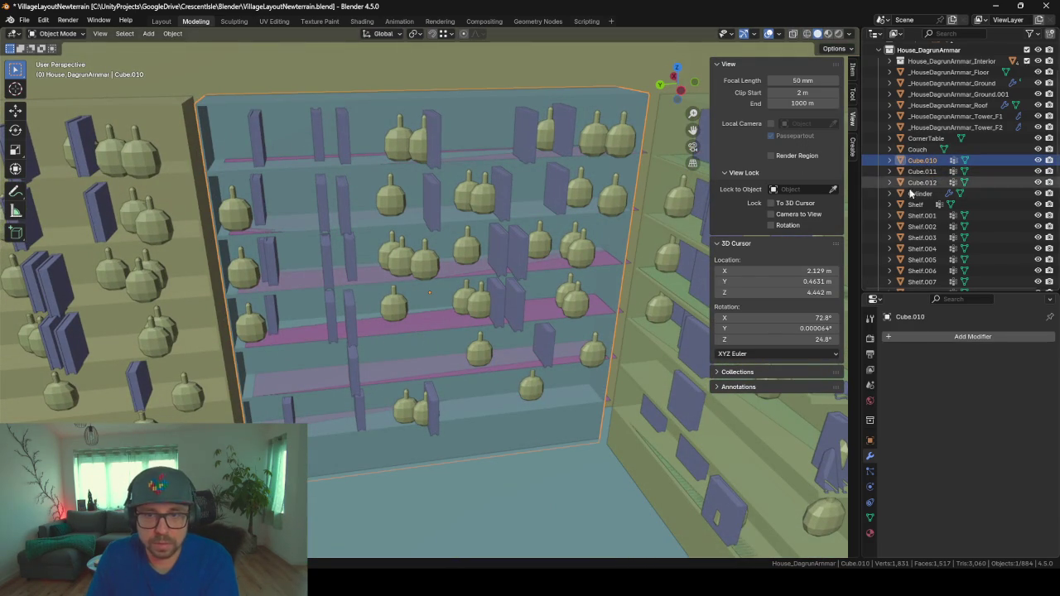
# - Rename shelf units Cube.010 and Cube.011 as Shelf objects
pyautogui.click(921, 172)
pyautogui.scroll(-4, 475, 204)
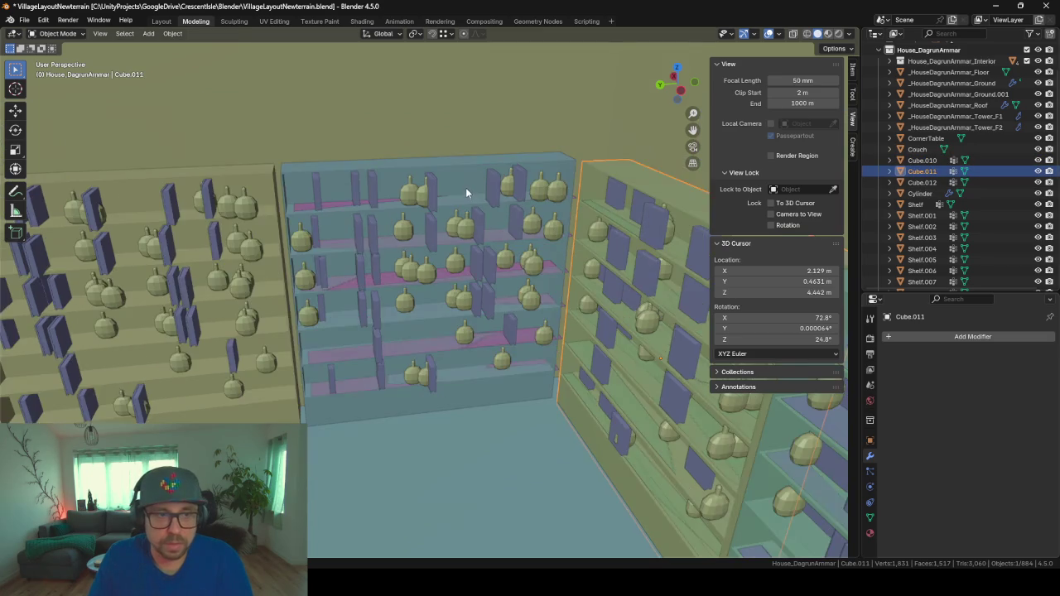
pyautogui.scroll(2, 444, 202)
pyautogui.moveTo(445, 207); pyautogui.dragTo(509, 220, button='middle')
pyautogui.click(922, 160)
pyautogui.write('Shelf')
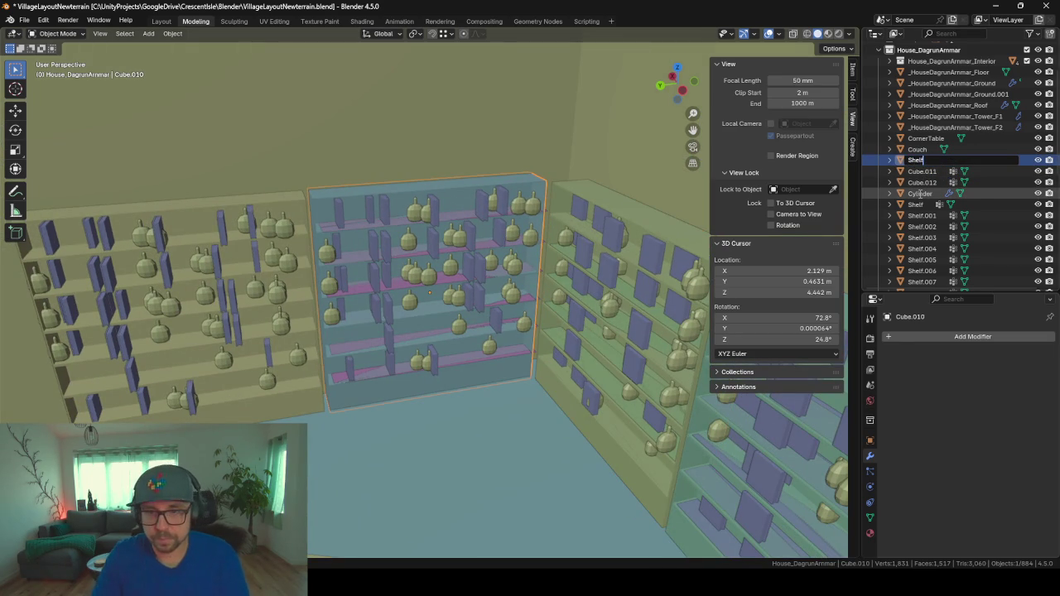
pyautogui.press('Return')
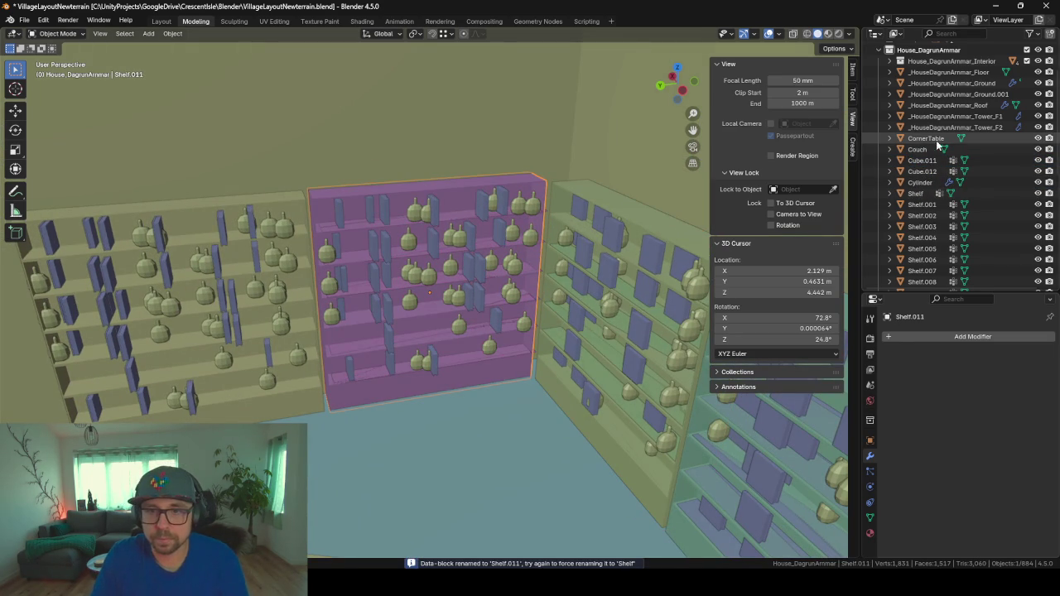
pyautogui.doubleClick(922, 159)
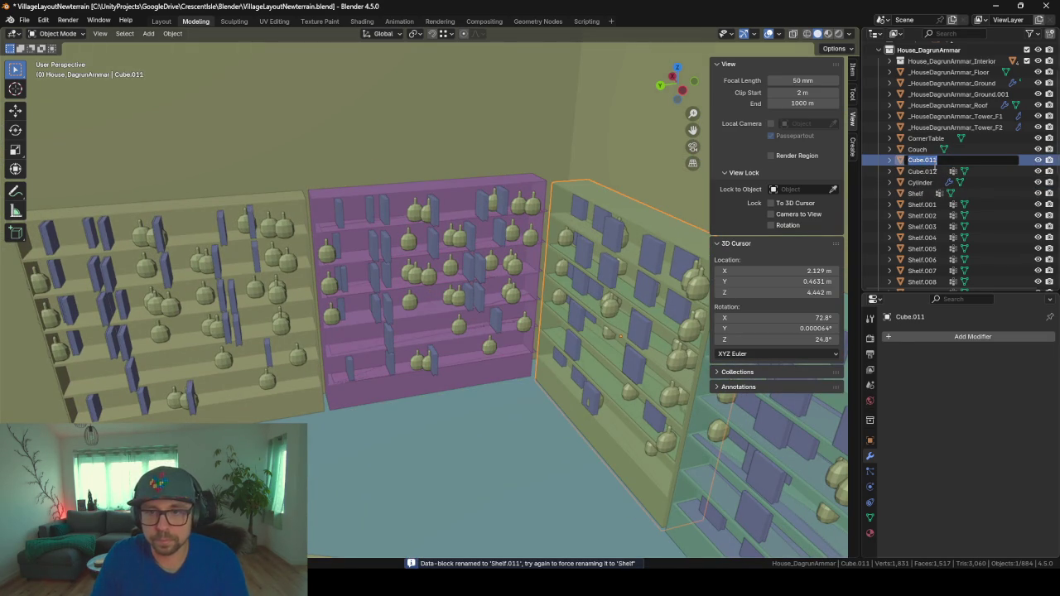
pyautogui.press('Return')
# - Select Cube.012 in the Outliner, abandoning an attempted rename
pyautogui.click(931, 161)
pyautogui.press('F2')
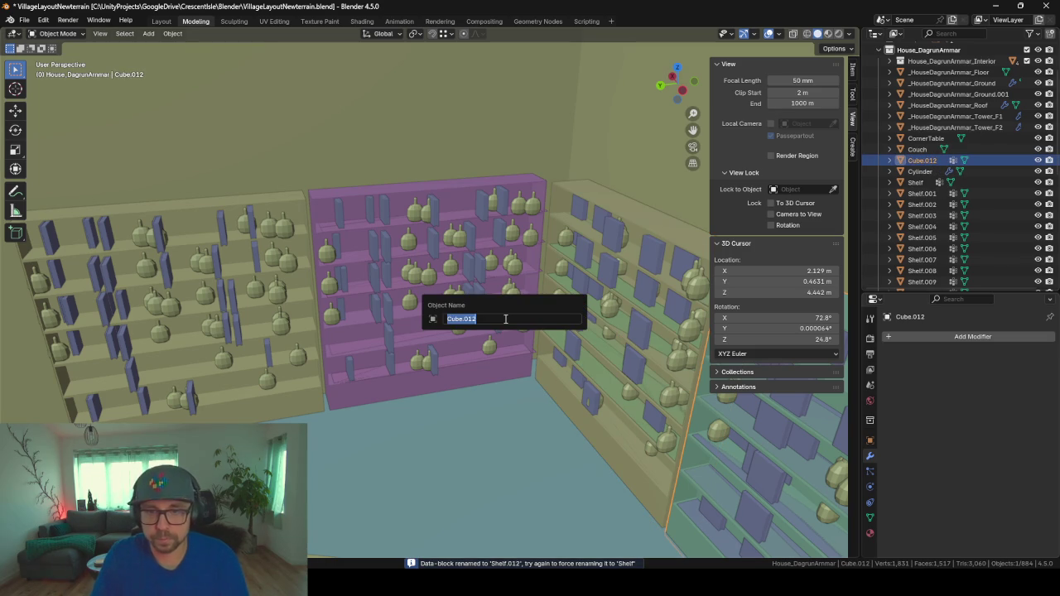
pyautogui.click(918, 171)
pyautogui.doubleClick(919, 160)
# - Delete Cube.012 and the Shelf_Inlay.003 shelf piece
pyautogui.press('x')
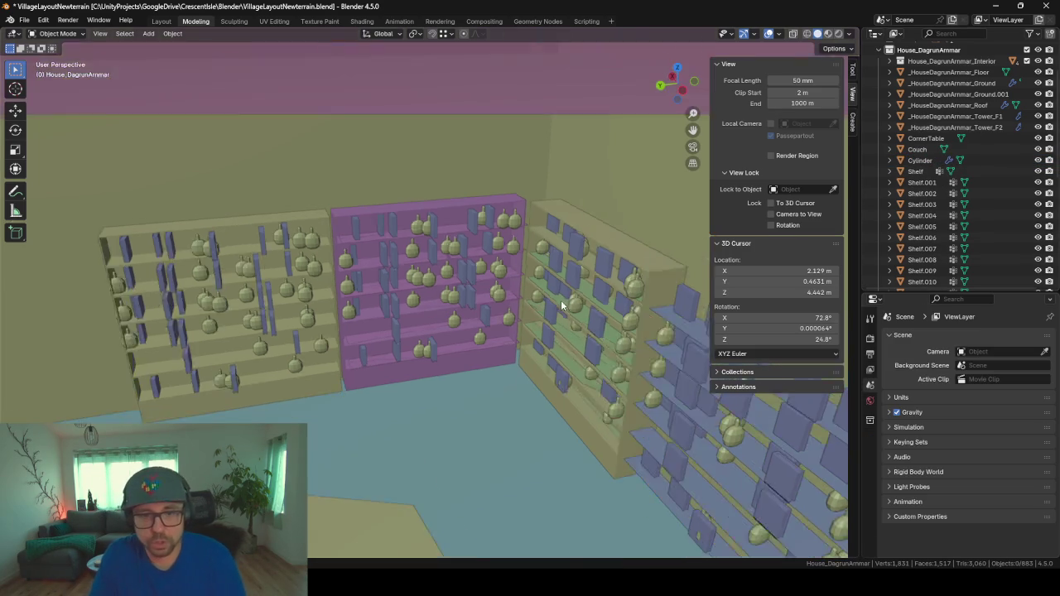
pyautogui.moveTo(562, 300); pyautogui.dragTo(685, 303, button='middle')
pyautogui.click(669, 301)
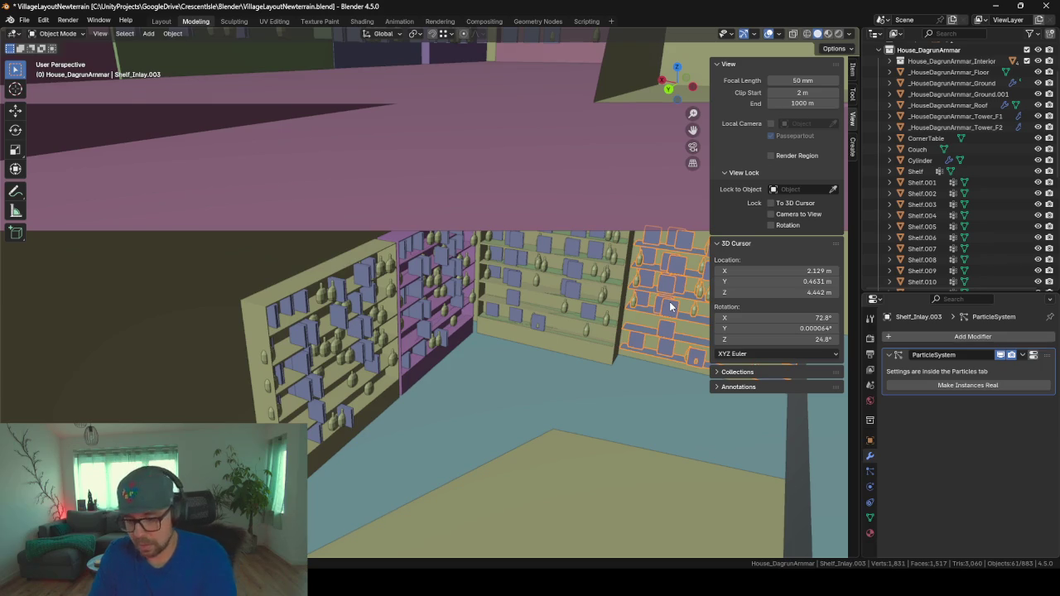
pyautogui.press('Delete')
# - Slide the long blue block about 2 m along X in front of the shelves
pyautogui.moveTo(641, 379)
pyautogui.mouseDown(button='middle')
pyautogui.moveTo(518, 311)
pyautogui.moveTo(605, 383)
pyautogui.mouseUp(button='middle')
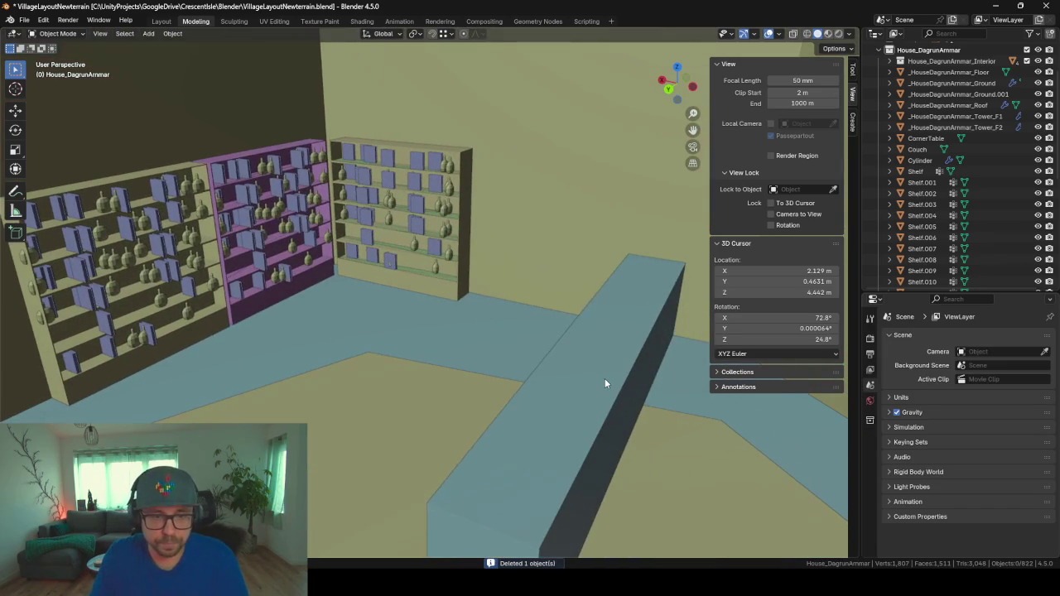
pyautogui.click(605, 383)
pyautogui.press('g')
pyautogui.press('y')
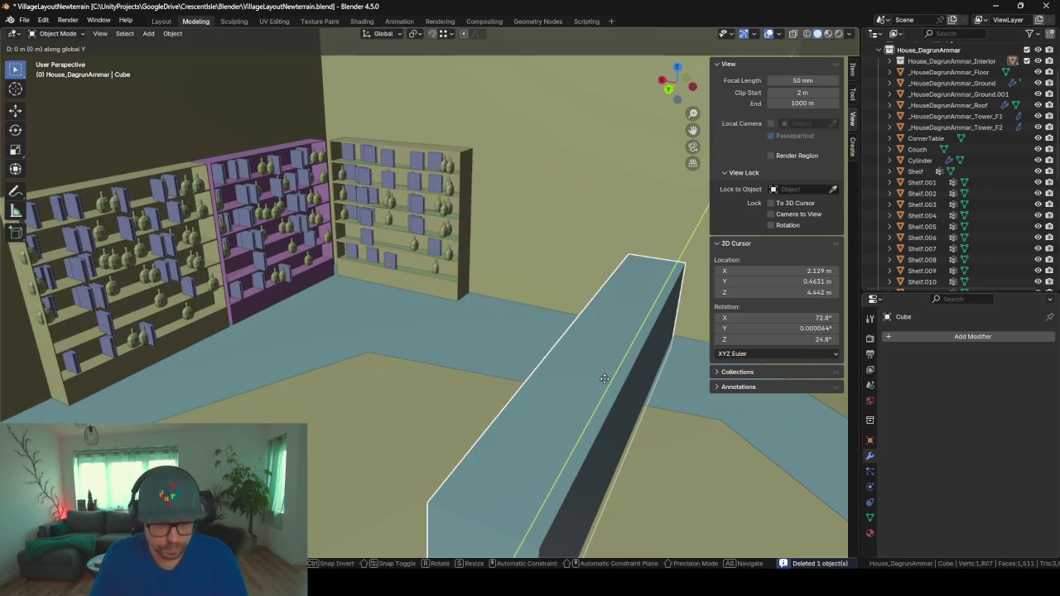
pyautogui.press('x')
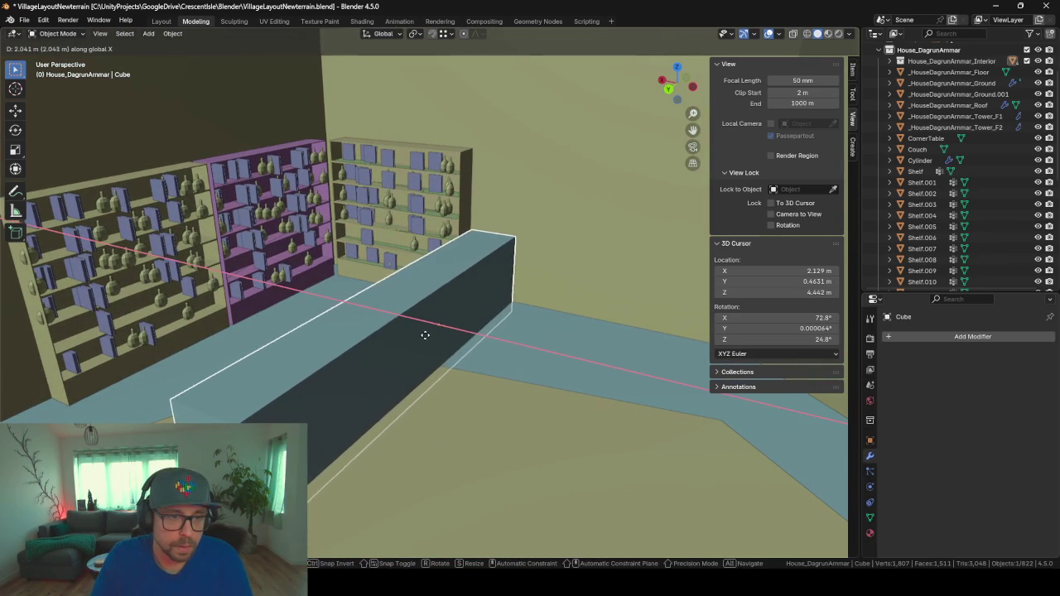
pyautogui.click(428, 332)
pyautogui.moveTo(461, 335)
pyautogui.mouseDown(button='middle')
pyautogui.moveTo(533, 326)
pyautogui.moveTo(437, 330)
pyautogui.moveTo(454, 349)
pyautogui.moveTo(495, 286)
pyautogui.moveTo(640, 221)
pyautogui.mouseUp(button='middle')
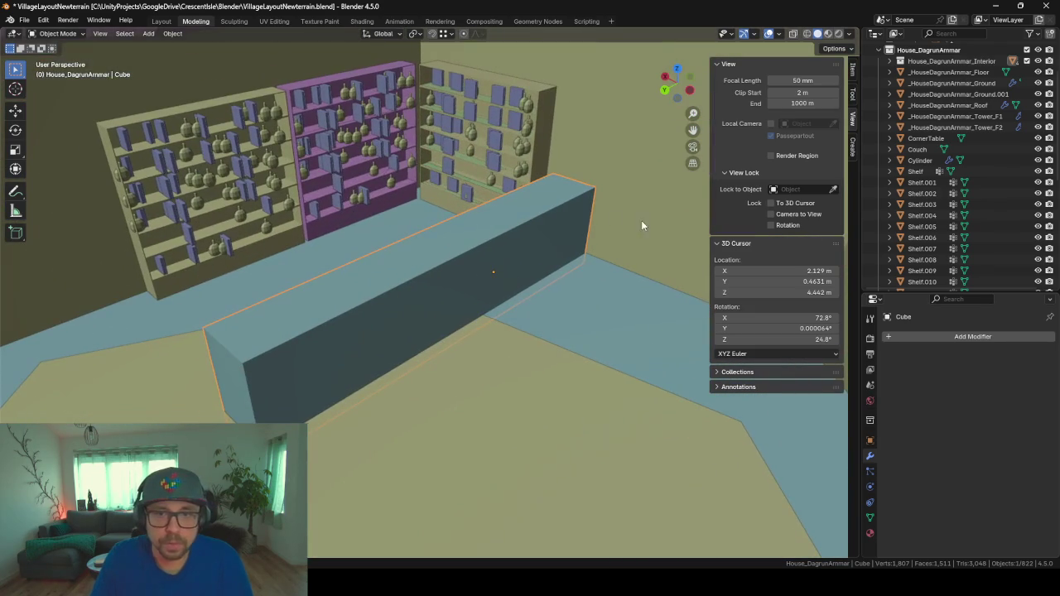
pyautogui.scroll(-5, 957, 206)
pyautogui.scroll(-1, 958, 206)
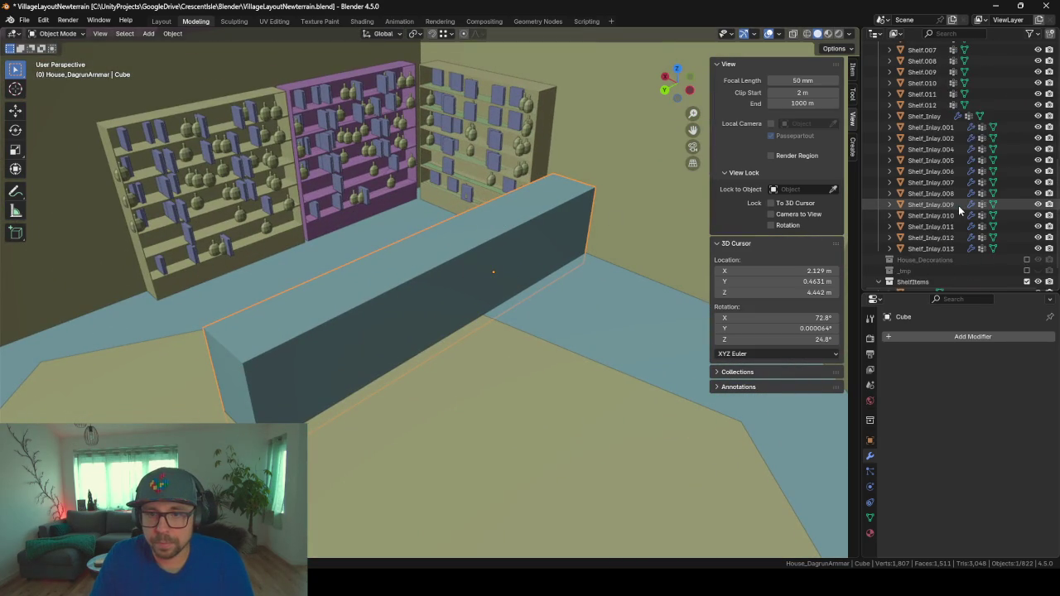
pyautogui.scroll(6, 1009, 141)
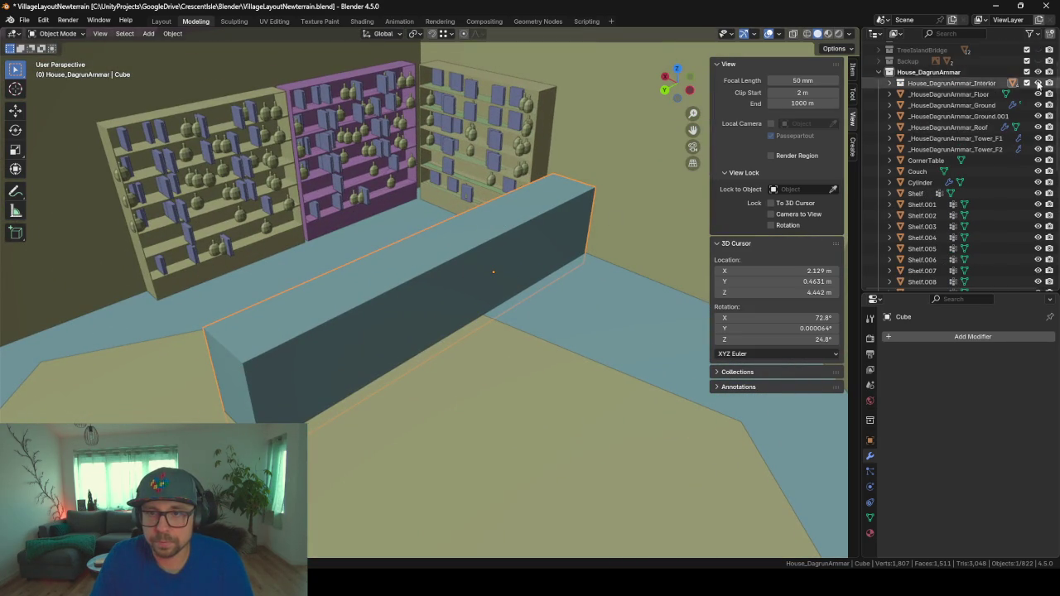
# - Check CornerTable and Shelf.012 in the Outliner list
pyautogui.click(923, 158)
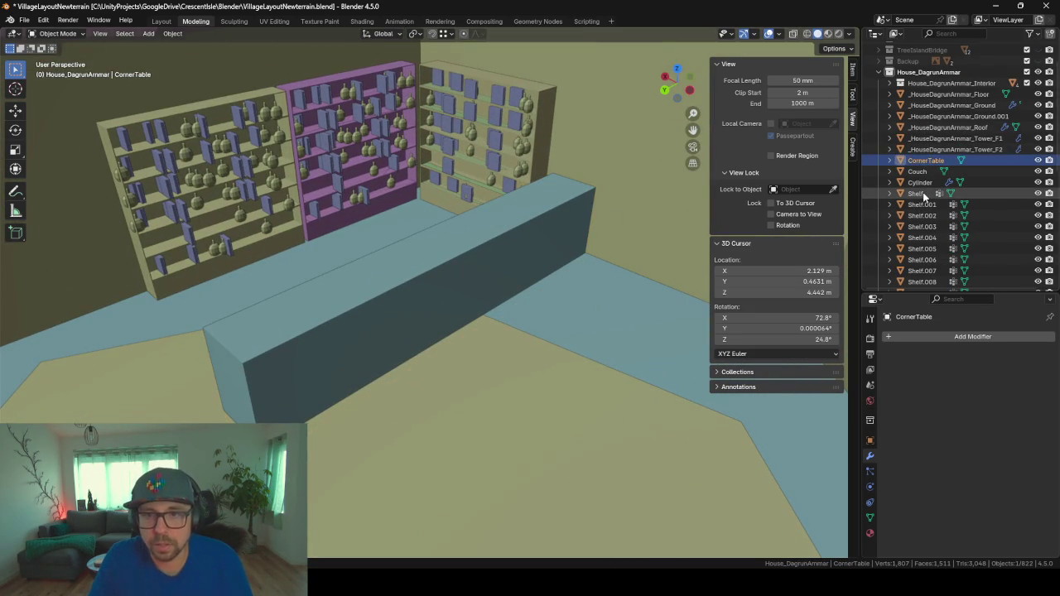
pyautogui.scroll(-3, 926, 203)
pyautogui.click(933, 237)
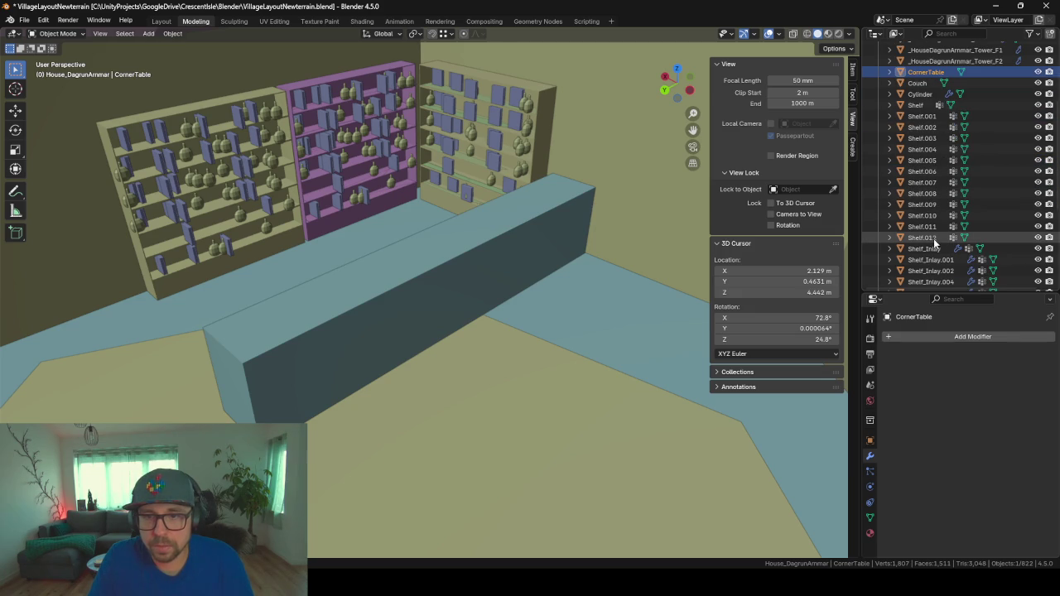
pyautogui.scroll(3, 923, 165)
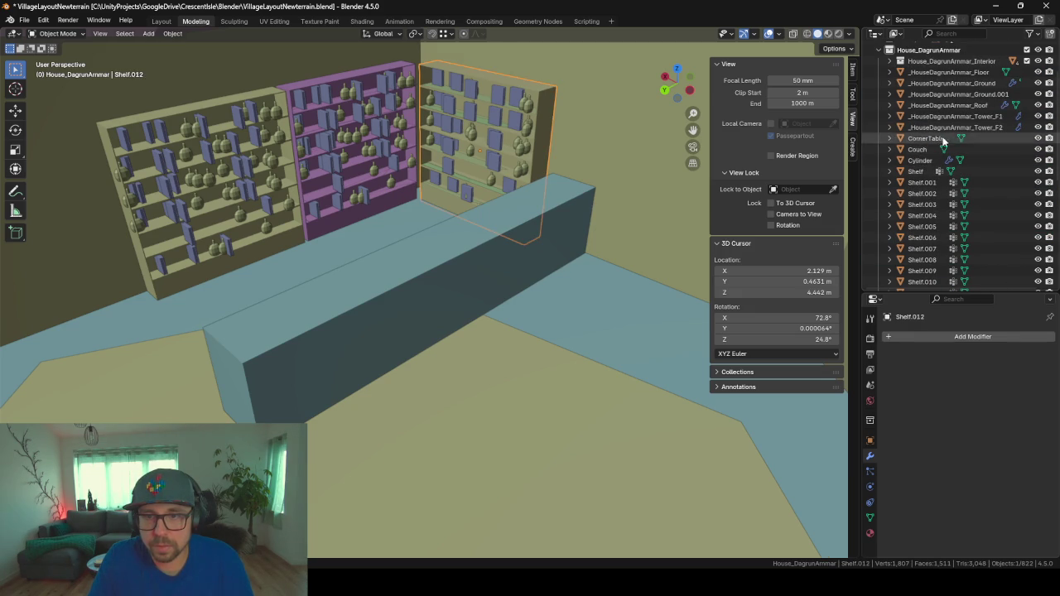
pyautogui.click(919, 140)
pyautogui.scroll(-2, 919, 140)
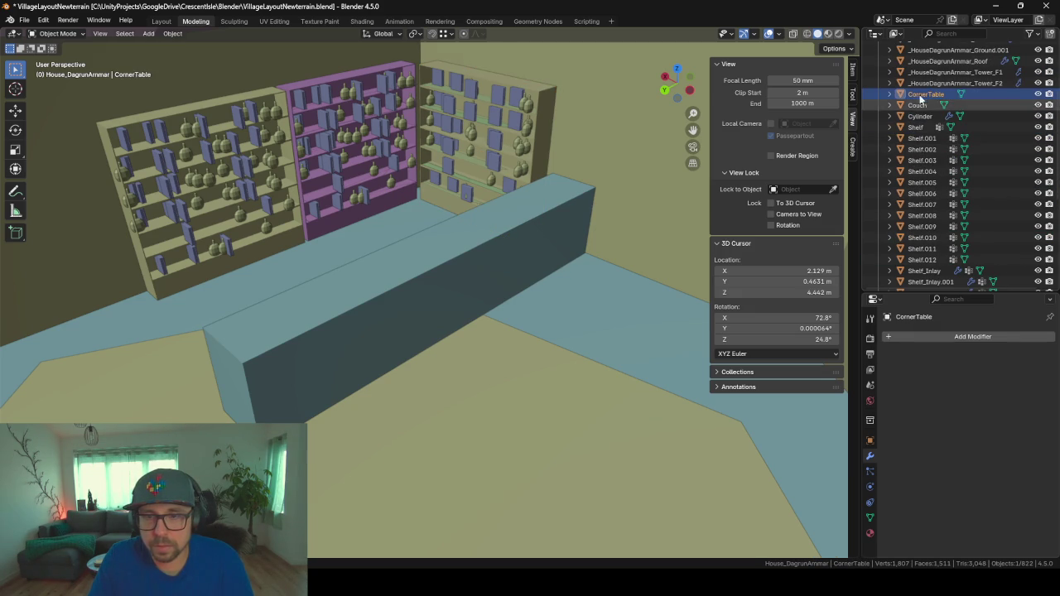
pyautogui.scroll(-4, 934, 141)
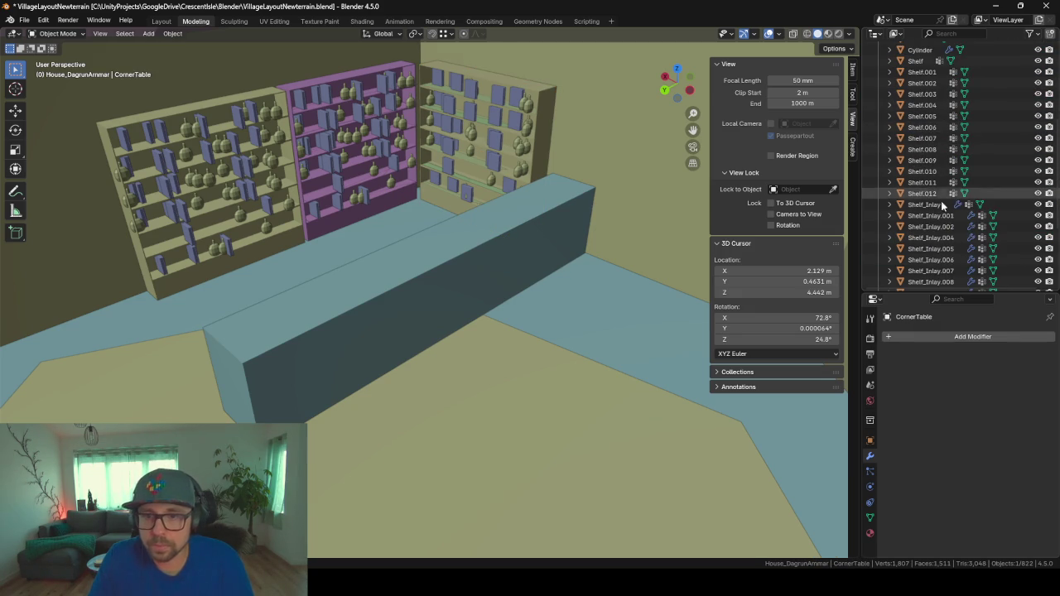
pyautogui.scroll(1, 944, 212)
# - Move all the selected shelves and inlays into the House_DagrunArmmar_Interior collection
pyautogui.press('a')
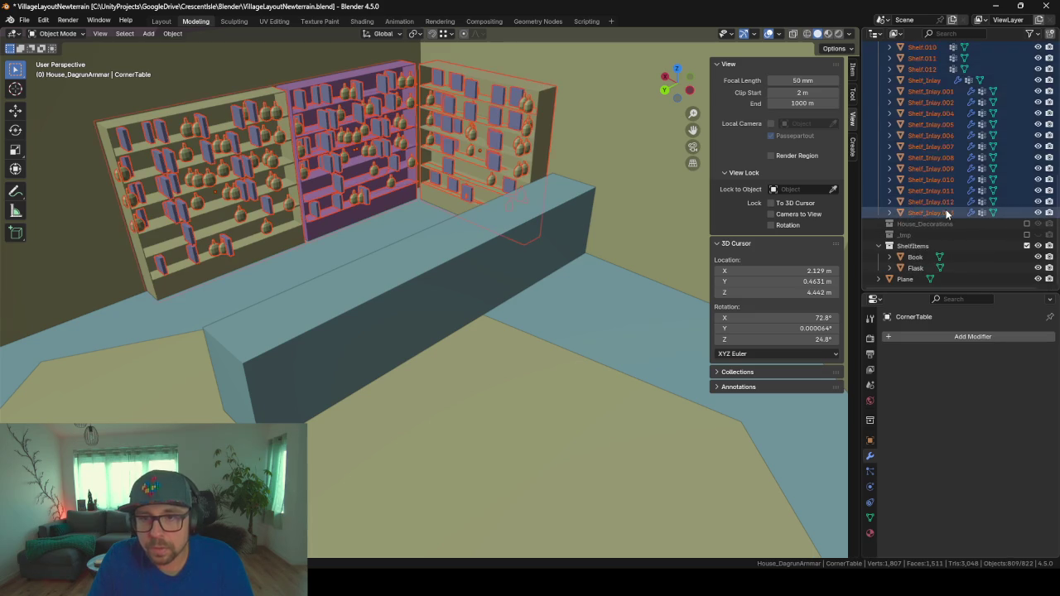
pyautogui.moveTo(944, 216); pyautogui.dragTo(932, 114)
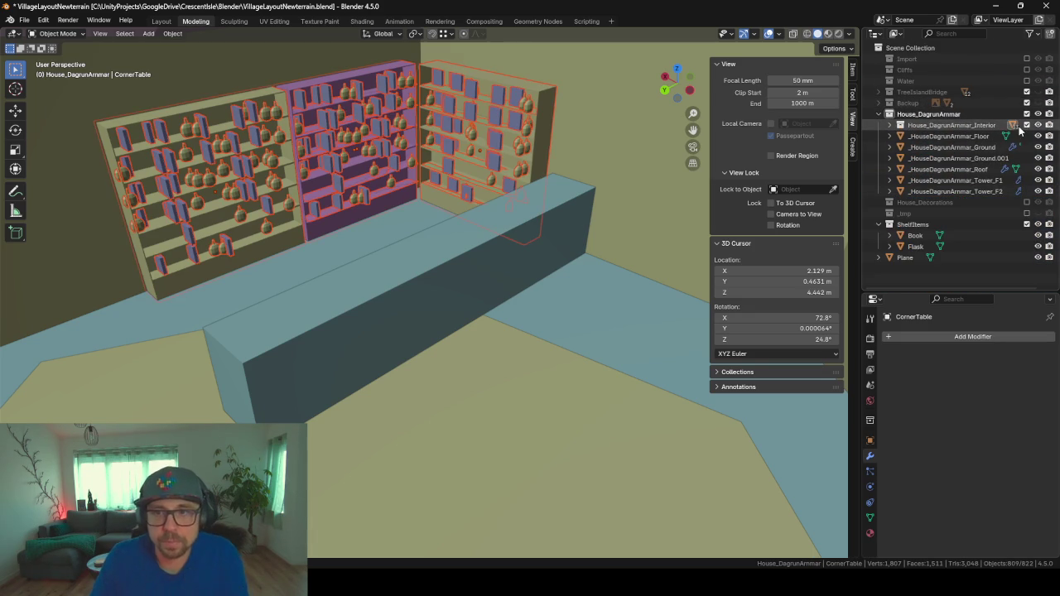
pyautogui.click(1027, 124)
pyautogui.click(1027, 124)
# - Move Stairs and Stairs.001 out of Interior into the House_DagrunArmmar collection
pyautogui.scroll(2, 684, 200)
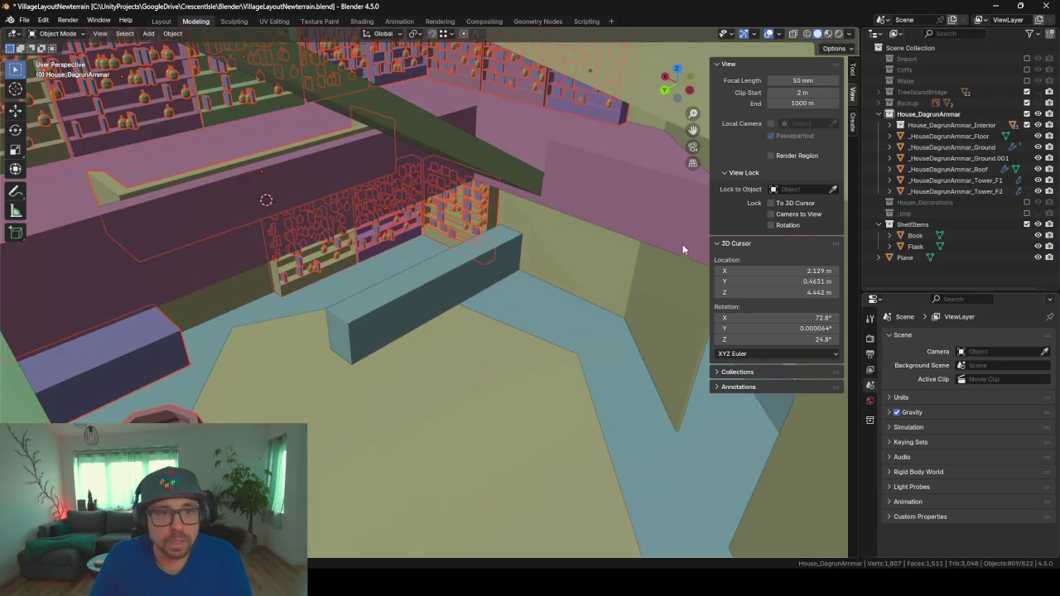
pyautogui.scroll(2, 689, 238)
pyautogui.scroll(2, 654, 223)
pyautogui.moveTo(539, 234)
pyautogui.mouseDown(button='middle')
pyautogui.moveTo(434, 213)
pyautogui.moveTo(446, 205)
pyautogui.moveTo(423, 201)
pyautogui.moveTo(447, 205)
pyautogui.mouseUp(button='middle')
pyautogui.click(580, 134)
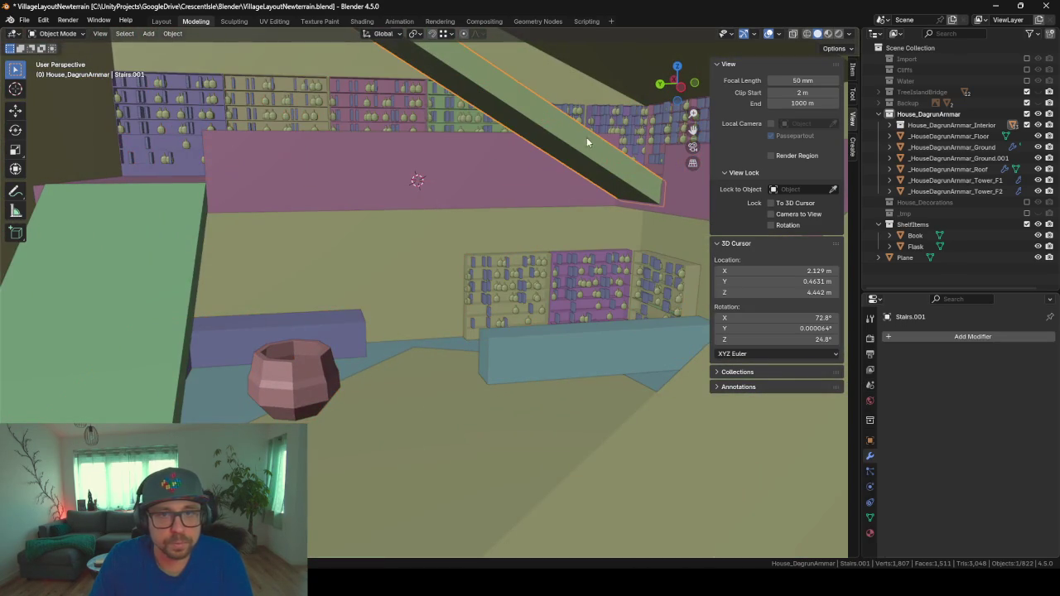
pyautogui.click(888, 125)
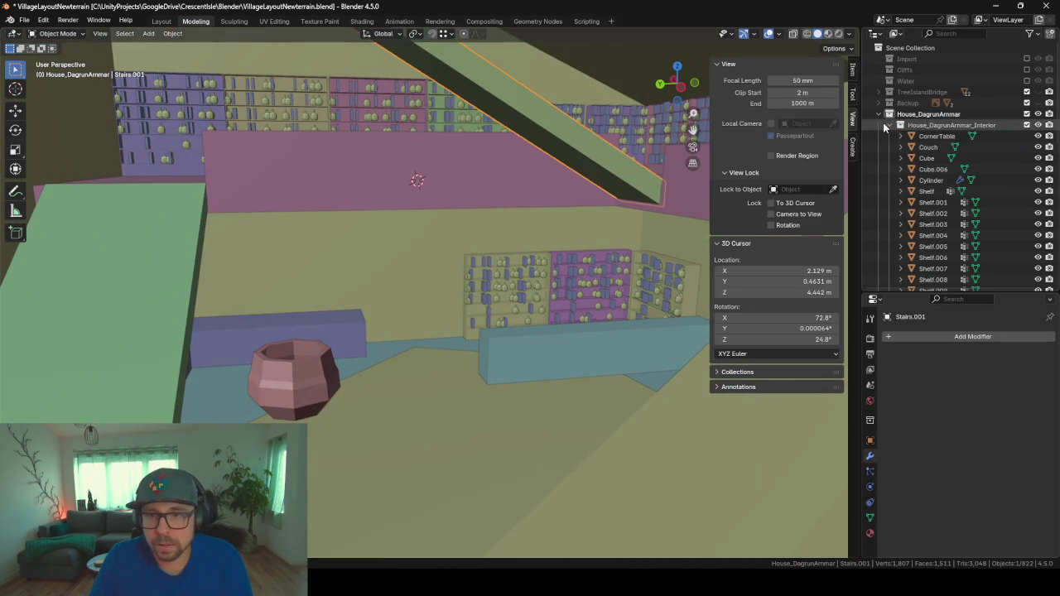
pyautogui.scroll(-3, 924, 158)
pyautogui.scroll(-3, 924, 158)
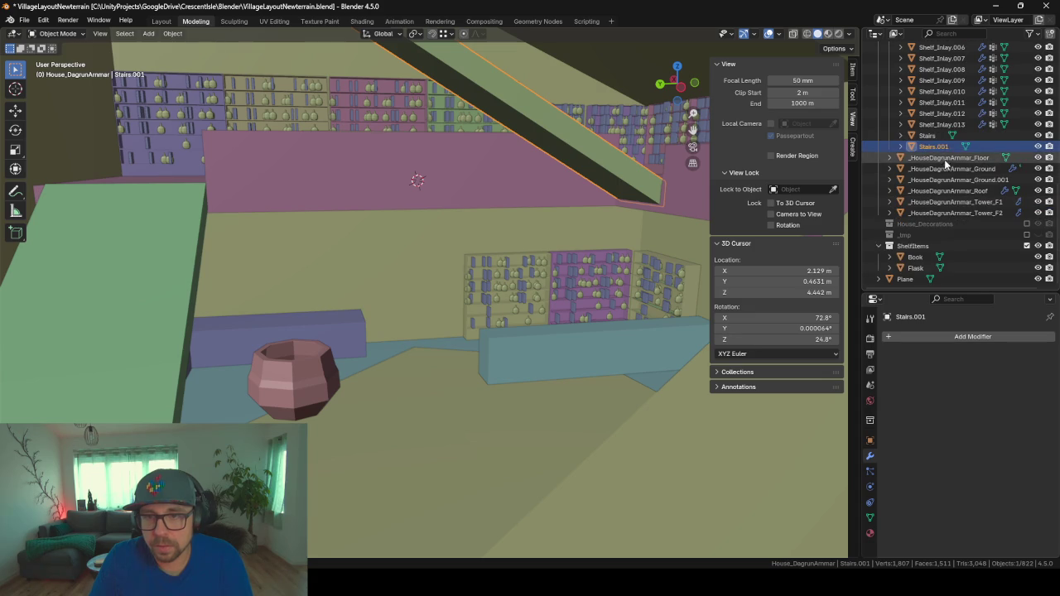
pyautogui.keyDown('ctrl'); pyautogui.click(927, 136); pyautogui.keyUp('ctrl')
pyautogui.scroll(3, 938, 149)
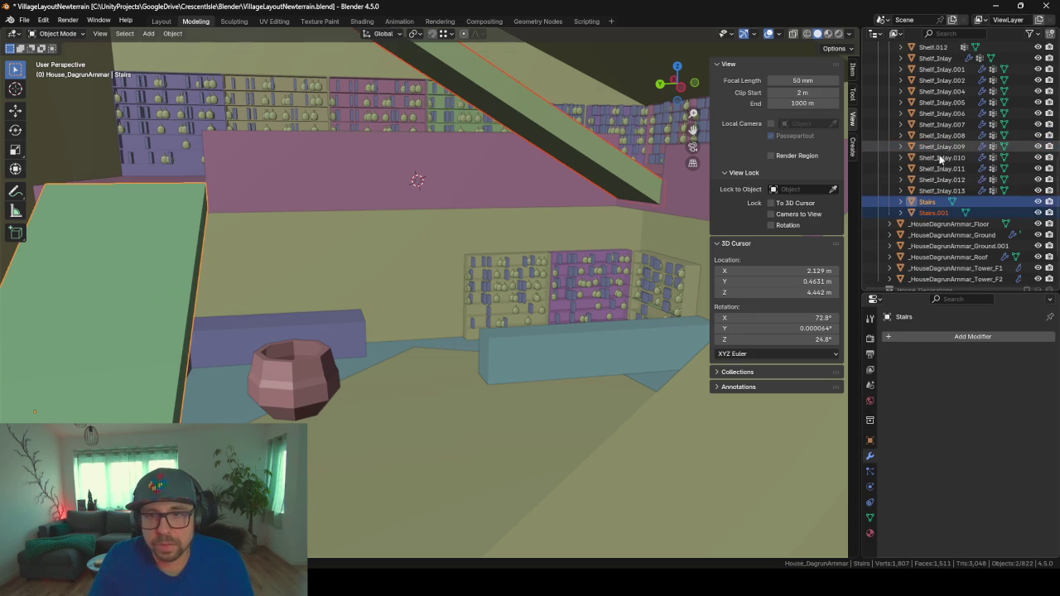
pyautogui.moveTo(939, 208); pyautogui.dragTo(946, 250)
# - Exclude the Interior collection so only the stairs and walls remain visible
pyautogui.scroll(2, 946, 248)
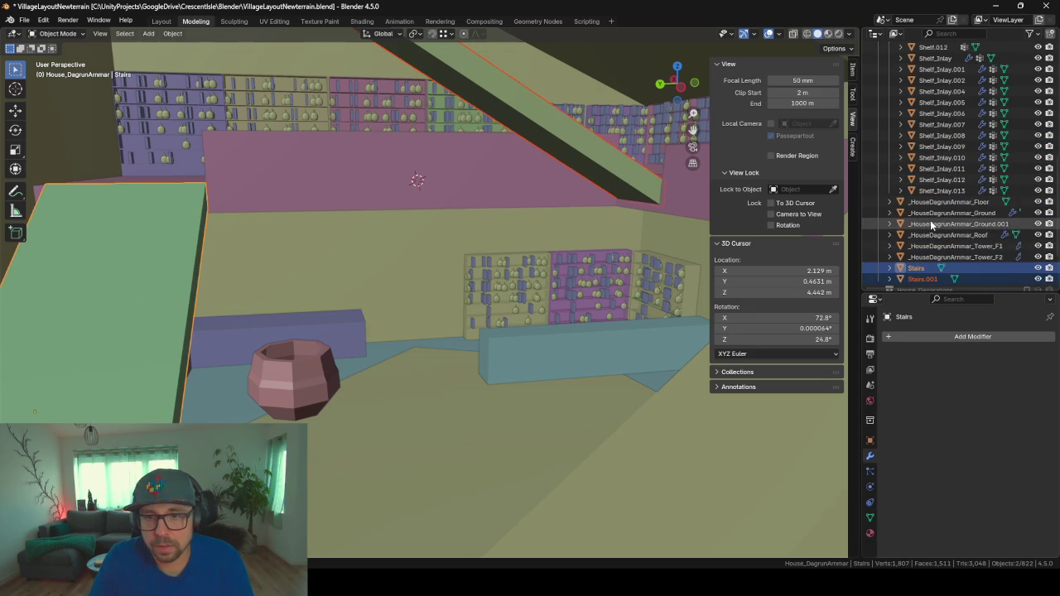
pyautogui.scroll(3, 936, 215)
pyautogui.scroll(4, 918, 182)
pyautogui.scroll(3, 899, 141)
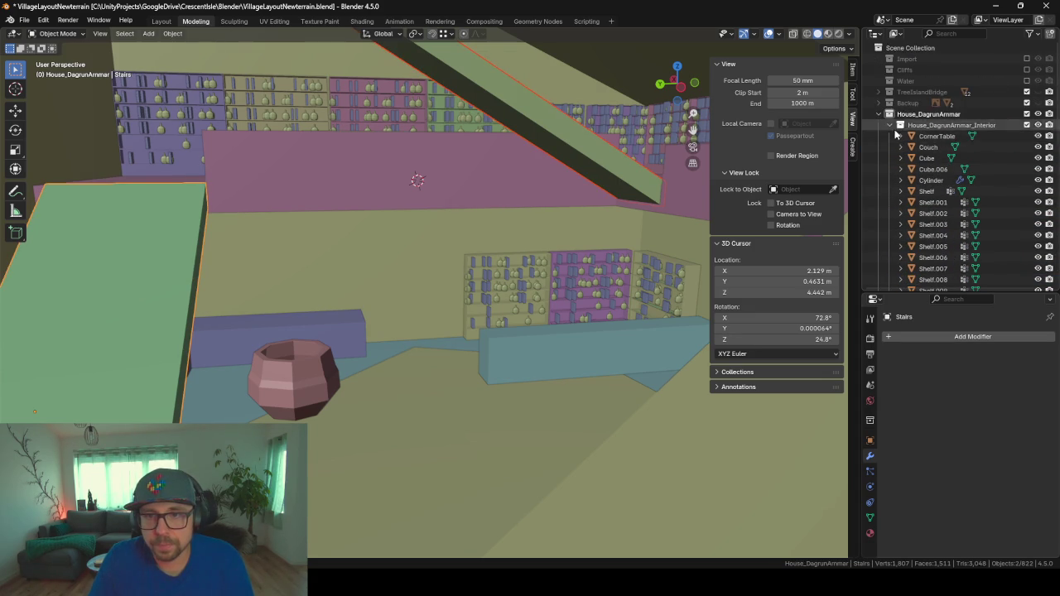
pyautogui.click(1027, 125)
pyautogui.moveTo(582, 121)
pyautogui.mouseDown(button='middle')
pyautogui.moveTo(562, 153)
pyautogui.moveTo(534, 119)
pyautogui.mouseUp(button='middle')
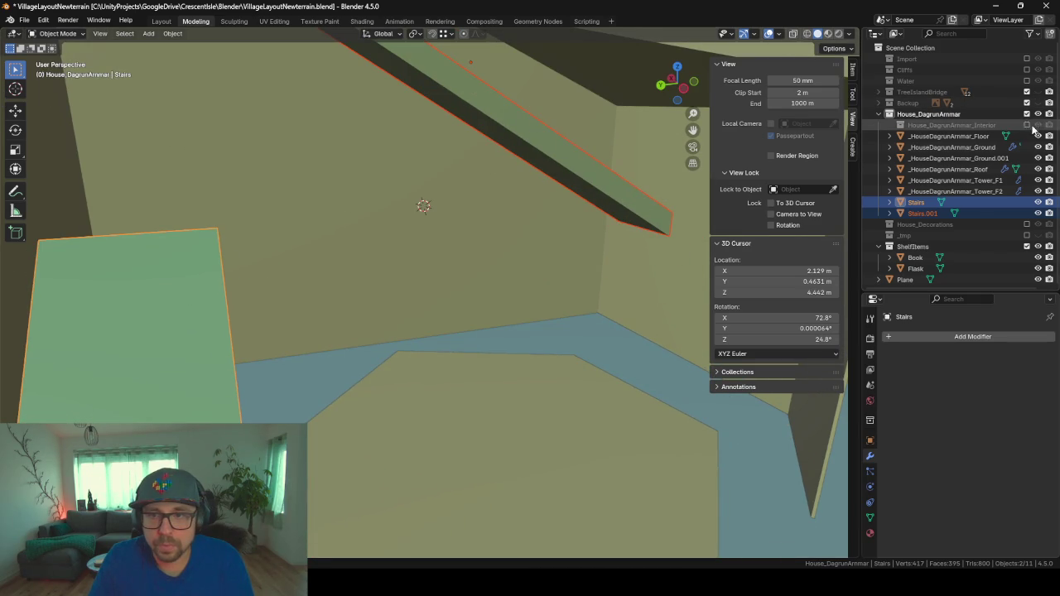
# - Rename the pink floor slab Cube.006 to Floor_1.5 and move it into House_DagrunArmmar
pyautogui.click(1026, 124)
pyautogui.click(418, 229)
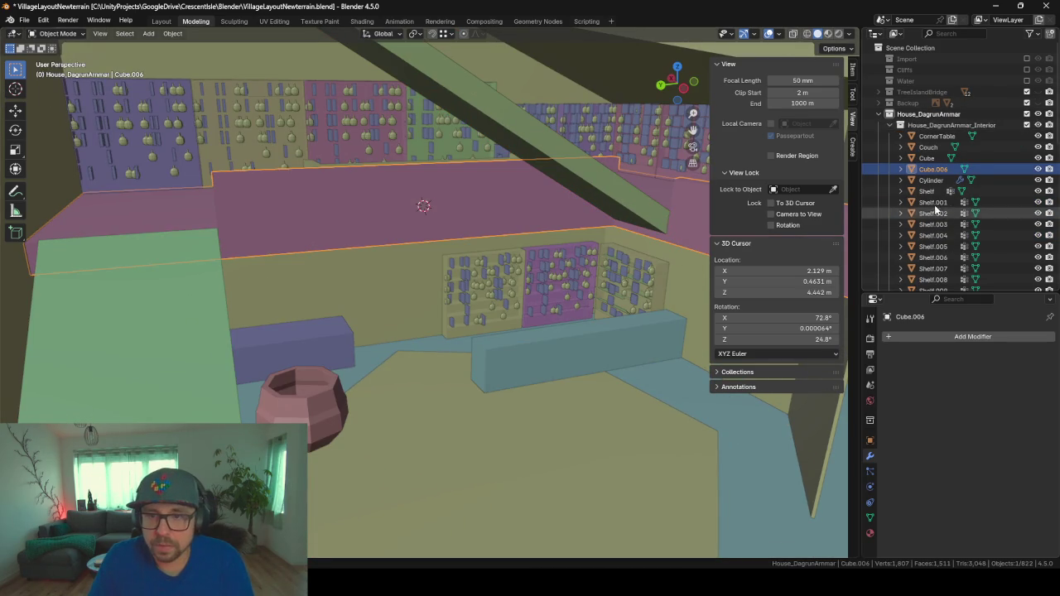
pyautogui.doubleClick(938, 168)
pyautogui.write('FLoor_1')
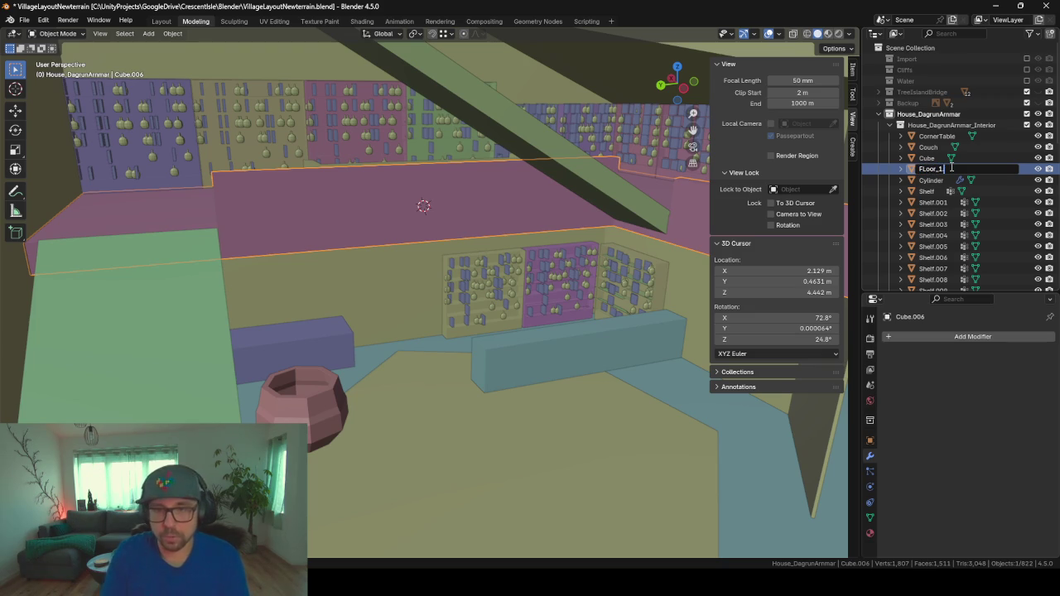
pyautogui.write('.5')
pyautogui.press('Return')
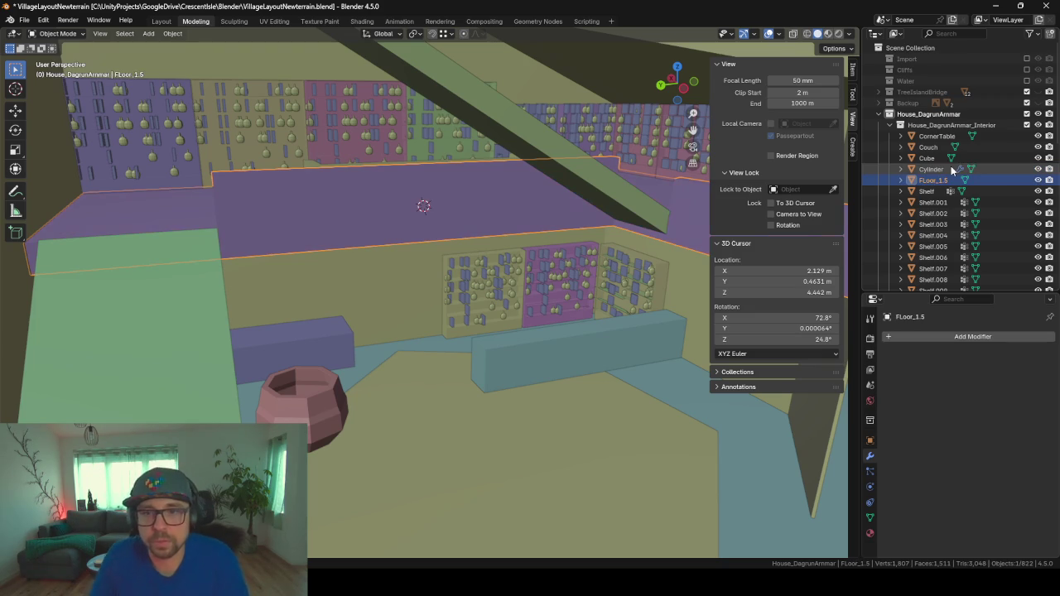
pyautogui.press('F2')
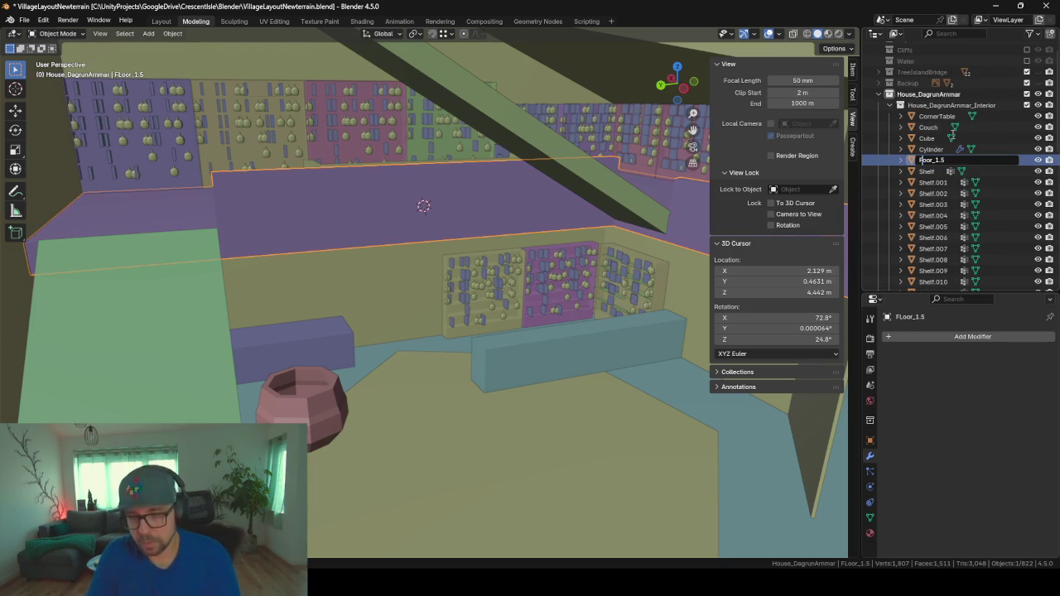
pyautogui.press('Return')
pyautogui.moveTo(937, 165); pyautogui.dragTo(920, 96)
# - Select _HouseDagrunArmmar_Ground.001 and frame the view around it
pyautogui.moveTo(468, 199)
pyautogui.mouseDown(button='middle')
pyautogui.moveTo(516, 286)
pyautogui.moveTo(468, 205)
pyautogui.moveTo(475, 255)
pyautogui.mouseUp(button='middle')
pyautogui.scroll(2, 469, 253)
pyautogui.scroll(2, 468, 254)
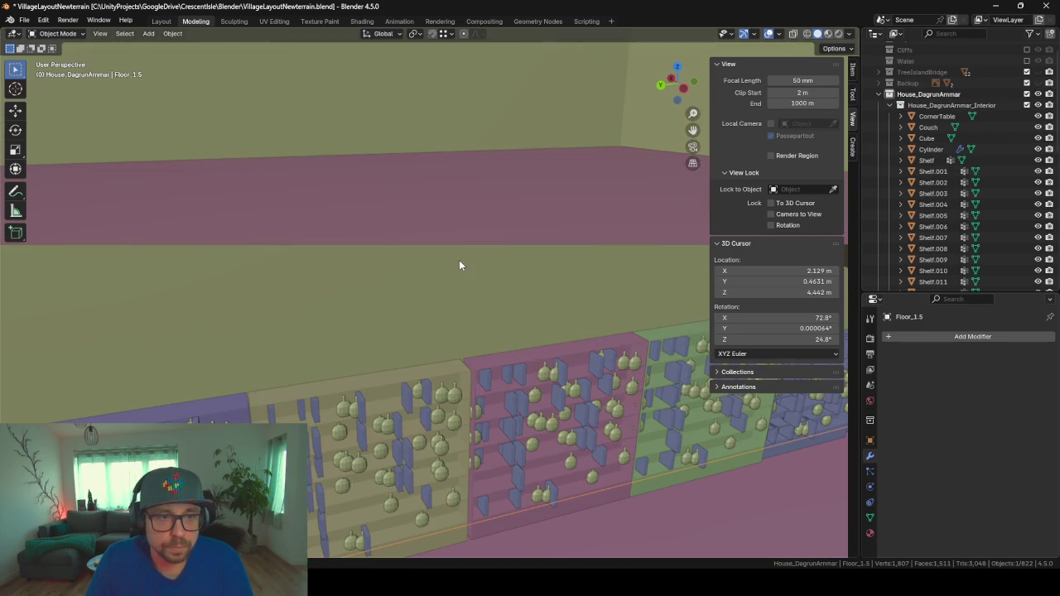
pyautogui.click(483, 222)
pyautogui.scroll(-5, 944, 177)
pyautogui.scroll(-3, 944, 177)
pyautogui.scroll(-2, 944, 177)
pyautogui.press('KP_Decimal')
pyautogui.scroll(-1, 541, 244)
pyautogui.moveTo(541, 246)
pyautogui.mouseDown(button='middle')
pyautogui.moveTo(575, 305)
pyautogui.moveTo(407, 324)
pyautogui.moveTo(494, 316)
pyautogui.moveTo(410, 340)
pyautogui.moveTo(568, 220)
pyautogui.moveTo(514, 284)
pyautogui.moveTo(447, 296)
pyautogui.moveTo(435, 268)
pyautogui.moveTo(532, 236)
pyautogui.moveTo(371, 268)
pyautogui.moveTo(835, 151)
pyautogui.mouseUp(button='middle')
# - Exclude the Interior collection from the scene again
pyautogui.scroll(3, 952, 165)
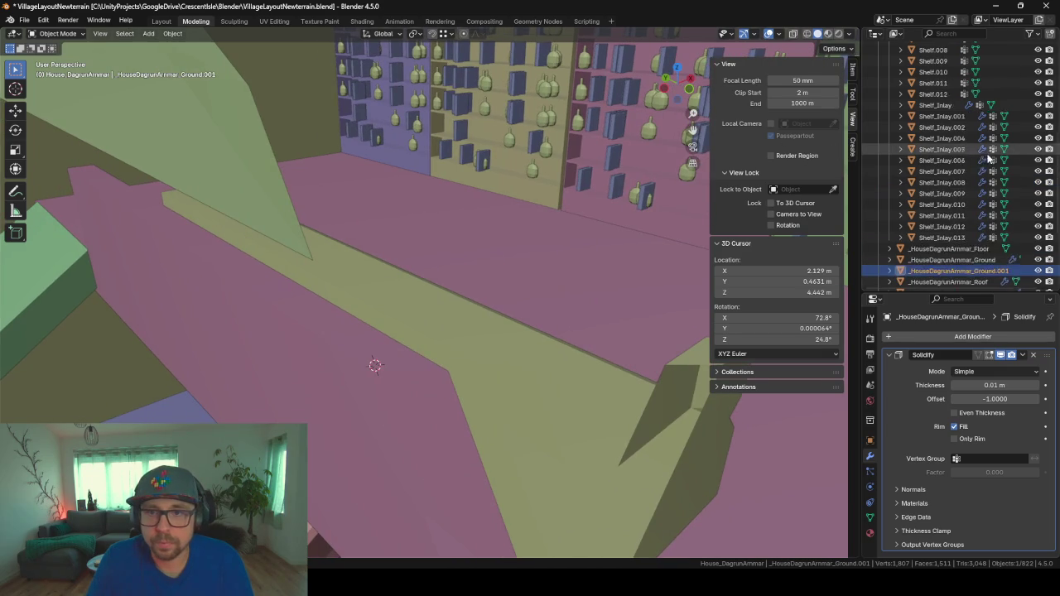
pyautogui.scroll(3, 1015, 133)
pyautogui.scroll(3, 1015, 134)
pyautogui.scroll(1, 1031, 120)
pyautogui.click(1027, 124)
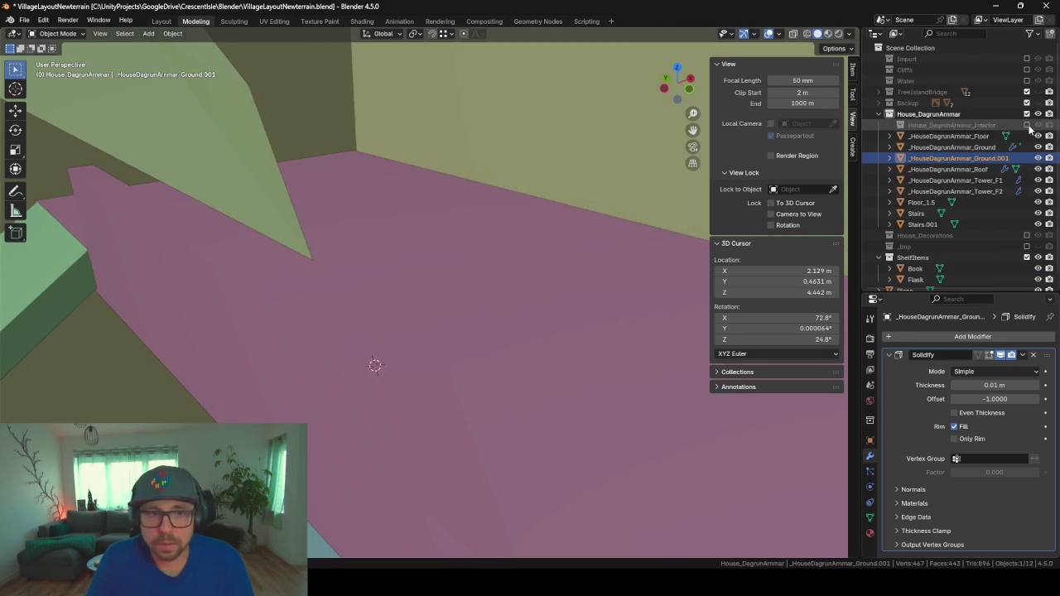
# - Set the view Clip Start to 5 m and orbit through the walls into the green-walled room
pyautogui.moveTo(588, 206)
pyautogui.mouseDown(button='middle')
pyautogui.moveTo(389, 261)
pyautogui.moveTo(512, 263)
pyautogui.moveTo(496, 262)
pyautogui.moveTo(615, 240)
pyautogui.moveTo(346, 265)
pyautogui.moveTo(662, 166)
pyautogui.mouseUp(button='middle')
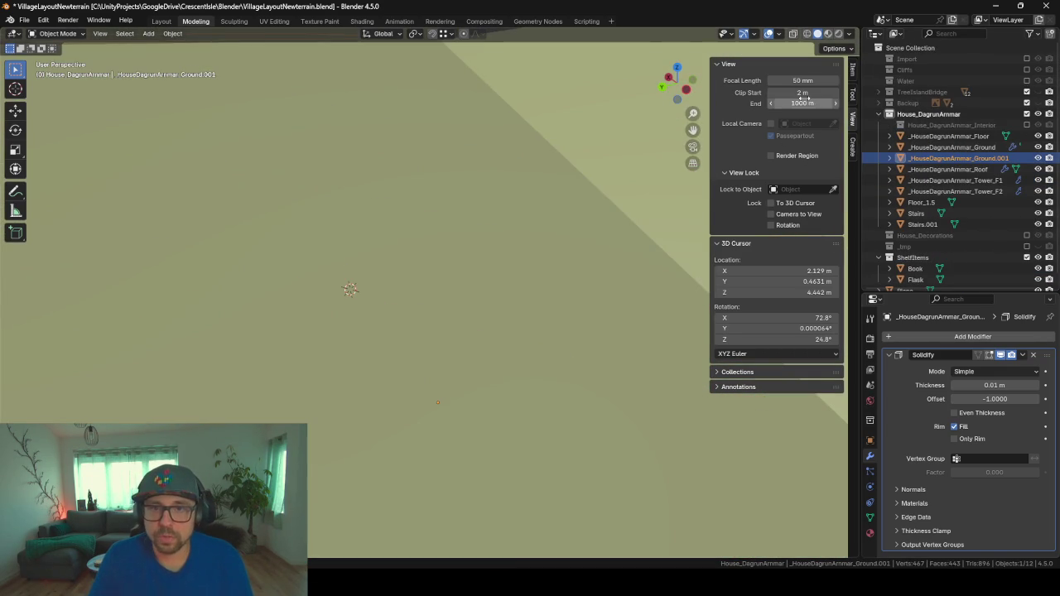
pyautogui.write('5')
pyautogui.press('Return')
pyautogui.moveTo(549, 153)
pyautogui.mouseDown(button='middle')
pyautogui.moveTo(378, 278)
pyautogui.moveTo(341, 279)
pyautogui.moveTo(365, 292)
pyautogui.moveTo(409, 483)
pyautogui.mouseUp(button='middle')
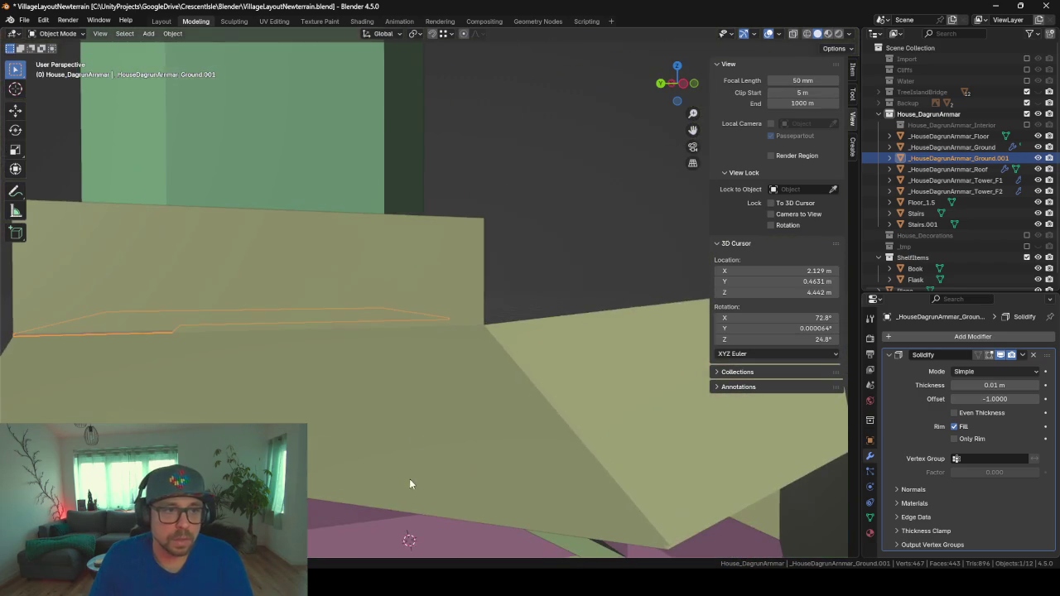
pyautogui.moveTo(366, 278)
pyautogui.mouseDown(button='middle')
pyautogui.moveTo(378, 353)
pyautogui.moveTo(420, 378)
pyautogui.moveTo(544, 343)
pyautogui.moveTo(468, 368)
pyautogui.moveTo(558, 378)
pyautogui.moveTo(447, 300)
pyautogui.moveTo(477, 529)
pyautogui.moveTo(442, 384)
pyautogui.moveTo(485, 385)
pyautogui.moveTo(511, 490)
pyautogui.mouseUp(button='middle')
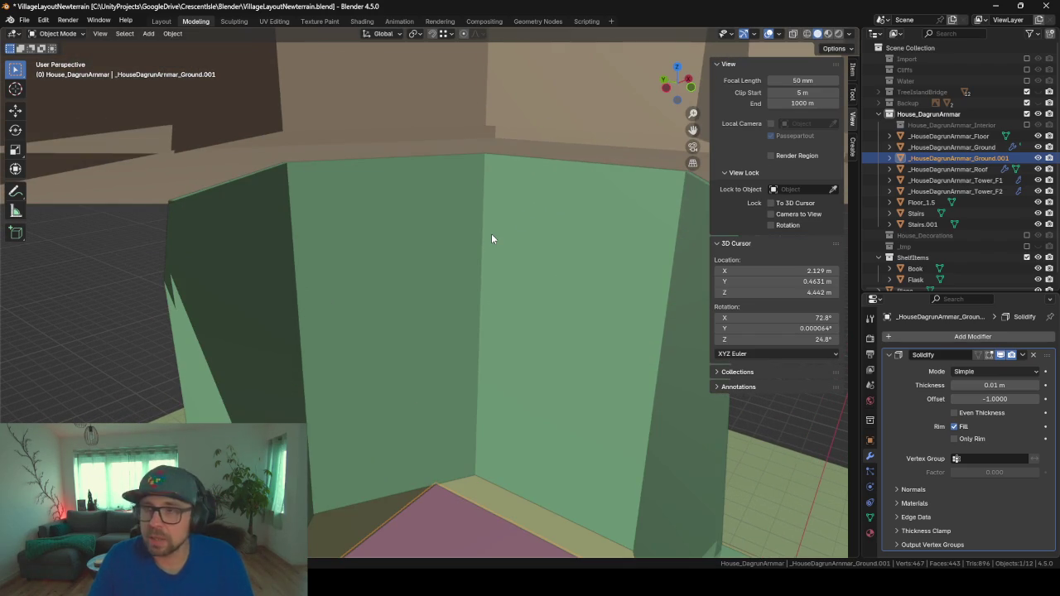
pyautogui.moveTo(513, 303)
pyautogui.mouseDown(button='middle')
pyautogui.moveTo(468, 121)
pyautogui.moveTo(497, 276)
pyautogui.mouseUp(button='middle')
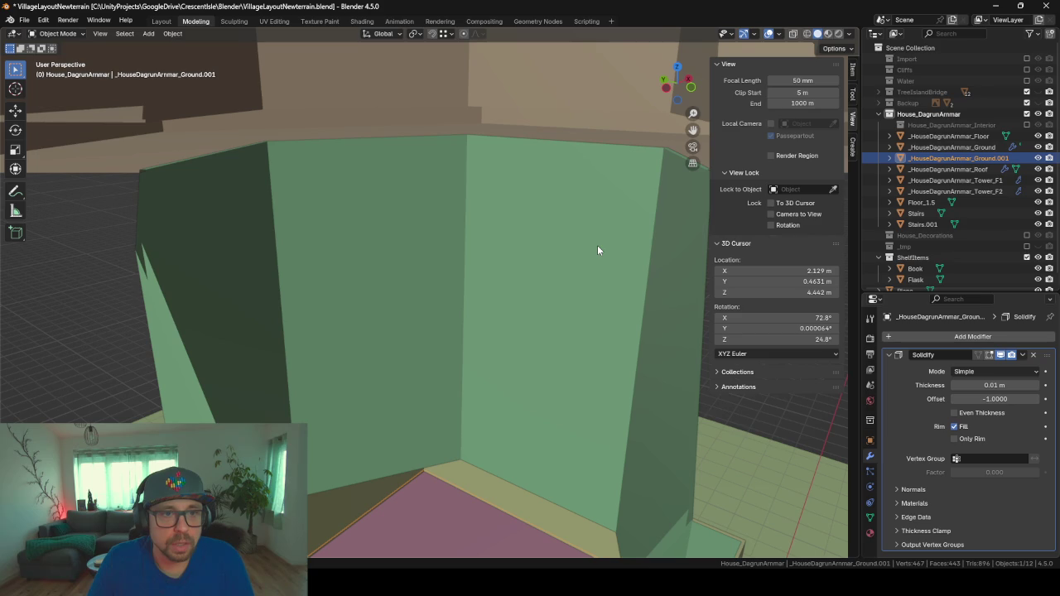
pyautogui.moveTo(549, 163)
pyautogui.mouseDown(button='middle')
pyautogui.moveTo(485, 173)
pyautogui.moveTo(504, 173)
pyautogui.moveTo(541, 215)
pyautogui.moveTo(527, 213)
pyautogui.mouseUp(button='middle')
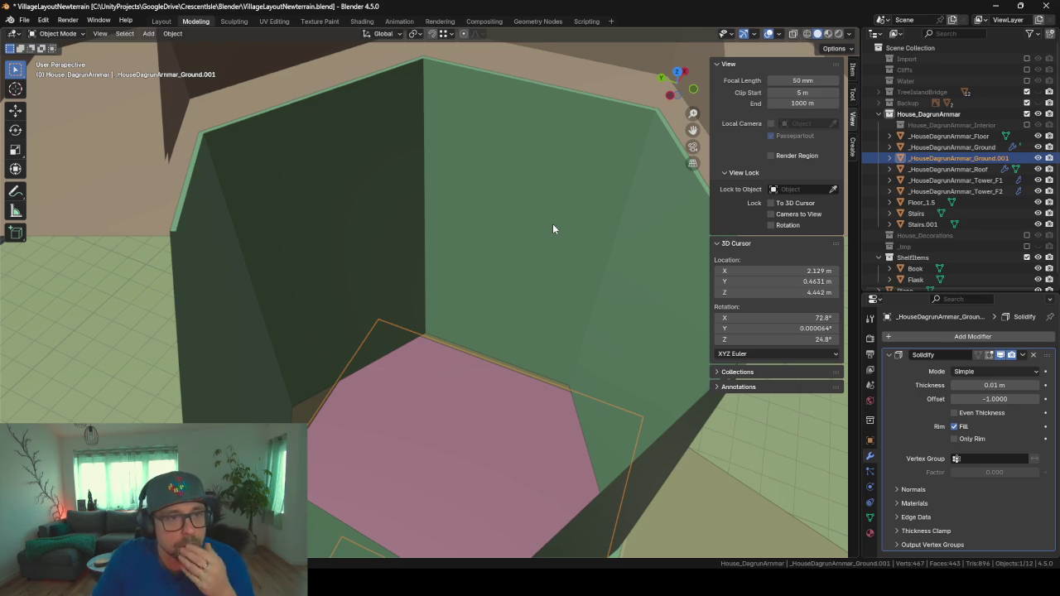
pyautogui.moveTo(550, 268)
pyautogui.mouseDown(button='middle')
pyautogui.moveTo(369, 233)
pyautogui.moveTo(326, 249)
pyautogui.moveTo(382, 239)
pyautogui.mouseUp(button='middle')
pyautogui.moveTo(329, 435)
pyautogui.mouseDown(button='middle')
pyautogui.moveTo(394, 369)
pyautogui.moveTo(390, 450)
pyautogui.moveTo(447, 267)
pyautogui.moveTo(349, 375)
pyautogui.moveTo(631, 140)
pyautogui.moveTo(352, 346)
pyautogui.moveTo(378, 409)
pyautogui.moveTo(407, 348)
pyautogui.mouseUp(button='middle')
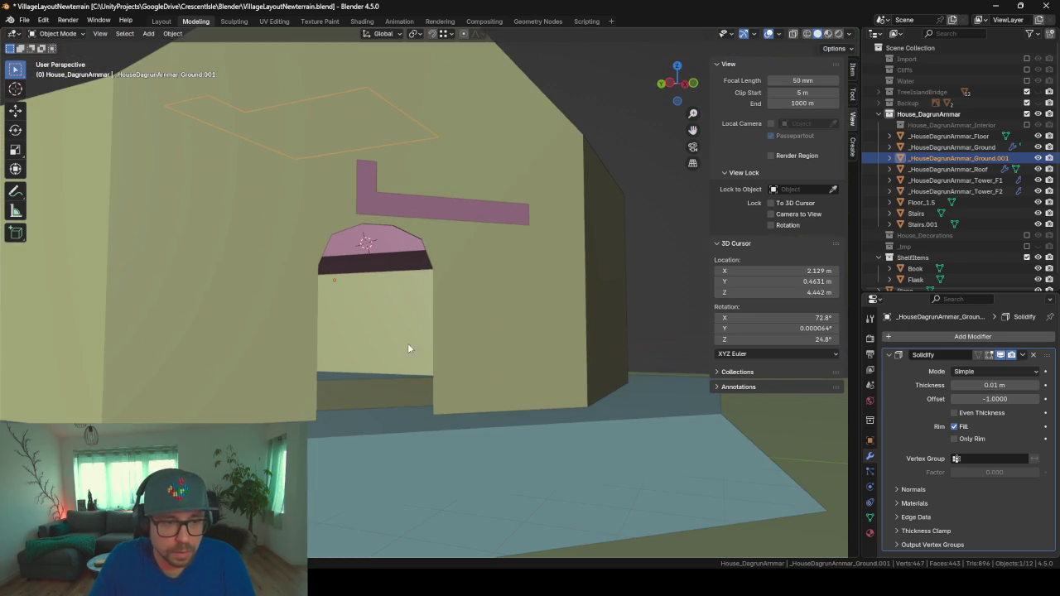
# - Include the Interior collection again and place the 3D cursor on the counter top by the shelves
pyautogui.click(1026, 125)
pyautogui.scroll(5, 382, 370)
pyautogui.moveTo(382, 356)
pyautogui.mouseDown(button='middle')
pyautogui.moveTo(421, 393)
pyautogui.moveTo(358, 374)
pyautogui.moveTo(513, 370)
pyautogui.moveTo(466, 352)
pyautogui.moveTo(508, 362)
pyautogui.moveTo(338, 383)
pyautogui.moveTo(339, 366)
pyautogui.moveTo(495, 367)
pyautogui.moveTo(426, 343)
pyautogui.moveTo(497, 350)
pyautogui.moveTo(424, 279)
pyautogui.mouseUp(button='middle')
pyautogui.scroll(2, 424, 280)
pyautogui.scroll(1, 418, 280)
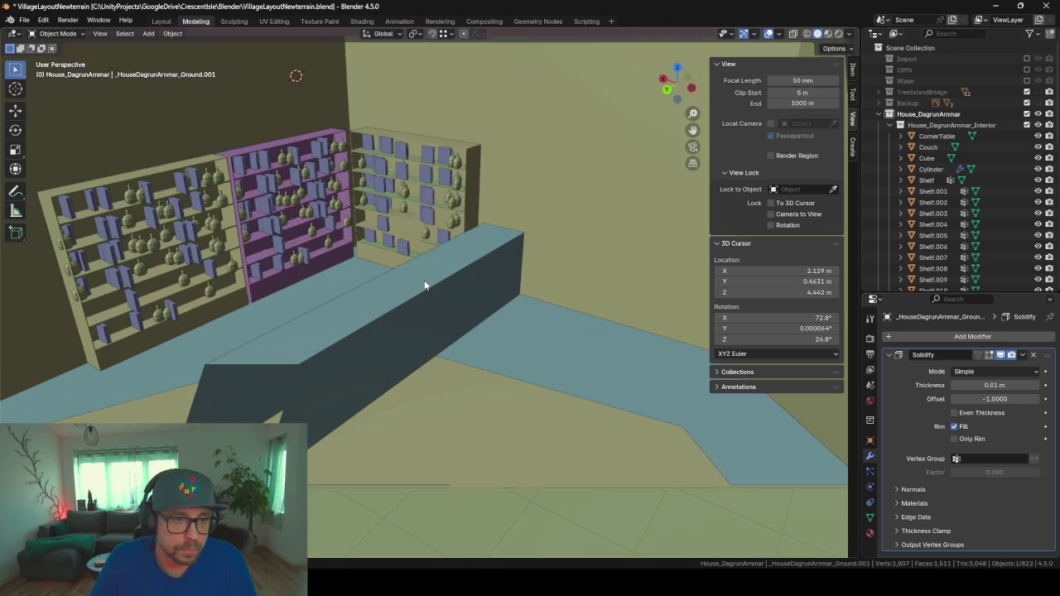
pyautogui.keyDown('shift'); pyautogui.rightClick(401, 299); pyautogui.keyUp('shift')
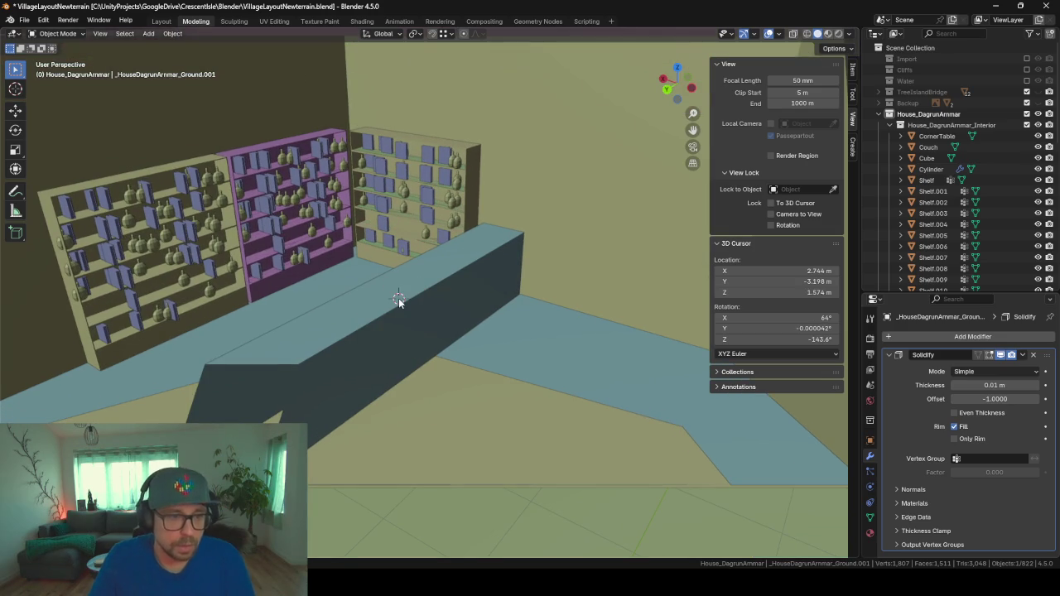
# - Add a cube at the 3D cursor, shrink it, and set the view Clip Start to 2 m
pyautogui.hotkey('shift', 'a')
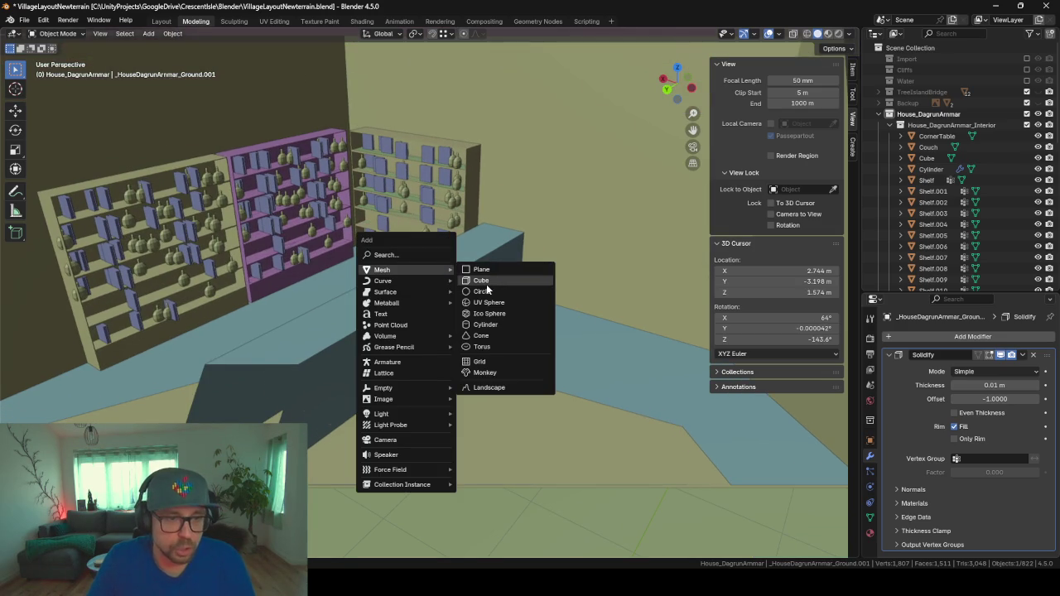
pyautogui.click(480, 280)
pyautogui.press('KP_Decimal')
pyautogui.press('s')
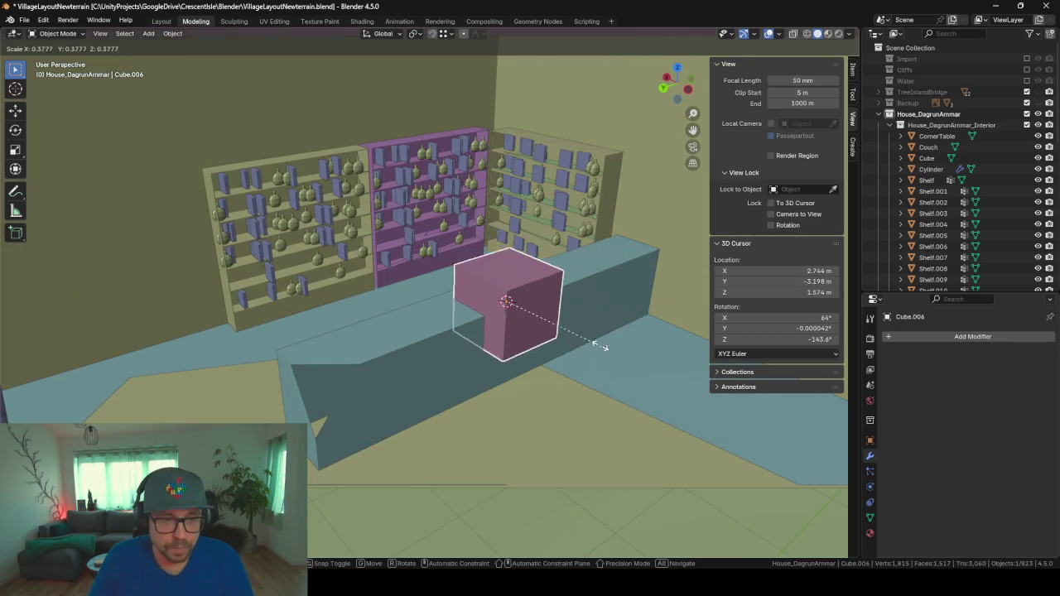
pyautogui.click(539, 320)
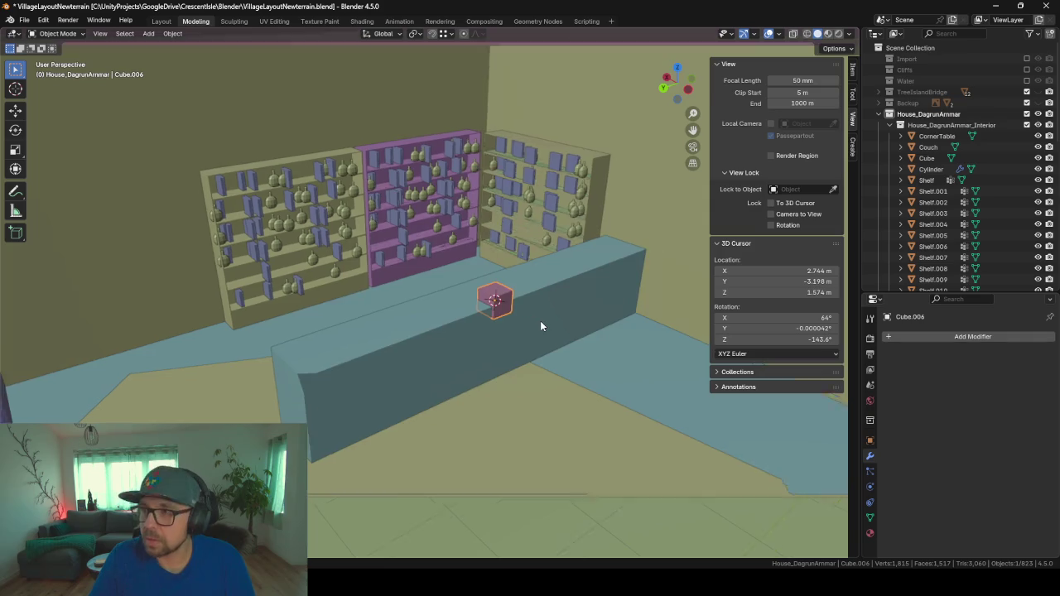
pyautogui.moveTo(540, 320)
pyautogui.mouseDown(button='middle')
pyautogui.moveTo(505, 247)
pyautogui.moveTo(542, 265)
pyautogui.mouseUp(button='middle')
pyautogui.scroll(4, 542, 265)
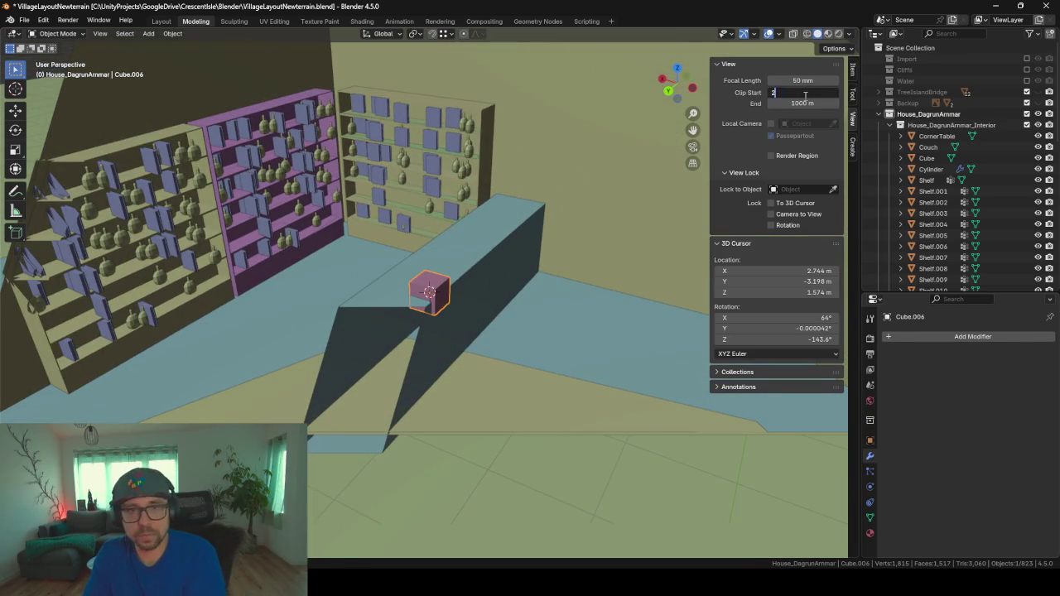
pyautogui.press('Return')
pyautogui.scroll(3, 528, 193)
# - Move the cube horizontally across the counter and scale its height along Z
pyautogui.press('g')
pyautogui.hotkey('shift', 'z')
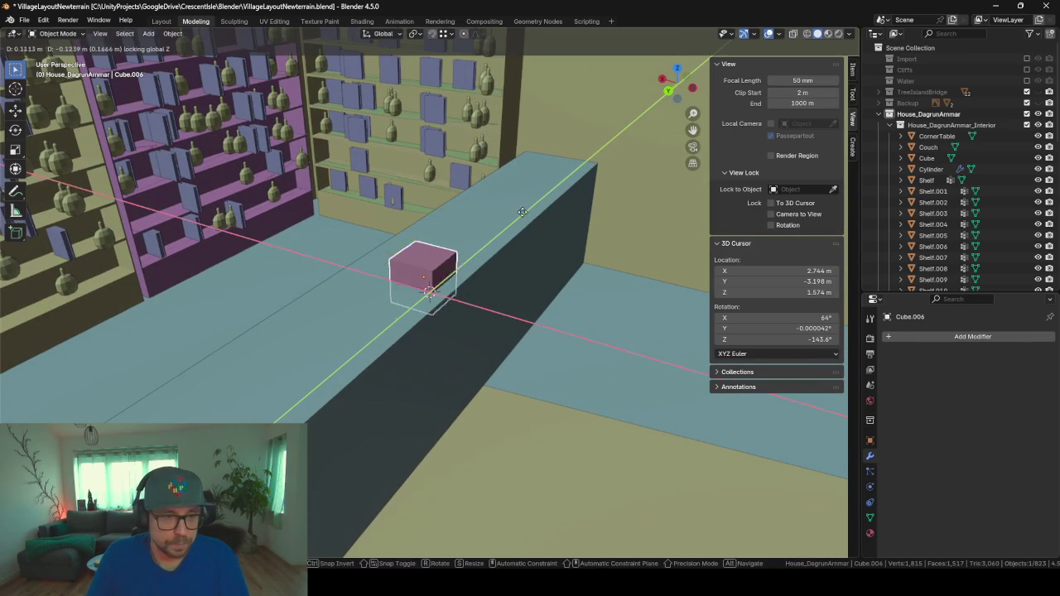
pyautogui.click(519, 212)
pyautogui.press('Tab')
pyautogui.moveTo(520, 212); pyautogui.dragTo(537, 262, button='middle')
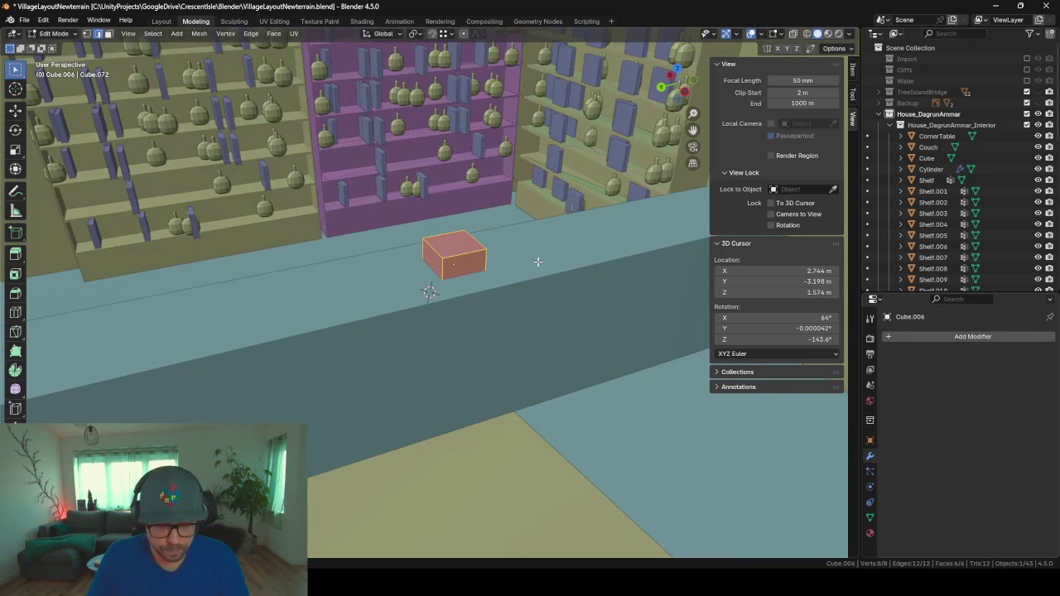
pyautogui.press('Tab')
pyautogui.press('s')
pyautogui.press('z')
pyautogui.click(564, 272)
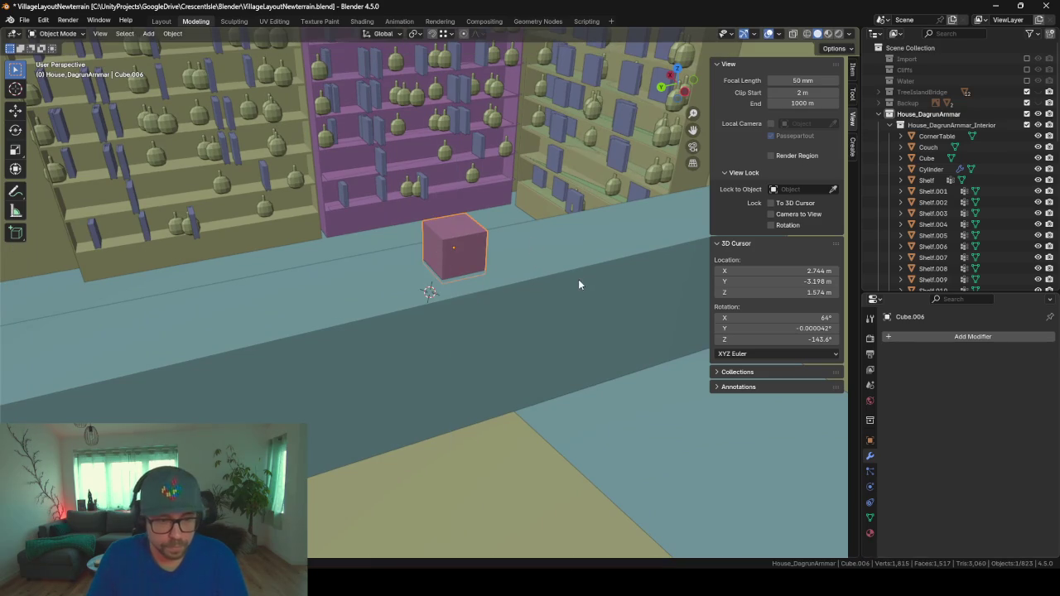
# - Widen the cube along X, flatten it along Z, and lower it onto the counter
pyautogui.press('Tab')
pyautogui.press('s')
pyautogui.press('x')
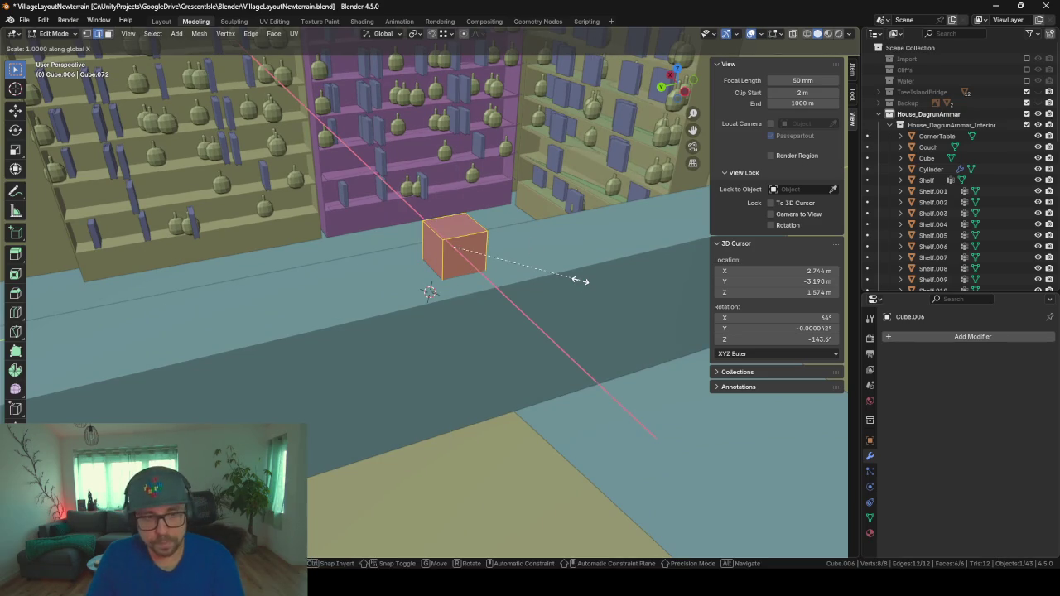
pyautogui.click(672, 270)
pyautogui.press('s')
pyautogui.press('z')
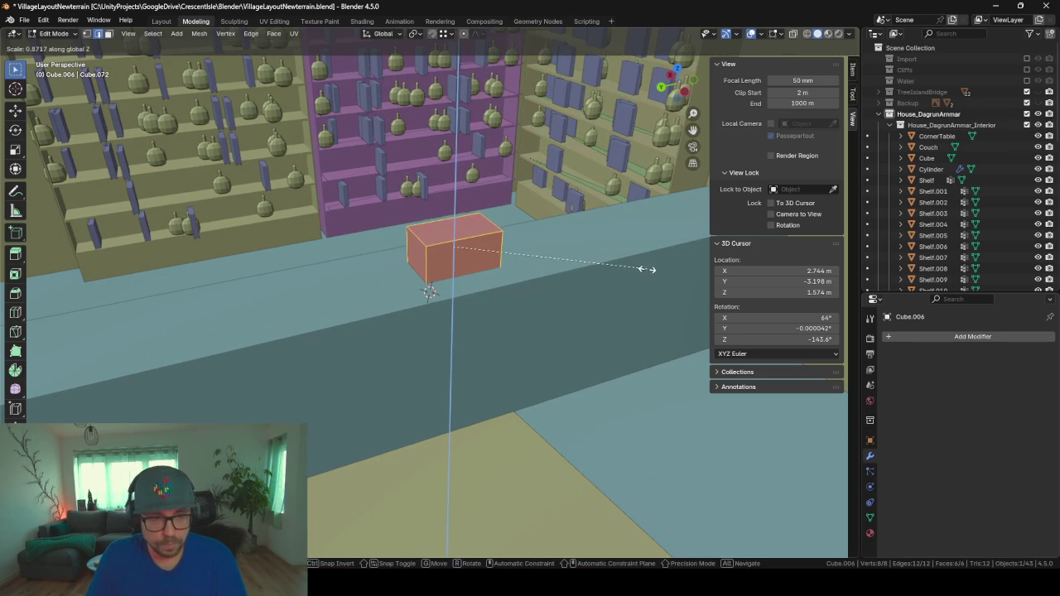
pyautogui.click(612, 265)
pyautogui.press('Tab')
pyautogui.press('g')
pyautogui.press('z')
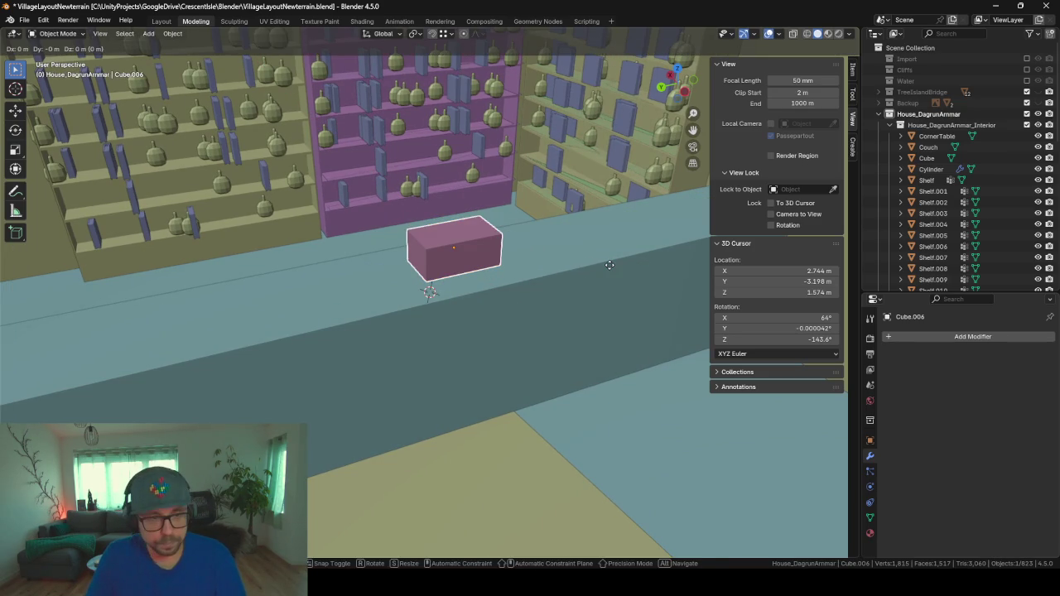
pyautogui.click(607, 270)
# - Bevel the box's edges so they are rounded
pyautogui.press('Tab')
pyautogui.hotkey('ctrl', 'b')
pyautogui.click(546, 263)
pyautogui.press('Tab')
pyautogui.moveTo(530, 266)
pyautogui.mouseDown(button='middle')
pyautogui.moveTo(350, 295)
pyautogui.moveTo(502, 260)
pyautogui.moveTo(427, 273)
pyautogui.moveTo(425, 288)
pyautogui.moveTo(333, 279)
pyautogui.moveTo(584, 255)
pyautogui.mouseUp(button='middle')
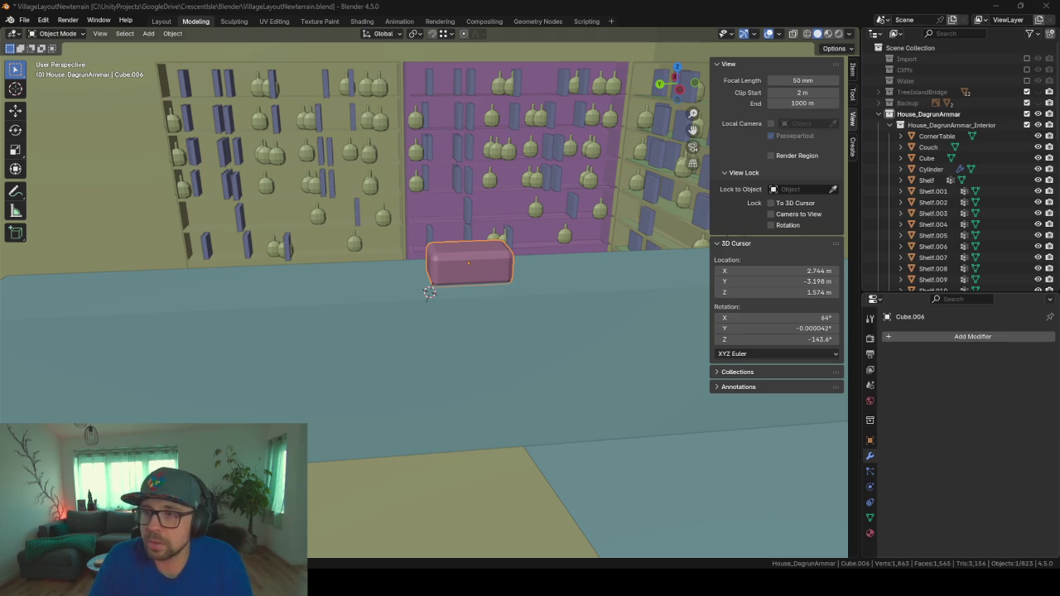
# - Slide the rounded box along a single axis further down the counter
pyautogui.moveTo(486, 291)
pyautogui.mouseDown(button='middle')
pyautogui.moveTo(527, 291)
pyautogui.moveTo(384, 287)
pyautogui.moveTo(509, 322)
pyautogui.mouseUp(button='middle')
pyautogui.moveTo(447, 304)
pyautogui.mouseDown(button='middle')
pyautogui.moveTo(660, 293)
pyautogui.moveTo(473, 368)
pyautogui.mouseUp(button='middle')
pyautogui.press('g')
pyautogui.press('z')
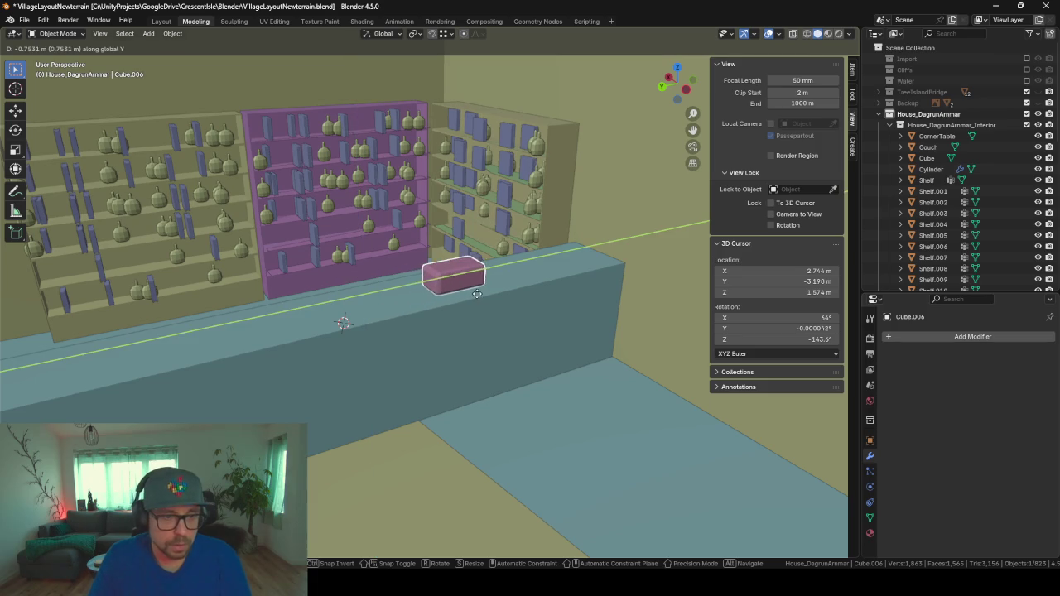
pyautogui.click(471, 288)
# - Select the long counter block and view it from the front
pyautogui.moveTo(471, 288)
pyautogui.mouseDown(button='middle')
pyautogui.moveTo(389, 320)
pyautogui.moveTo(325, 264)
pyautogui.moveTo(372, 212)
pyautogui.mouseUp(button='middle')
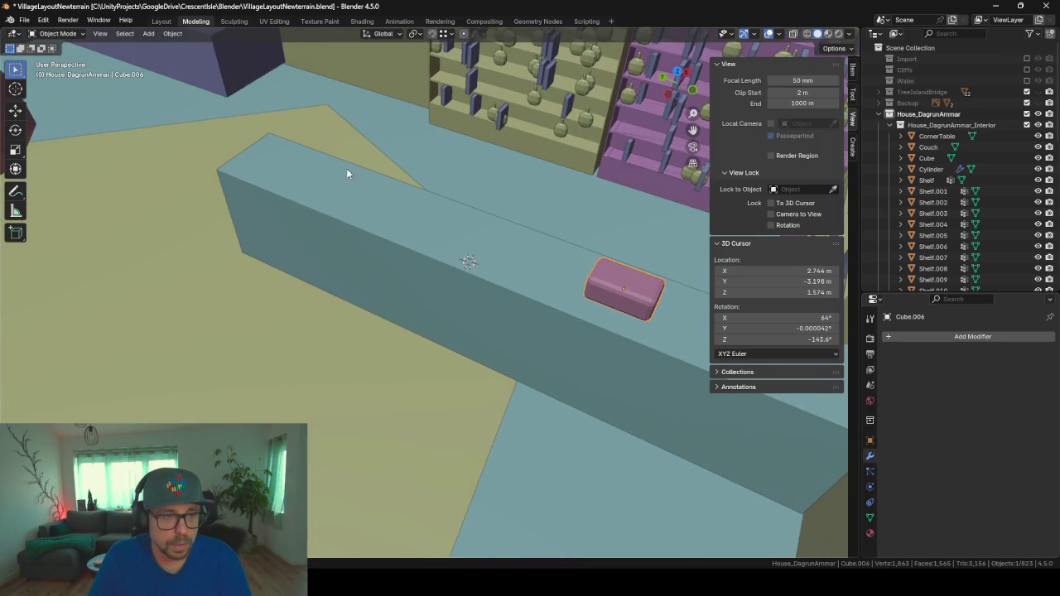
pyautogui.moveTo(310, 260); pyautogui.dragTo(374, 263, button='middle')
pyautogui.moveTo(363, 195)
pyautogui.mouseDown(button='middle')
pyautogui.moveTo(375, 168)
pyautogui.moveTo(354, 221)
pyautogui.moveTo(381, 267)
pyautogui.moveTo(463, 138)
pyautogui.mouseUp(button='middle')
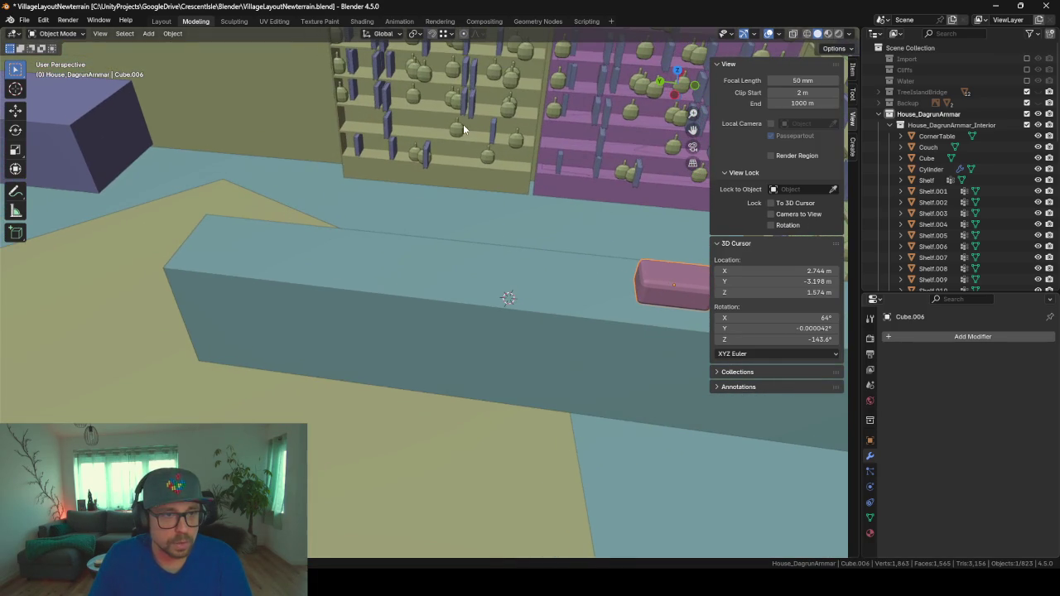
pyautogui.click(323, 279)
pyautogui.moveTo(323, 259)
pyautogui.mouseDown(button='middle')
pyautogui.moveTo(316, 231)
pyautogui.moveTo(317, 252)
pyautogui.moveTo(447, 288)
pyautogui.mouseUp(button='middle')
# - Duplicate the counter's top face and separate it into its own object
pyautogui.press('Tab')
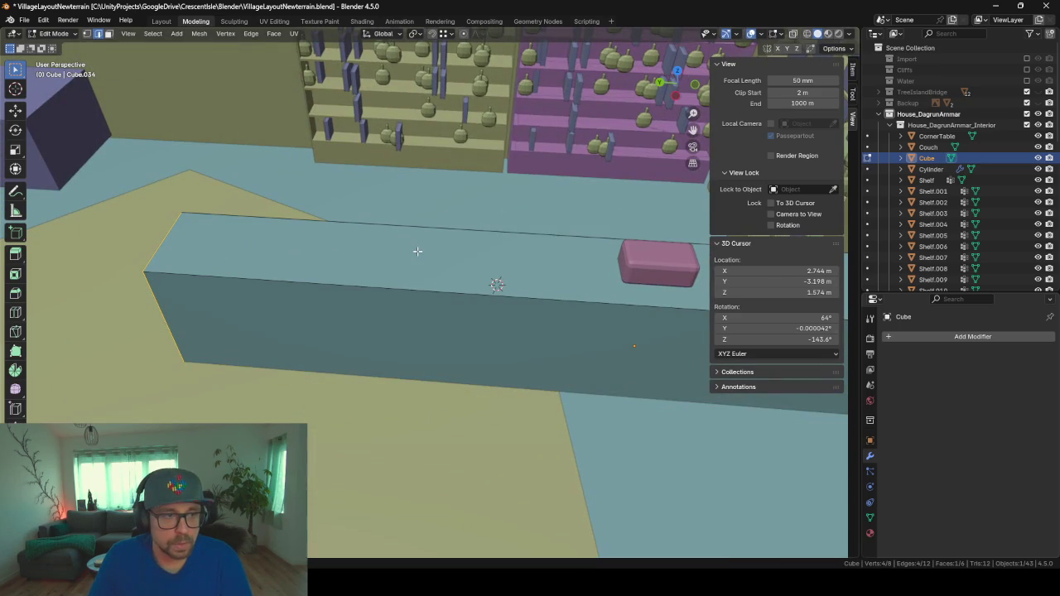
pyautogui.click(108, 34)
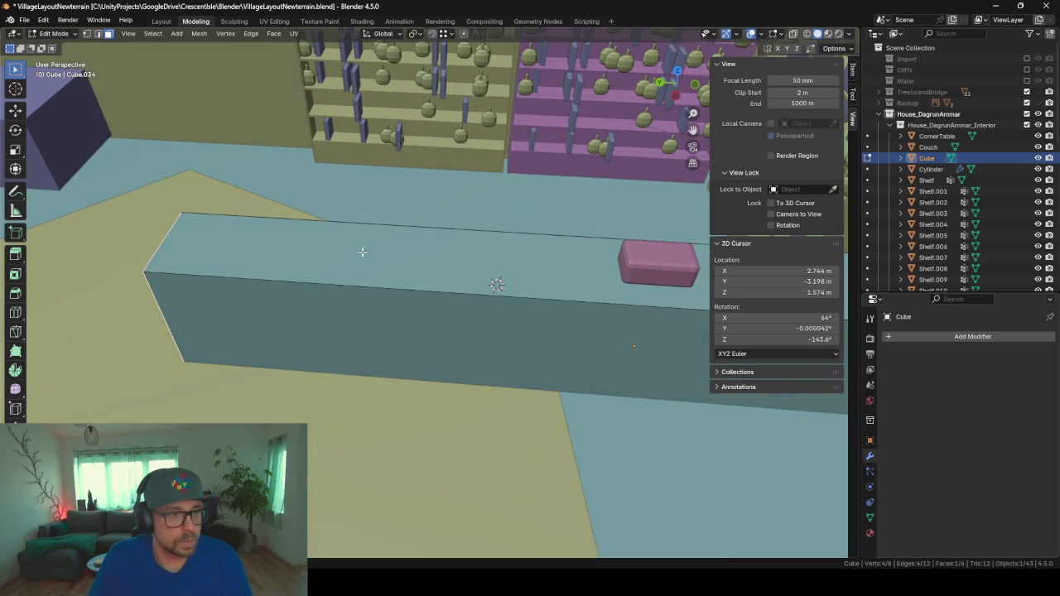
pyautogui.click(368, 262)
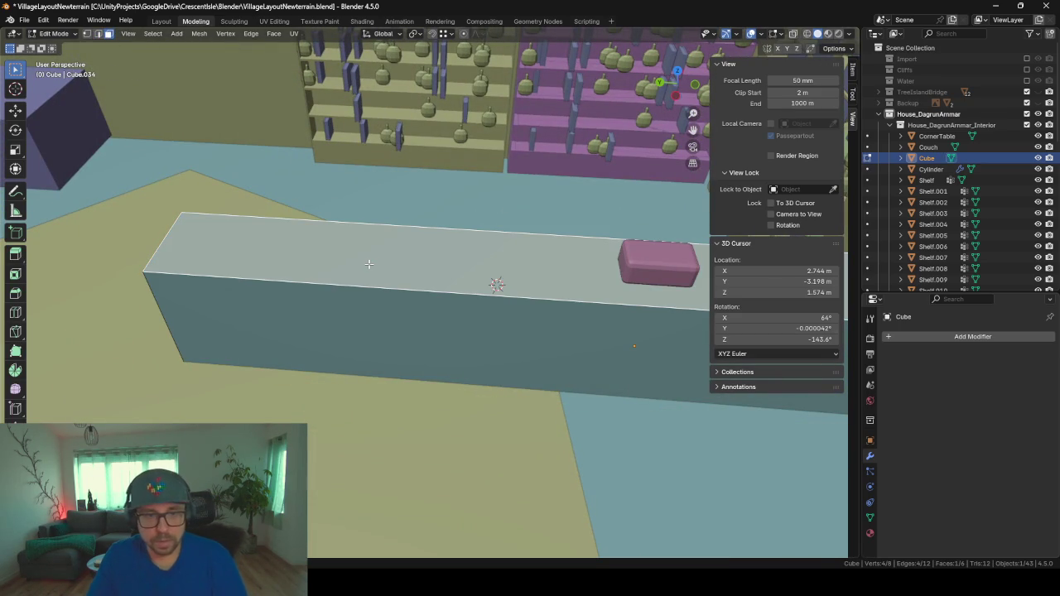
pyautogui.moveTo(368, 263); pyautogui.dragTo(368, 263, button='middle')
pyautogui.hotkey('shift', 'd')
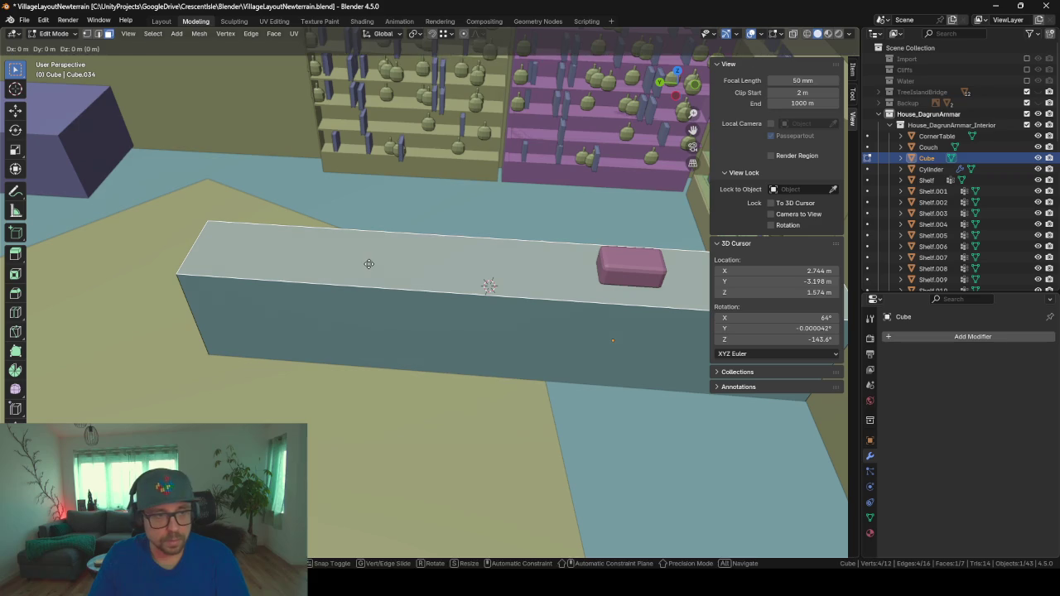
pyautogui.rightClick(369, 263)
pyautogui.press('p')
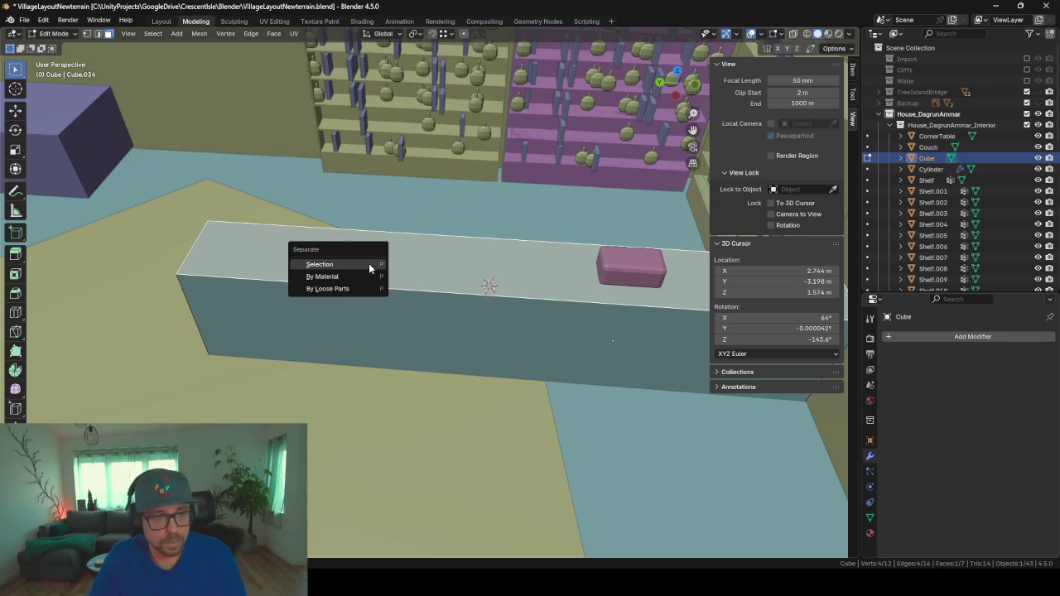
pyautogui.click(368, 264)
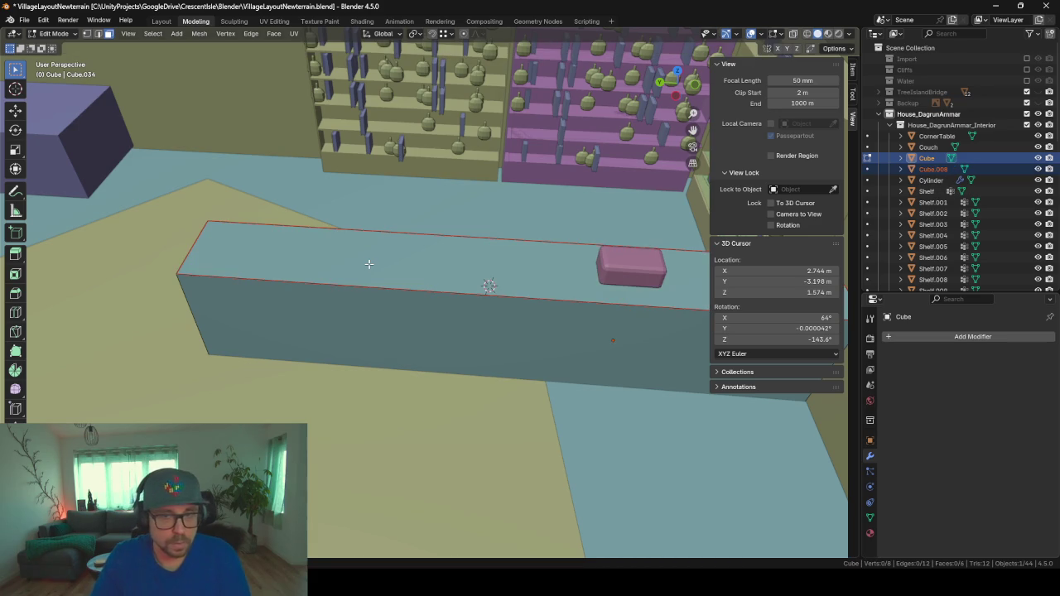
# - Rename the new Cube.008 object to Display and return to object mode
pyautogui.doubleClick(933, 171)
pyautogui.write('C')
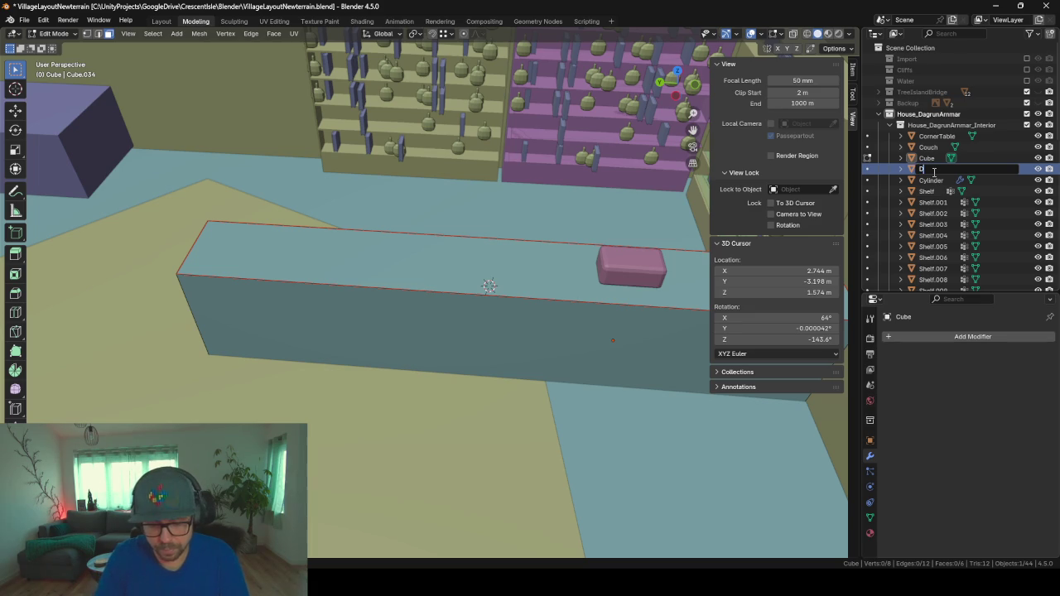
pyautogui.press('Return')
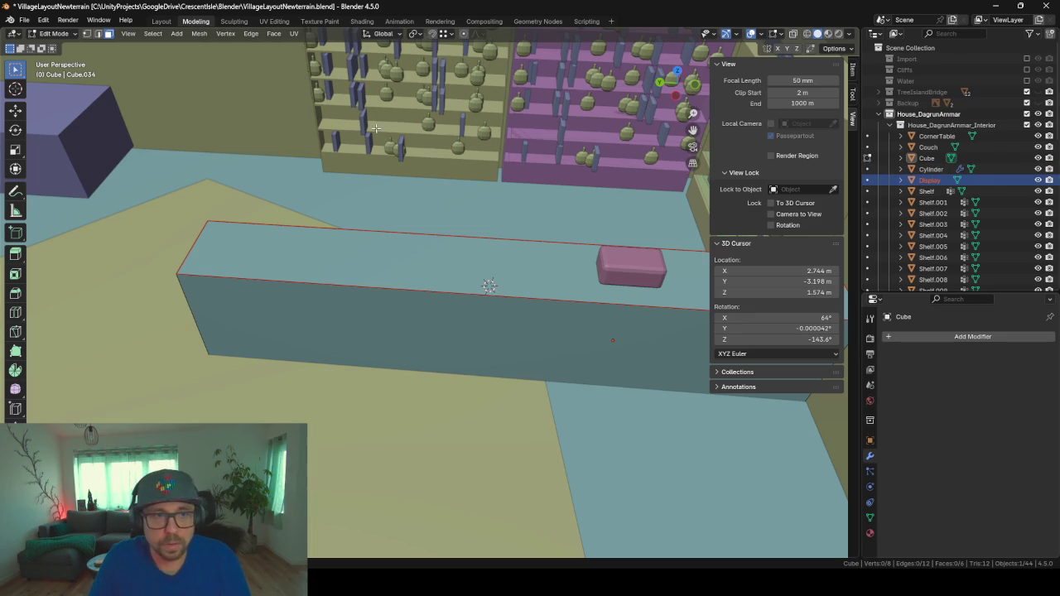
pyautogui.press('Tab')
pyautogui.click(451, 106)
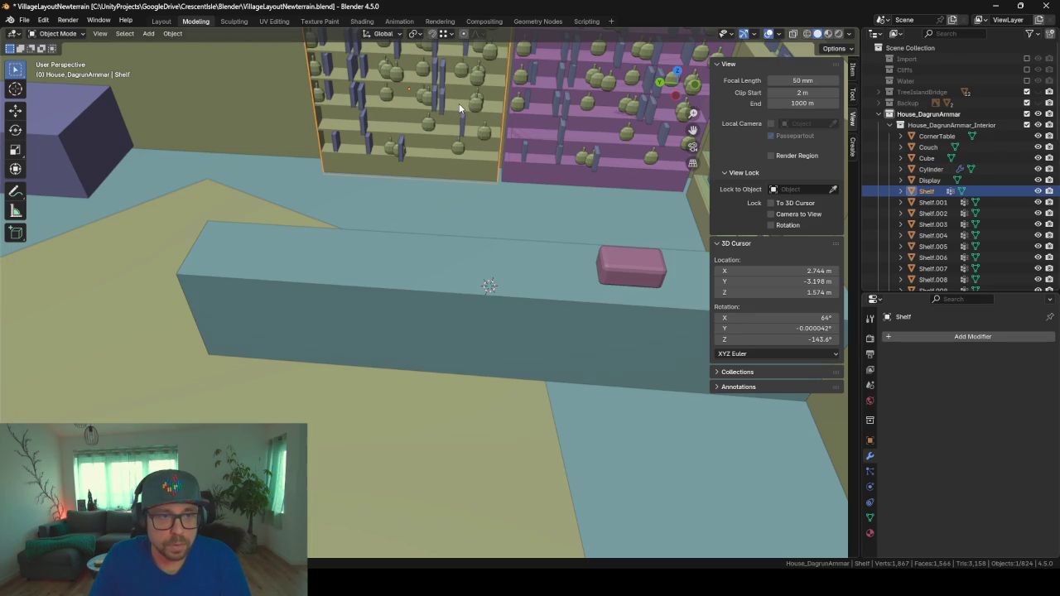
# - Select Cube, the Display counter and Shelf_Inlay.004 with its particle system
pyautogui.click(458, 105)
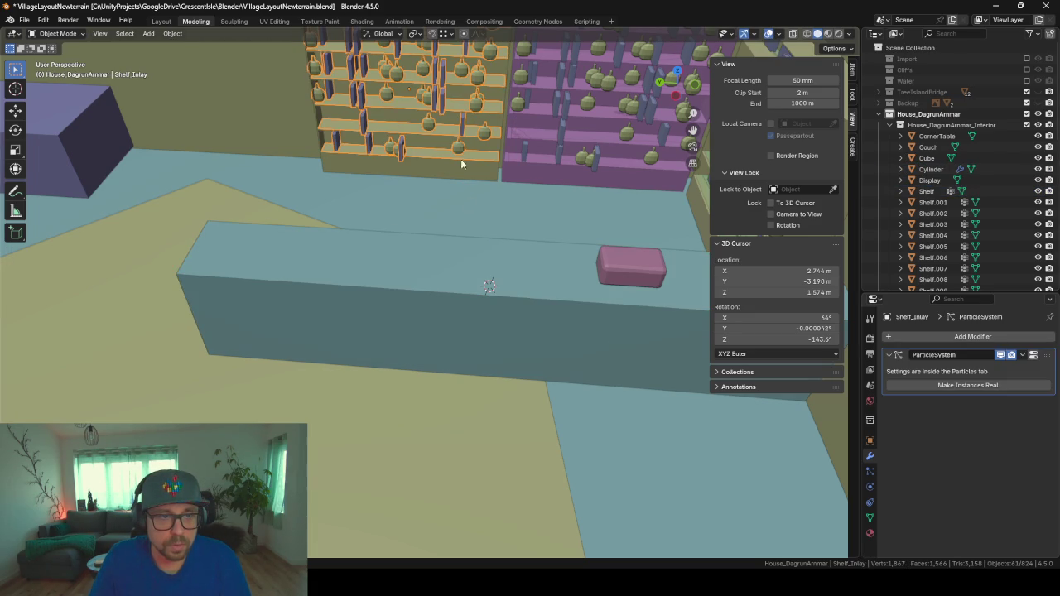
pyautogui.keyDown('shift'); pyautogui.click(451, 273); pyautogui.keyUp('shift')
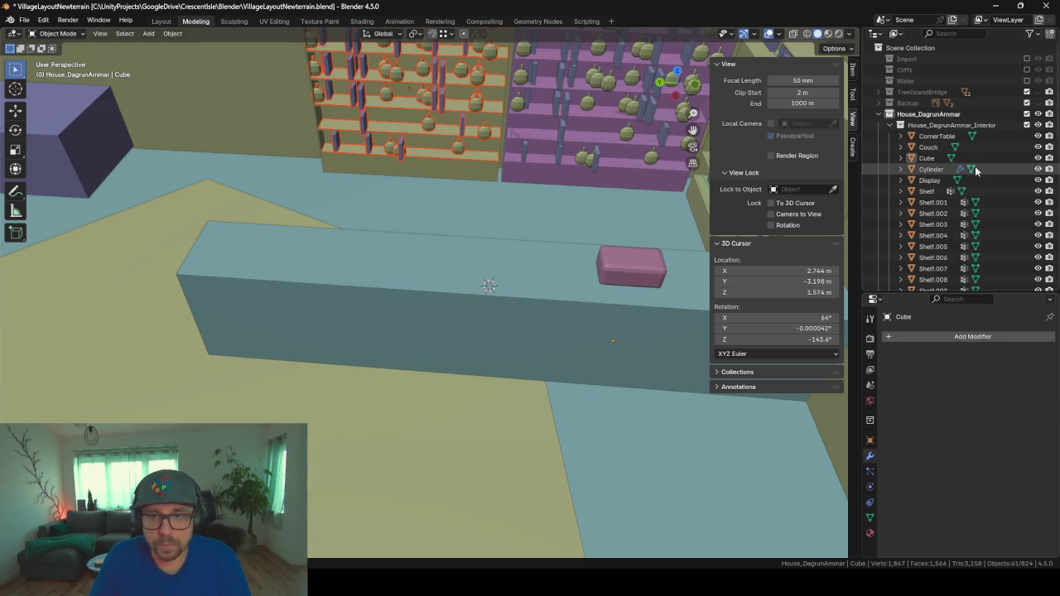
pyautogui.click(930, 180)
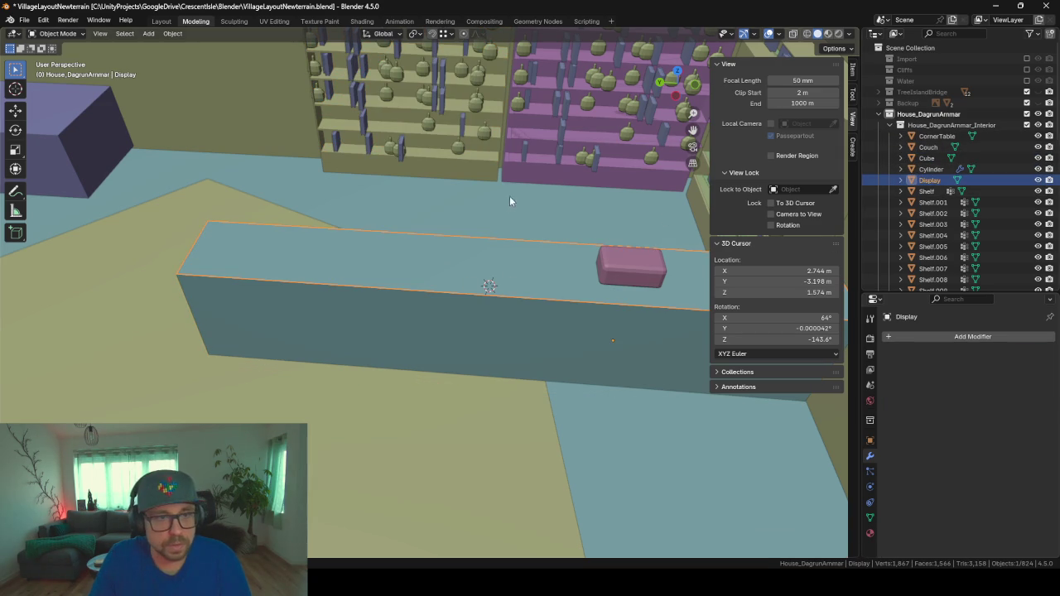
pyautogui.moveTo(446, 198)
pyautogui.mouseDown(button='middle')
pyautogui.moveTo(495, 157)
pyautogui.moveTo(783, 225)
pyautogui.mouseUp(button='middle')
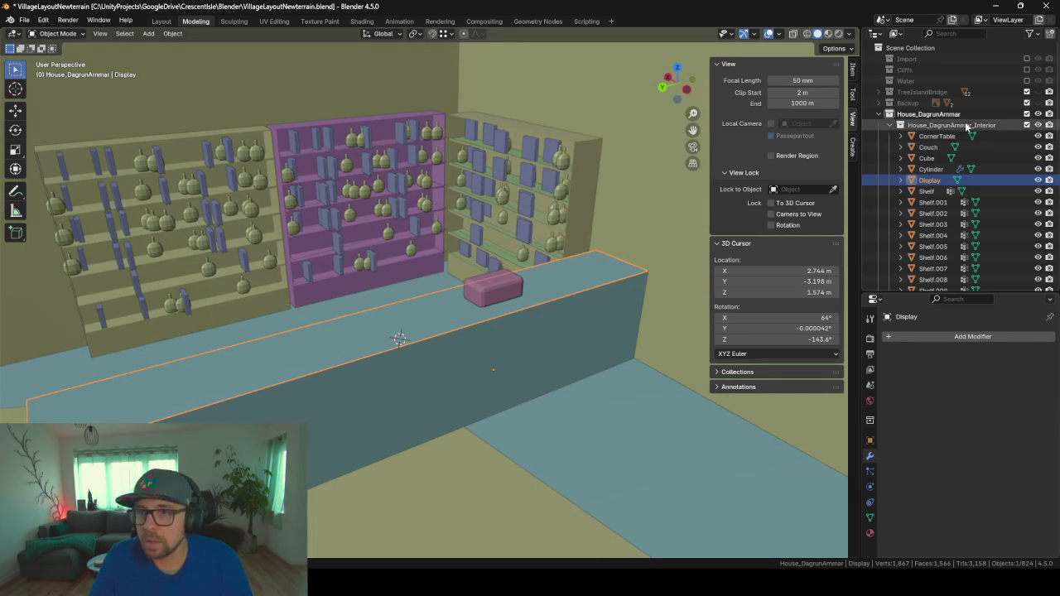
pyautogui.click(891, 125)
pyautogui.scroll(-1, 898, 111)
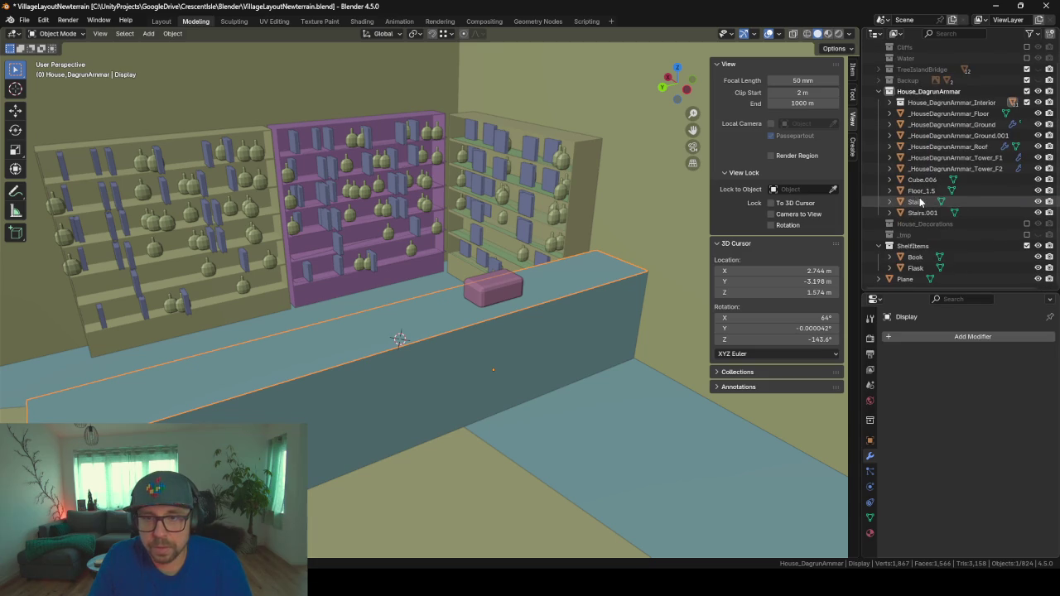
pyautogui.click(896, 94)
pyautogui.scroll(-5, 933, 190)
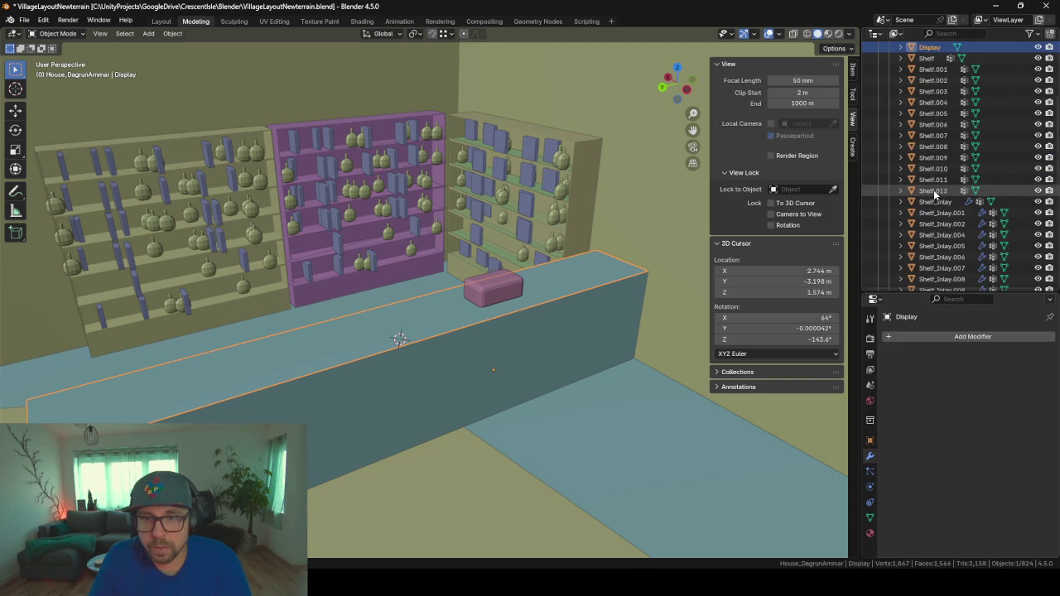
pyautogui.click(938, 193)
pyautogui.scroll(4, 971, 207)
pyautogui.scroll(1, 973, 213)
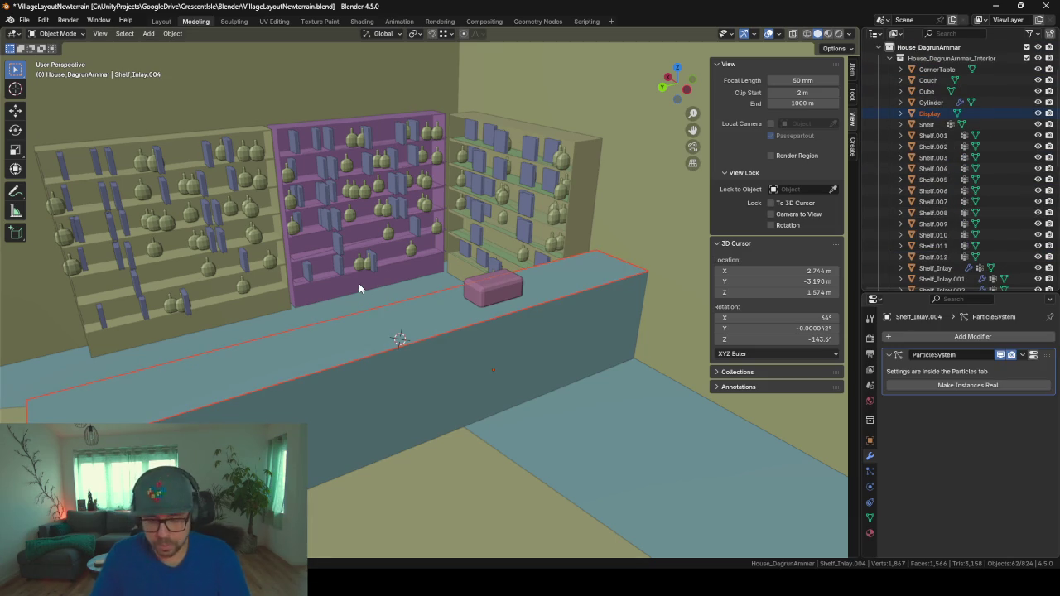
# - Narrow the selection to the shelf inlays and Display, then open Link/Transfer Data
pyautogui.hotkey('ctrl', 'a')
pyautogui.click(358, 283)
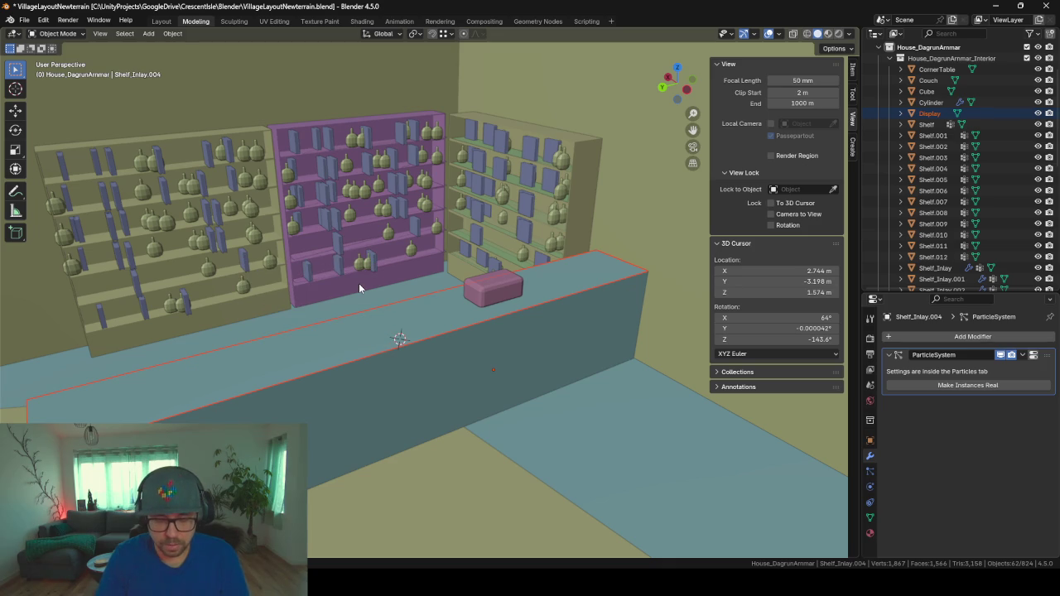
pyautogui.press('a')
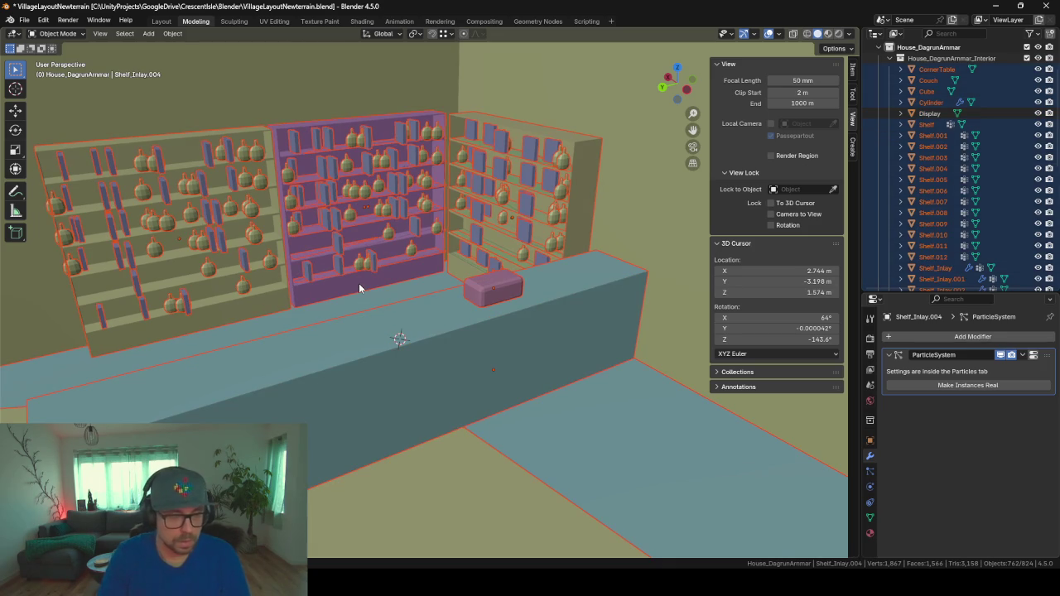
pyautogui.hotkey('ctrl', 'i')
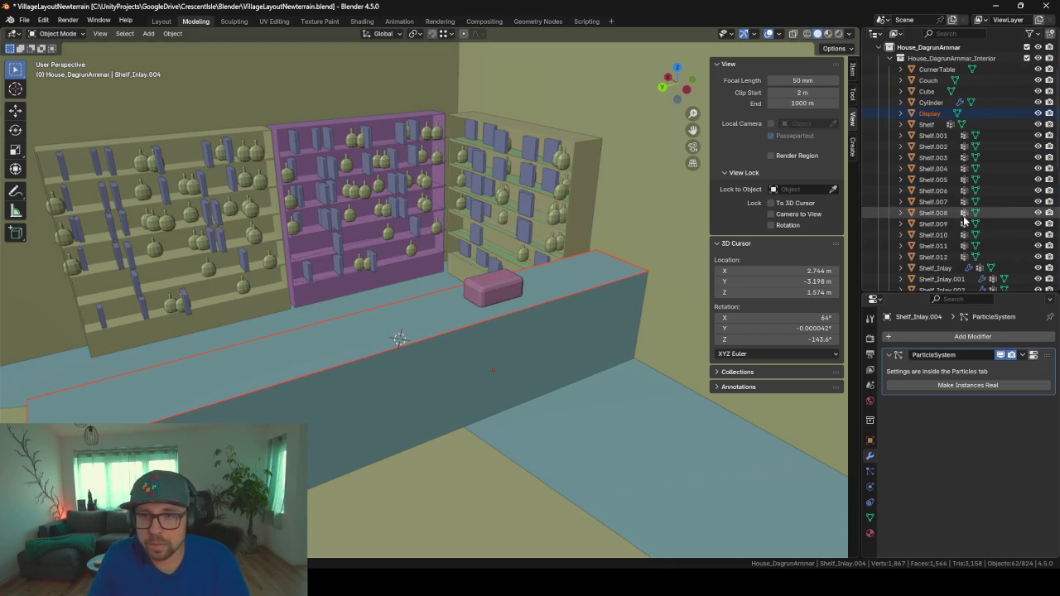
pyautogui.scroll(-4, 952, 207)
pyautogui.hotkey('ctrl', 'l')
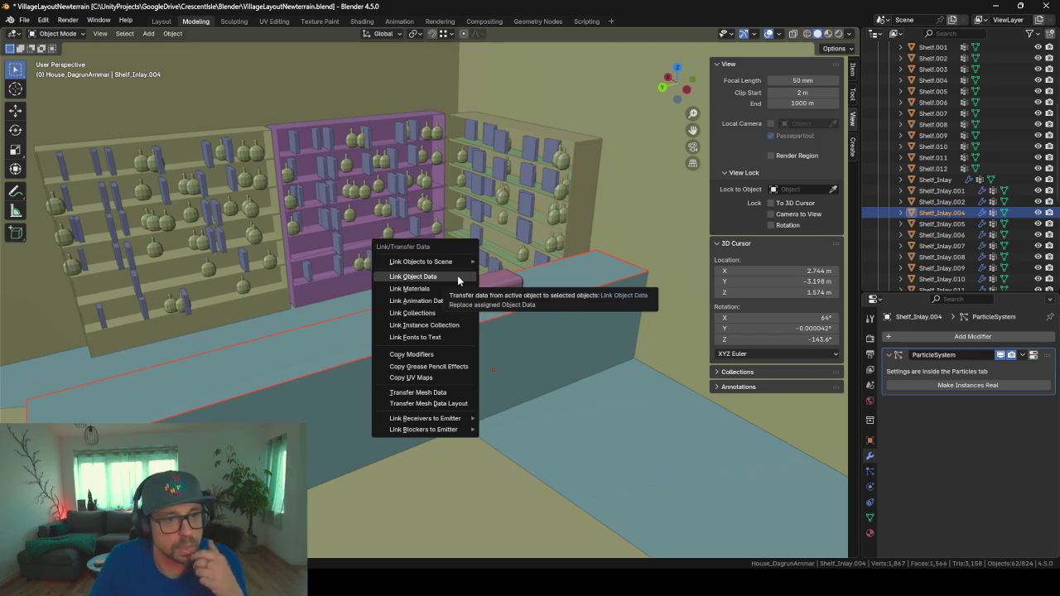
# - Copy Shelf_Inlay.004's particle modifiers onto the Display counter
pyautogui.click(458, 352)
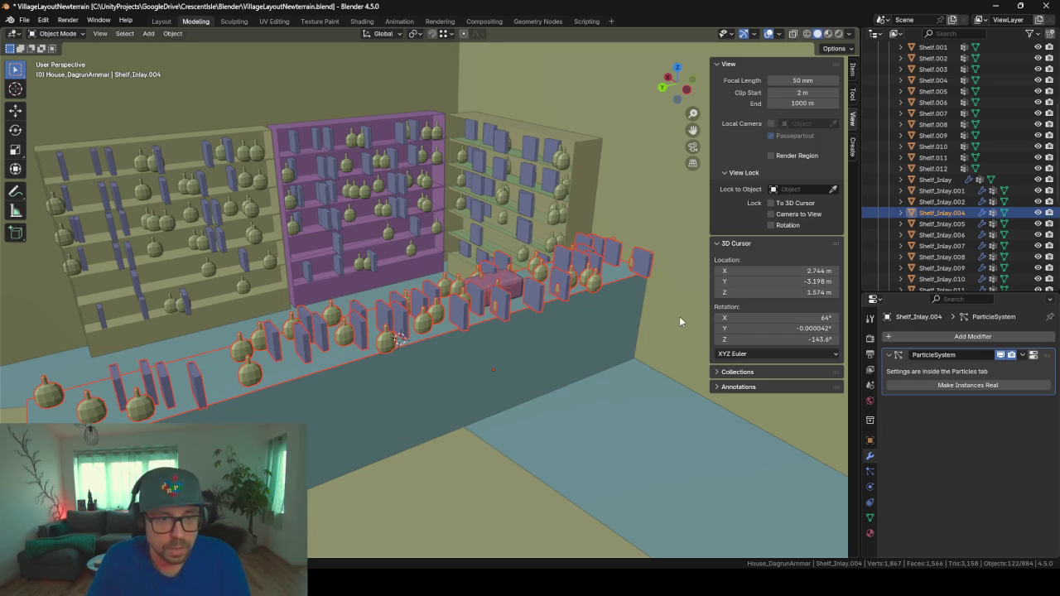
pyautogui.scroll(3, 612, 289)
pyautogui.scroll(2, 589, 285)
pyautogui.scroll(2, 595, 285)
pyautogui.moveTo(595, 281); pyautogui.dragTo(468, 313, button='middle')
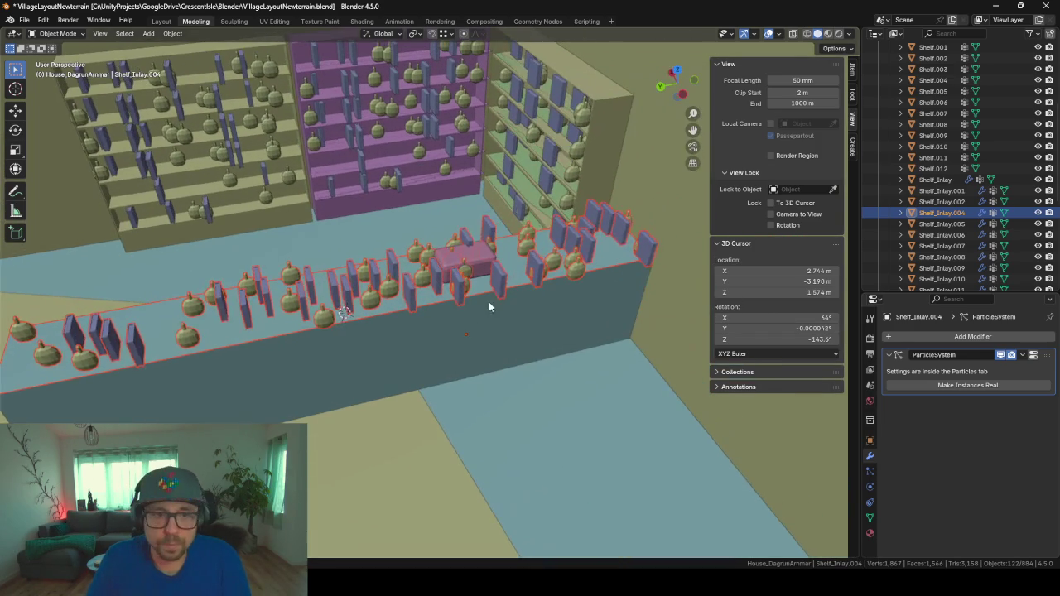
# - Loop-cut the Display counter's top to confine particles to its left part, leaving only the counter selected
pyautogui.press('Tab')
pyautogui.hotkey('alt', 'q')
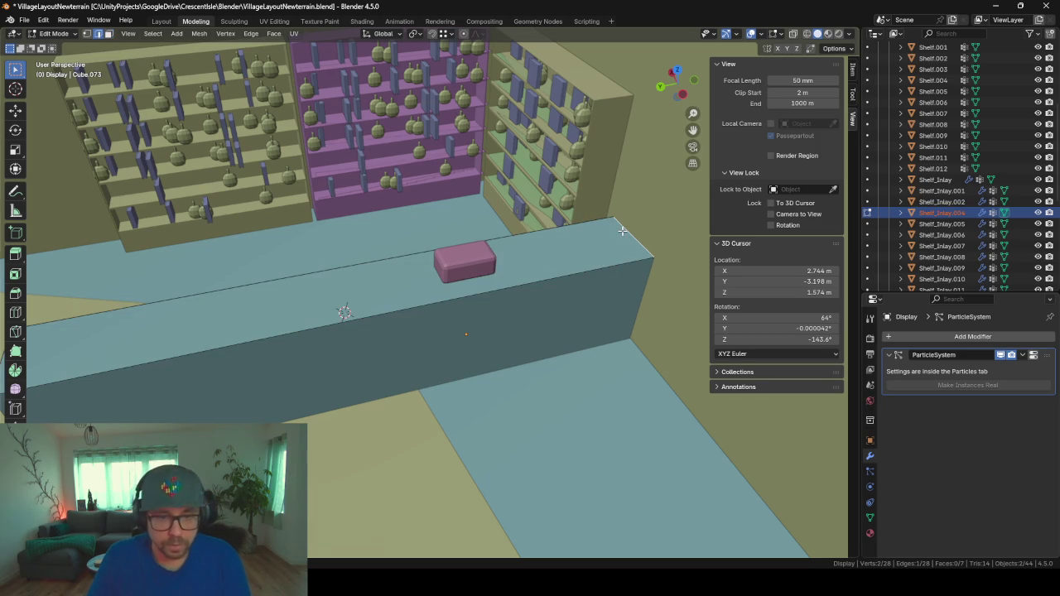
pyautogui.hotkey('ctrl', 'r')
pyautogui.click(622, 231)
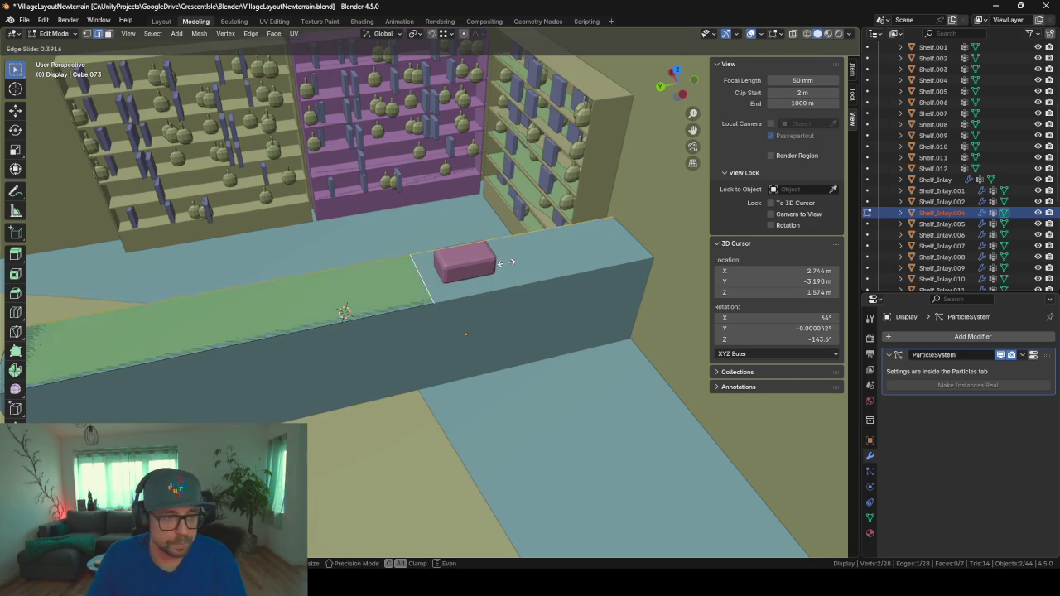
pyautogui.click(426, 263)
pyautogui.press('Tab')
pyautogui.moveTo(524, 280)
pyautogui.mouseDown(button='middle')
pyautogui.moveTo(478, 281)
pyautogui.moveTo(553, 371)
pyautogui.mouseUp(button='middle')
pyautogui.press('Tab')
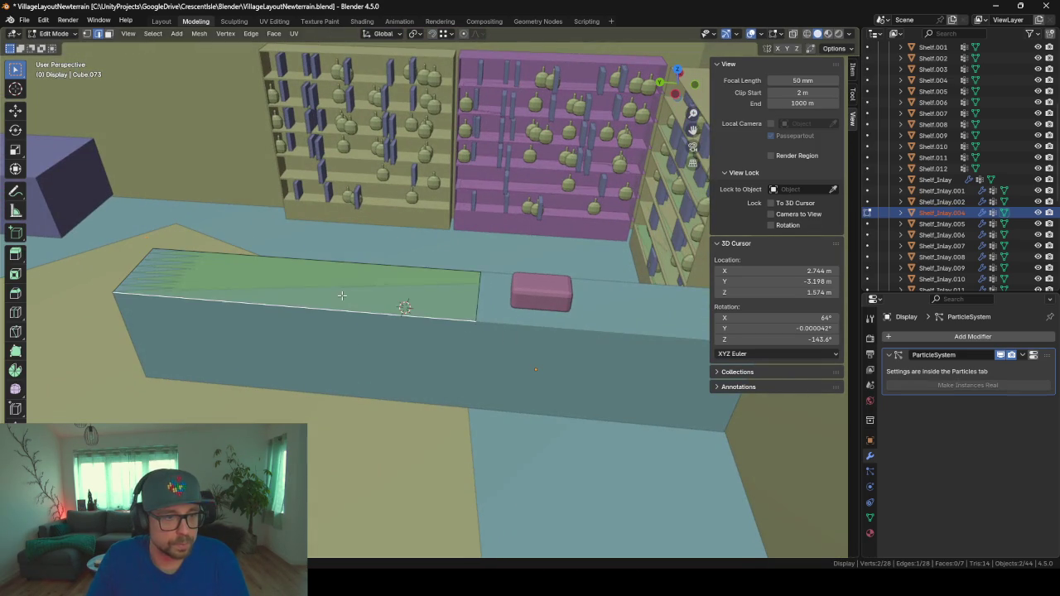
pyautogui.press('Tab')
pyautogui.click(421, 306)
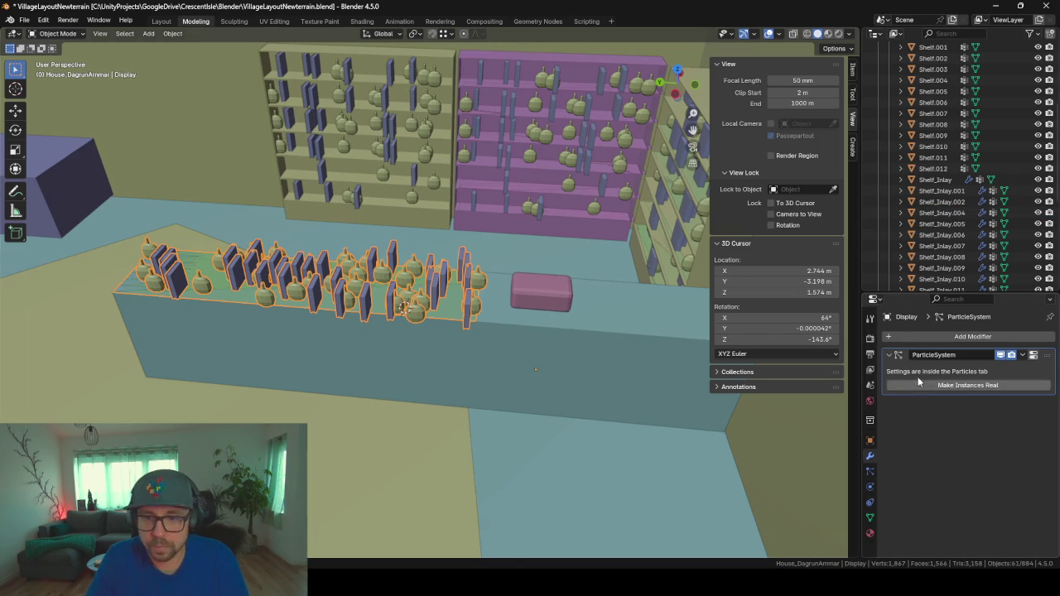
# - Try setting the counter's particle Number to 30, then undo it
pyautogui.click(870, 471)
pyautogui.click(975, 447)
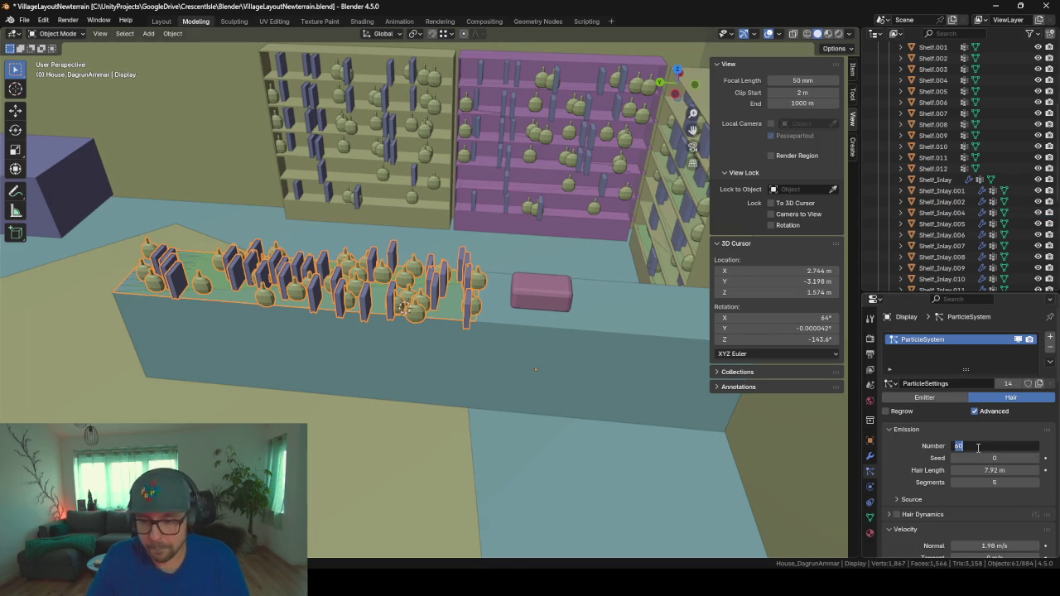
pyautogui.write('30')
pyautogui.press('Return')
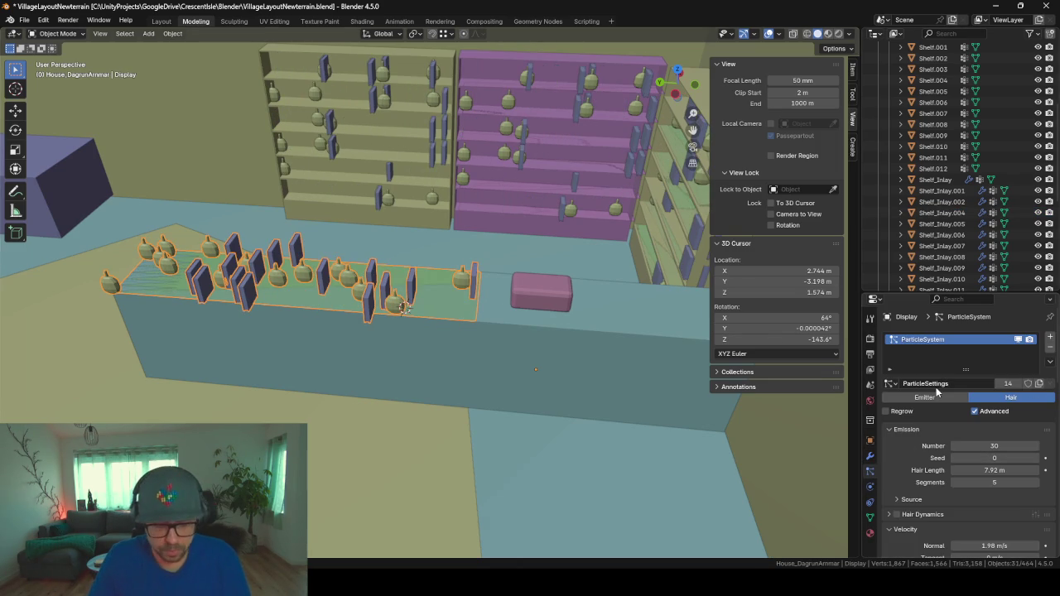
pyautogui.hotkey('ctrl', 'z')
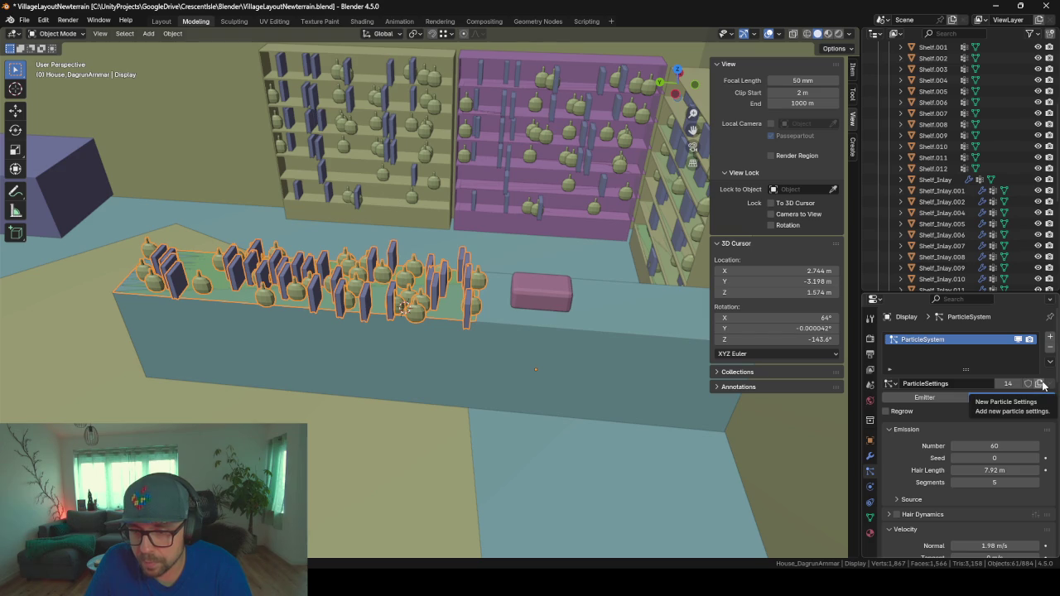
# - Make the counter's ParticleSettings single-user and set its emission Number to 30
pyautogui.click(1008, 384)
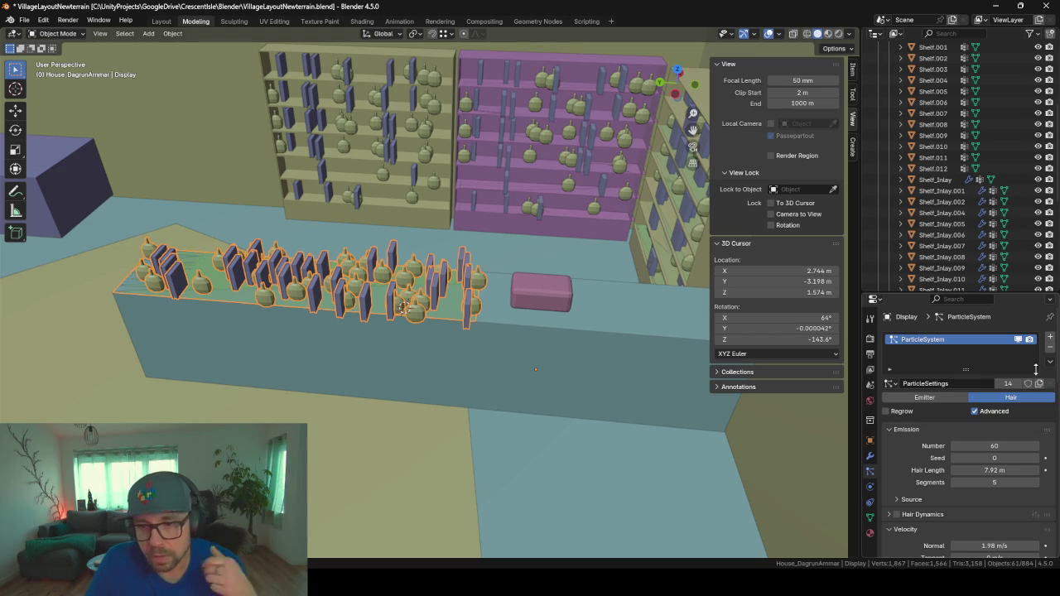
pyautogui.hotkey('ctrl', 'z')
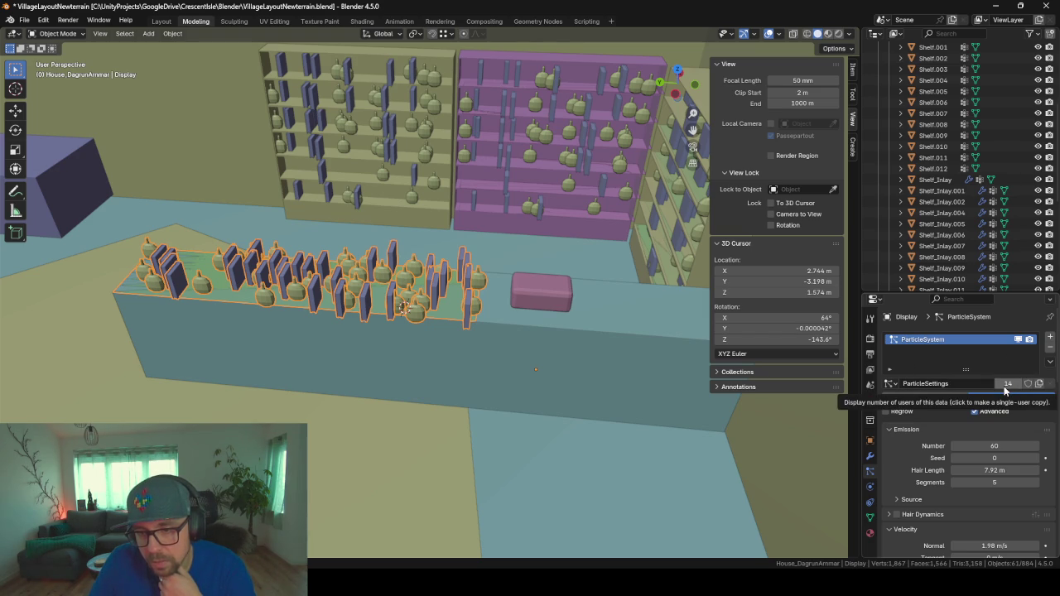
pyautogui.click(1005, 388)
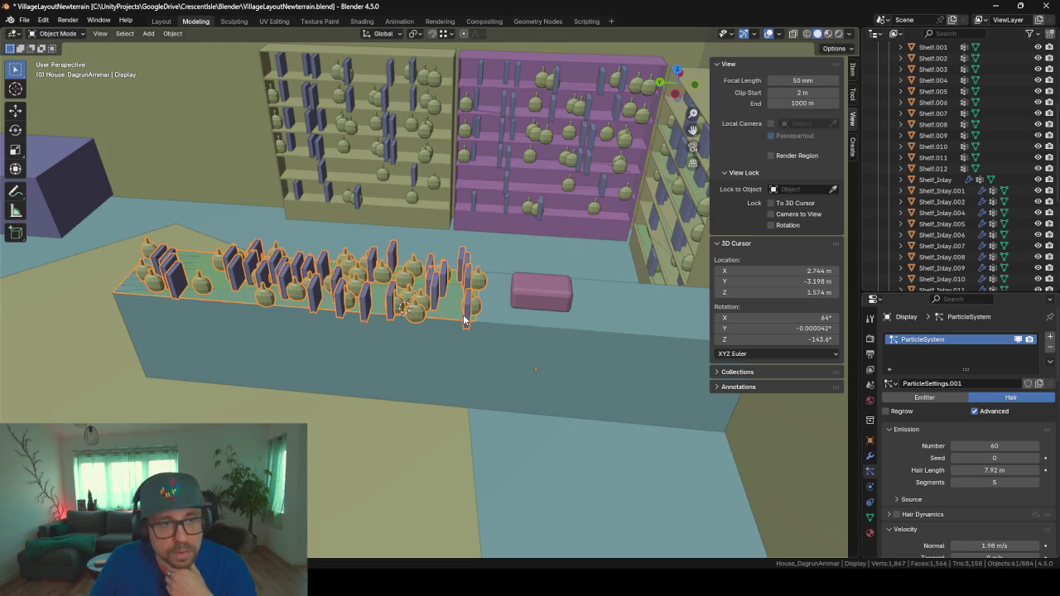
pyautogui.doubleClick(1008, 447)
pyautogui.write('30')
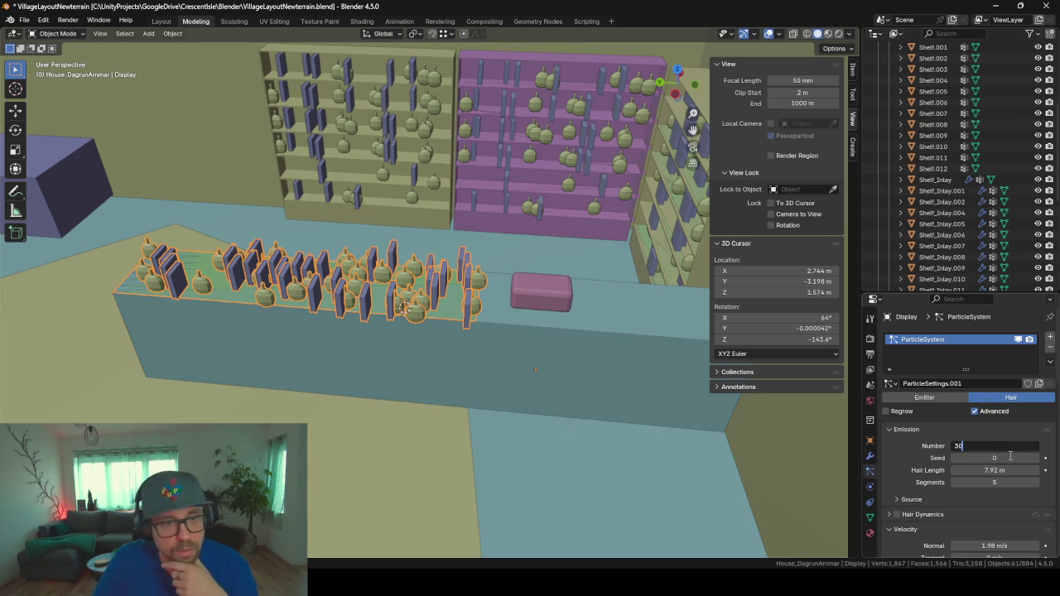
pyautogui.press('Return')
# - Orbit toward the shelves and counter and select the CornerTable
pyautogui.moveTo(323, 298)
pyautogui.mouseDown(button='middle')
pyautogui.moveTo(233, 231)
pyautogui.moveTo(557, 311)
pyautogui.mouseUp(button='middle')
pyautogui.moveTo(345, 357)
pyautogui.mouseDown(button='middle')
pyautogui.moveTo(409, 345)
pyautogui.moveTo(570, 364)
pyautogui.moveTo(592, 395)
pyautogui.moveTo(448, 323)
pyautogui.moveTo(439, 333)
pyautogui.moveTo(348, 304)
pyautogui.moveTo(483, 328)
pyautogui.mouseUp(button='middle')
pyautogui.click(592, 395)
pyautogui.scroll(-3, 592, 394)
pyautogui.click(401, 218)
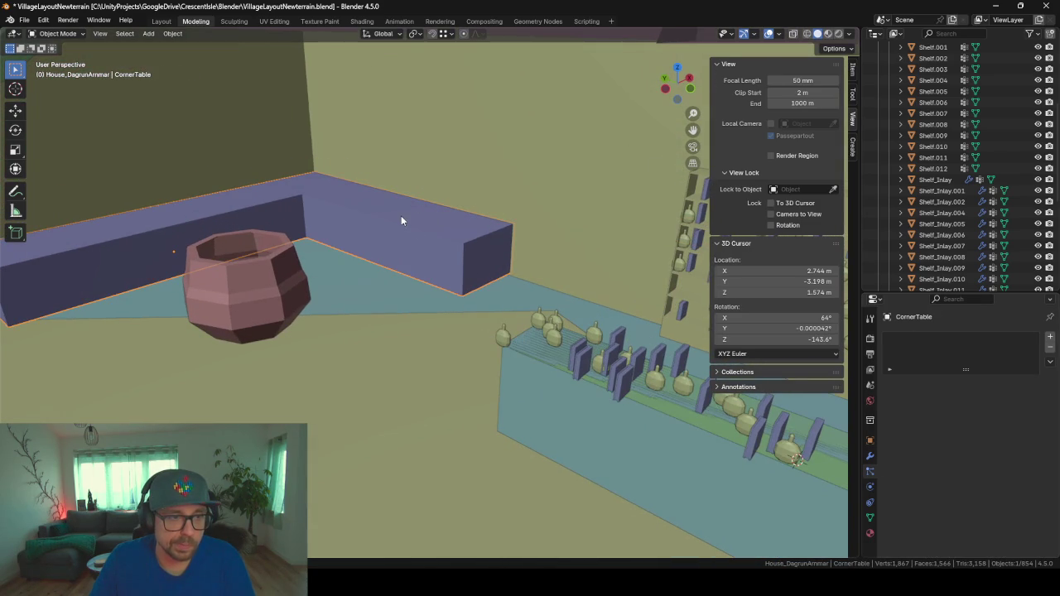
# - Move the ShelfItems 1 collection out of ShelfItems and rename it Ingredients
pyautogui.moveTo(345, 221)
pyautogui.mouseDown(button='middle')
pyautogui.moveTo(584, 231)
pyautogui.moveTo(484, 219)
pyautogui.mouseUp(button='middle')
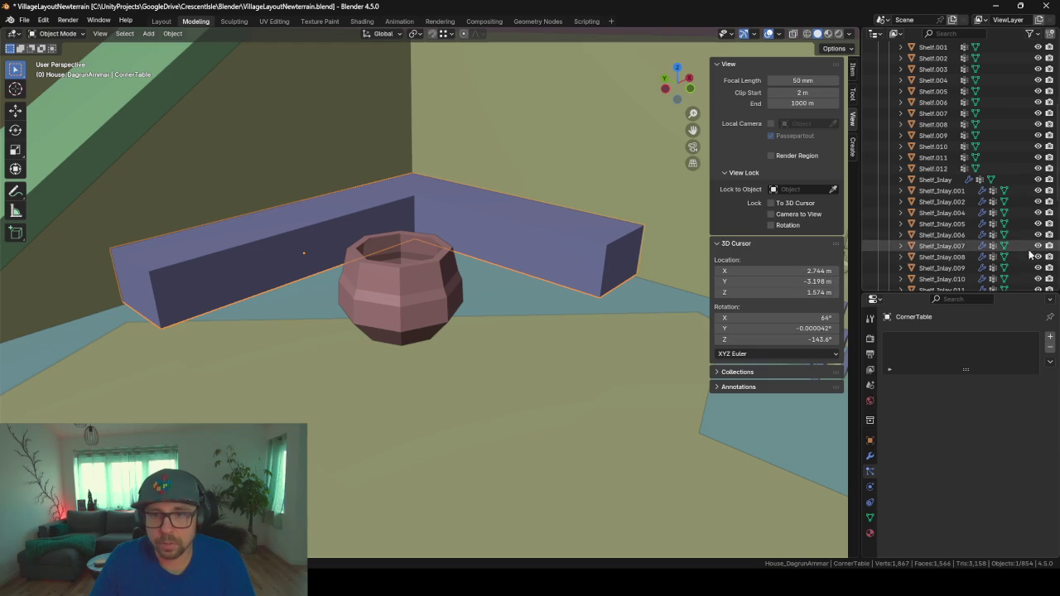
pyautogui.scroll(-5, 985, 199)
pyautogui.scroll(-2, 988, 195)
pyautogui.click(910, 246)
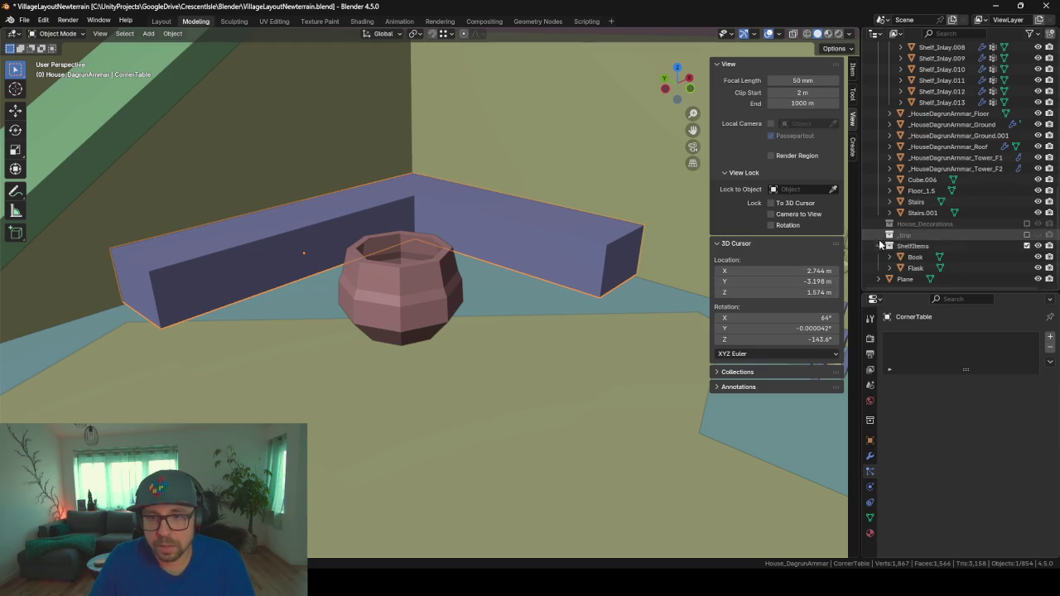
pyautogui.click(879, 247)
pyautogui.click(910, 268)
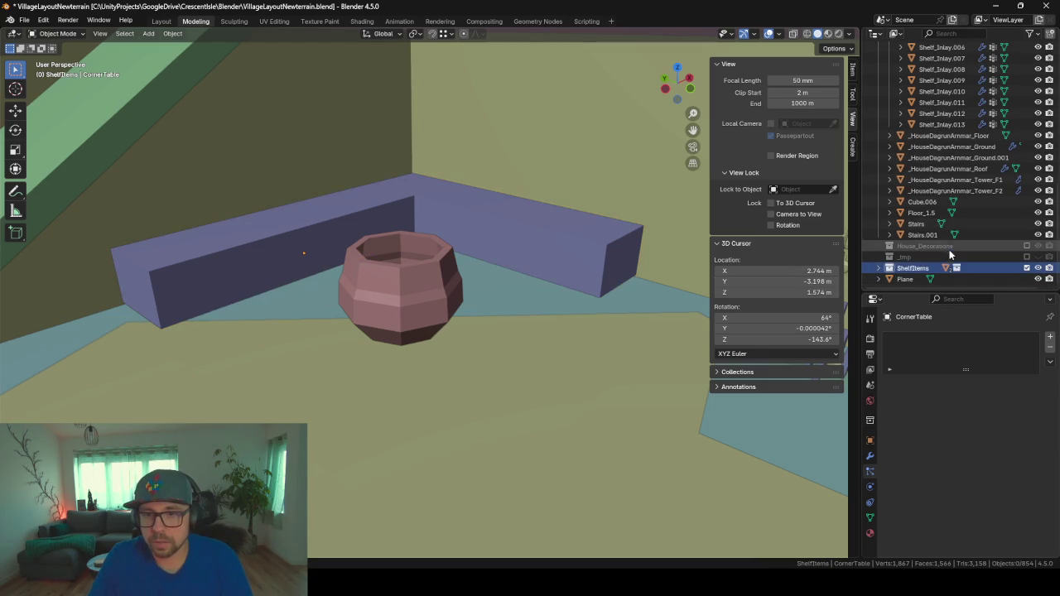
pyautogui.click(879, 267)
pyautogui.scroll(-2, 911, 266)
pyautogui.moveTo(926, 246); pyautogui.dragTo(917, 277)
pyautogui.doubleClick(916, 270)
pyautogui.write('Ingre')
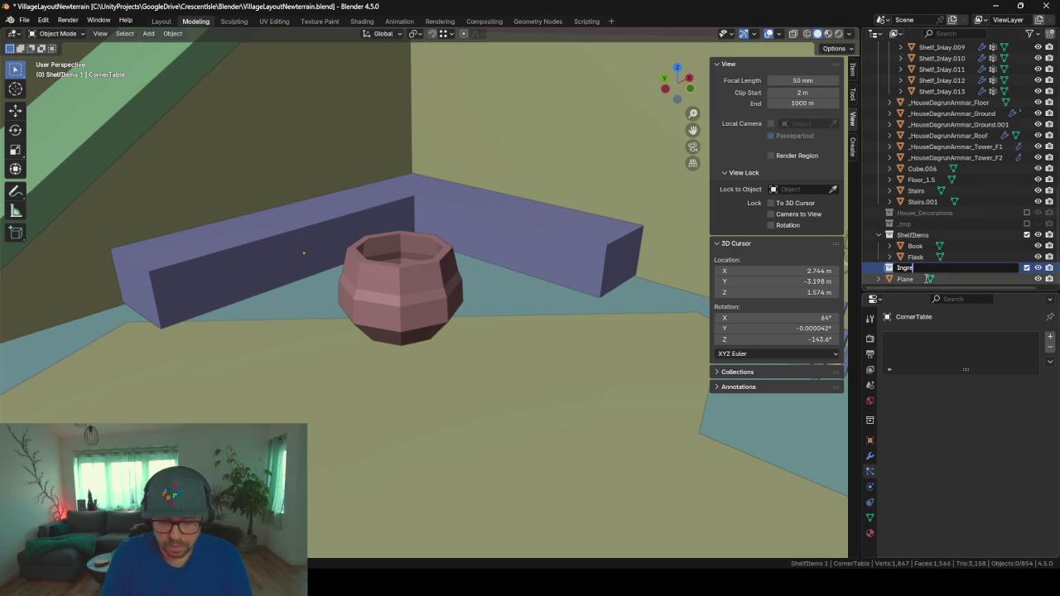
pyautogui.write('dients')
pyautogui.press('Return')
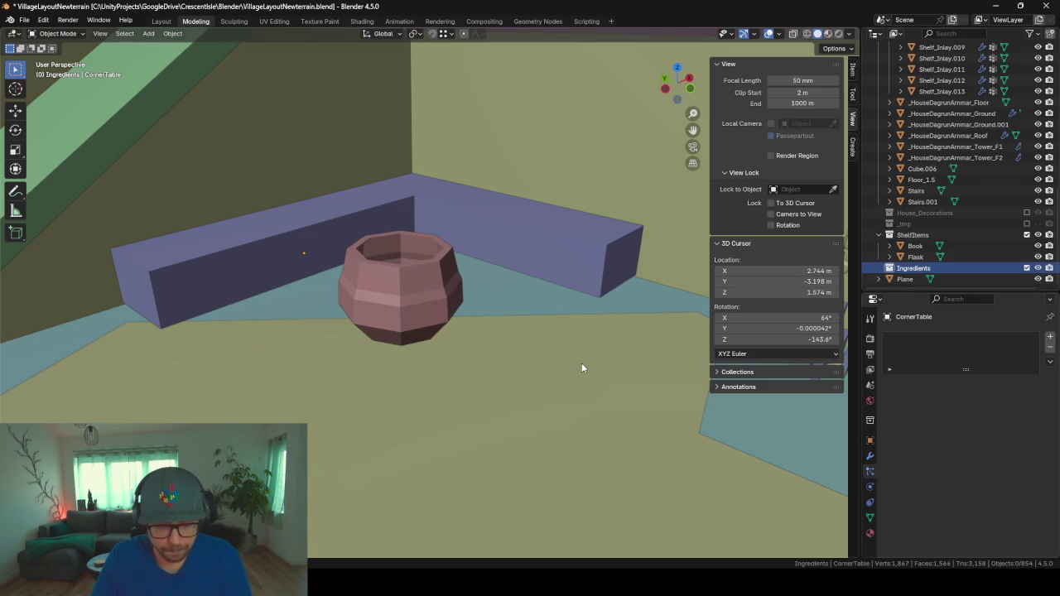
# - Reset the 3D cursor to the world origin and add a cube there
pyautogui.hotkey('shift', 's')
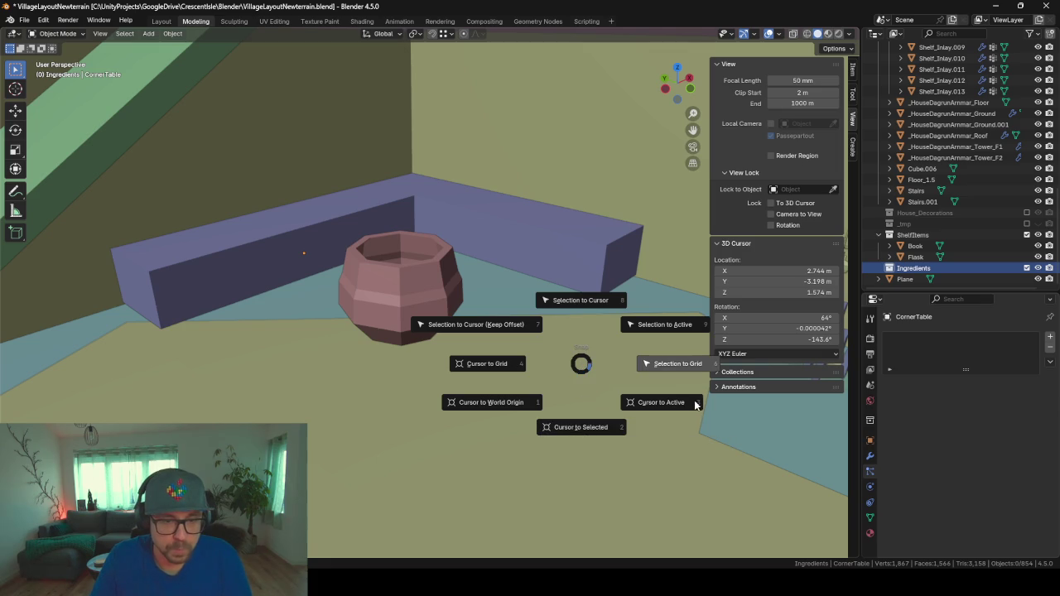
pyautogui.click(488, 406)
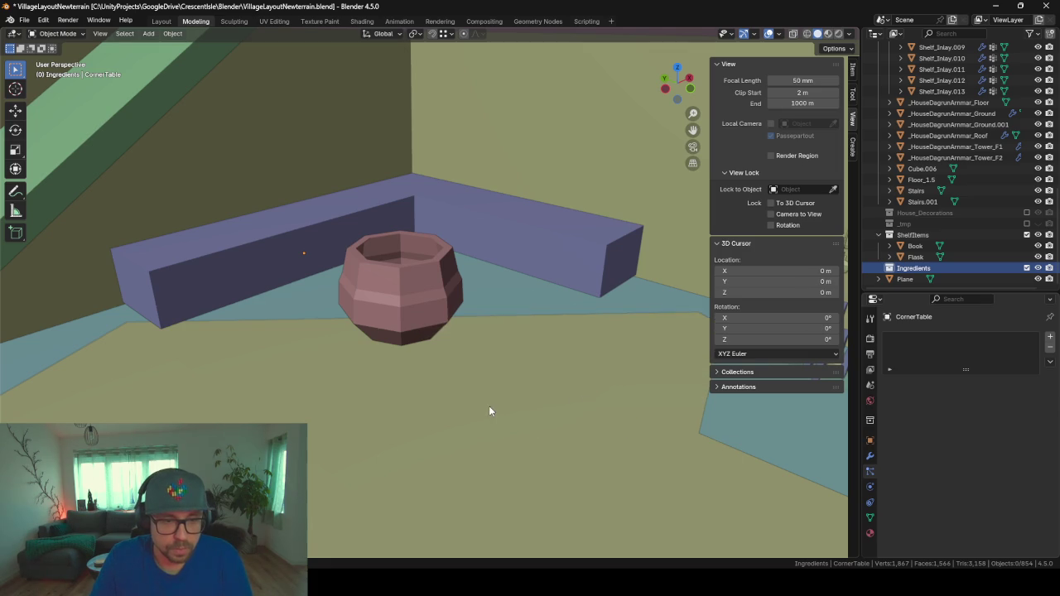
pyautogui.hotkey('shift', 'a')
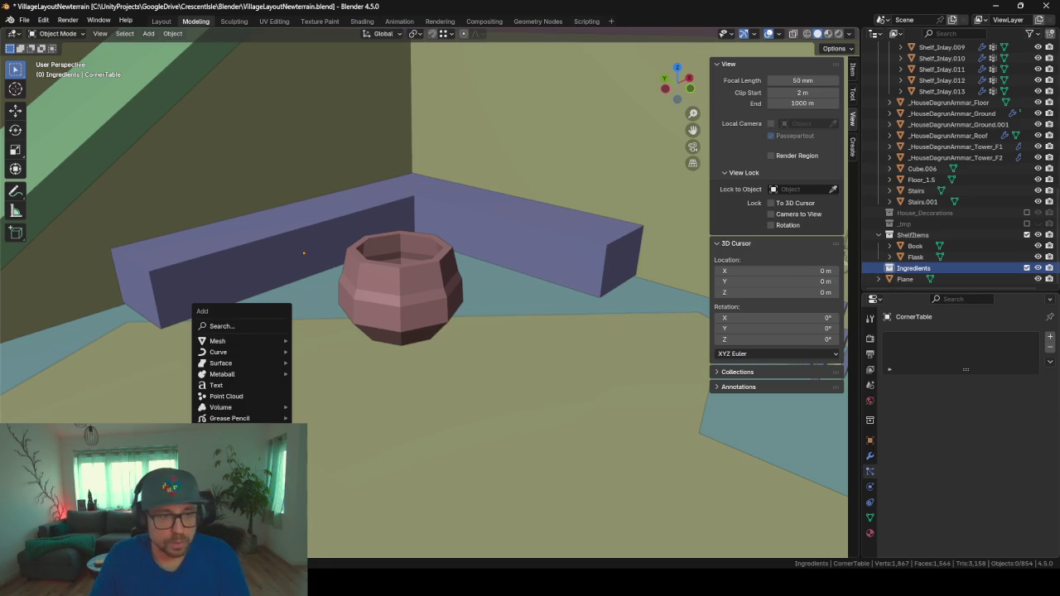
pyautogui.press('Escape')
pyautogui.press('Escape')
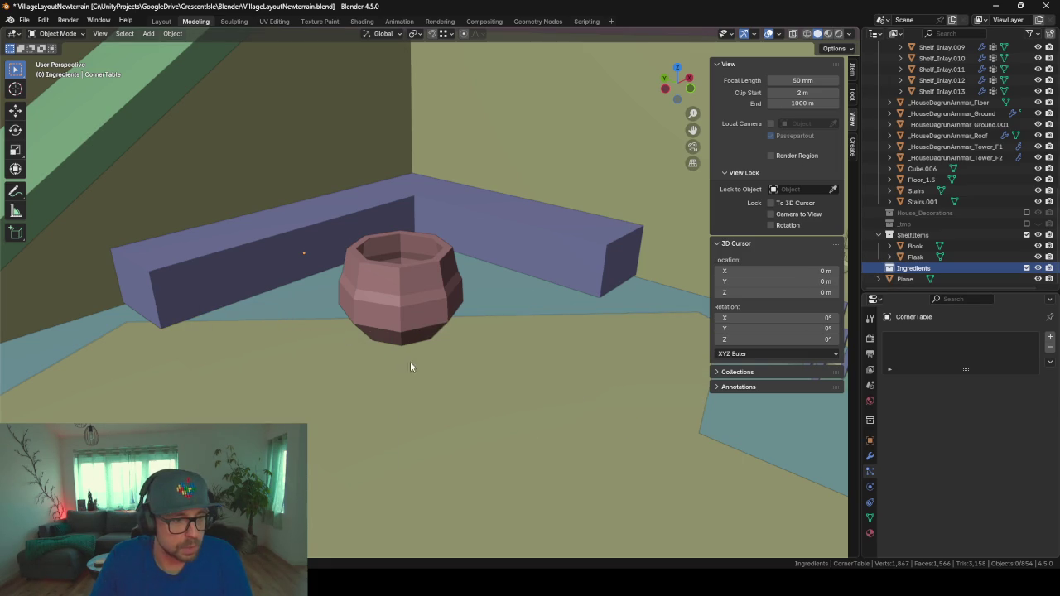
pyautogui.hotkey('shift', 'a')
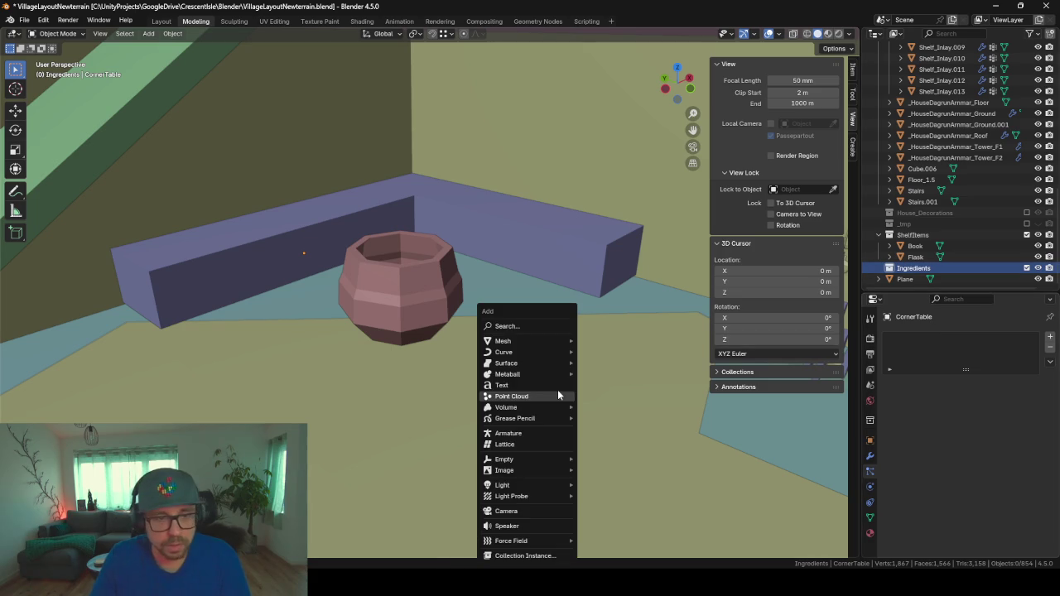
pyautogui.click(621, 353)
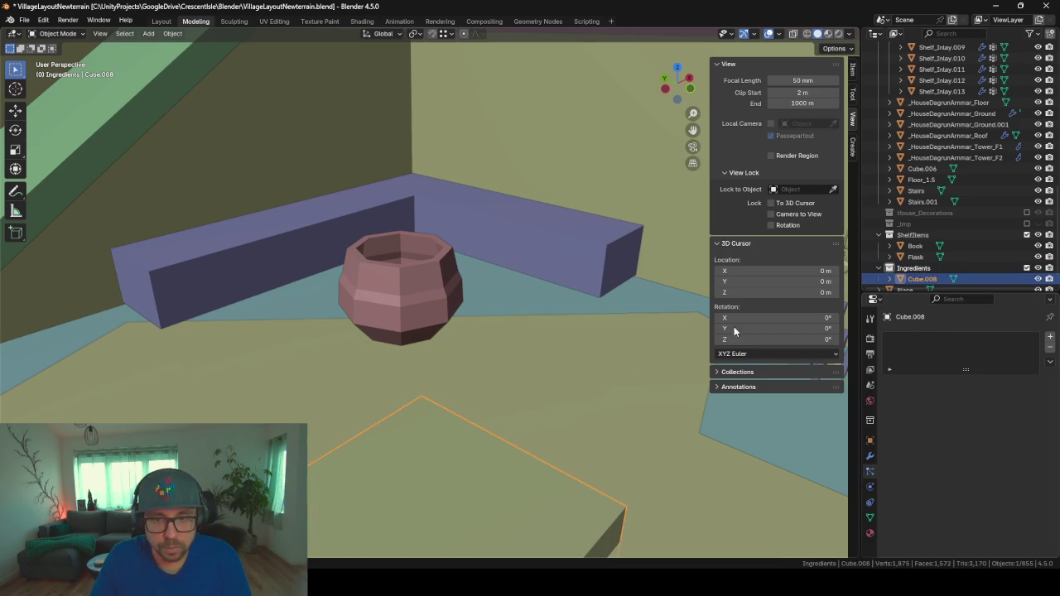
# - Frame Cube.008, hide all other objects, and enter Edit Mode
pyautogui.click(921, 279)
pyautogui.scroll(-1, 937, 278)
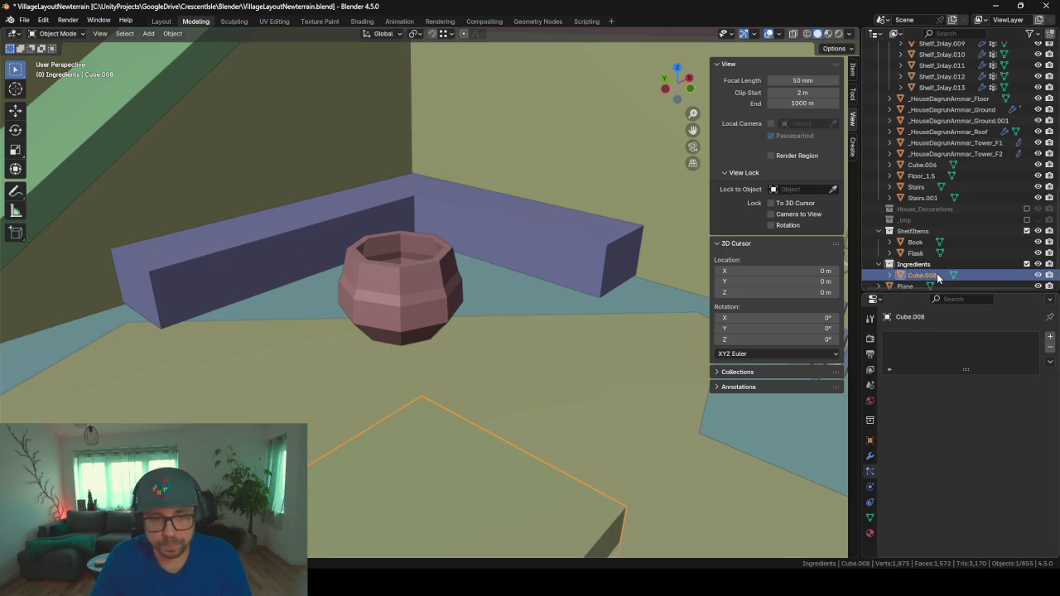
pyautogui.press('KP_Decimal')
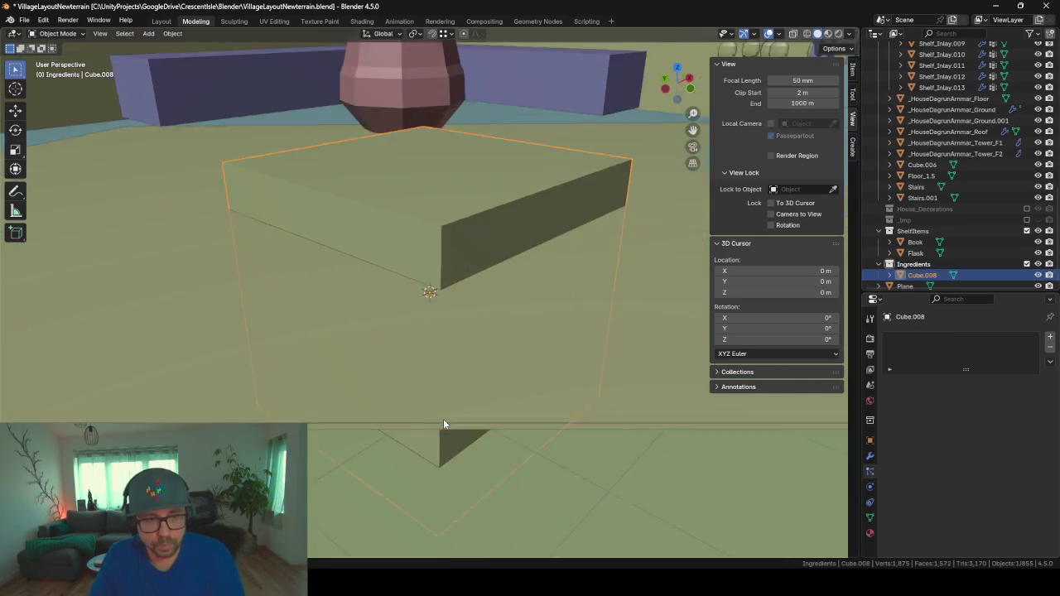
pyautogui.hotkey('shift', 'h')
pyautogui.scroll(-4, 452, 376)
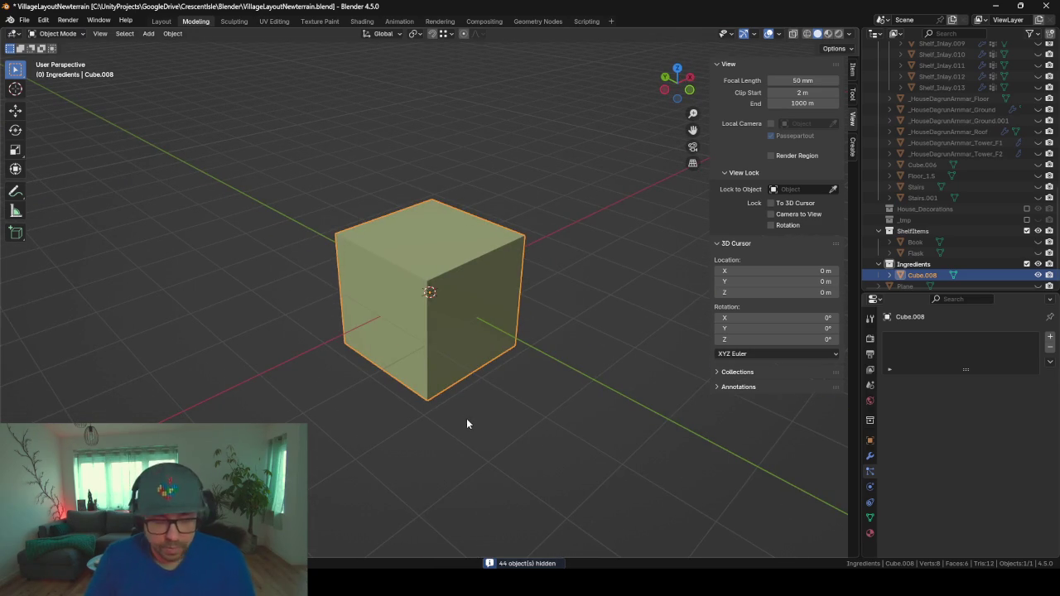
pyautogui.press('Tab')
pyautogui.scroll(2, 465, 332)
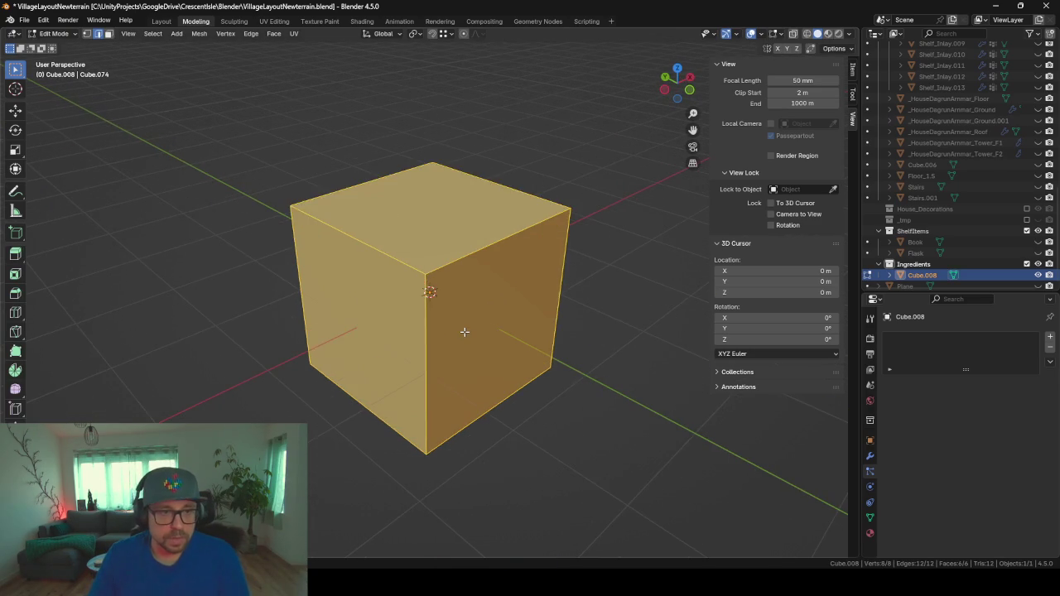
pyautogui.scroll(-3, 465, 330)
pyautogui.moveTo(464, 328)
pyautogui.mouseDown(button='middle')
pyautogui.moveTo(528, 329)
pyautogui.moveTo(452, 357)
pyautogui.moveTo(416, 355)
pyautogui.moveTo(539, 300)
pyautogui.moveTo(392, 318)
pyautogui.moveTo(442, 327)
pyautogui.moveTo(506, 301)
pyautogui.moveTo(527, 333)
pyautogui.mouseUp(button='middle')
# - Scale the cube along X and Y into a narrow post and select its top face
pyautogui.press('s')
pyautogui.press('x')
pyautogui.click(456, 301)
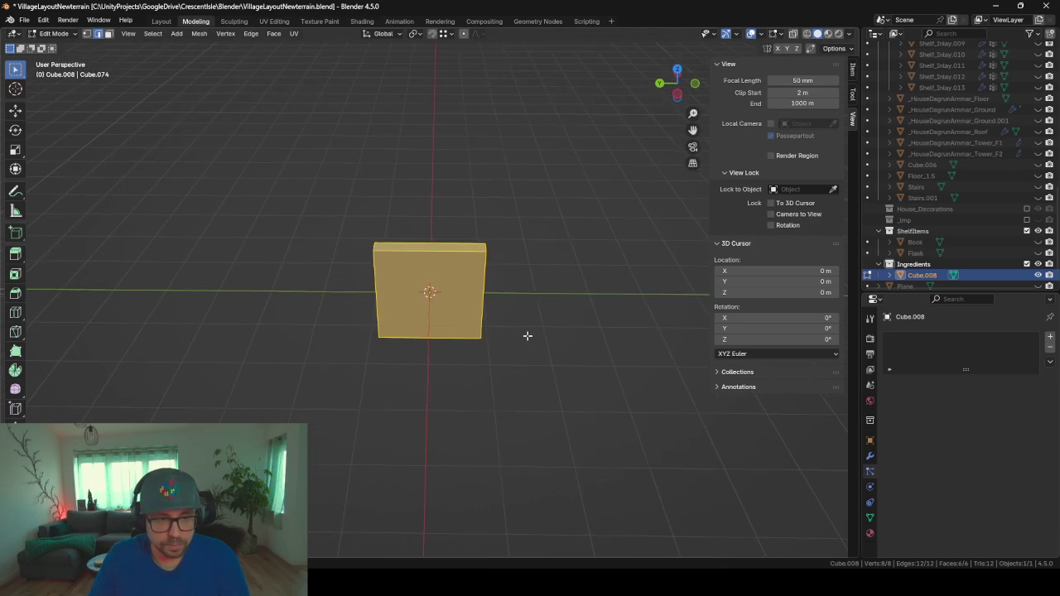
pyautogui.press('s')
pyautogui.press('y')
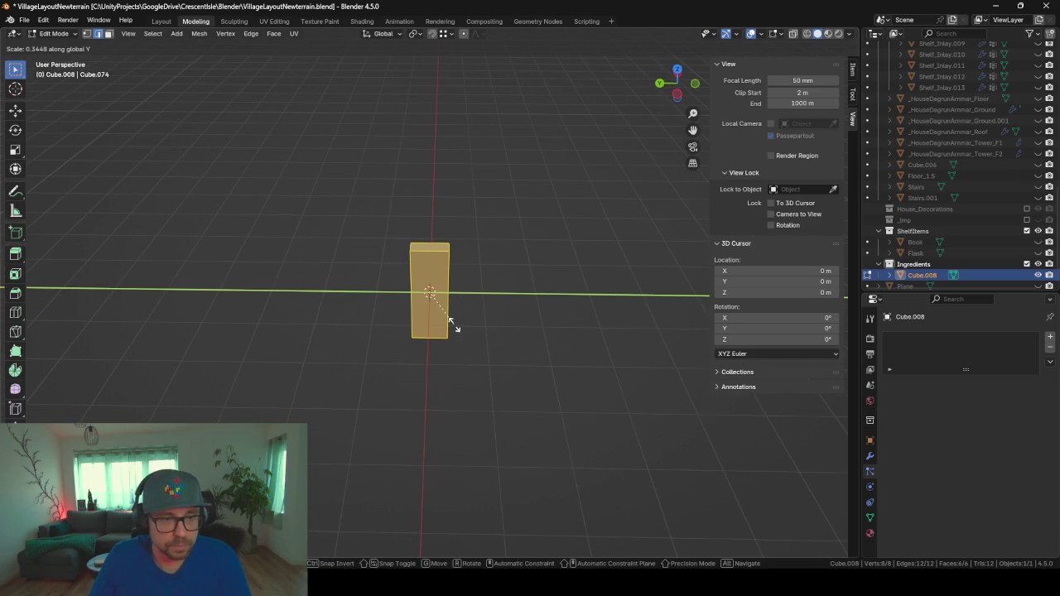
pyautogui.click(454, 326)
pyautogui.moveTo(454, 325)
pyautogui.mouseDown(button='middle')
pyautogui.moveTo(532, 326)
pyautogui.moveTo(587, 284)
pyautogui.moveTo(430, 300)
pyautogui.moveTo(689, 327)
pyautogui.mouseUp(button='middle')
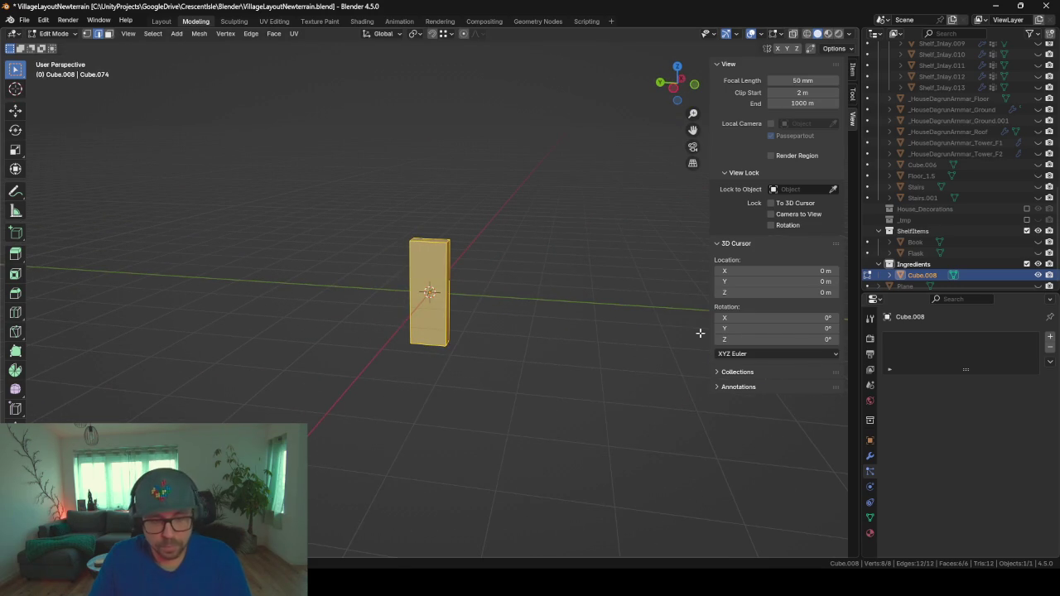
pyautogui.moveTo(584, 278); pyautogui.dragTo(585, 322, button='middle')
pyautogui.moveTo(525, 308)
pyautogui.mouseDown(button='middle')
pyautogui.moveTo(502, 273)
pyautogui.moveTo(545, 297)
pyautogui.mouseUp(button='middle')
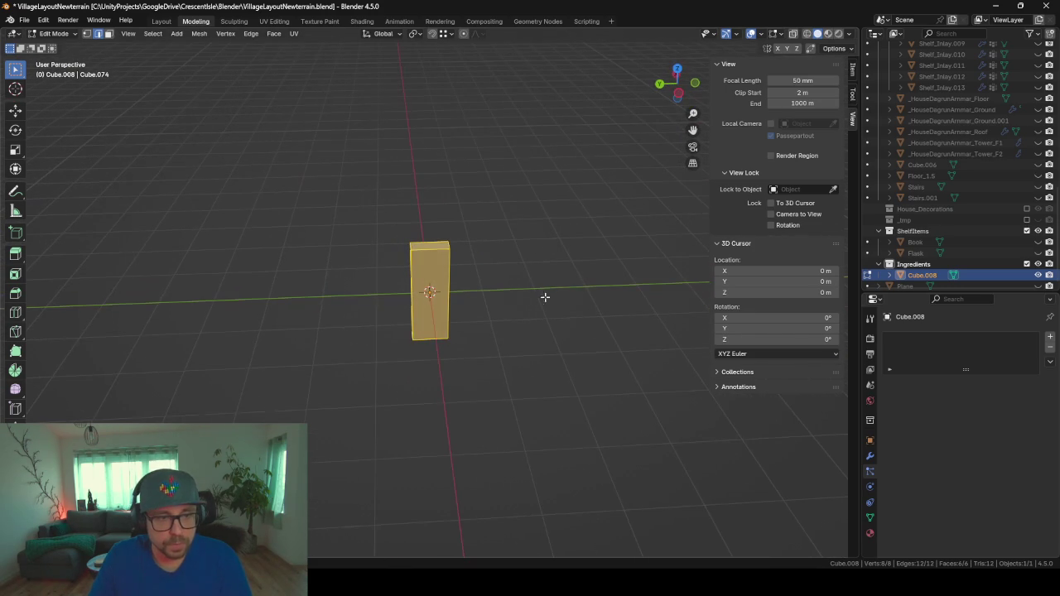
pyautogui.click(425, 242)
pyautogui.moveTo(525, 234); pyautogui.dragTo(92, 5, button='middle')
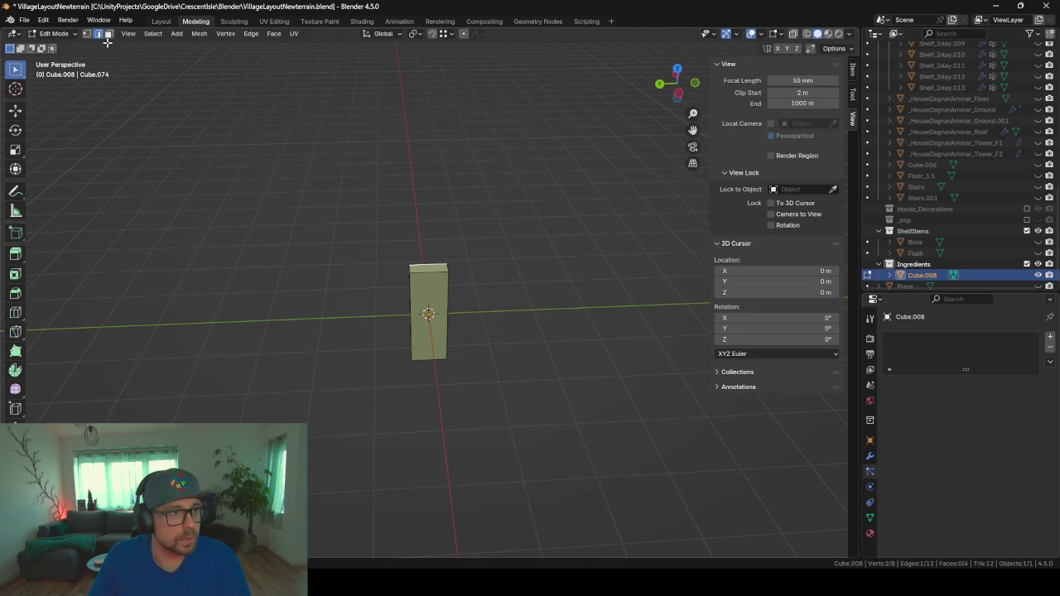
pyautogui.click(439, 269)
# - Extrude and widen the top face into a raised flared cap, then undo it
pyautogui.press('e')
pyautogui.press('s')
pyautogui.click(705, 335)
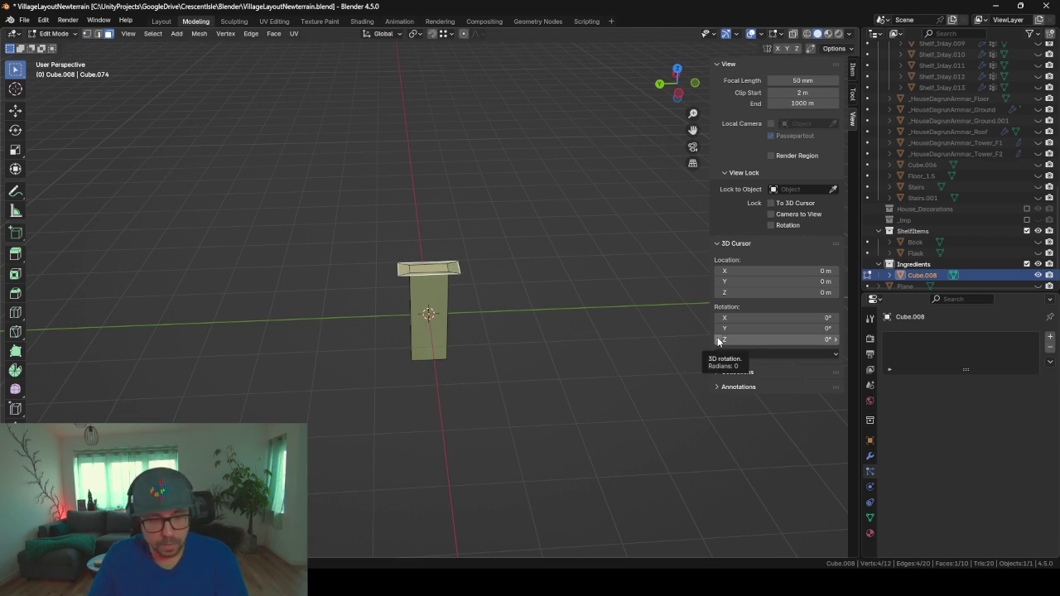
pyautogui.press('g')
pyautogui.press('z')
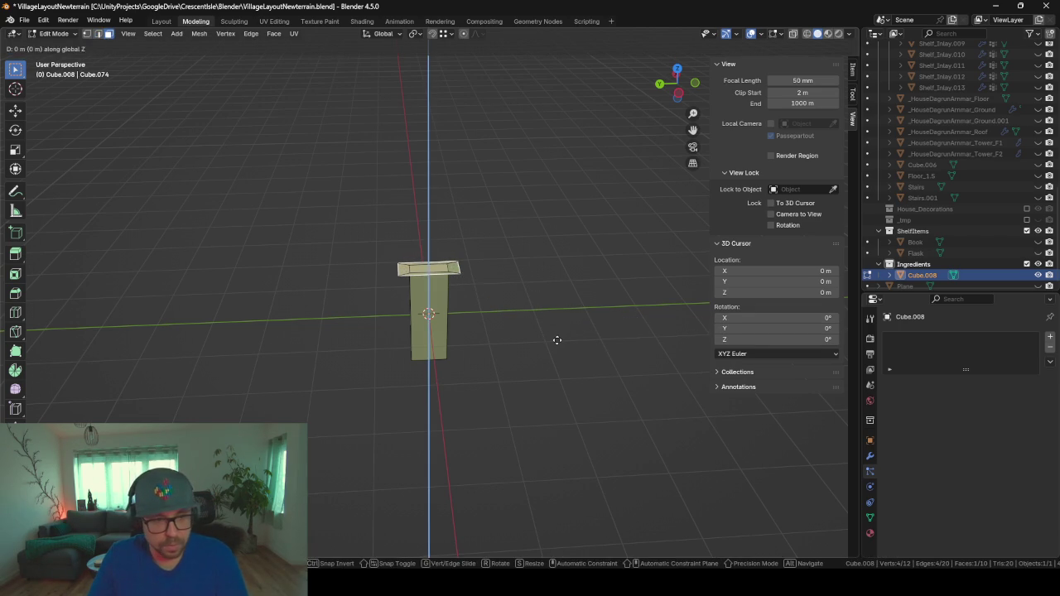
pyautogui.click(560, 324)
pyautogui.moveTo(504, 347); pyautogui.dragTo(584, 354, button='middle')
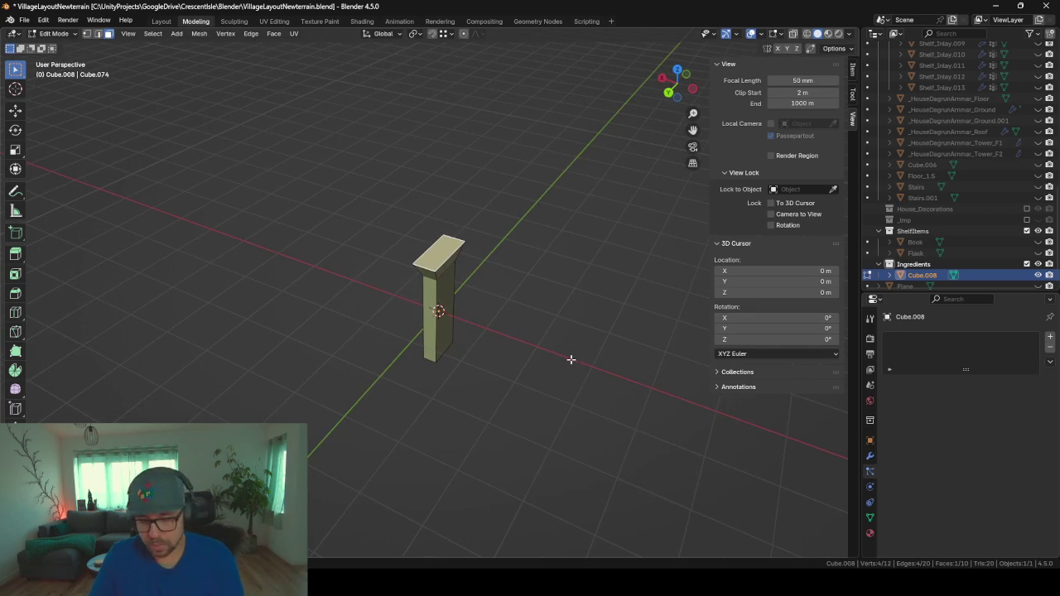
pyautogui.hotkey('ctrl', 'z')
pyautogui.hotkey('ctrl', 'z')
pyautogui.hotkey('ctrl', 'z')
pyautogui.moveTo(483, 284)
pyautogui.mouseDown(button='middle')
pyautogui.moveTo(568, 329)
pyautogui.moveTo(538, 322)
pyautogui.mouseUp(button='middle')
# - Extrude the top face upward twice, widening each new section along Y
pyautogui.press('e')
pyautogui.click(544, 311)
pyautogui.press('s')
pyautogui.press('y')
pyautogui.click(654, 289)
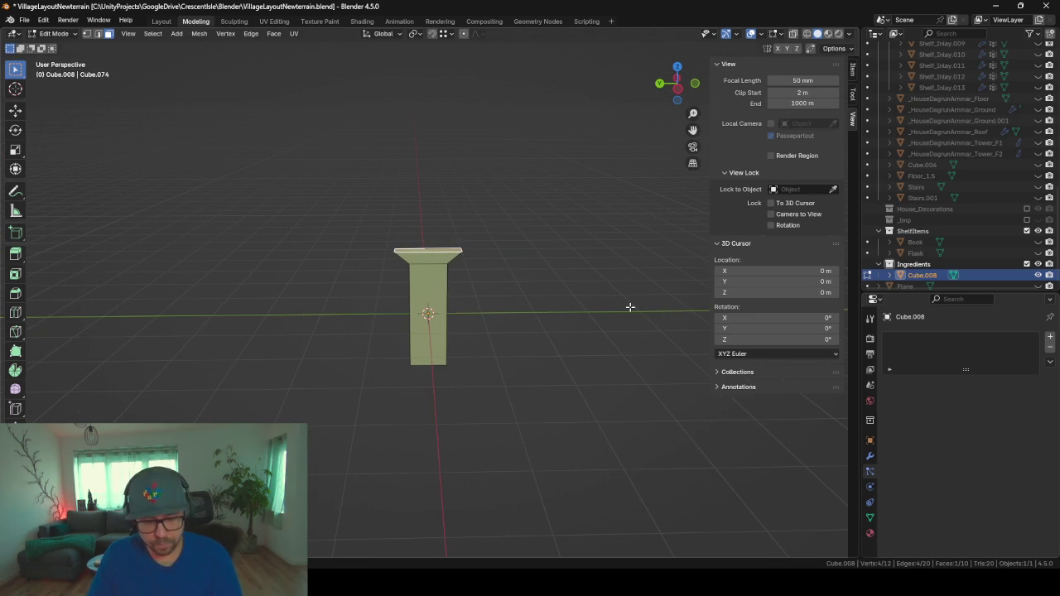
pyautogui.press('e')
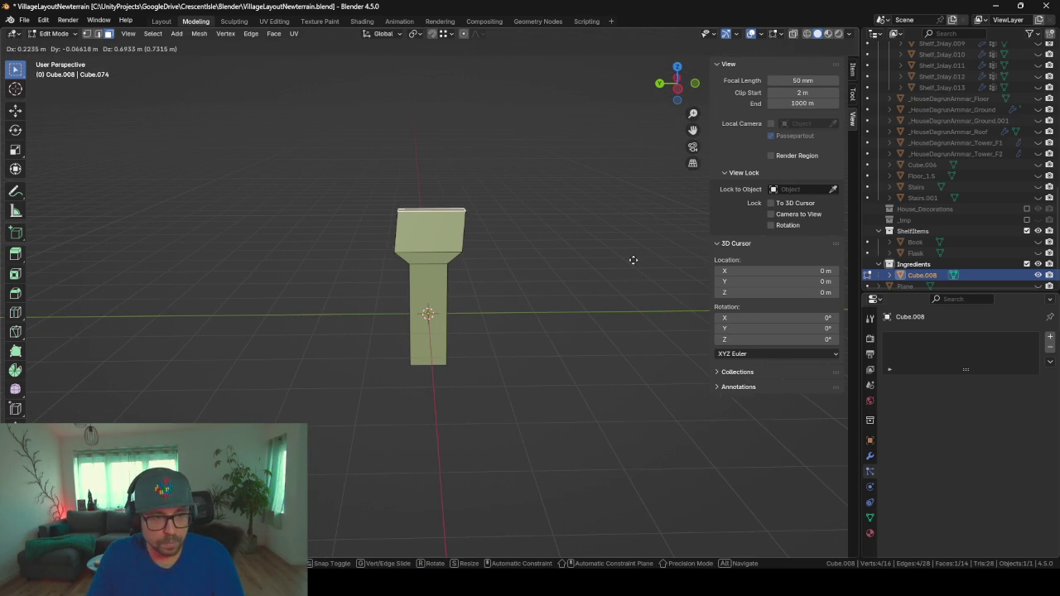
pyautogui.click(627, 273)
pyautogui.press('s')
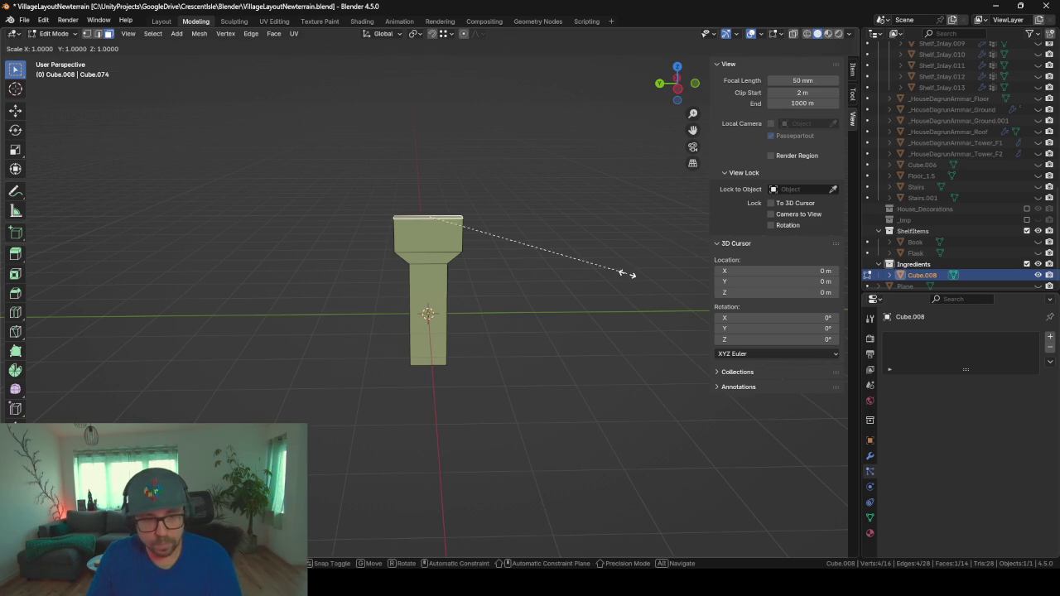
pyautogui.press('y')
pyautogui.click(817, 270)
pyautogui.moveTo(538, 298); pyautogui.dragTo(577, 385, button='middle')
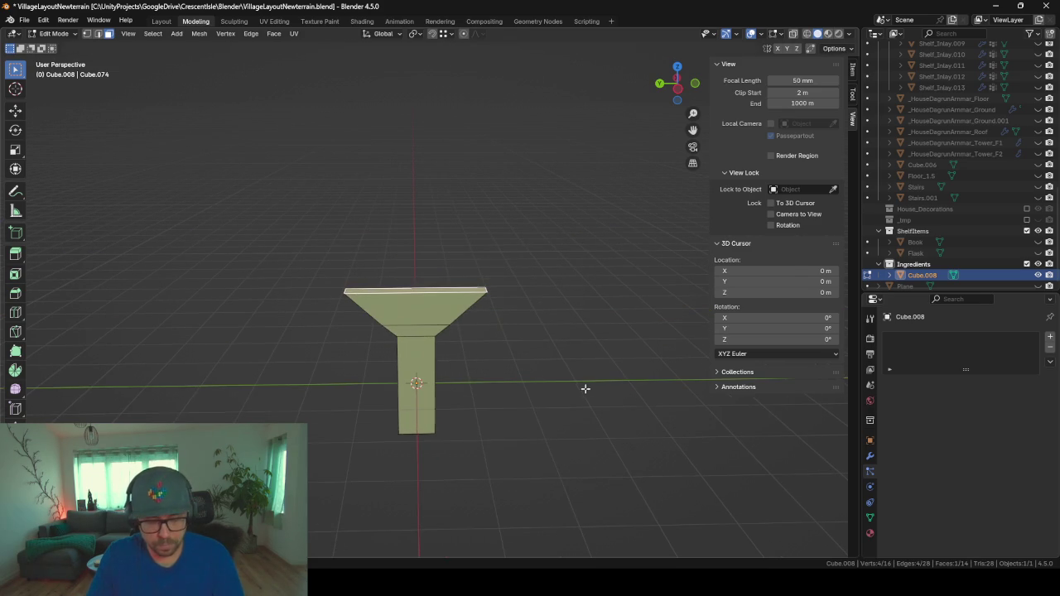
pyautogui.press('s')
pyautogui.press('y')
pyautogui.click(552, 378)
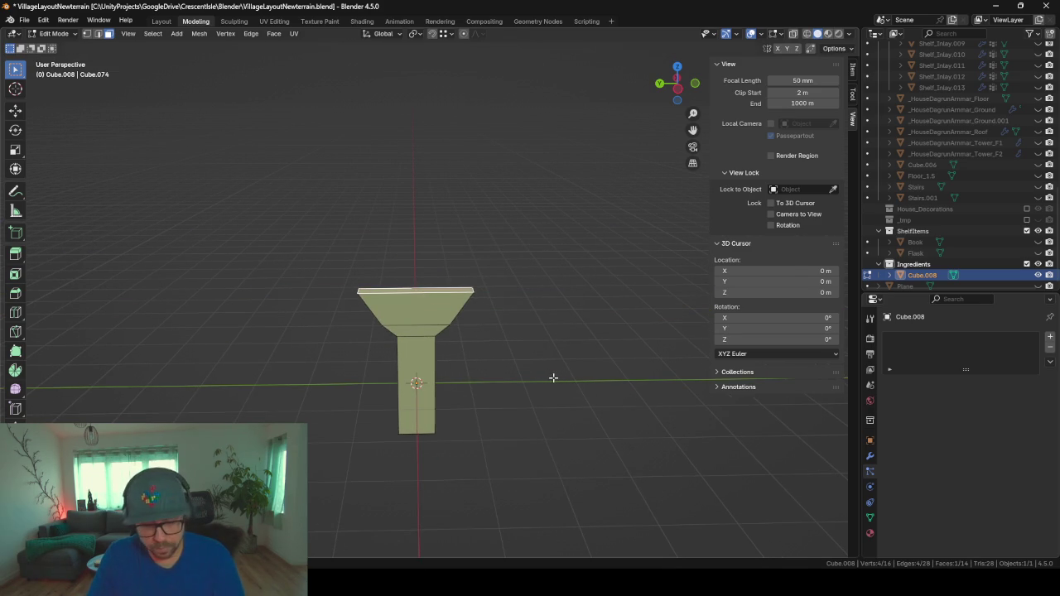
# - Extrude two more sections, pinching the last one along Y into a narrow tip
pyautogui.press('e')
pyautogui.click(543, 328)
pyautogui.press('s')
pyautogui.click(571, 342)
pyautogui.press('e')
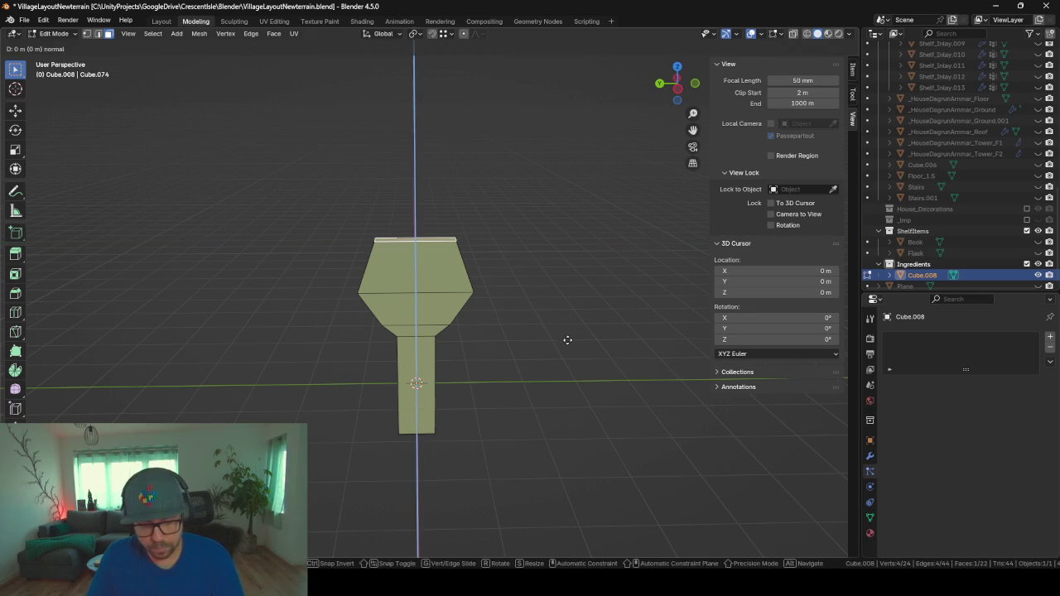
pyautogui.press('z')
pyautogui.click(570, 312)
pyautogui.press('s')
pyautogui.press('y')
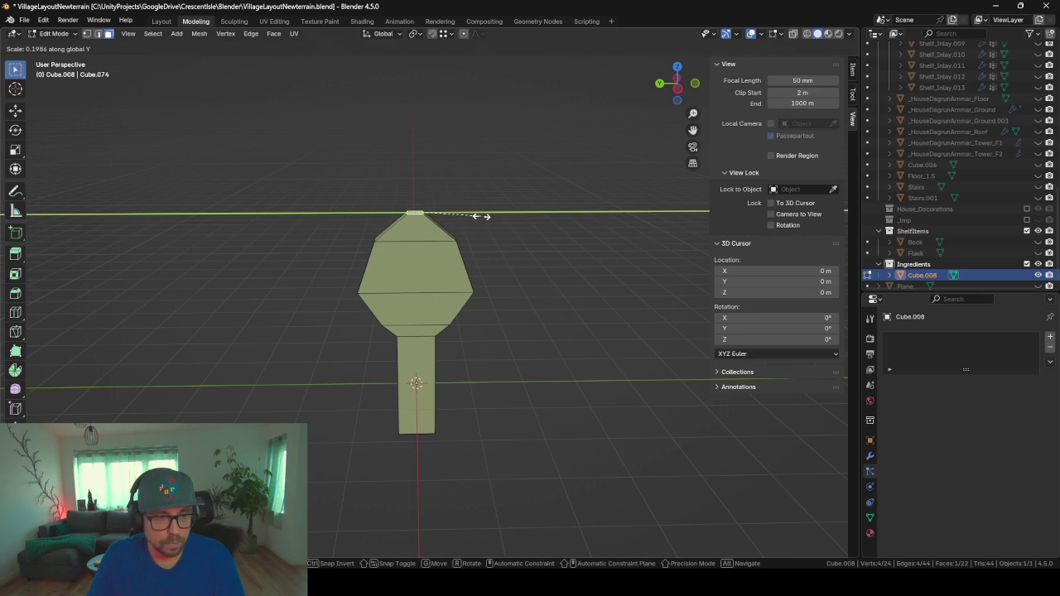
pyautogui.click(481, 216)
# - Thin the stalk's ring of faces without changing its height, then exit Edit Mode
pyautogui.moveTo(336, 355)
pyautogui.mouseDown(button='middle')
pyautogui.moveTo(476, 360)
pyautogui.moveTo(385, 351)
pyautogui.moveTo(496, 464)
pyautogui.mouseUp(button='middle')
pyautogui.keyDown('alt'); pyautogui.click(415, 398); pyautogui.keyUp('alt')
pyautogui.press('s')
pyautogui.hotkey('shift', 'z')
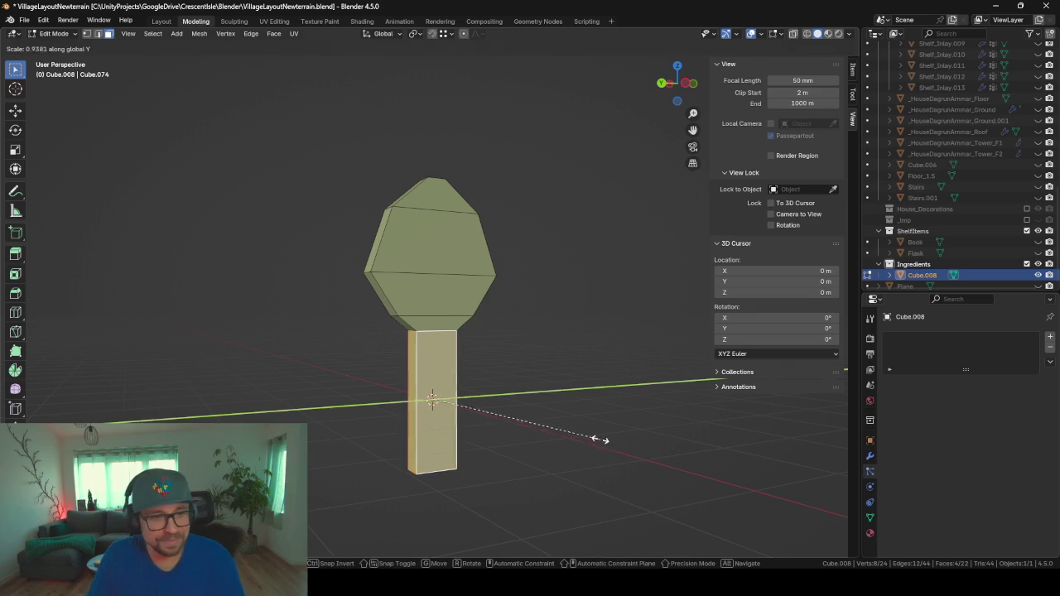
pyautogui.click(539, 417)
pyautogui.press('Tab')
pyautogui.moveTo(630, 371)
pyautogui.mouseDown(button='middle')
pyautogui.moveTo(542, 379)
pyautogui.moveTo(581, 392)
pyautogui.mouseUp(button='middle')
pyautogui.press('Tab')
pyautogui.press('Tab')
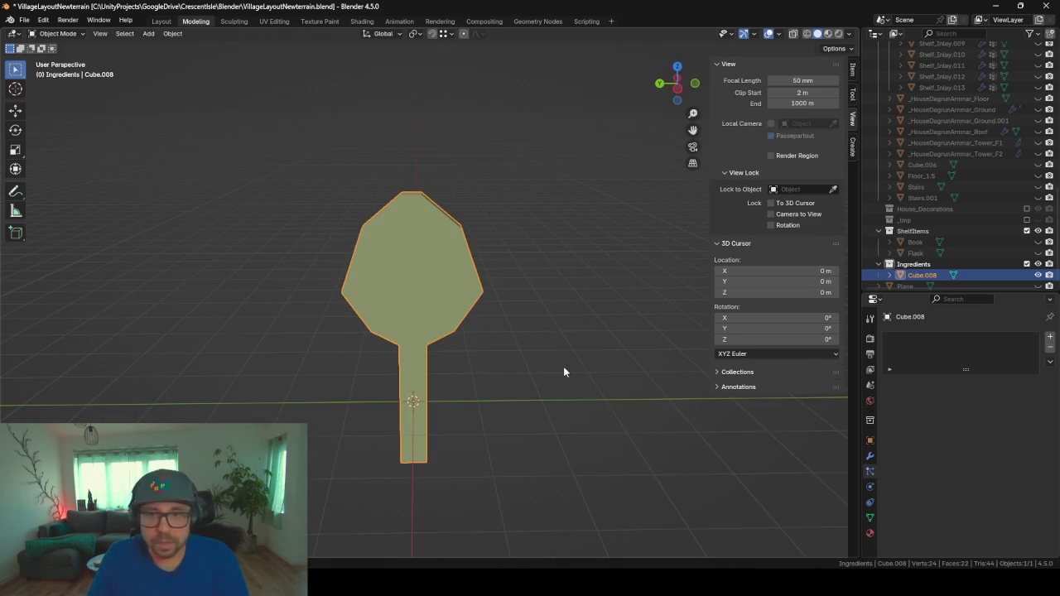
# - Make Flask visible, duplicate it, and move Flask.001 into the Ingredients collection
pyautogui.click(916, 253)
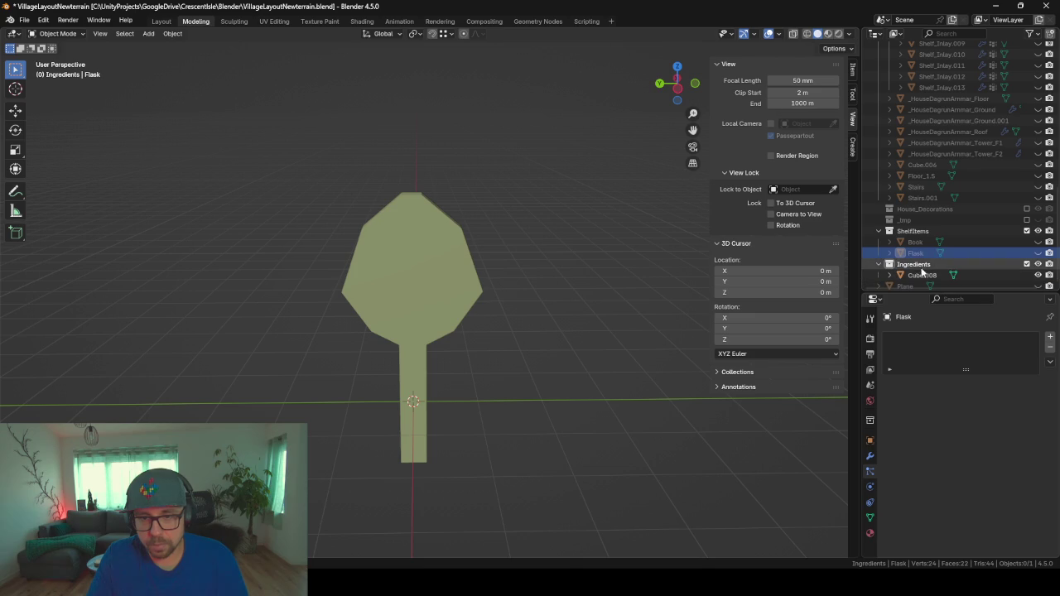
pyautogui.rightClick(861, 253)
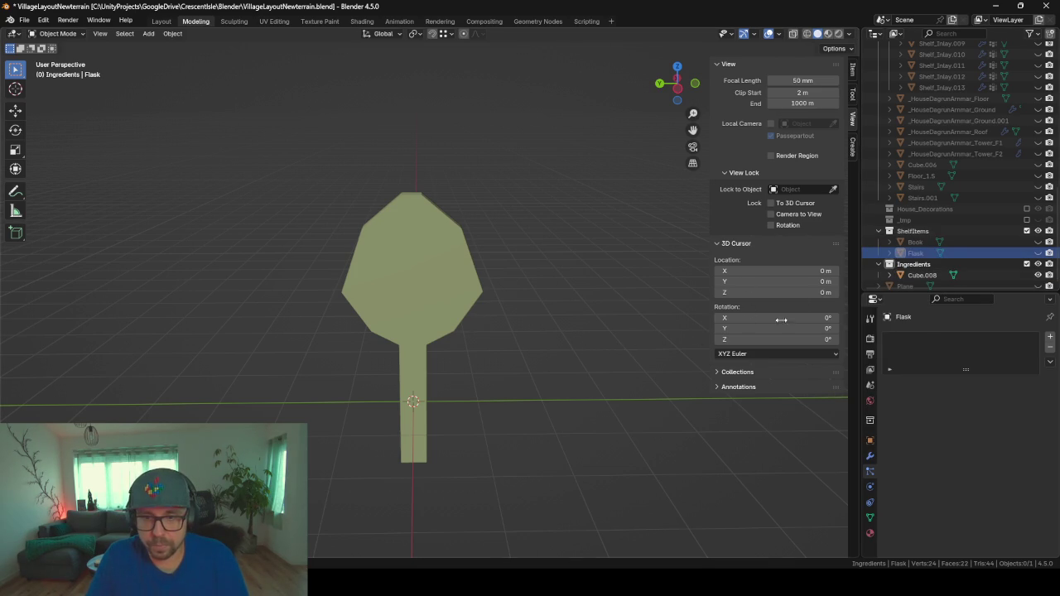
pyautogui.click(1037, 253)
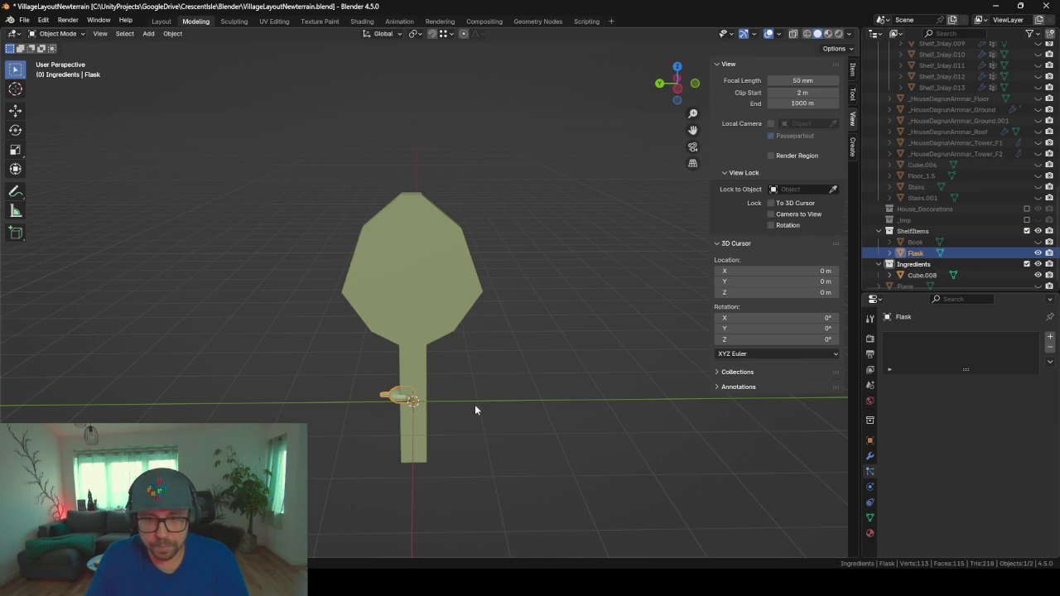
pyautogui.hotkey('shift', 'd')
pyautogui.press('Escape')
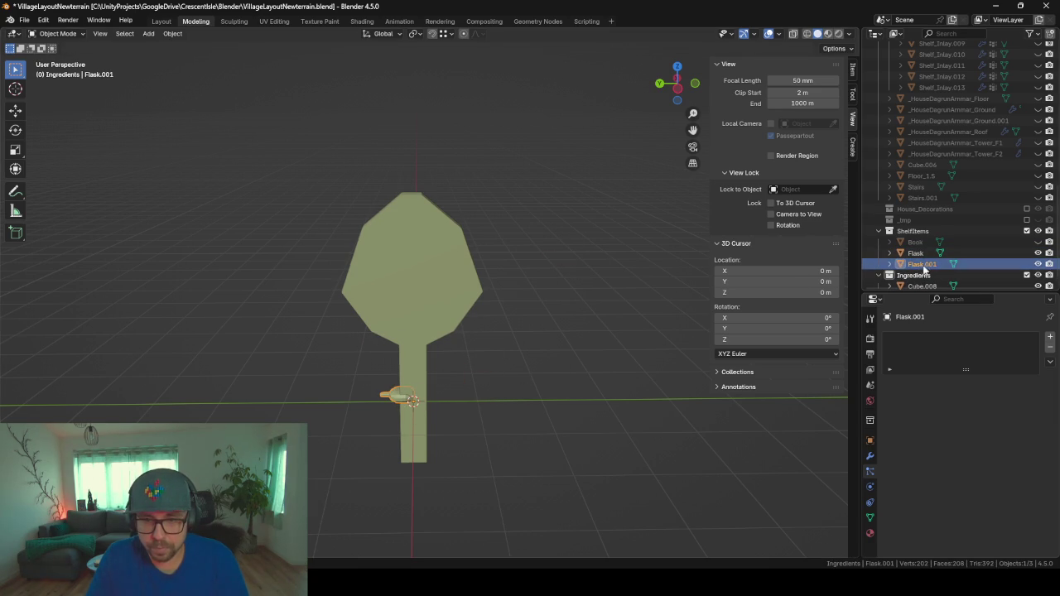
pyautogui.moveTo(914, 274); pyautogui.dragTo(918, 280)
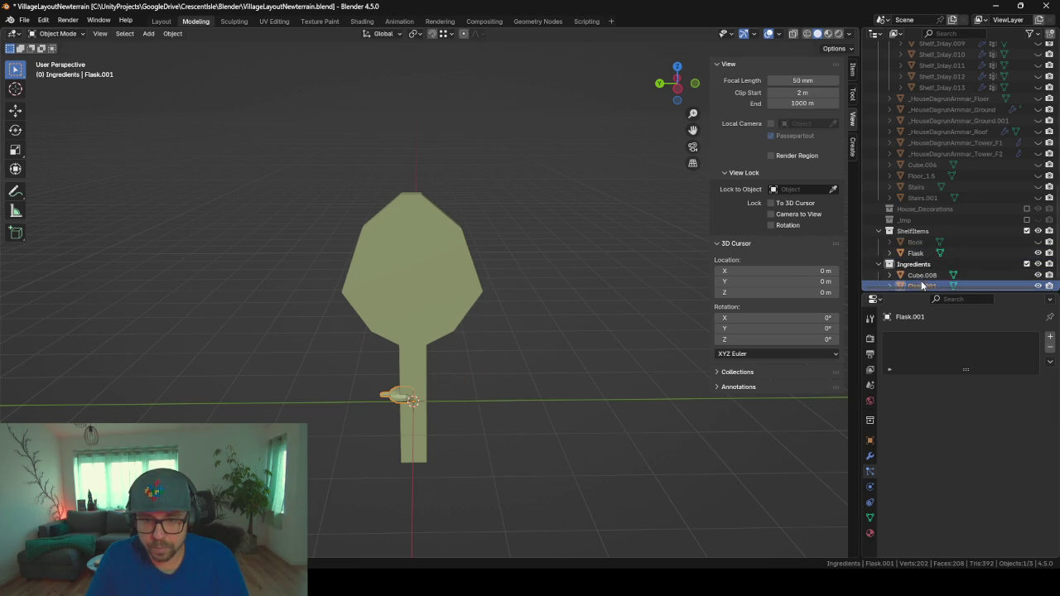
# - Link Flask's mesh data to Flask.001
pyautogui.keyDown('shift'); pyautogui.click(915, 253); pyautogui.keyUp('shift')
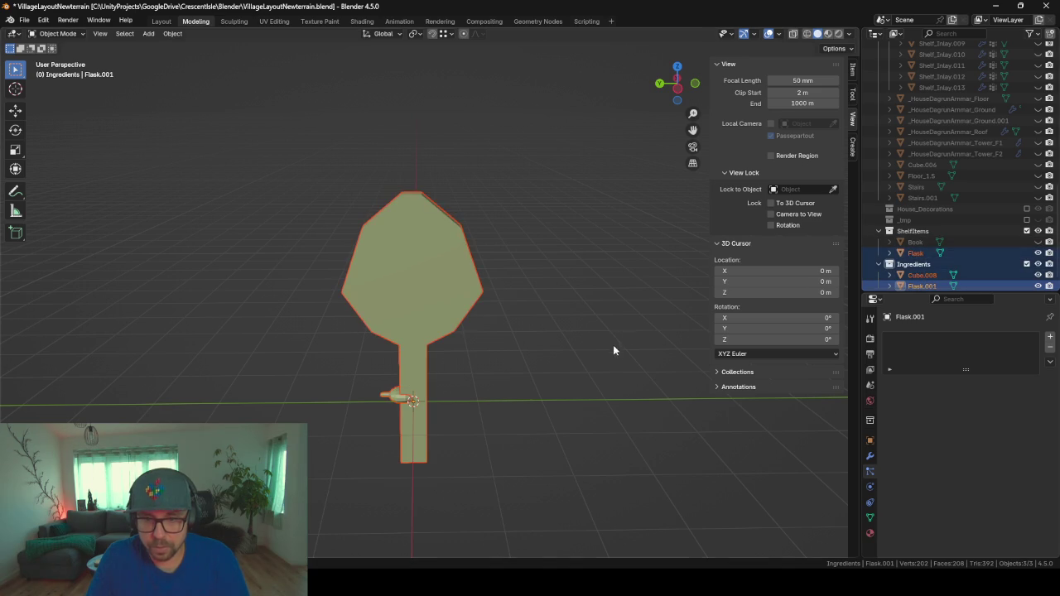
pyautogui.click(920, 286)
pyautogui.scroll(-1, 886, 246)
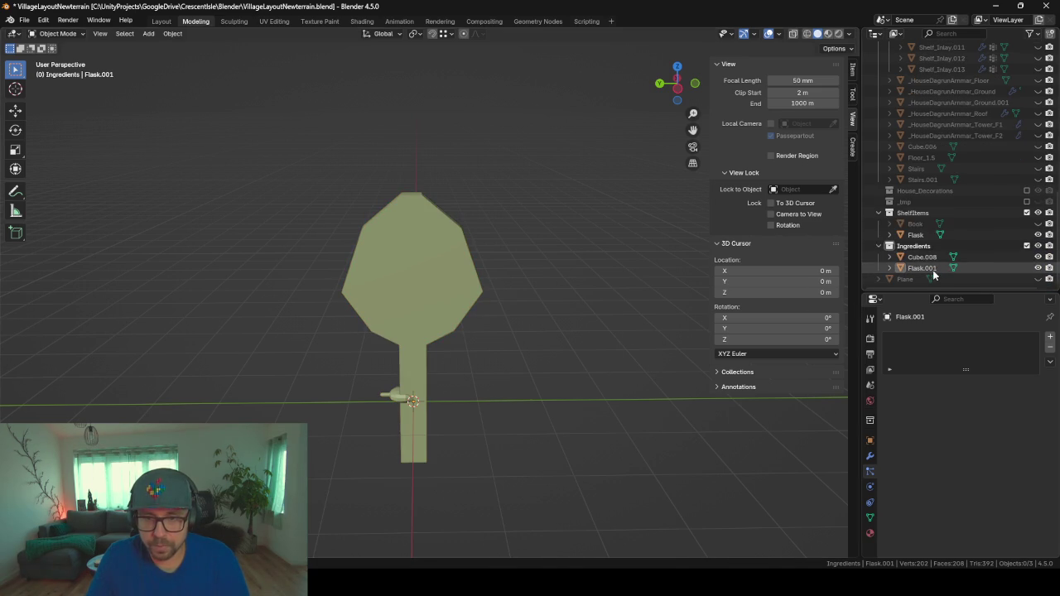
pyautogui.keyDown('ctrl'); pyautogui.click(921, 237); pyautogui.keyUp('ctrl')
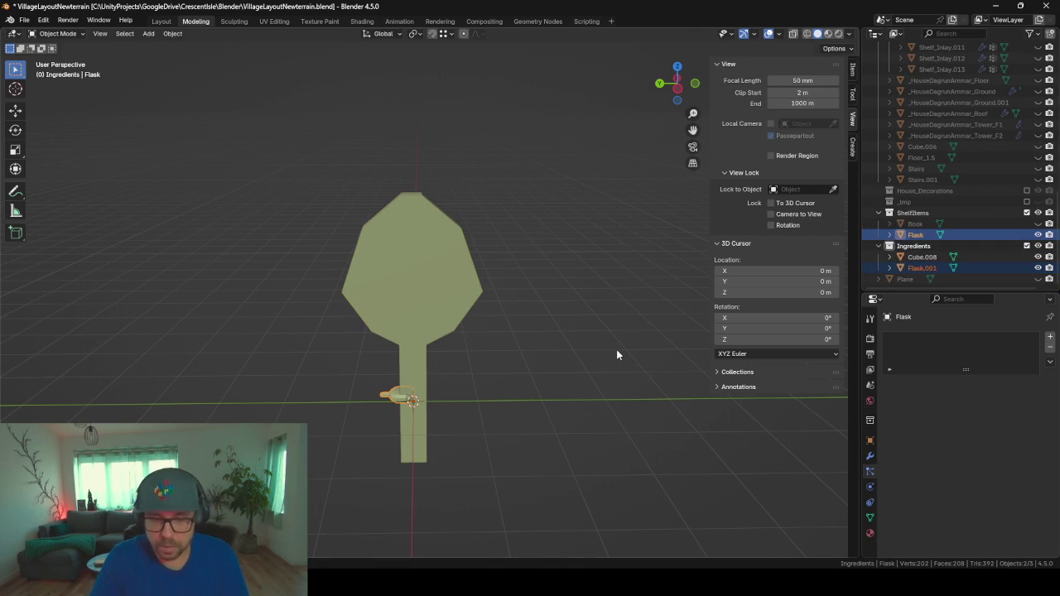
pyautogui.hotkey('ctrl', 'l')
pyautogui.click(599, 273)
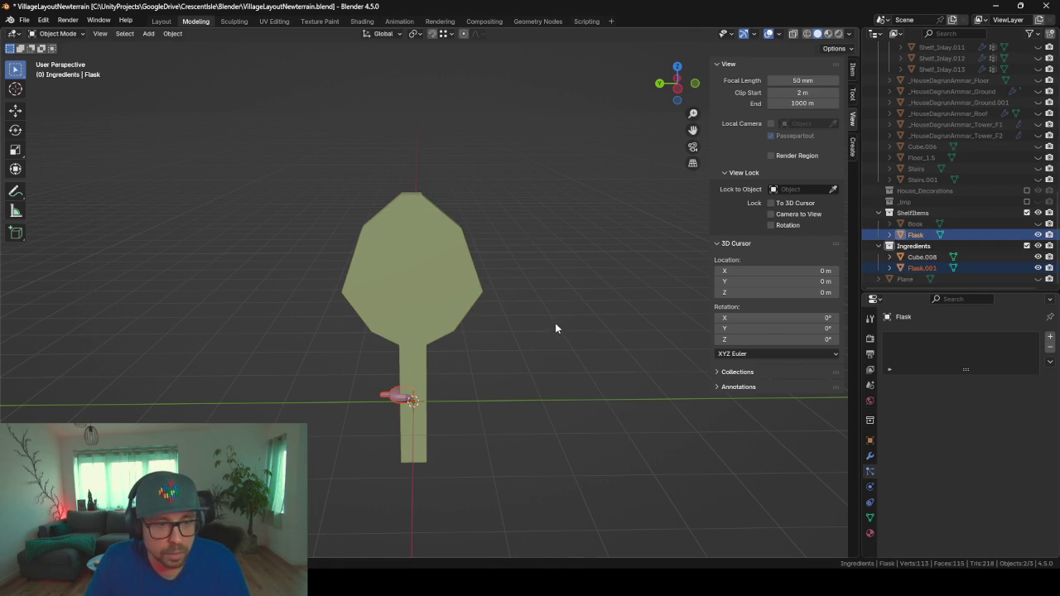
pyautogui.click(922, 267)
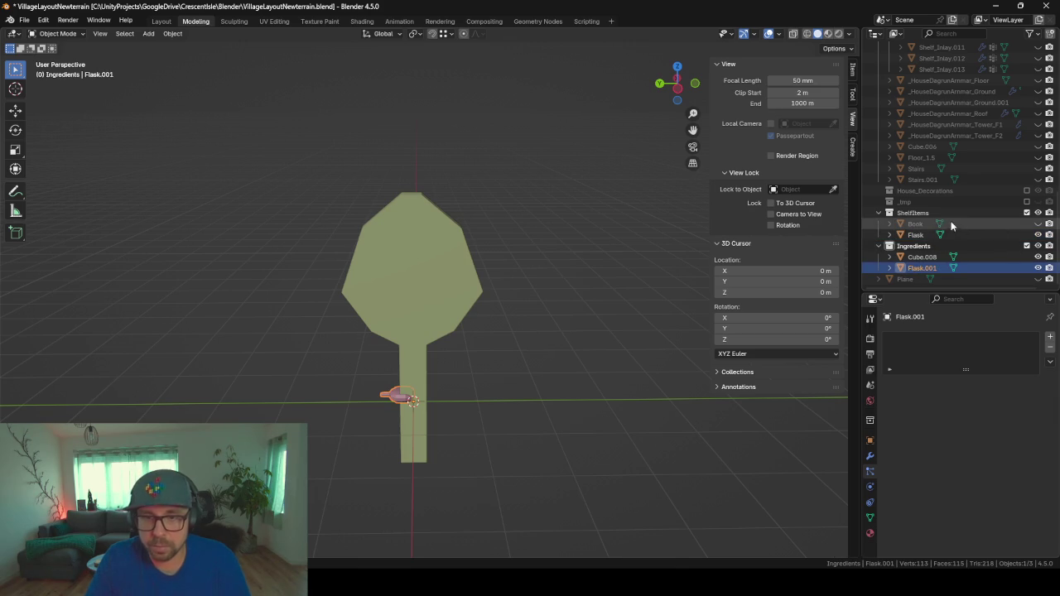
# - Exclude the ShelfItems collection from the view layer and select the mushroom Cube.008
pyautogui.click(1028, 213)
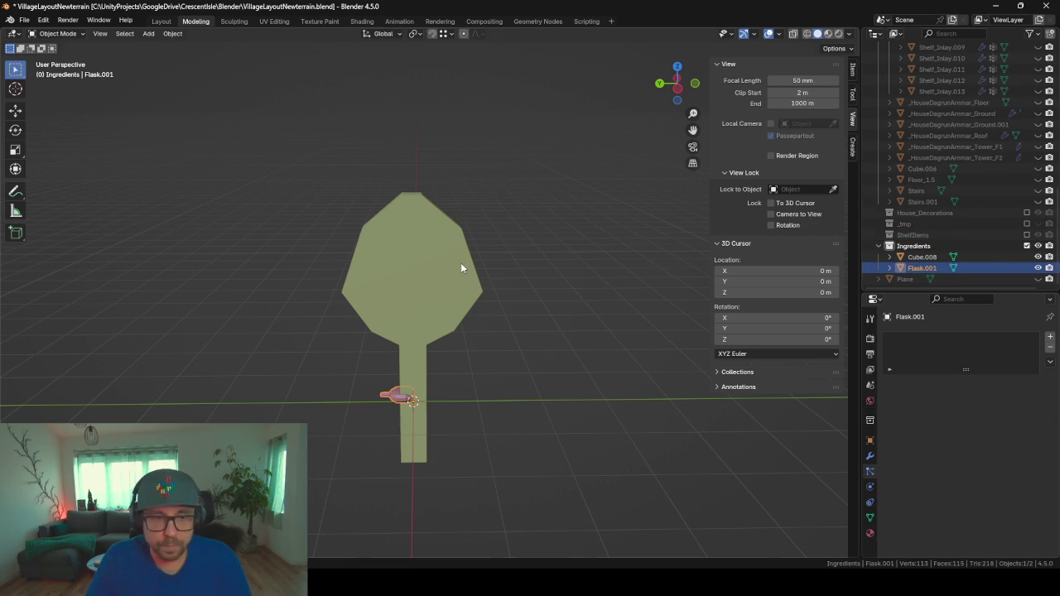
pyautogui.click(451, 306)
pyautogui.scroll(-2, 543, 314)
pyautogui.moveTo(543, 313)
pyautogui.mouseDown(button='middle')
pyautogui.moveTo(492, 374)
pyautogui.moveTo(523, 358)
pyautogui.mouseUp(button='middle')
pyautogui.scroll(3, 503, 370)
# - Scale the entire Cube.008 mesh down to roughly the flask's size
pyautogui.press('Tab')
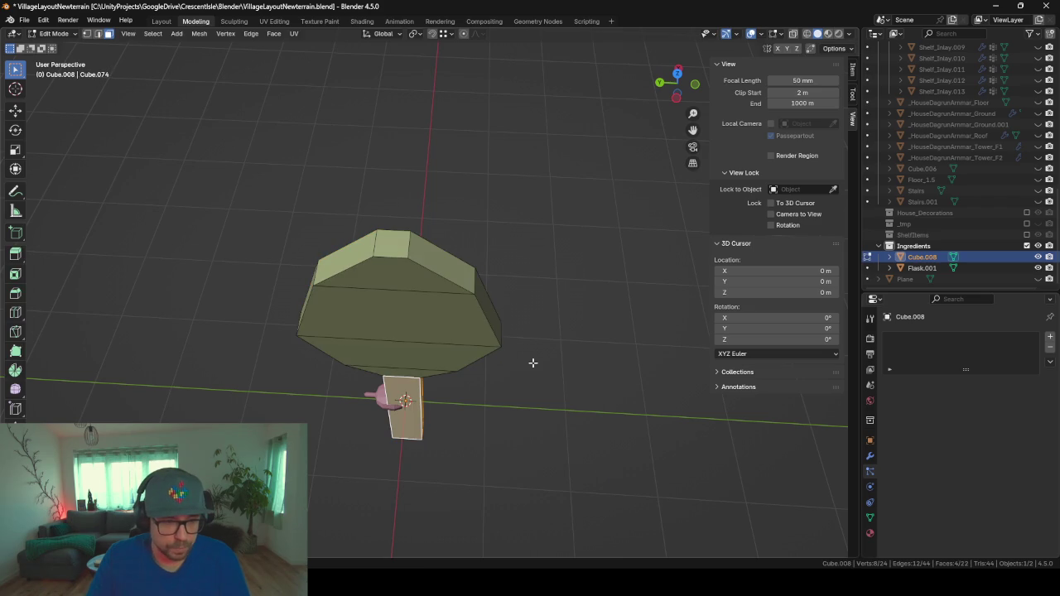
pyautogui.press('s')
pyautogui.press('Escape')
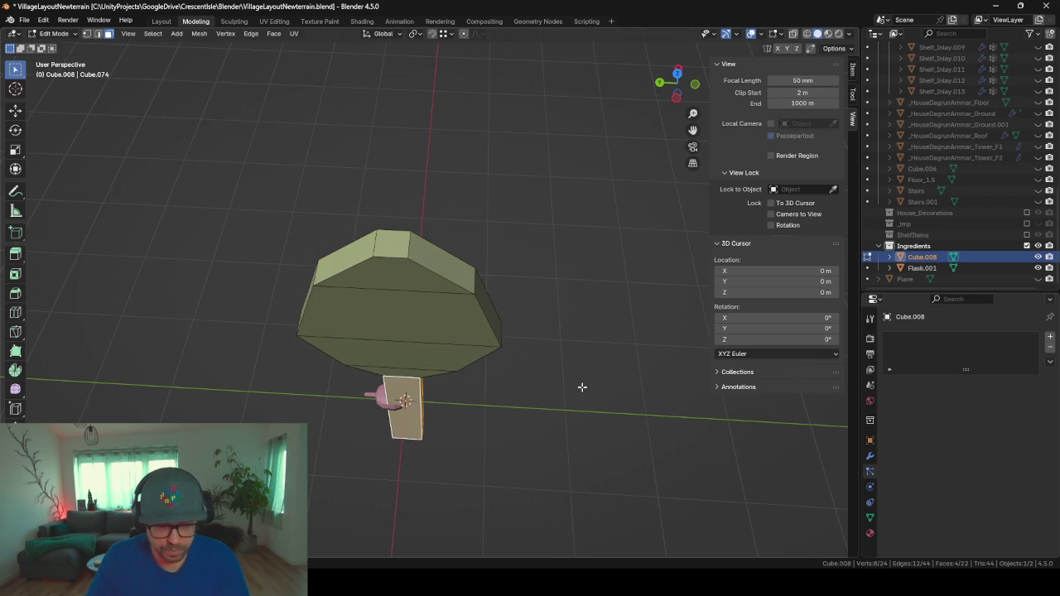
pyautogui.press('a')
pyautogui.press('s')
pyautogui.click(444, 370)
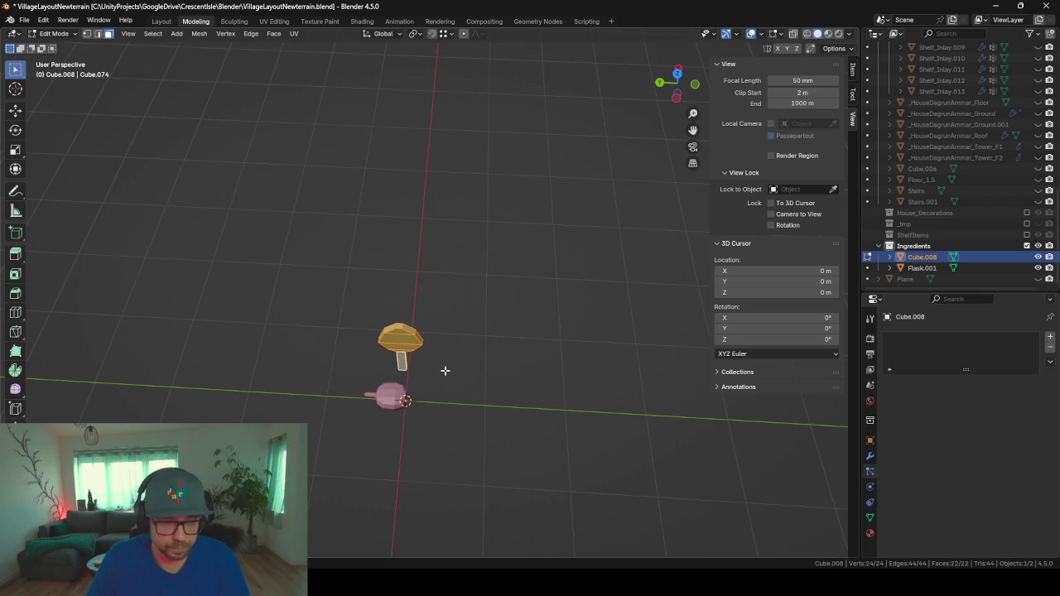
# - Frame the mushroom and lower it along the Z axis
pyautogui.press('KP_Decimal')
pyautogui.moveTo(444, 370); pyautogui.dragTo(501, 339, button='middle')
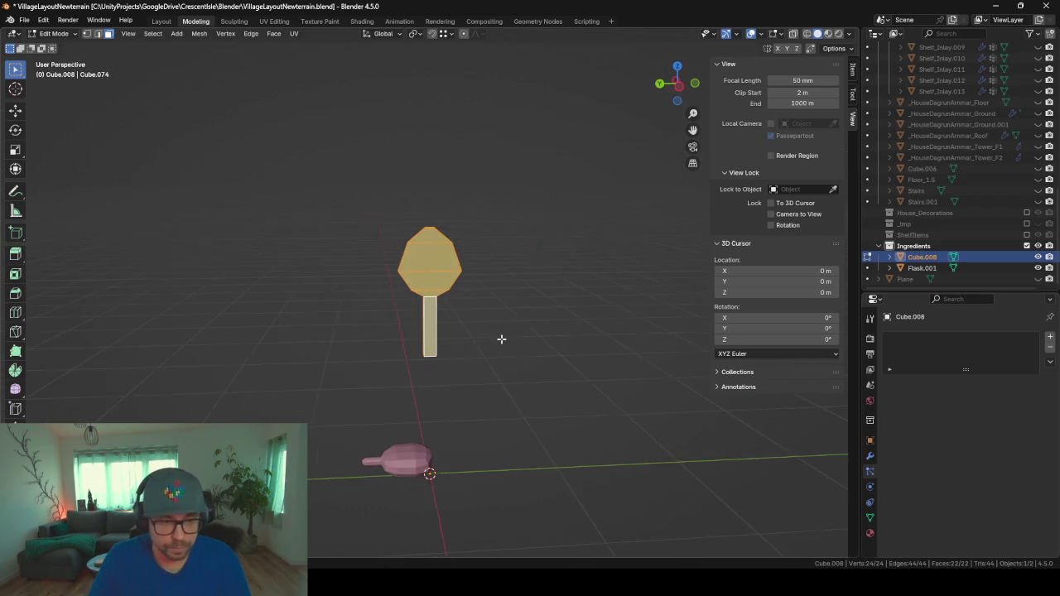
pyautogui.press('g')
pyautogui.press('z')
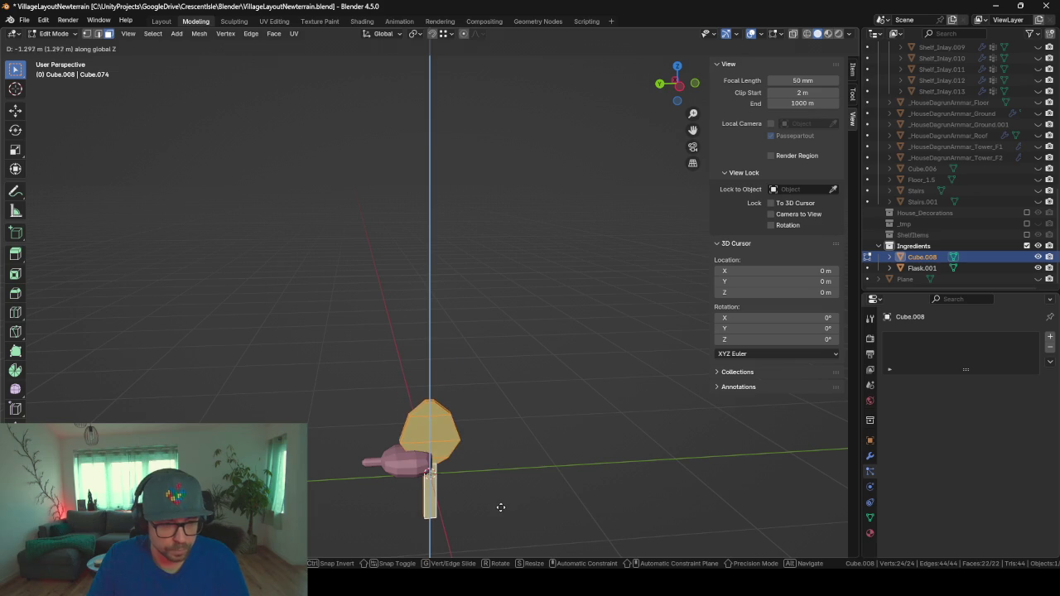
pyautogui.click(502, 507)
# - Scale the mushroom down further
pyautogui.scroll(2, 501, 507)
pyautogui.scroll(2, 502, 506)
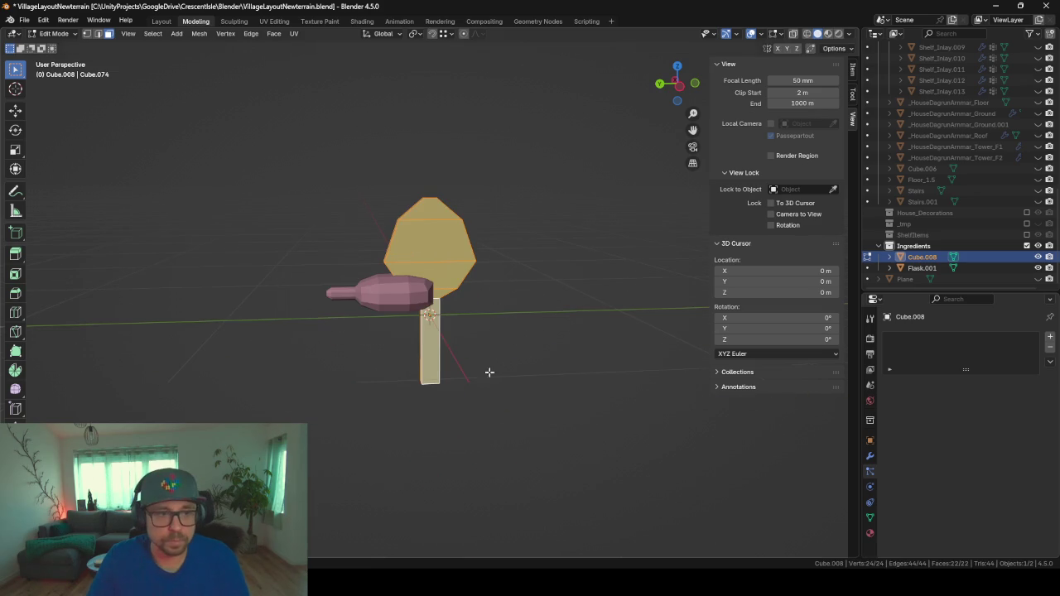
pyautogui.moveTo(589, 298); pyautogui.dragTo(589, 322, button='middle')
pyautogui.press('s')
pyautogui.click(594, 310)
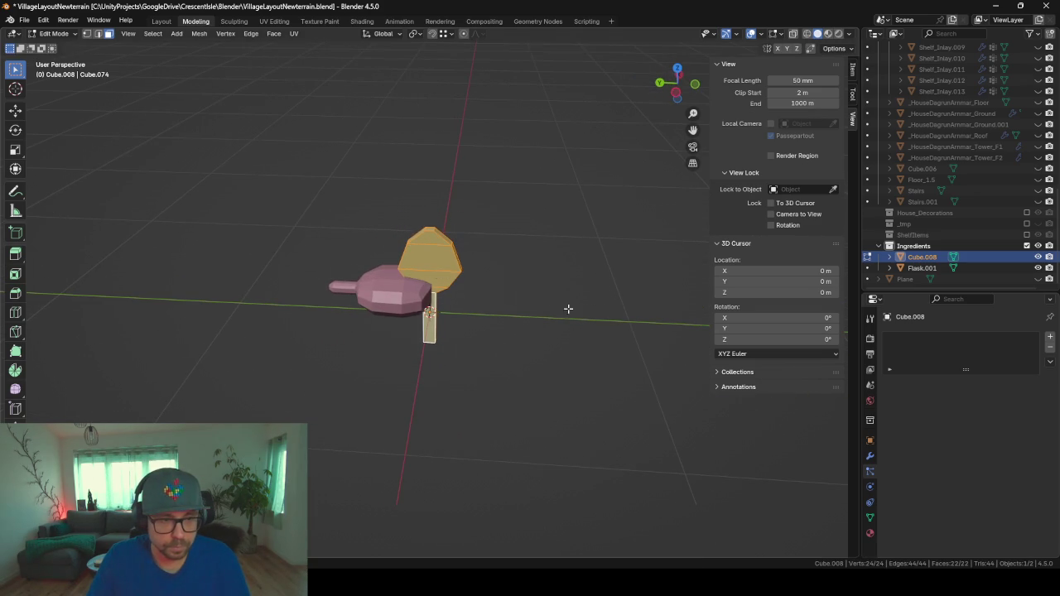
pyautogui.moveTo(525, 299); pyautogui.dragTo(525, 317, button='middle')
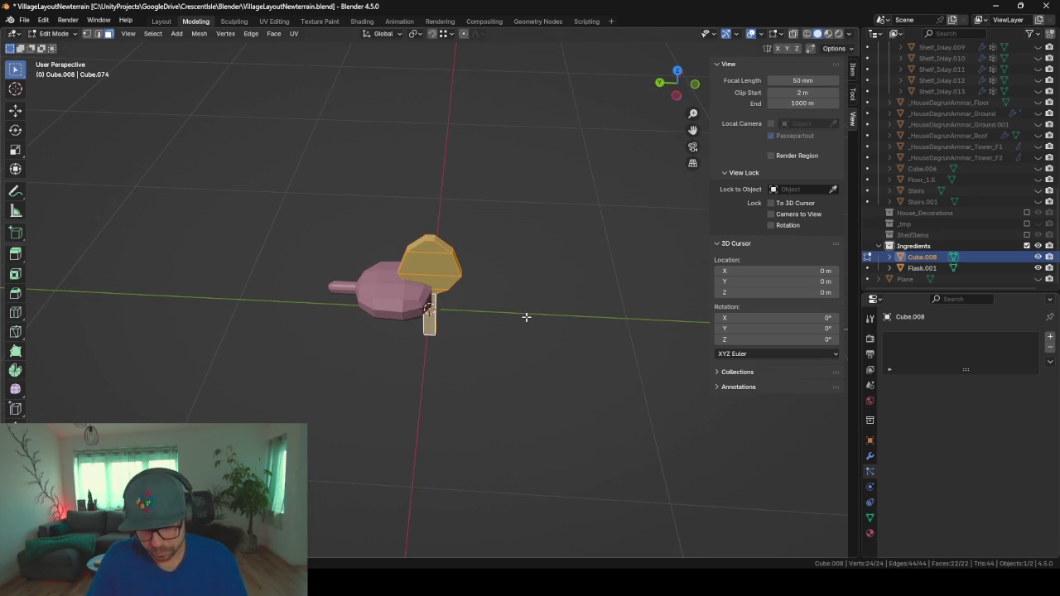
# - Rotate the mushroom 90° about the X axis so its cap stands on edge
pyautogui.press('r')
pyautogui.write('x90')
pyautogui.press('Return')
pyautogui.moveTo(526, 316)
pyautogui.mouseDown(button='middle')
pyautogui.moveTo(483, 331)
pyautogui.moveTo(500, 353)
pyautogui.mouseUp(button='middle')
# - Nudge the mushroom along Y against the flask and return to Object Mode
pyautogui.press('g')
pyautogui.press('y')
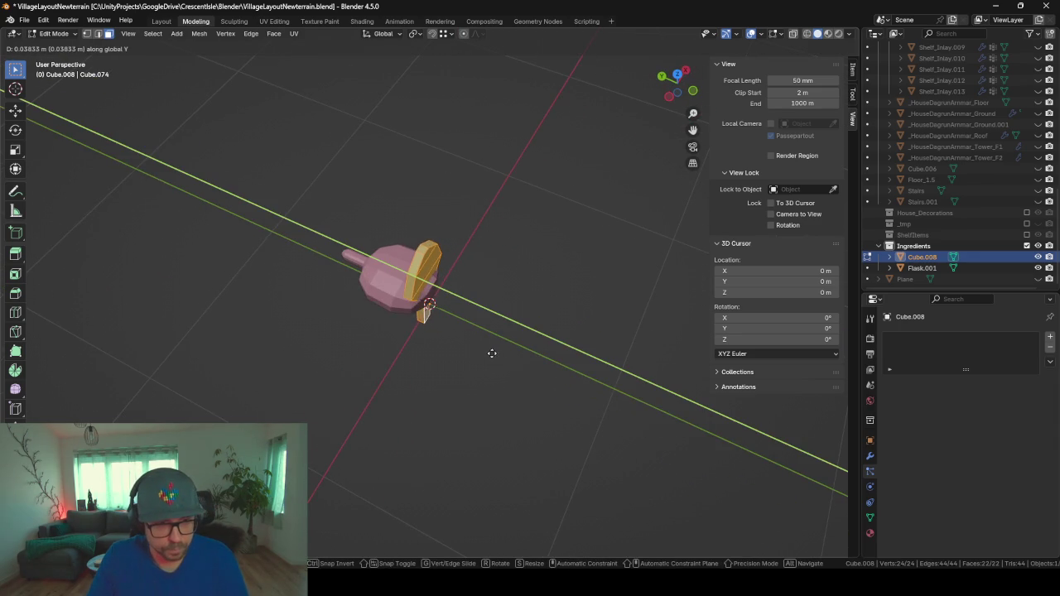
pyautogui.click(497, 352)
pyautogui.press('Tab')
pyautogui.moveTo(481, 352)
pyautogui.mouseDown(button='middle')
pyautogui.moveTo(553, 330)
pyautogui.moveTo(511, 284)
pyautogui.moveTo(523, 282)
pyautogui.mouseUp(button='middle')
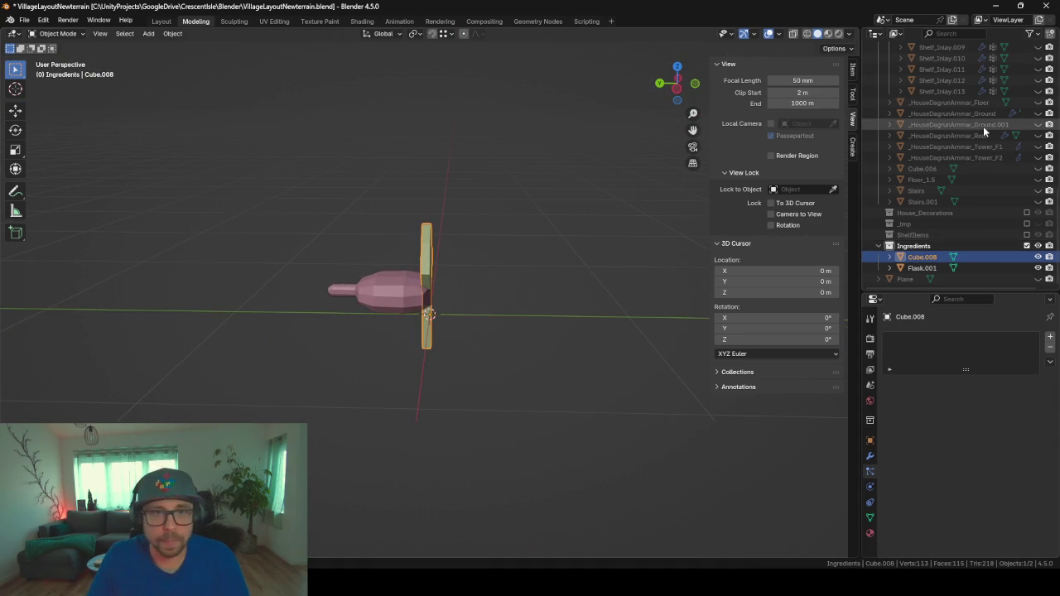
# - Reveal hidden objects, exclude the Ingredients collection, and check Shelf_Inlay.010's particles
pyautogui.hotkey('alt', 'h')
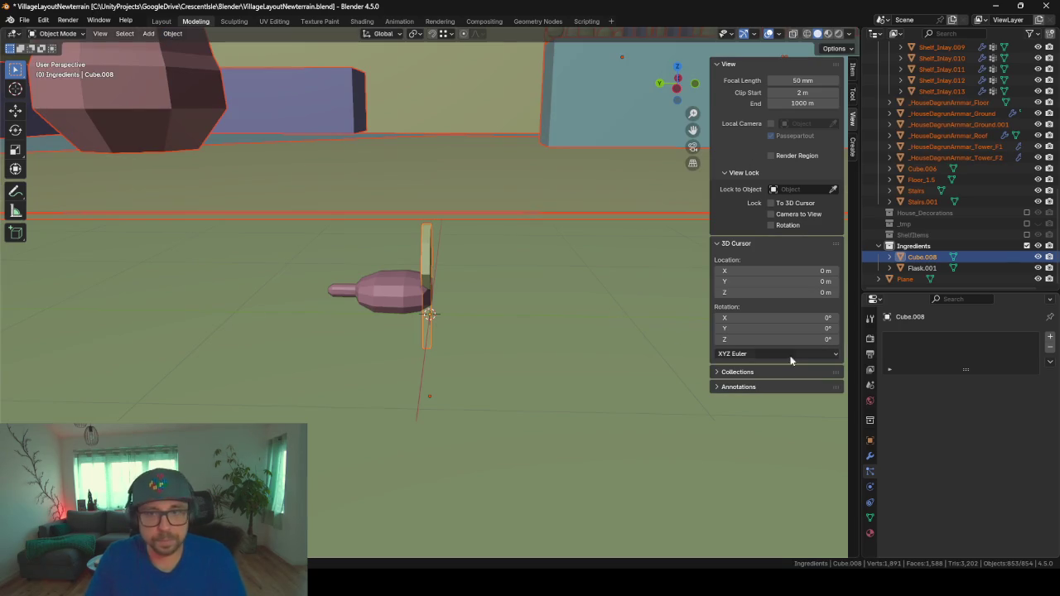
pyautogui.click(1027, 247)
pyautogui.scroll(5, 977, 215)
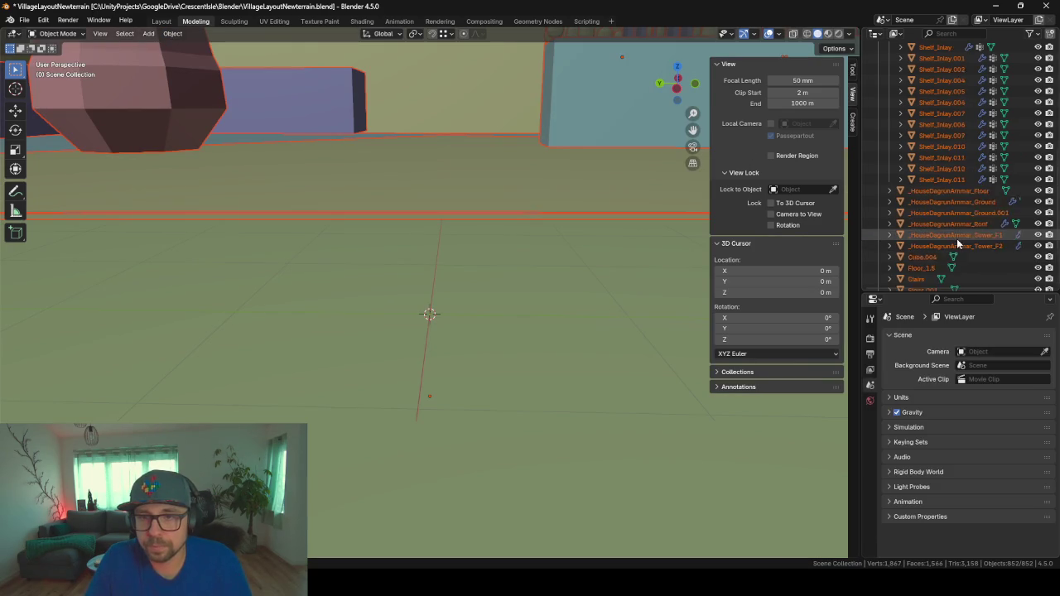
pyautogui.click(952, 191)
pyautogui.scroll(5, 447, 117)
pyautogui.moveTo(444, 114)
pyautogui.mouseDown(button='middle')
pyautogui.moveTo(344, 167)
pyautogui.moveTo(523, 307)
pyautogui.moveTo(482, 267)
pyautogui.moveTo(437, 272)
pyautogui.mouseUp(button='middle')
# - Select the three top faces of the CornerTable in Edit Mode
pyautogui.click(542, 270)
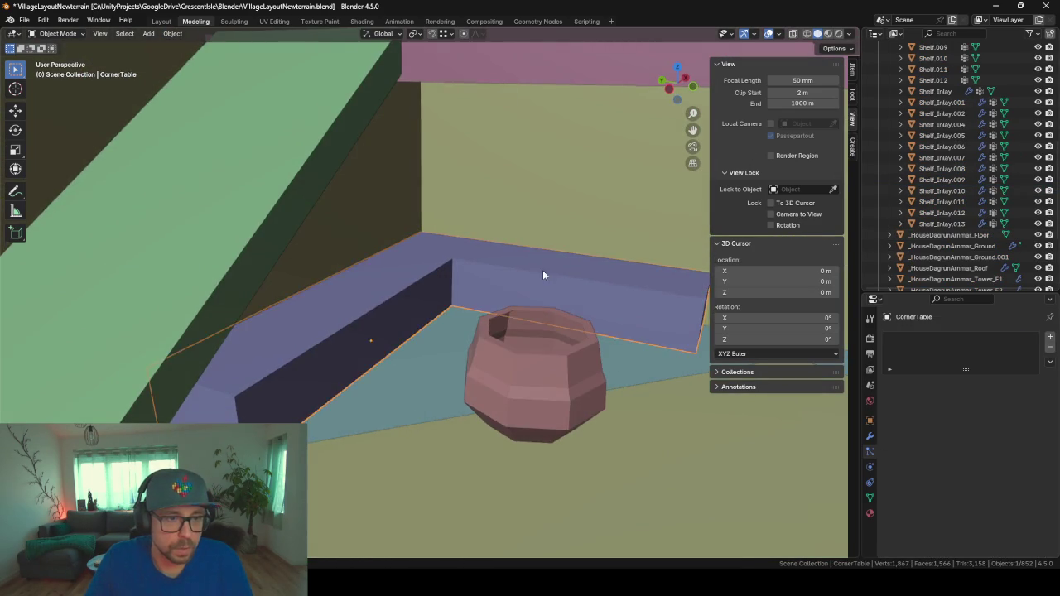
pyautogui.press('Tab')
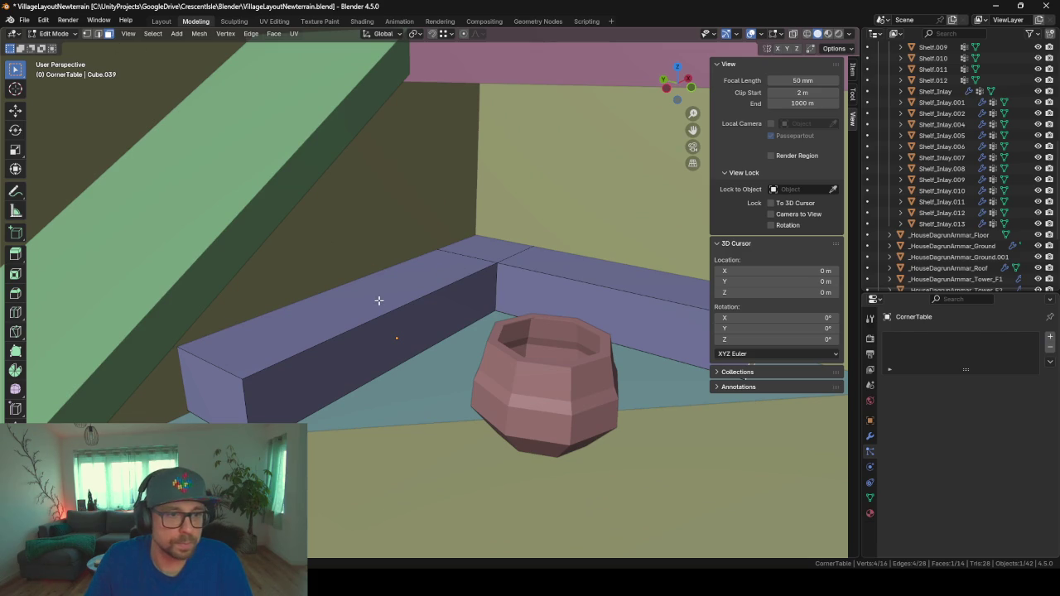
pyautogui.click(378, 300)
pyautogui.keyDown('shift'); pyautogui.click(492, 251); pyautogui.keyUp('shift')
pyautogui.keyDown('shift'); pyautogui.click(579, 269); pyautogui.keyUp('shift')
pyautogui.moveTo(599, 328); pyautogui.dragTo(410, 340, button='middle')
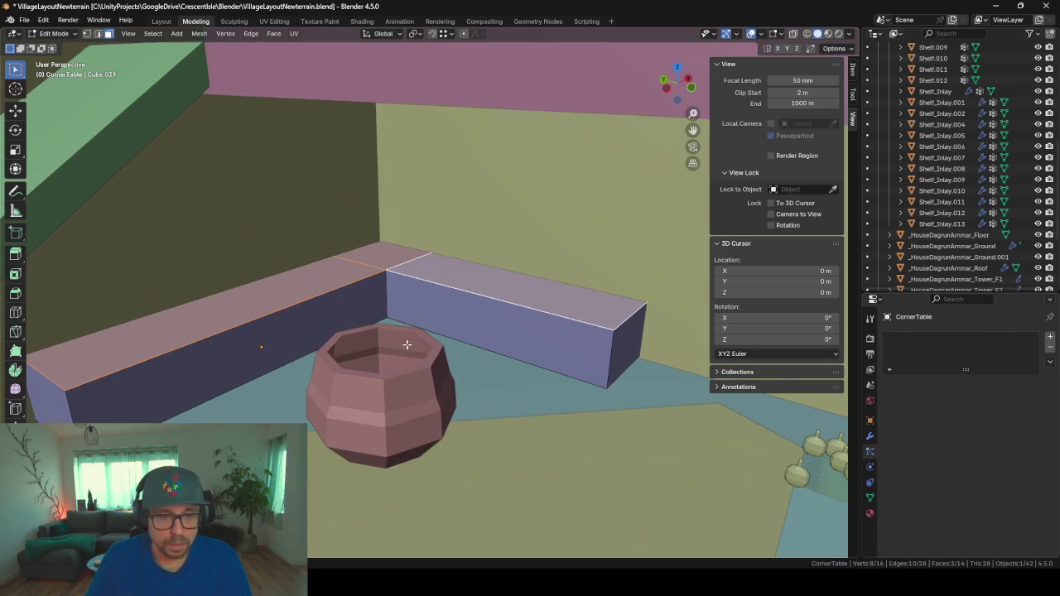
# - Duplicate the table-top faces in place and separate them into a new object
pyautogui.hotkey('shift', 'd')
pyautogui.press('Escape')
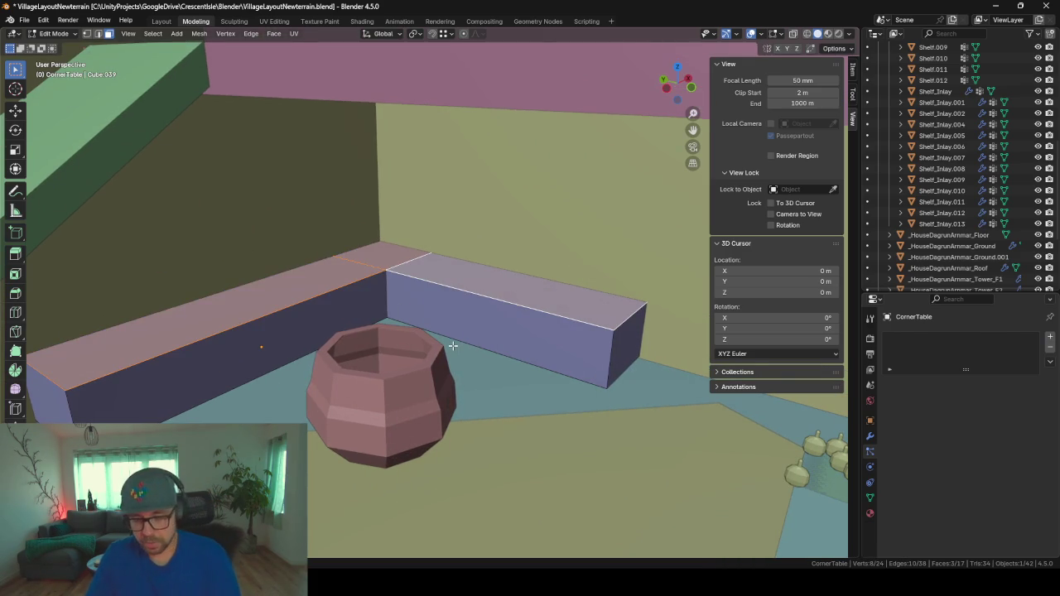
pyautogui.press('p')
pyautogui.click(452, 346)
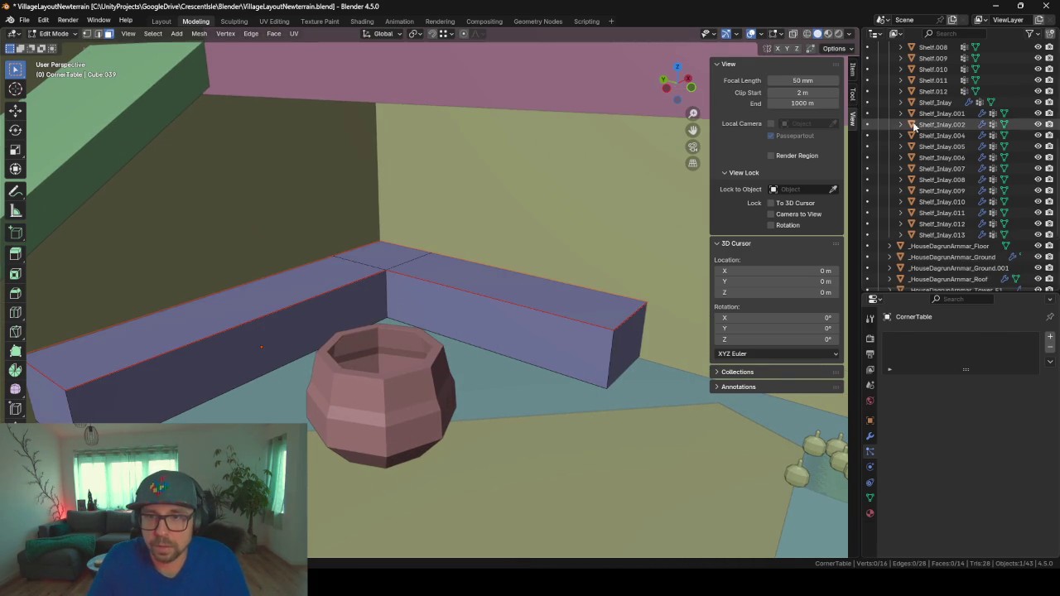
pyautogui.scroll(5, 915, 124)
# - Rename CornerTable.001 to CornerTable_Display and return to Object Mode
pyautogui.doubleClick(969, 146)
pyautogui.write('CornerTable_Displa')
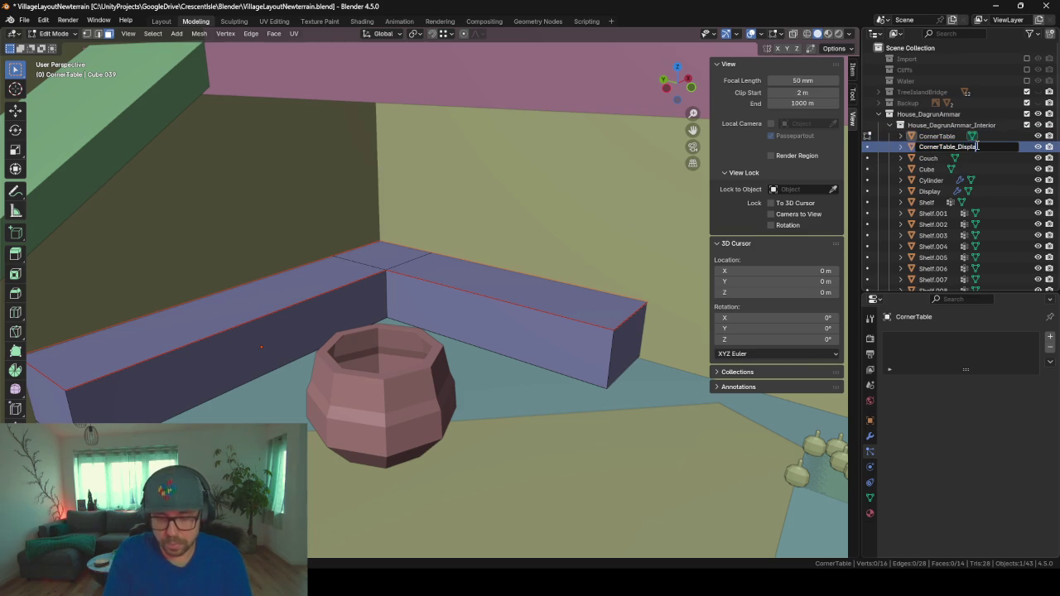
pyautogui.write('y')
pyautogui.press('Return')
pyautogui.moveTo(634, 156)
pyautogui.mouseDown(button='middle')
pyautogui.moveTo(495, 324)
pyautogui.moveTo(538, 342)
pyautogui.mouseUp(button='middle')
pyautogui.press('Tab')
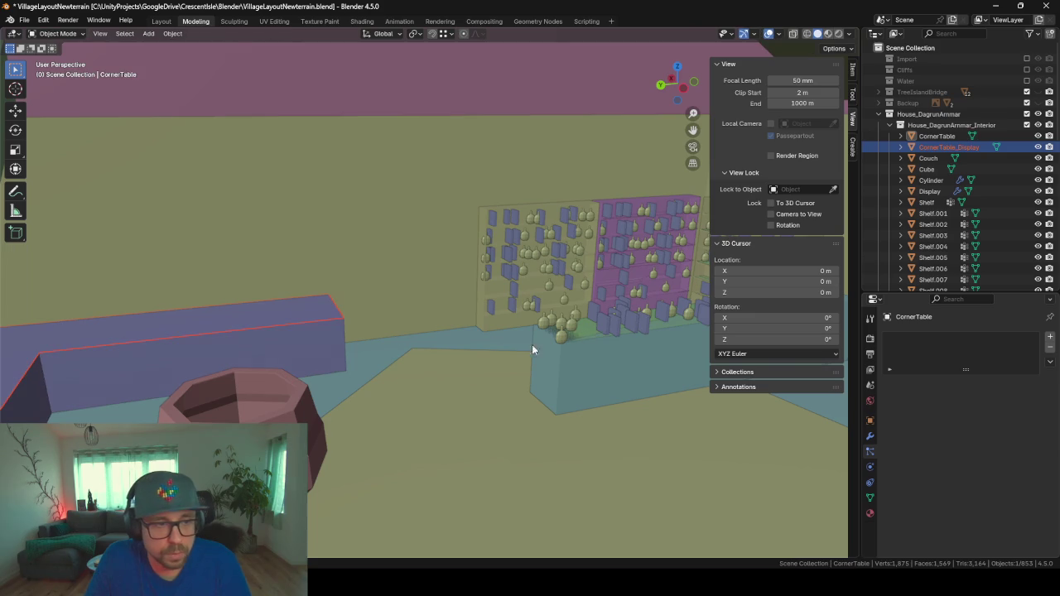
# - Copy the Display shelf's particle system onto the CornerTable_Display counter
pyautogui.click(604, 329)
pyautogui.moveTo(299, 393)
pyautogui.mouseDown(button='middle')
pyautogui.moveTo(440, 376)
pyautogui.moveTo(419, 427)
pyautogui.mouseUp(button='middle')
pyautogui.hotkey('ctrl', 'l')
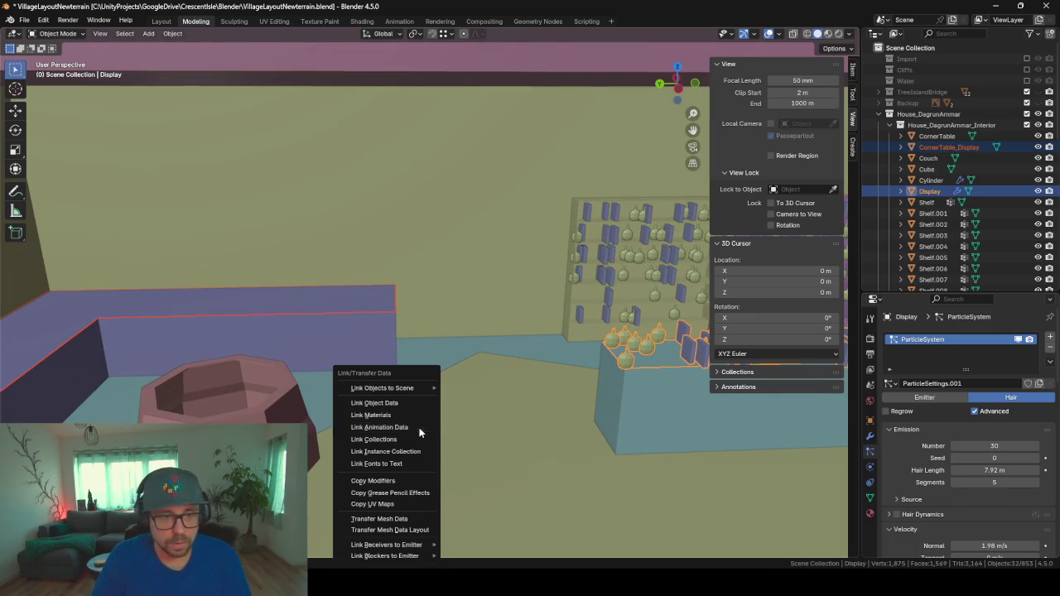
pyautogui.click(392, 482)
pyautogui.moveTo(376, 384); pyautogui.dragTo(347, 350, button='middle')
pyautogui.click(419, 287)
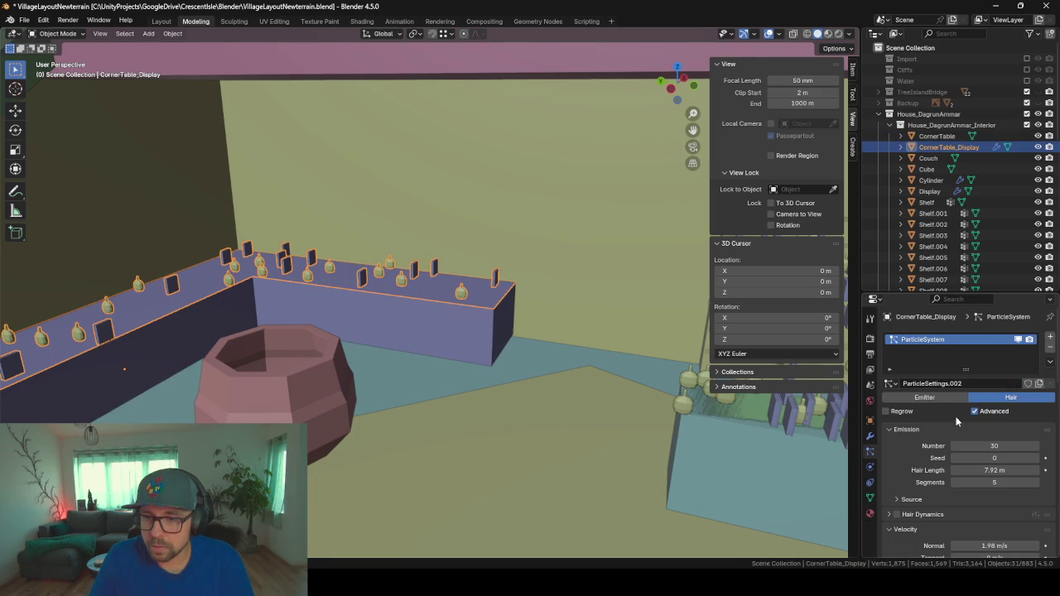
# - Switch the counter's particle Instance Collection from ShelfItems to Ingredients
pyautogui.scroll(-3, 948, 399)
pyautogui.scroll(-3, 948, 398)
pyautogui.scroll(-3, 948, 398)
pyautogui.scroll(-3, 948, 399)
pyautogui.scroll(-5, 948, 398)
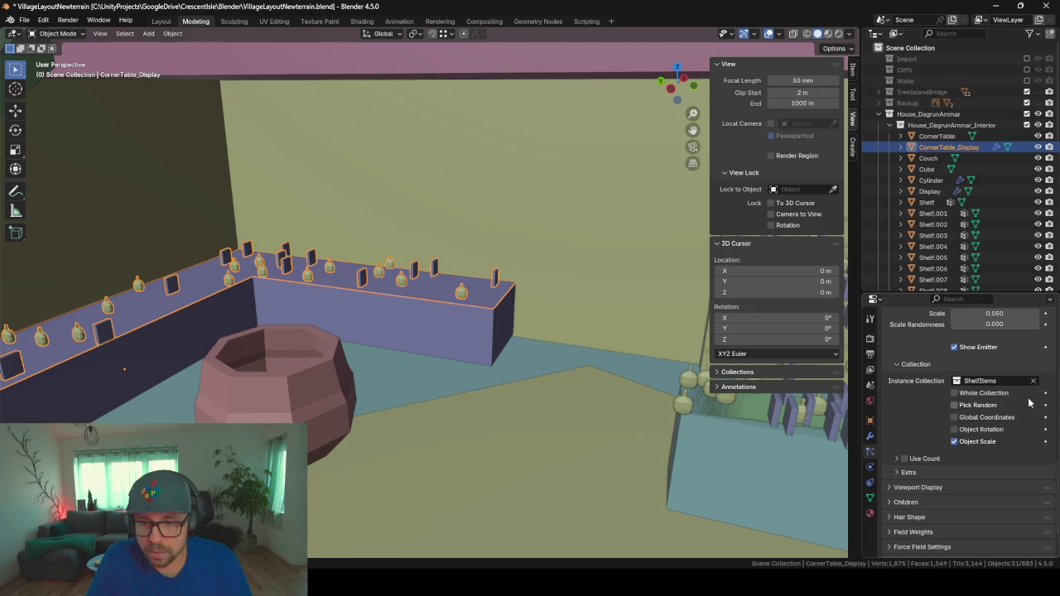
pyautogui.click(1000, 381)
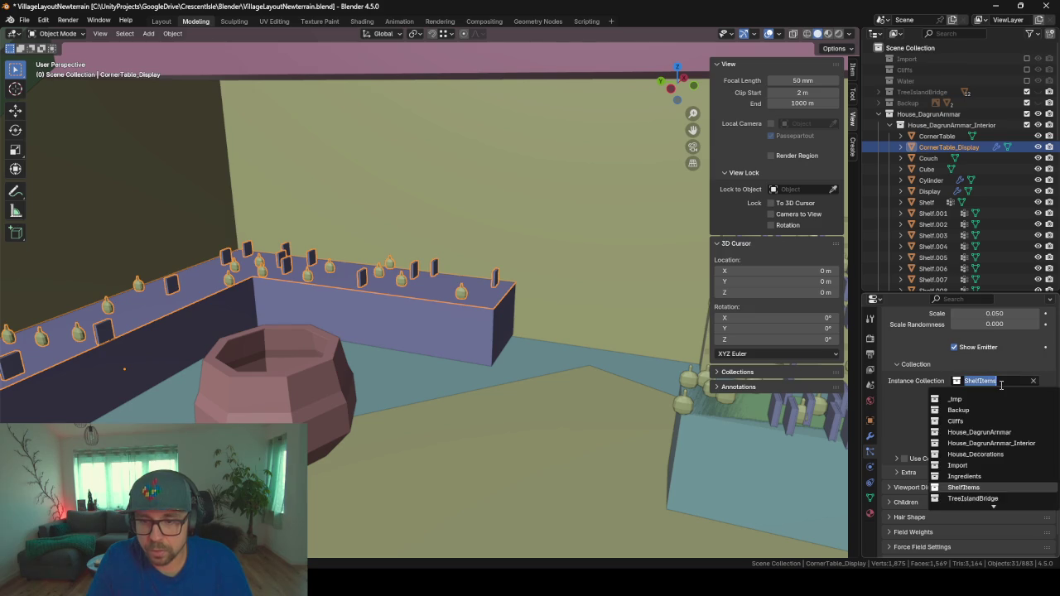
pyautogui.click(967, 476)
pyautogui.moveTo(432, 313)
pyautogui.mouseDown(button='middle')
pyautogui.moveTo(384, 322)
pyautogui.moveTo(466, 371)
pyautogui.mouseUp(button='middle')
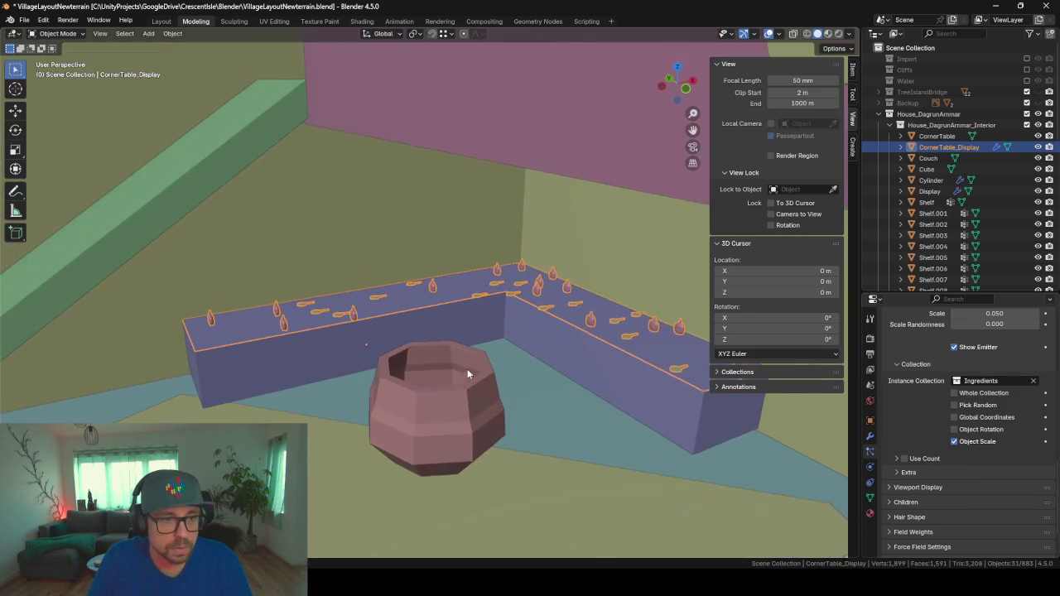
# - Raise the particle emission Number to 100 and inspect the denser scatter
pyautogui.scroll(3, 447, 301)
pyautogui.scroll(5, 978, 445)
pyautogui.scroll(5, 978, 446)
pyautogui.scroll(5, 979, 445)
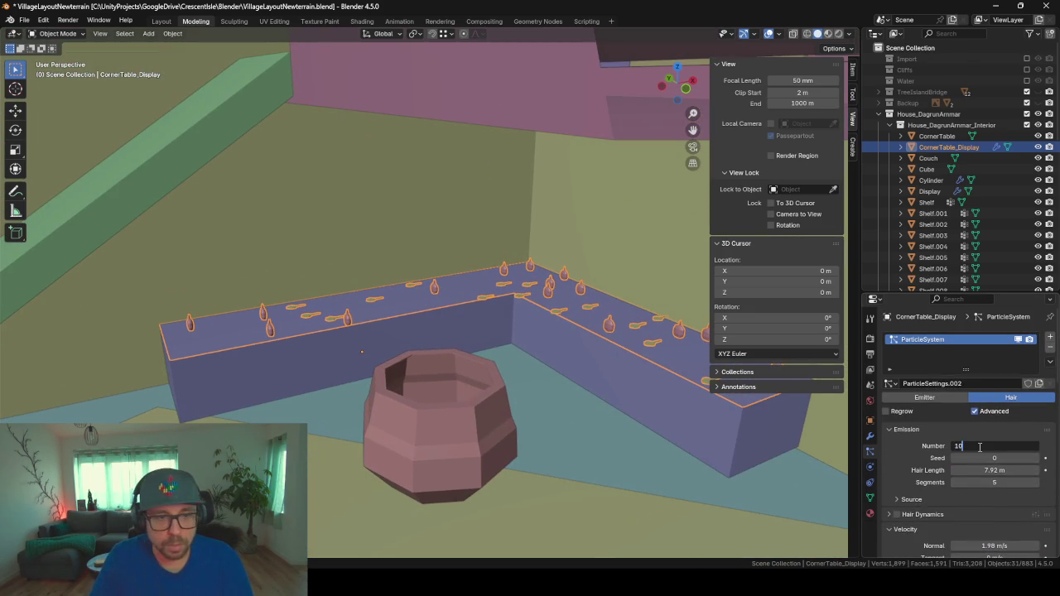
pyautogui.write('0')
pyautogui.press('Return')
pyautogui.moveTo(297, 259)
pyautogui.mouseDown(button='middle')
pyautogui.moveTo(404, 370)
pyautogui.moveTo(808, 402)
pyautogui.mouseUp(button='middle')
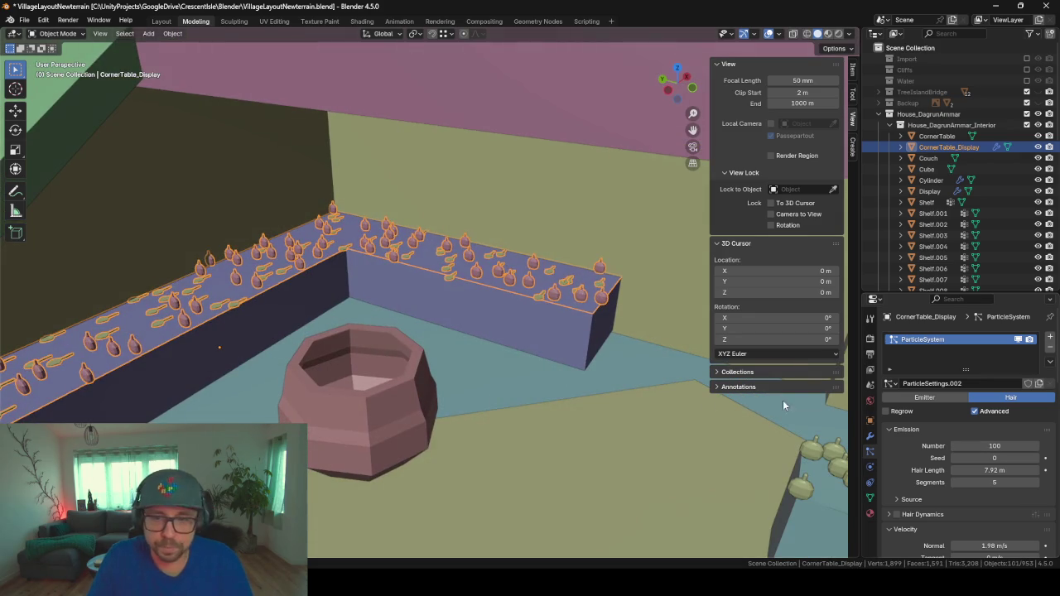
pyautogui.click(514, 387)
pyautogui.moveTo(514, 387)
pyautogui.mouseDown(button='middle')
pyautogui.moveTo(510, 353)
pyautogui.moveTo(472, 346)
pyautogui.moveTo(533, 395)
pyautogui.mouseUp(button='middle')
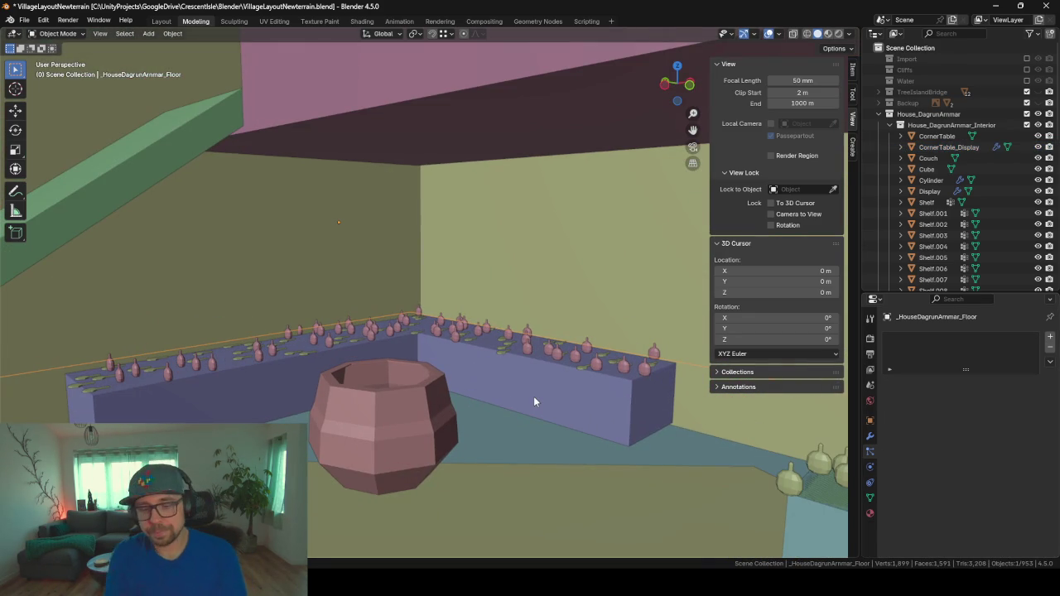
# - Add a new cube on the upper floor near the pot and long counter
pyautogui.moveTo(533, 402); pyautogui.dragTo(363, 425, button='middle')
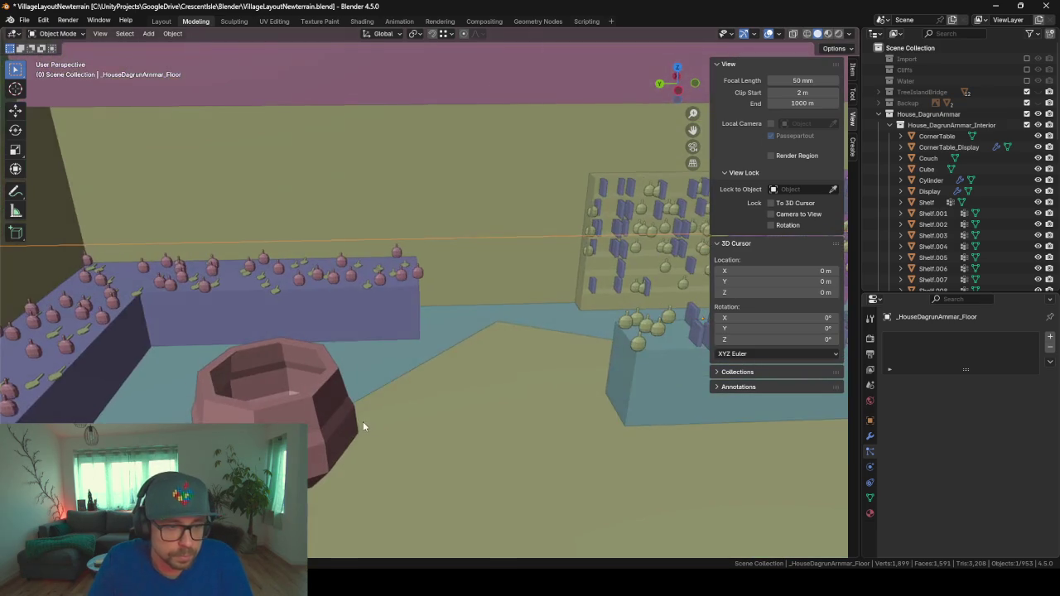
pyautogui.scroll(-1, 397, 397)
pyautogui.scroll(4, 652, 305)
pyautogui.scroll(3, 334, 329)
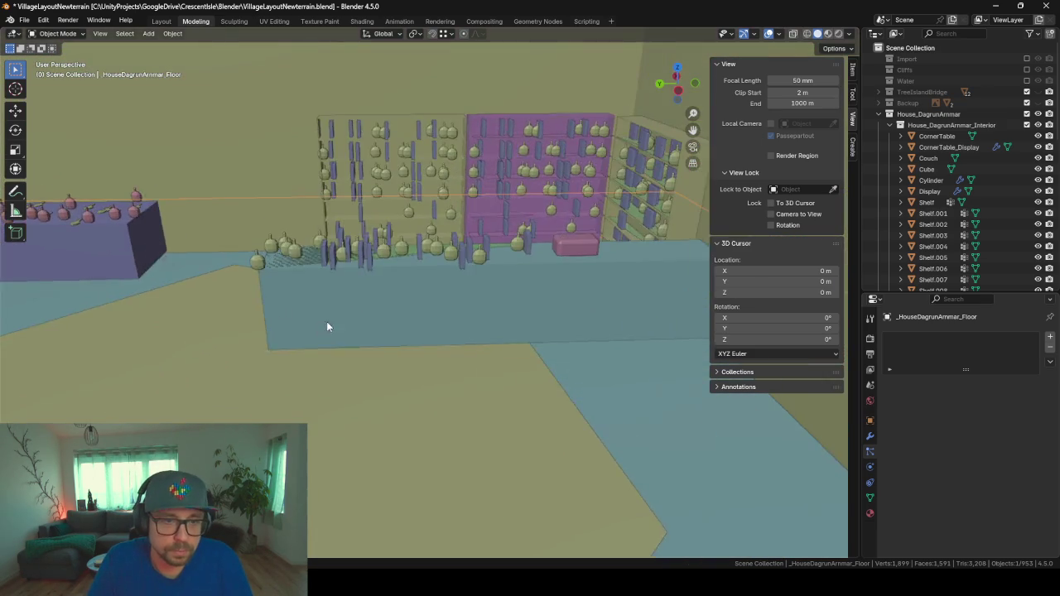
pyautogui.scroll(-3, 333, 329)
pyautogui.scroll(-3, 380, 329)
pyautogui.moveTo(350, 319)
pyautogui.mouseDown(button='middle')
pyautogui.moveTo(584, 458)
pyautogui.moveTo(396, 301)
pyautogui.moveTo(340, 301)
pyautogui.moveTo(372, 248)
pyautogui.moveTo(415, 217)
pyautogui.moveTo(351, 362)
pyautogui.moveTo(384, 303)
pyautogui.moveTo(157, 235)
pyautogui.moveTo(545, 266)
pyautogui.moveTo(538, 245)
pyautogui.moveTo(398, 189)
pyautogui.moveTo(424, 146)
pyautogui.moveTo(394, 165)
pyautogui.moveTo(378, 264)
pyautogui.moveTo(454, 281)
pyautogui.moveTo(433, 275)
pyautogui.moveTo(441, 268)
pyautogui.moveTo(326, 326)
pyautogui.moveTo(482, 241)
pyautogui.mouseUp(button='middle')
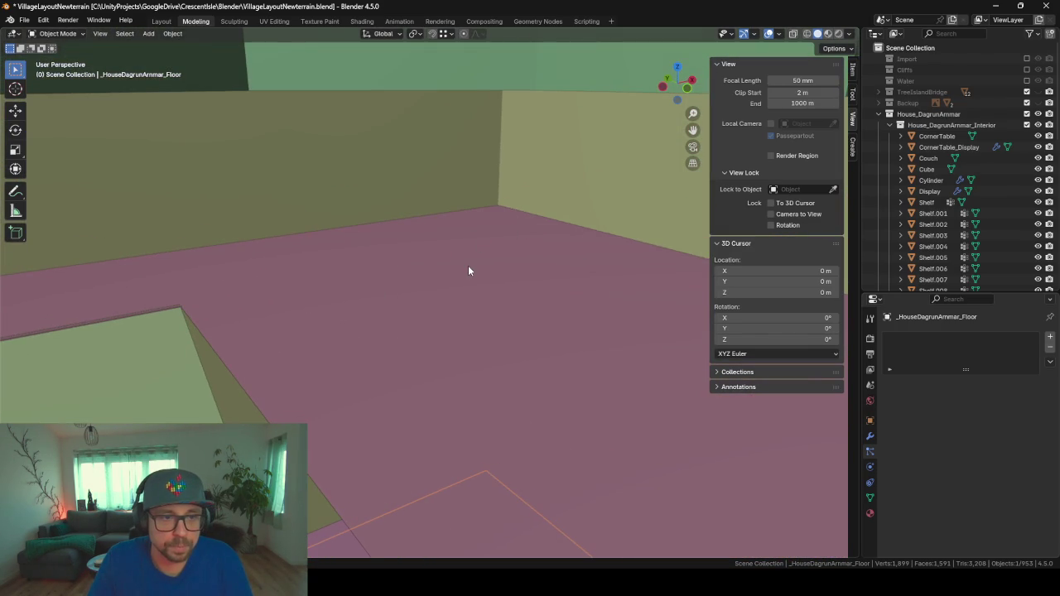
pyautogui.hotkey('shift', 'a')
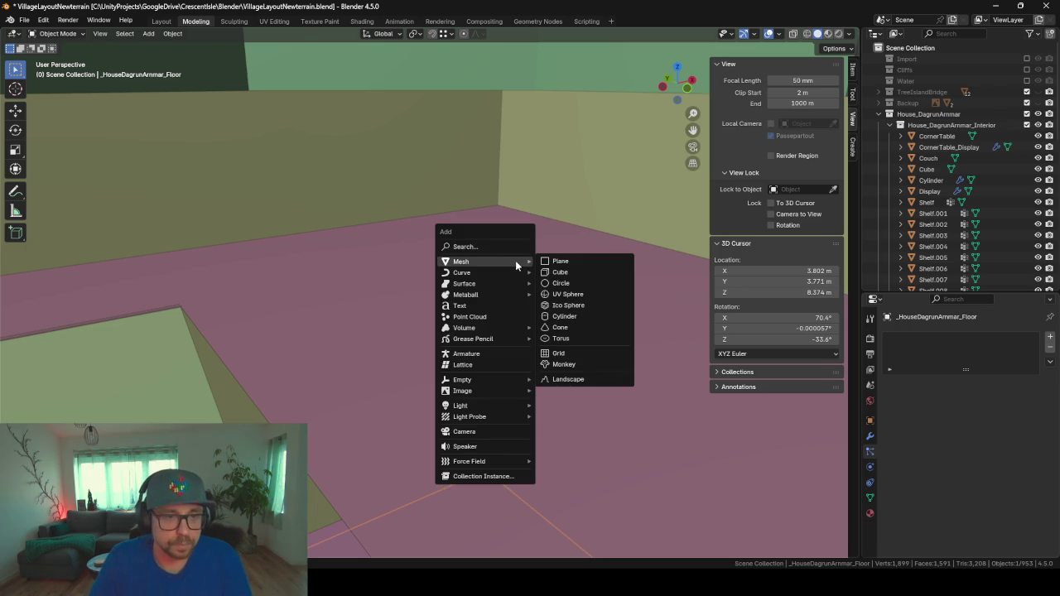
pyautogui.click(571, 273)
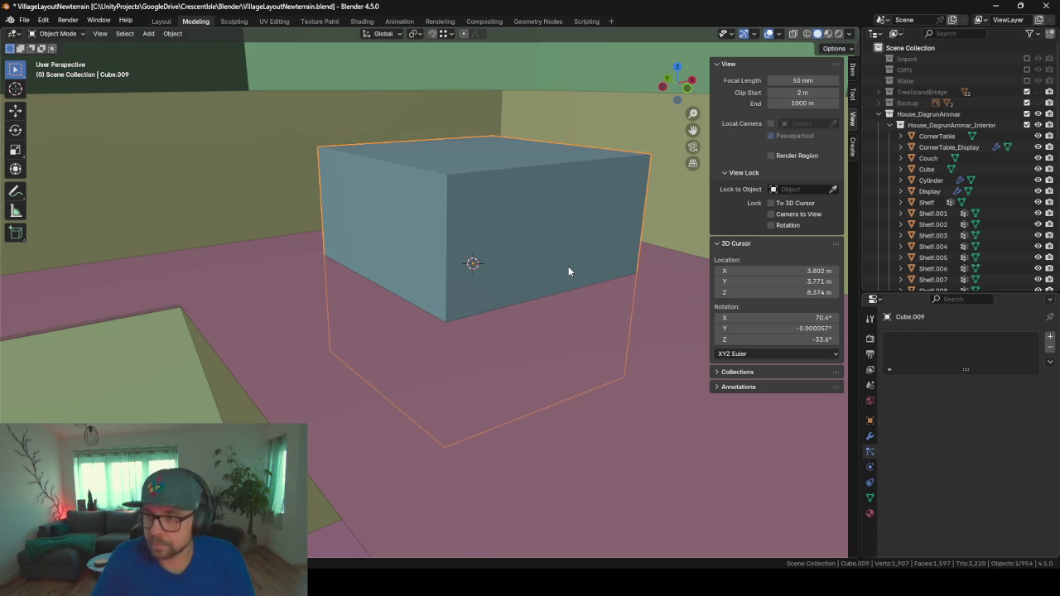
# - Flatten the cube vertically into a thin slab in Edit Mode
pyautogui.press('KP_Decimal')
pyautogui.scroll(-5, 471, 297)
pyautogui.scroll(5, 472, 297)
pyautogui.moveTo(472, 297)
pyautogui.mouseDown(button='middle')
pyautogui.moveTo(431, 330)
pyautogui.moveTo(485, 310)
pyautogui.mouseUp(button='middle')
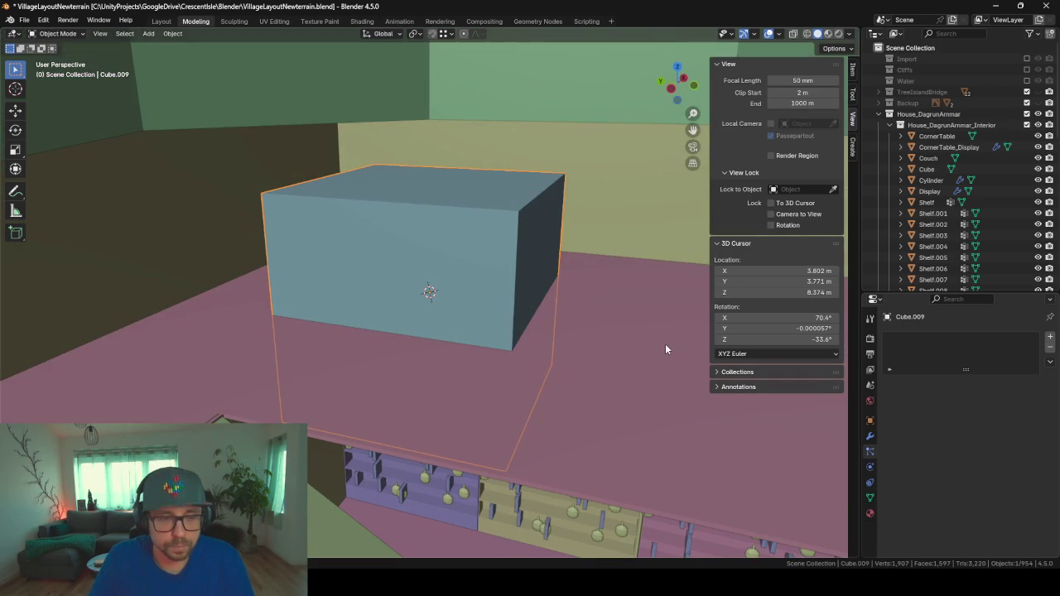
pyautogui.press('Tab')
pyautogui.press('s')
pyautogui.press('z')
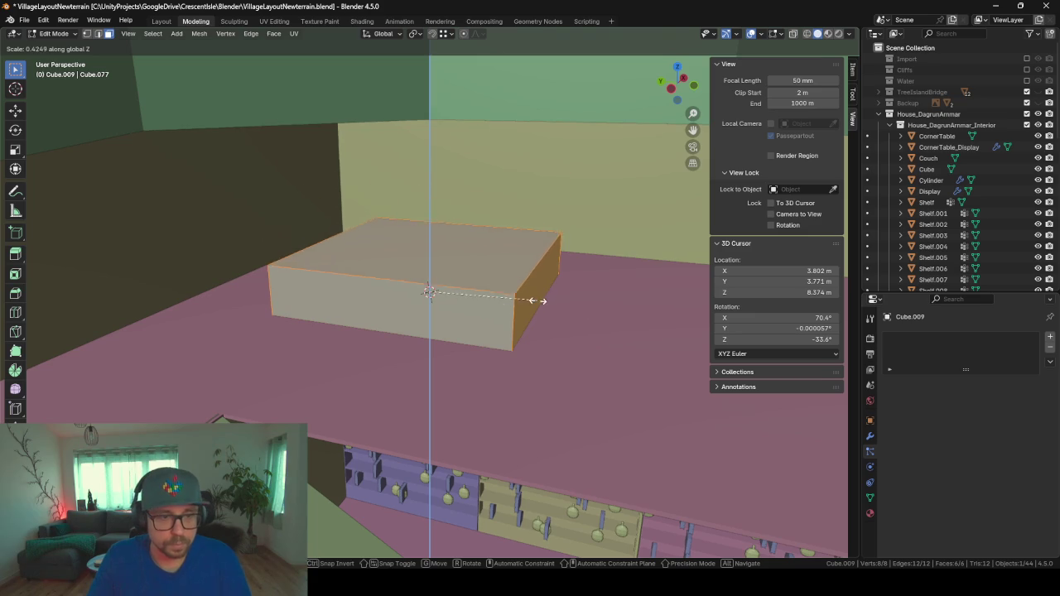
pyautogui.click(464, 304)
pyautogui.press('s')
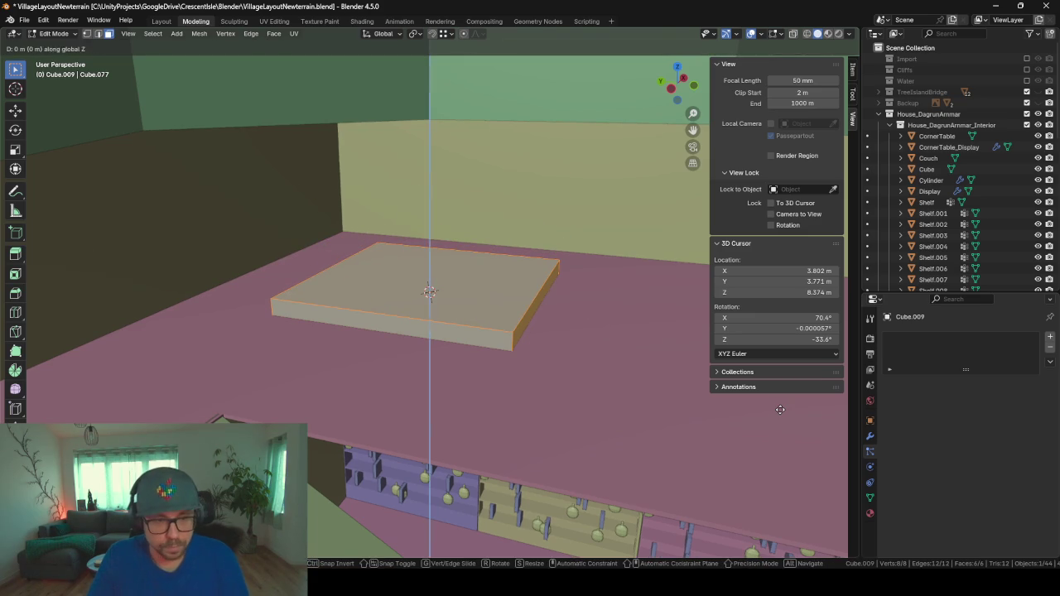
pyautogui.press('z')
pyautogui.click(688, 414)
pyautogui.moveTo(620, 327)
pyautogui.mouseDown(button='middle')
pyautogui.moveTo(549, 334)
pyautogui.moveTo(562, 351)
pyautogui.mouseUp(button='middle')
# - Add two centred perpendicular loop cuts, splitting the slab's top into four quarters
pyautogui.hotkey('ctrl', 'r')
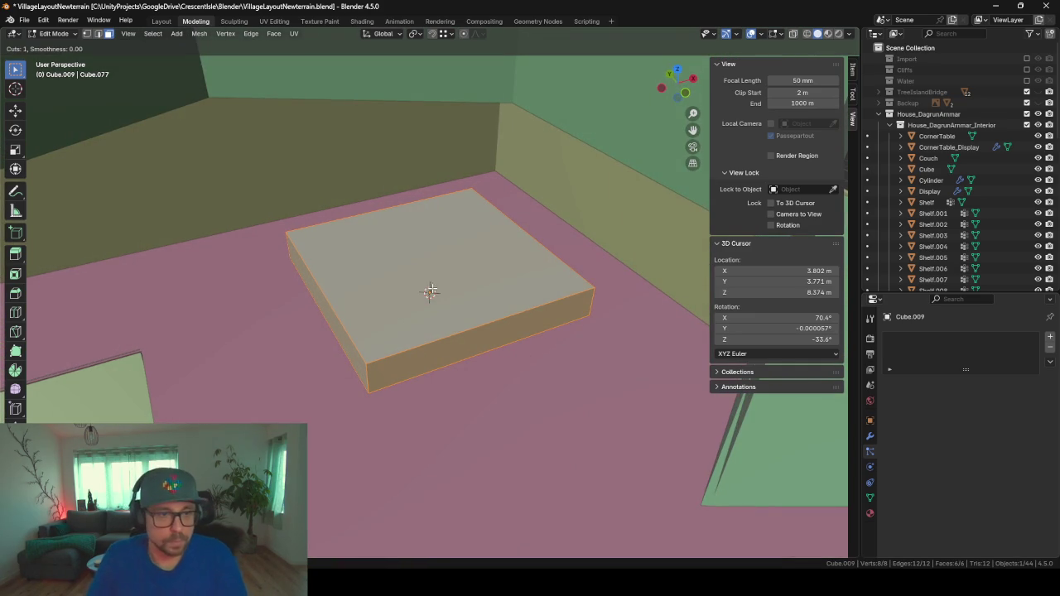
pyautogui.click(448, 274)
pyautogui.rightClick(447, 274)
pyautogui.hotkey('ctrl', 'r')
pyautogui.click(434, 249)
pyautogui.rightClick(434, 249)
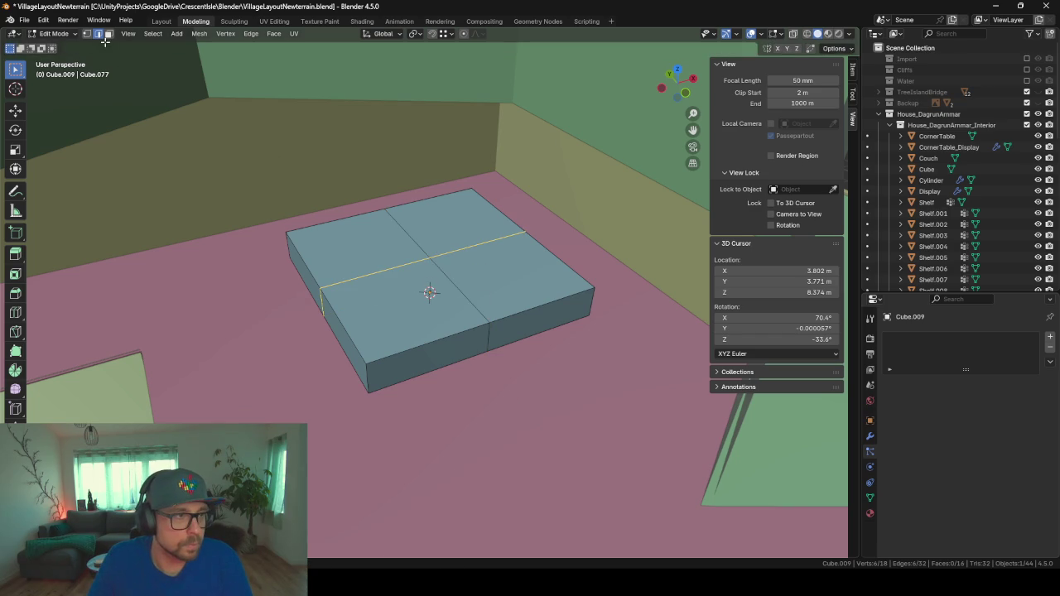
pyautogui.click(107, 35)
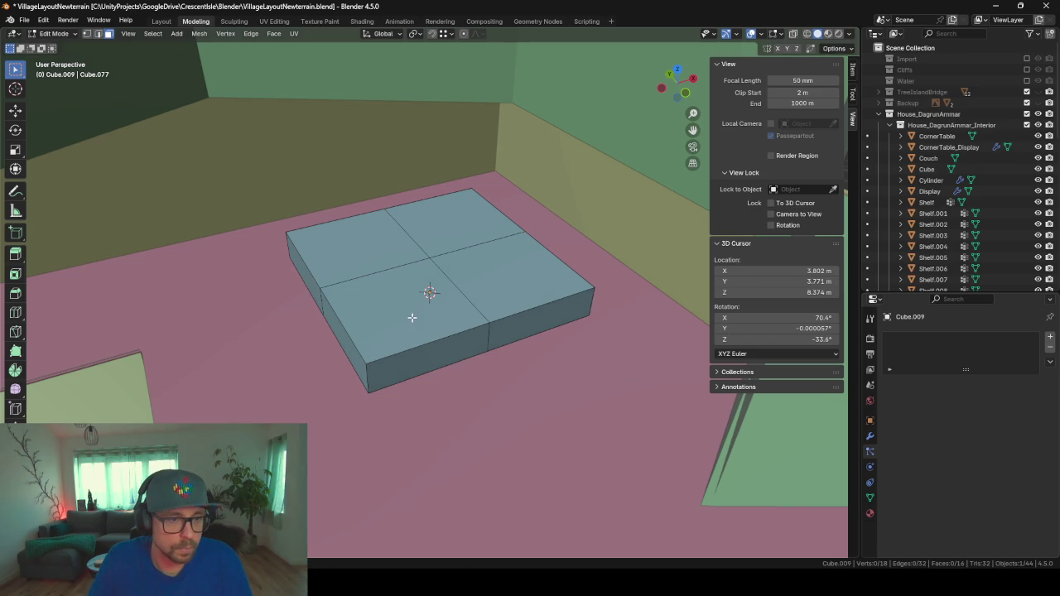
pyautogui.click(457, 314)
pyautogui.click(538, 308)
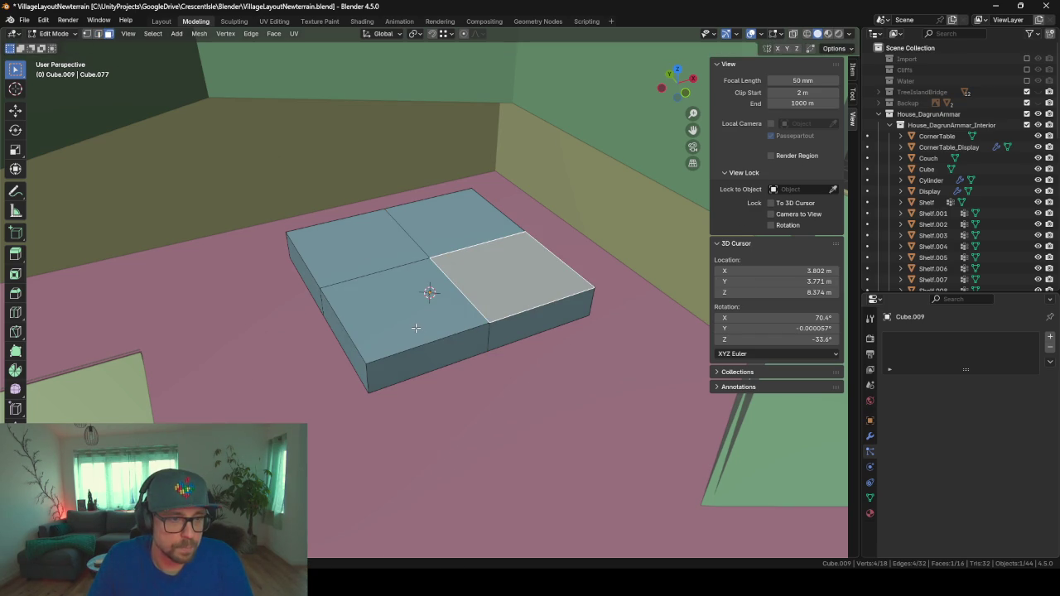
# - Narrow the whole slab along the X axis and return to Object Mode
pyautogui.moveTo(417, 322)
pyautogui.mouseDown(button='middle')
pyautogui.moveTo(485, 320)
pyautogui.moveTo(491, 348)
pyautogui.mouseUp(button='middle')
pyautogui.press('a')
pyautogui.press('s')
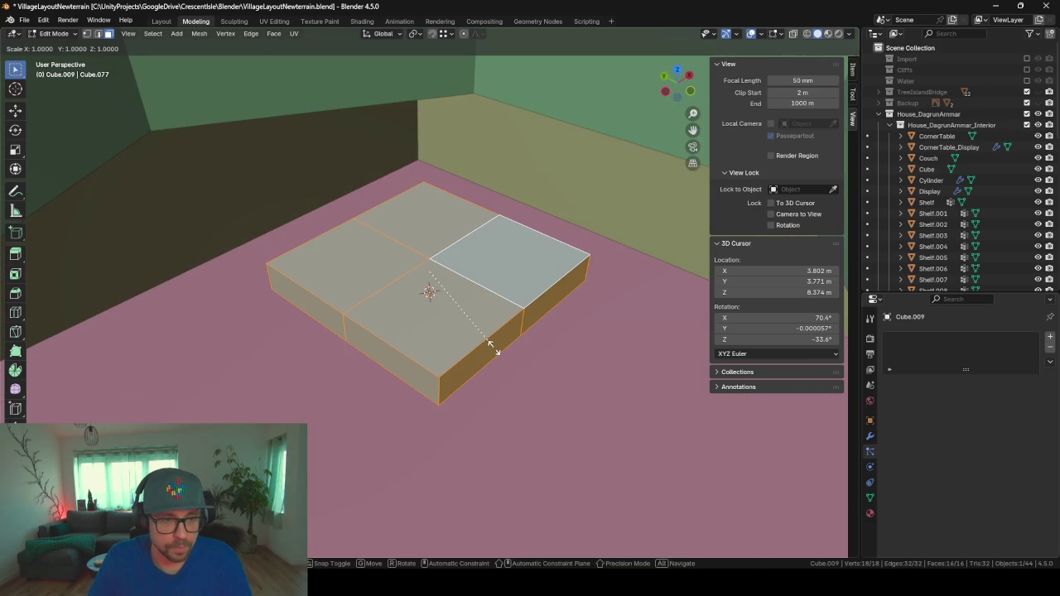
pyautogui.press('x')
pyautogui.click(447, 307)
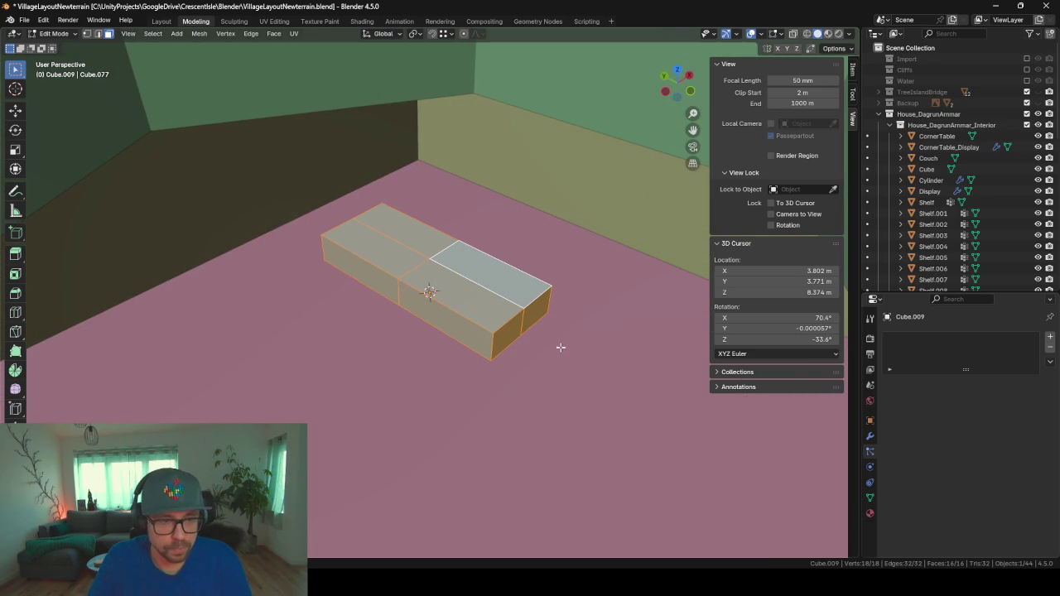
pyautogui.press('Tab')
pyautogui.moveTo(540, 337)
pyautogui.mouseDown(button='middle')
pyautogui.moveTo(532, 303)
pyautogui.moveTo(531, 328)
pyautogui.mouseUp(button='middle')
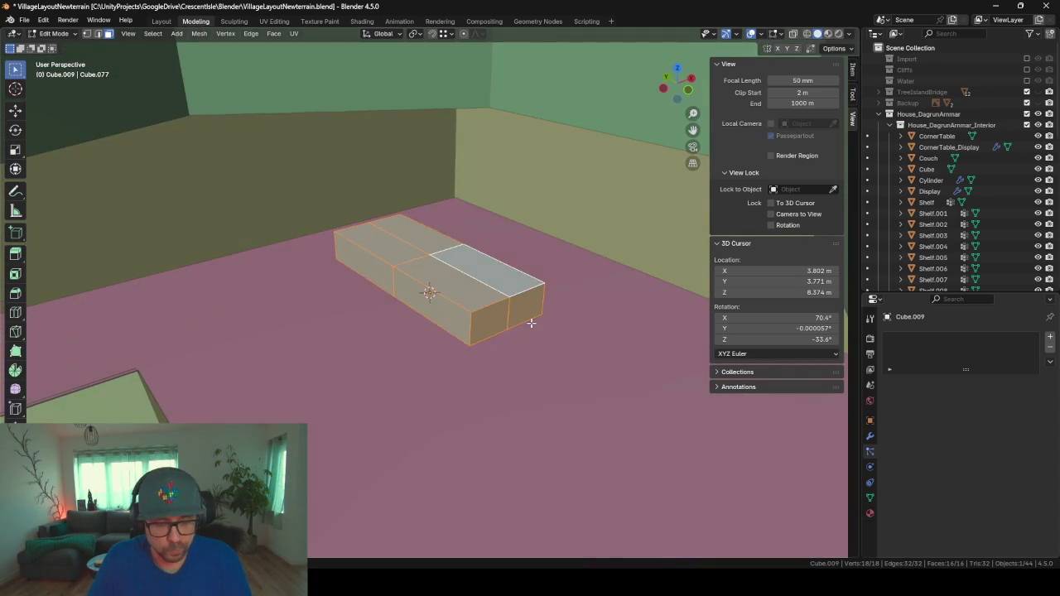
# - Slide the slab across the floor plane into its resting position
pyautogui.press('g')
pyautogui.press('z')
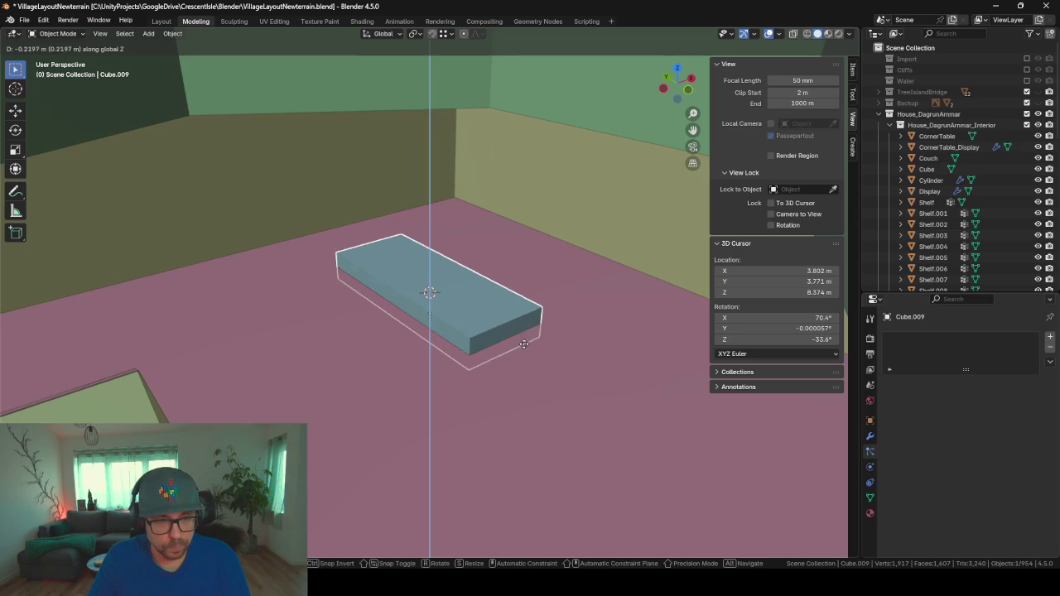
pyautogui.press('z')
pyautogui.press('z')
pyautogui.press('y')
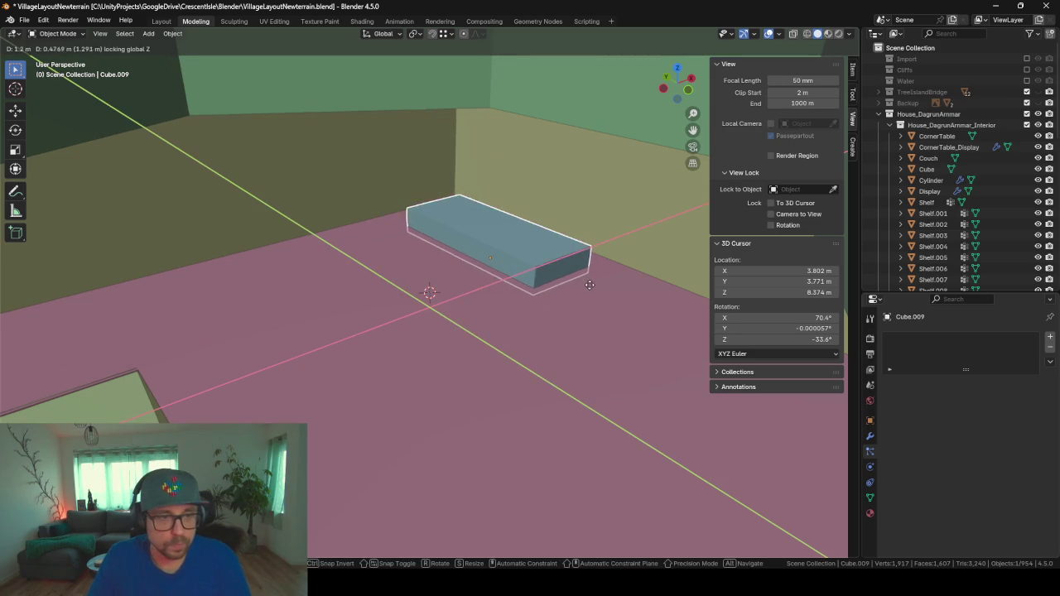
pyautogui.click(579, 278)
pyautogui.moveTo(554, 269)
pyautogui.mouseDown(button='middle')
pyautogui.moveTo(447, 244)
pyautogui.moveTo(502, 253)
pyautogui.mouseUp(button='middle')
pyautogui.scroll(-5, 982, 207)
# - Show the _tmp collection and rename the figure Cube.007 to Player
pyautogui.scroll(-5, 982, 207)
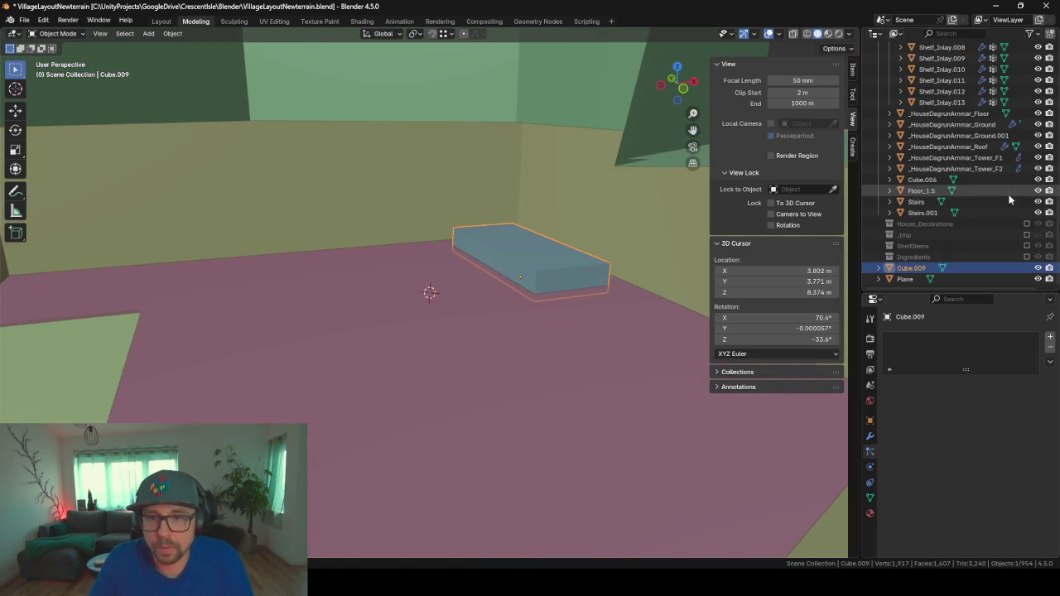
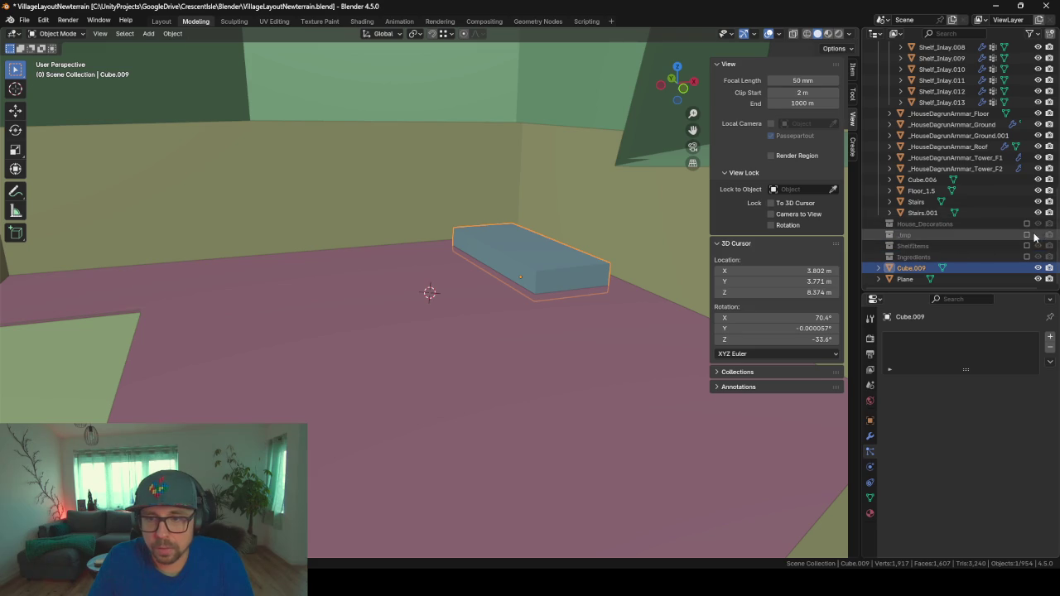
# - Show the _tmp collection and rename the figure Cube.007 to Player
pyautogui.click(1026, 235)
pyautogui.scroll(-2, 925, 245)
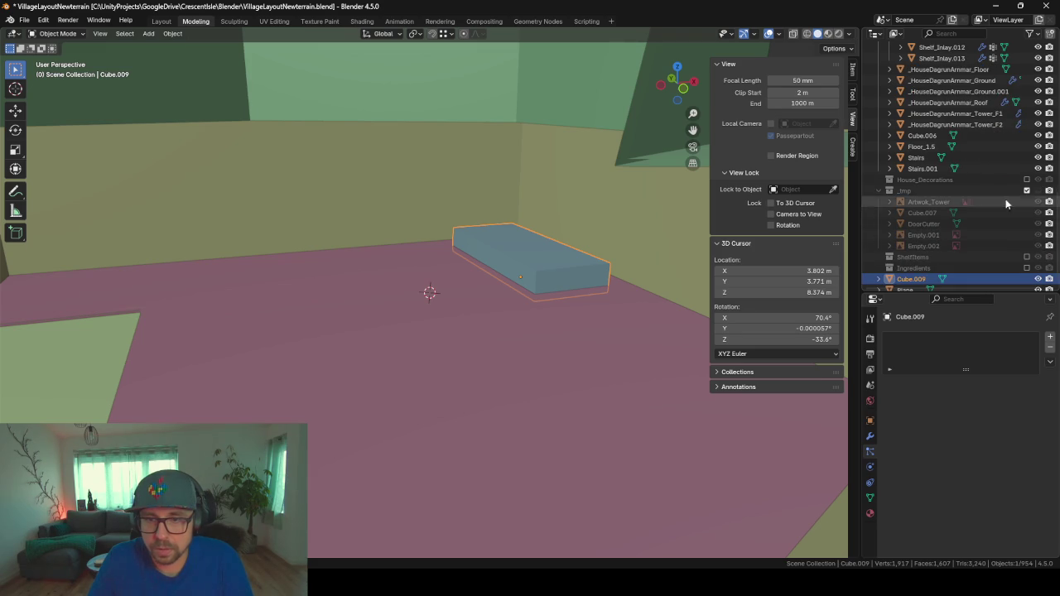
pyautogui.click(903, 213)
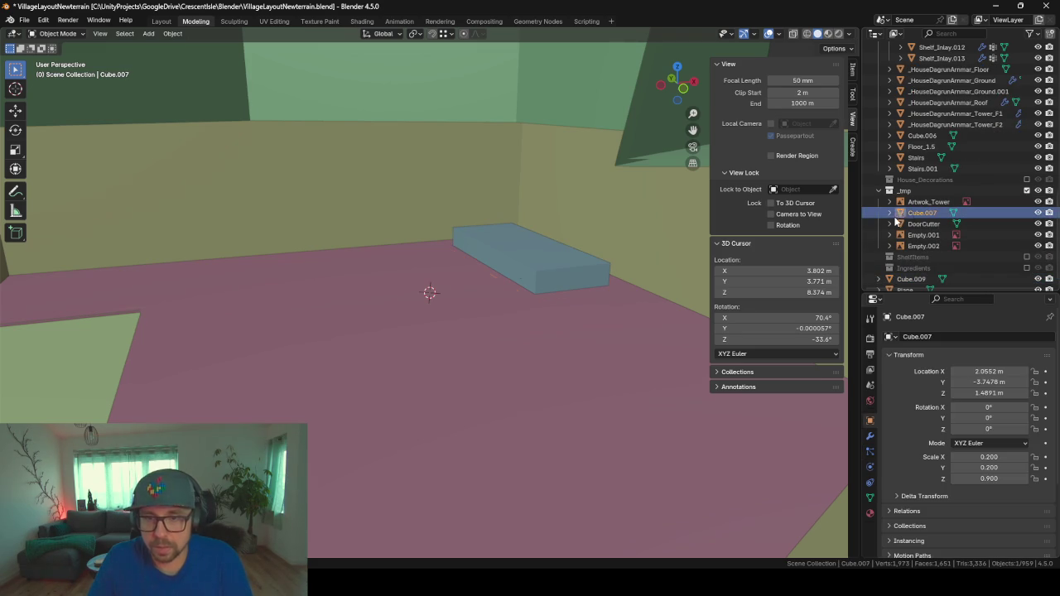
pyautogui.press('KP_Decimal')
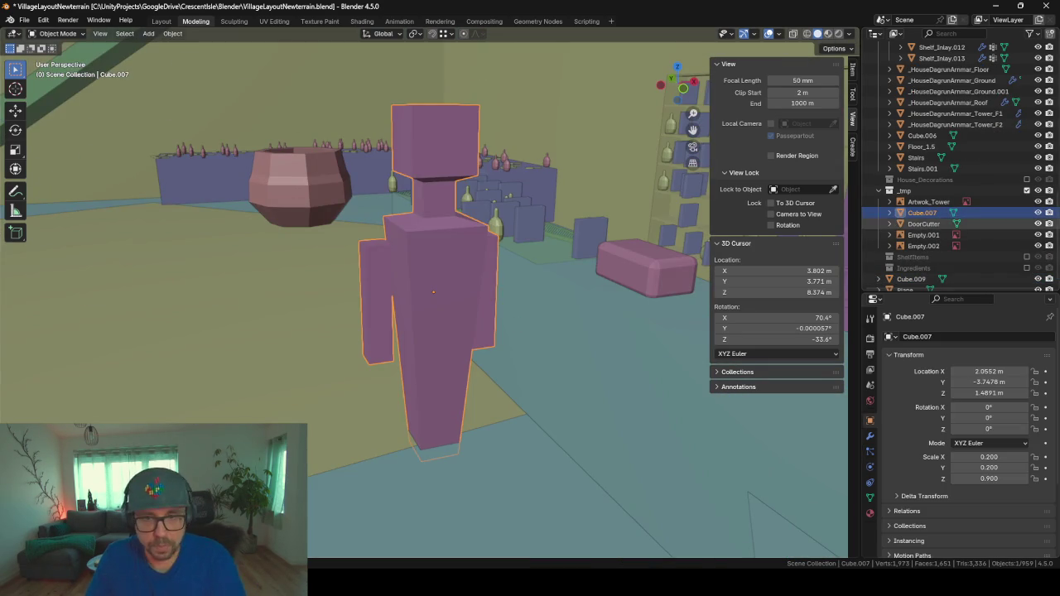
pyautogui.press('F2')
pyautogui.write('Play')
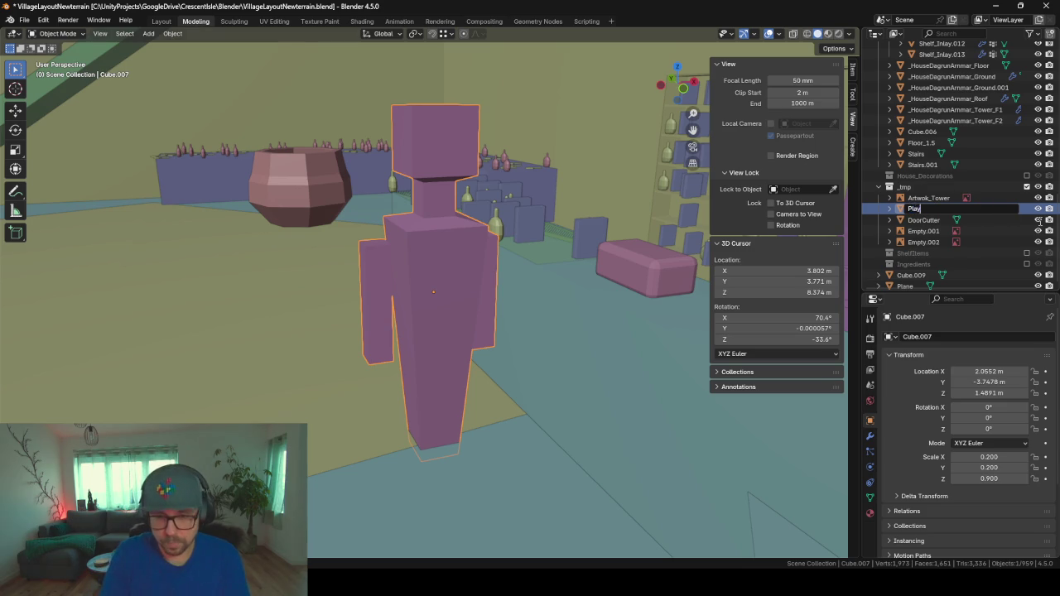
pyautogui.write('er')
pyautogui.press('Return')
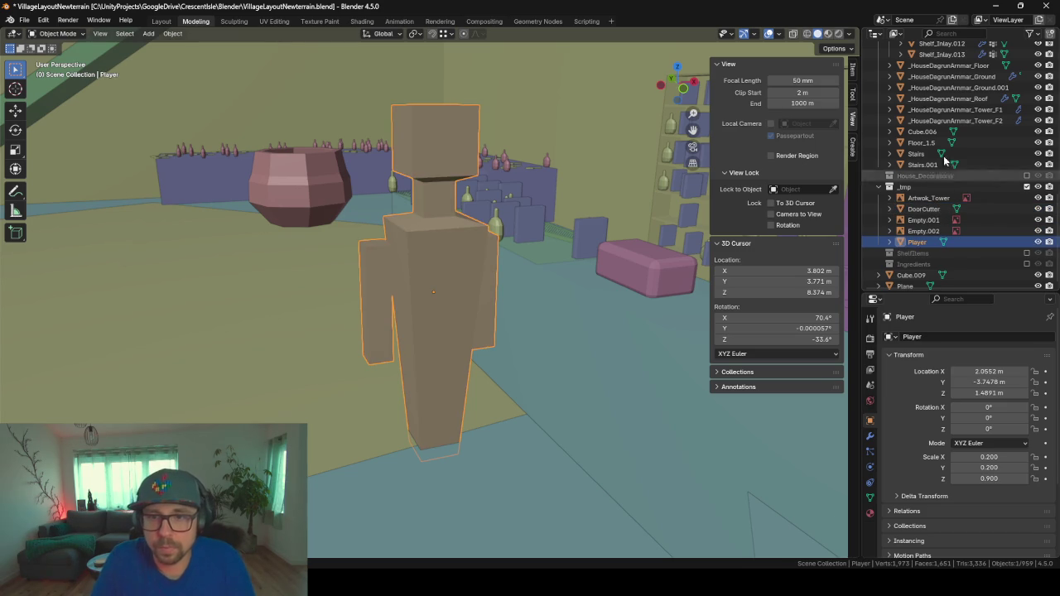
# - Select Stairs.001 and bring the view back around to the blue block
pyautogui.click(935, 165)
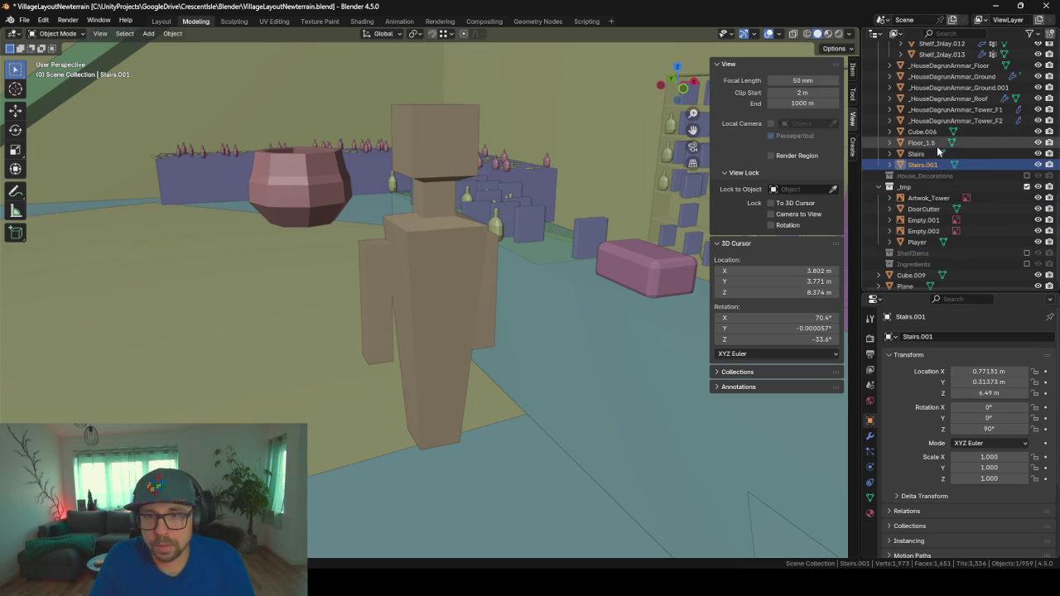
pyautogui.scroll(4, 937, 146)
pyautogui.moveTo(605, 174)
pyautogui.mouseDown(button='middle')
pyautogui.moveTo(336, 184)
pyautogui.moveTo(460, 70)
pyautogui.moveTo(419, 263)
pyautogui.moveTo(368, 374)
pyautogui.moveTo(287, 263)
pyautogui.moveTo(415, 366)
pyautogui.moveTo(262, 174)
pyautogui.mouseUp(button='middle')
pyautogui.moveTo(371, 224)
pyautogui.mouseDown(button='middle')
pyautogui.moveTo(310, 222)
pyautogui.moveTo(373, 283)
pyautogui.moveTo(280, 210)
pyautogui.moveTo(311, 197)
pyautogui.moveTo(475, 248)
pyautogui.moveTo(491, 211)
pyautogui.moveTo(487, 173)
pyautogui.mouseUp(button='middle')
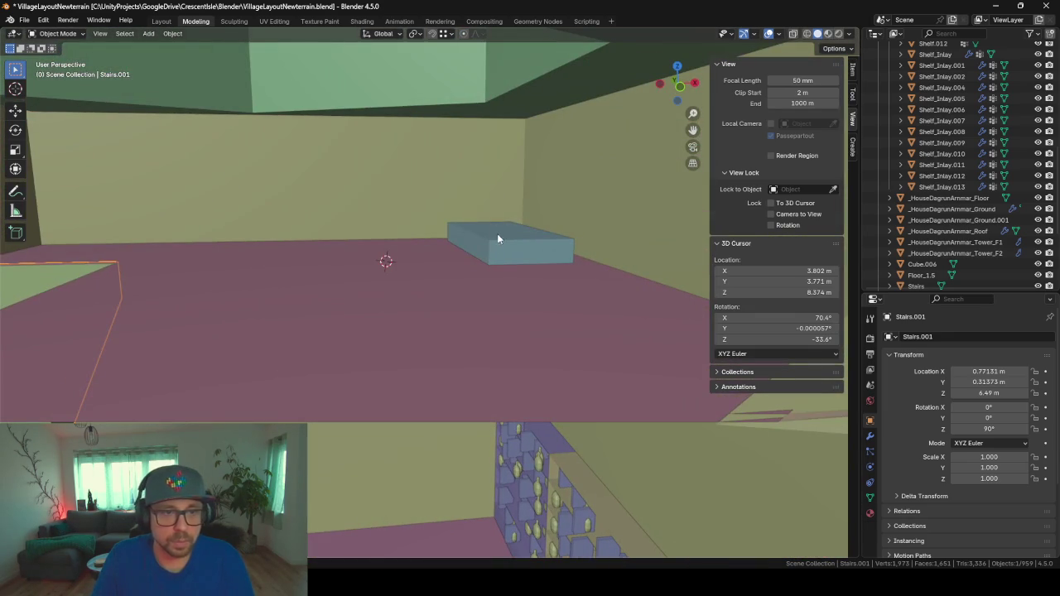
pyautogui.scroll(3, 465, 254)
pyautogui.moveTo(466, 253)
pyautogui.mouseDown(button='middle')
pyautogui.moveTo(357, 253)
pyautogui.moveTo(530, 308)
pyautogui.moveTo(468, 329)
pyautogui.mouseUp(button='middle')
pyautogui.scroll(-4, 514, 302)
pyautogui.scroll(-3, 500, 302)
pyautogui.scroll(-5, 936, 195)
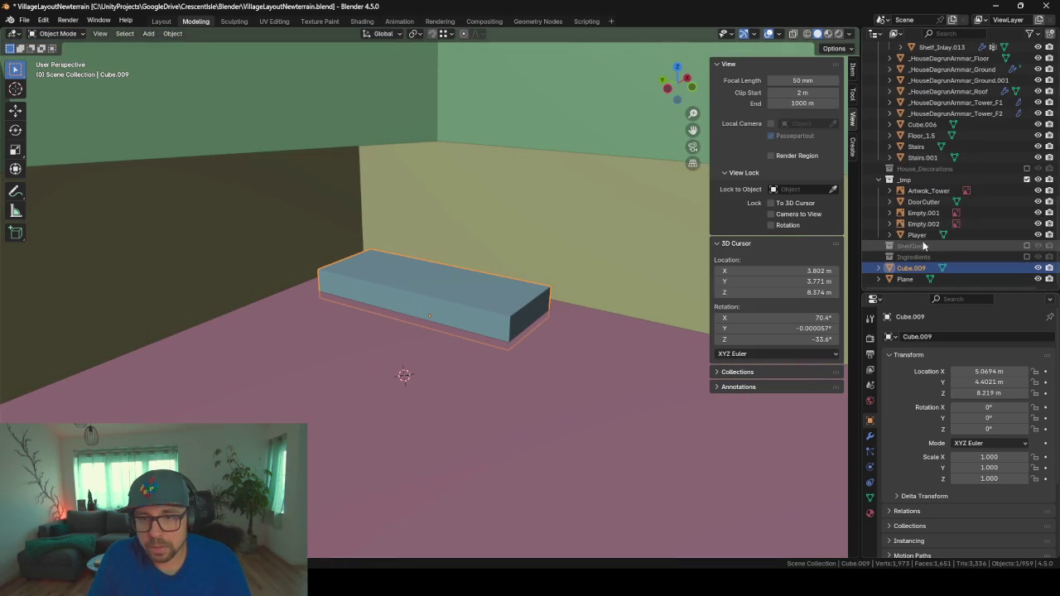
# - Duplicate Player and stand the copy, Player.001, beside the blue block
pyautogui.click(910, 235)
pyautogui.hotkey('shift', 'd')
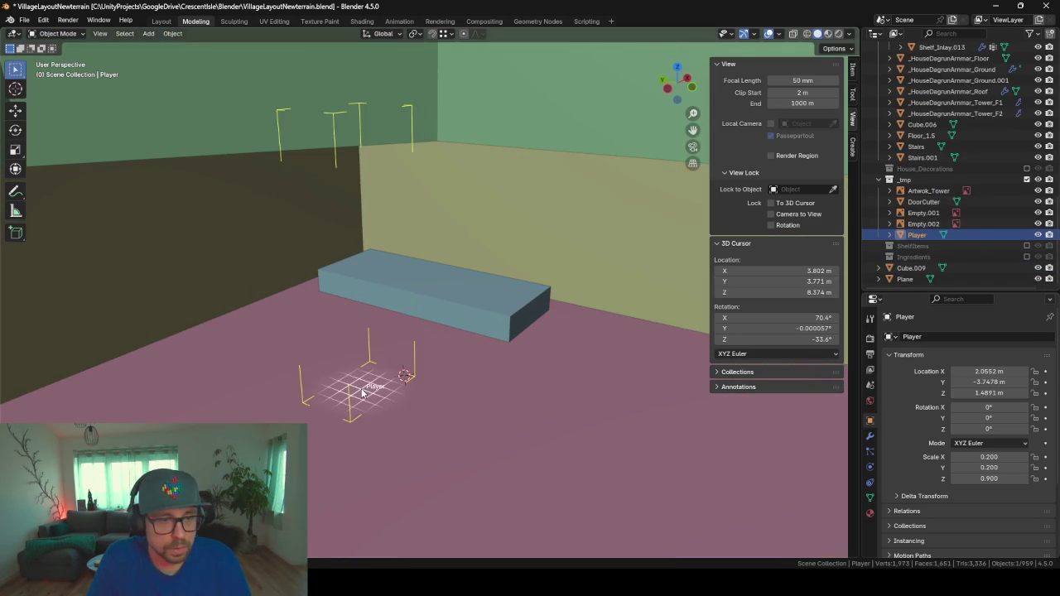
pyautogui.moveTo(496, 370)
pyautogui.mouseDown(button='middle')
pyautogui.moveTo(451, 364)
pyautogui.moveTo(506, 368)
pyautogui.moveTo(424, 342)
pyautogui.moveTo(421, 273)
pyautogui.moveTo(437, 289)
pyautogui.moveTo(433, 303)
pyautogui.mouseUp(button='middle')
pyautogui.click(433, 302)
pyautogui.moveTo(646, 372); pyautogui.dragTo(617, 379, button='middle')
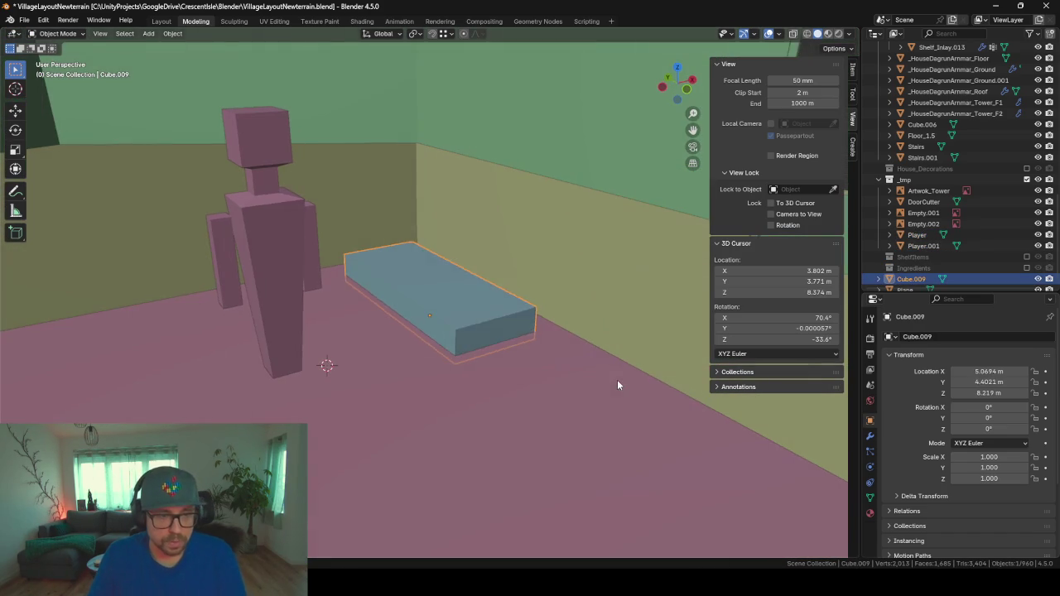
# - In Edit Mode, enlarge the blue block and slide it across the floor
pyautogui.press('Tab')
pyautogui.press('s')
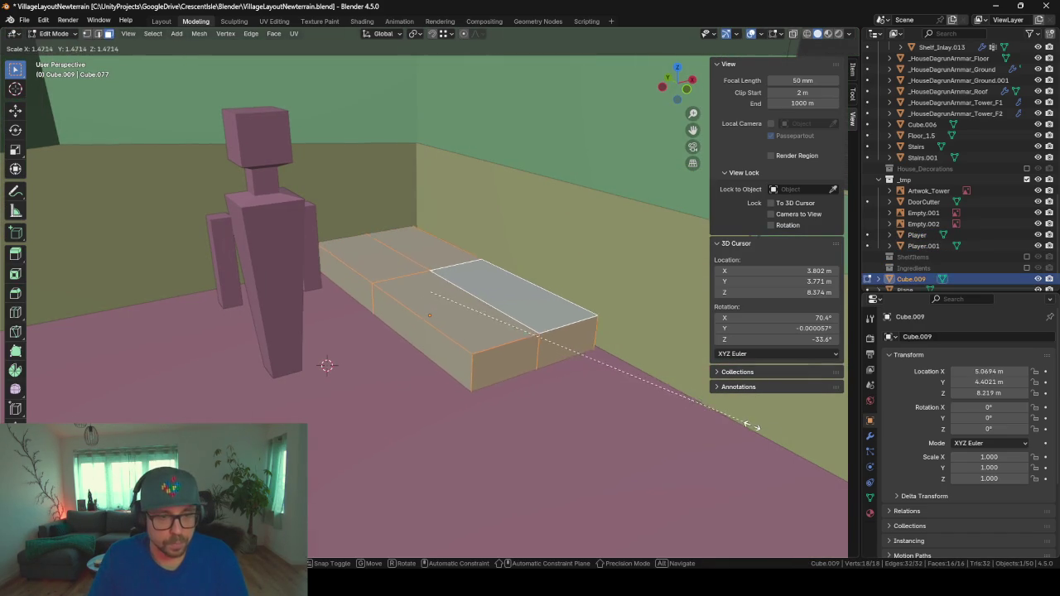
pyautogui.click(767, 432)
pyautogui.press('g')
pyautogui.hotkey('shift', 'z')
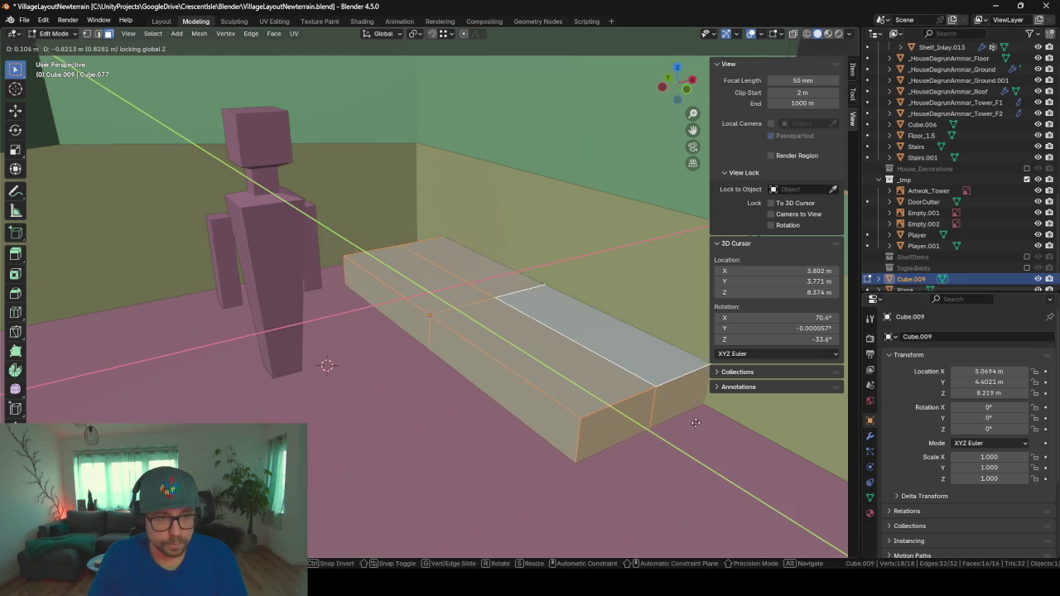
pyautogui.click(652, 412)
pyautogui.moveTo(533, 370)
pyautogui.mouseDown(button='middle')
pyautogui.moveTo(591, 383)
pyautogui.moveTo(397, 390)
pyautogui.moveTo(547, 360)
pyautogui.mouseUp(button='middle')
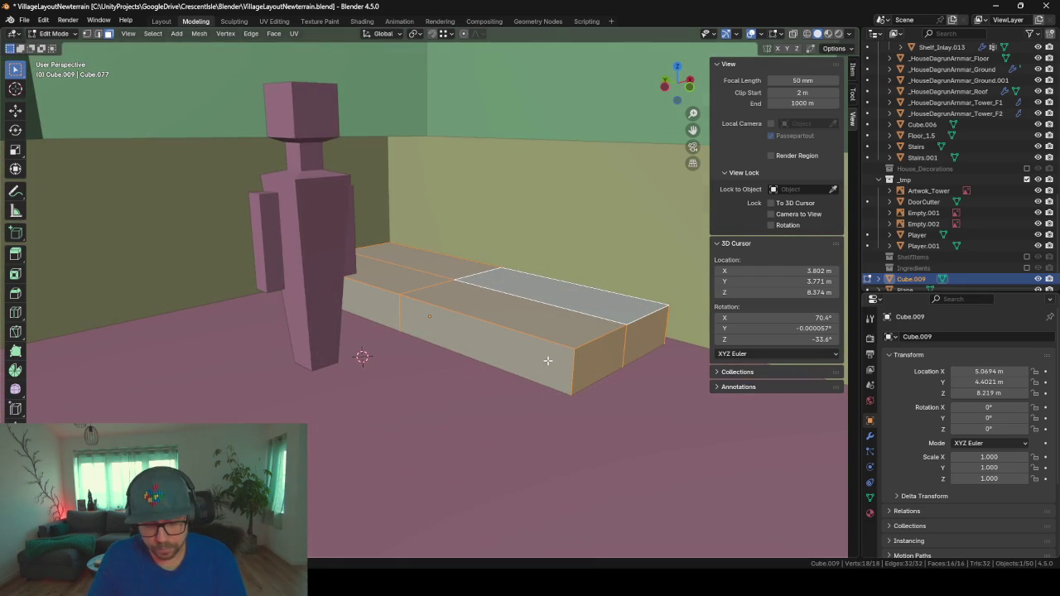
# - Raise the block vertically and flatten it along Z into a low slab
pyautogui.press('g')
pyautogui.press('z')
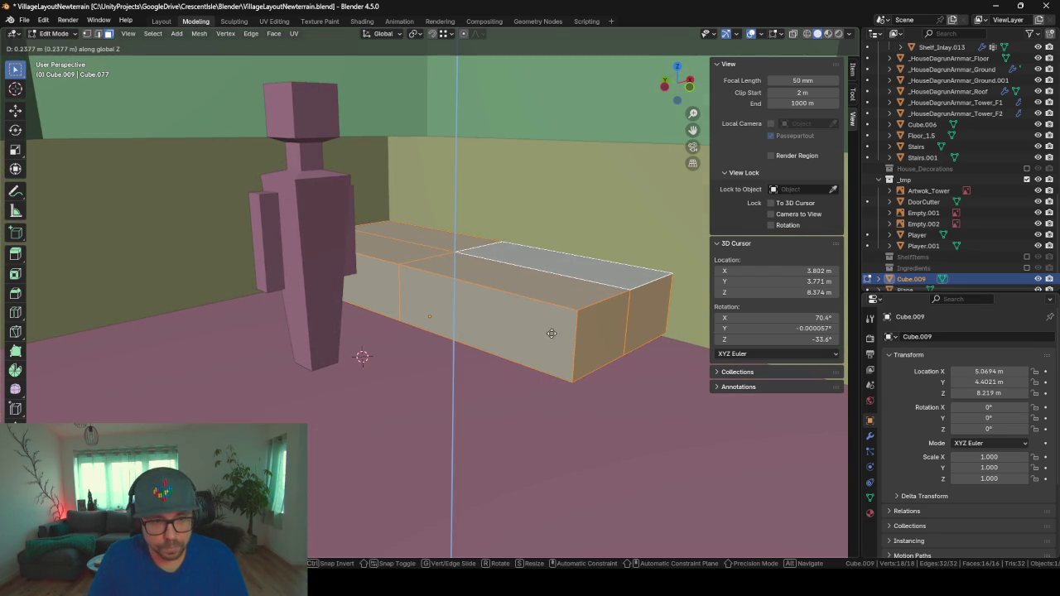
pyautogui.click(556, 309)
pyautogui.press('s')
pyautogui.press('z')
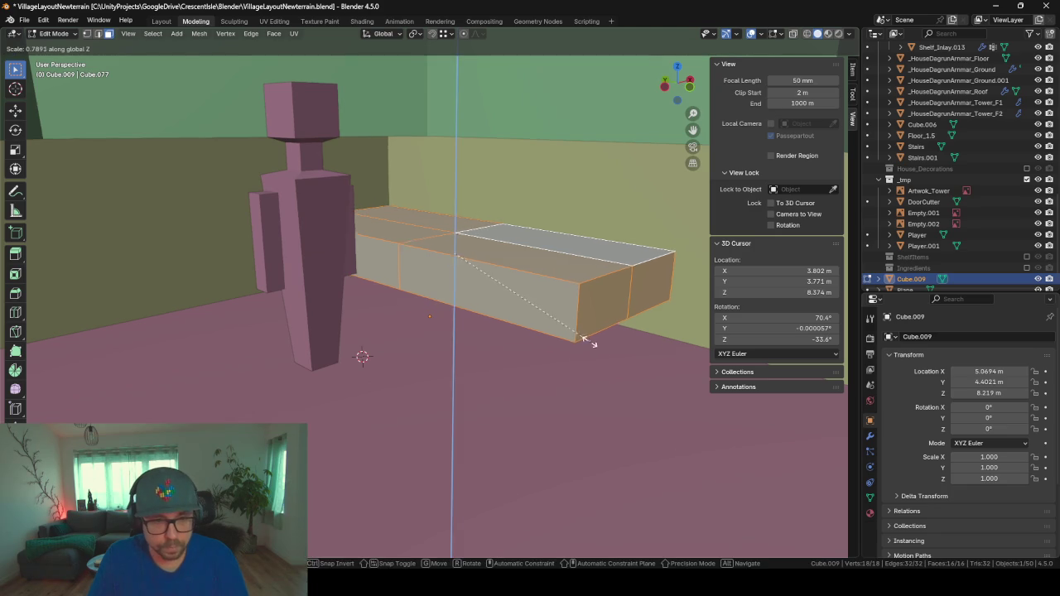
pyautogui.click(547, 314)
pyautogui.moveTo(543, 316); pyautogui.dragTo(407, 222, button='middle')
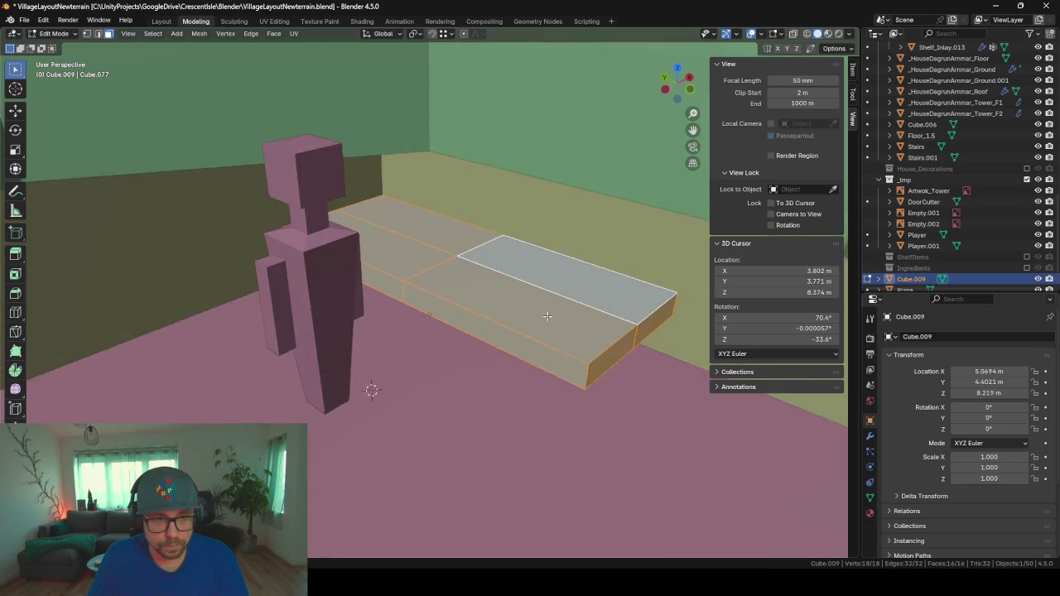
# - Loop-cut near one end of the slab and extrude that end up into a headboard
pyautogui.hotkey('ctrl', 'r')
pyautogui.click(396, 217)
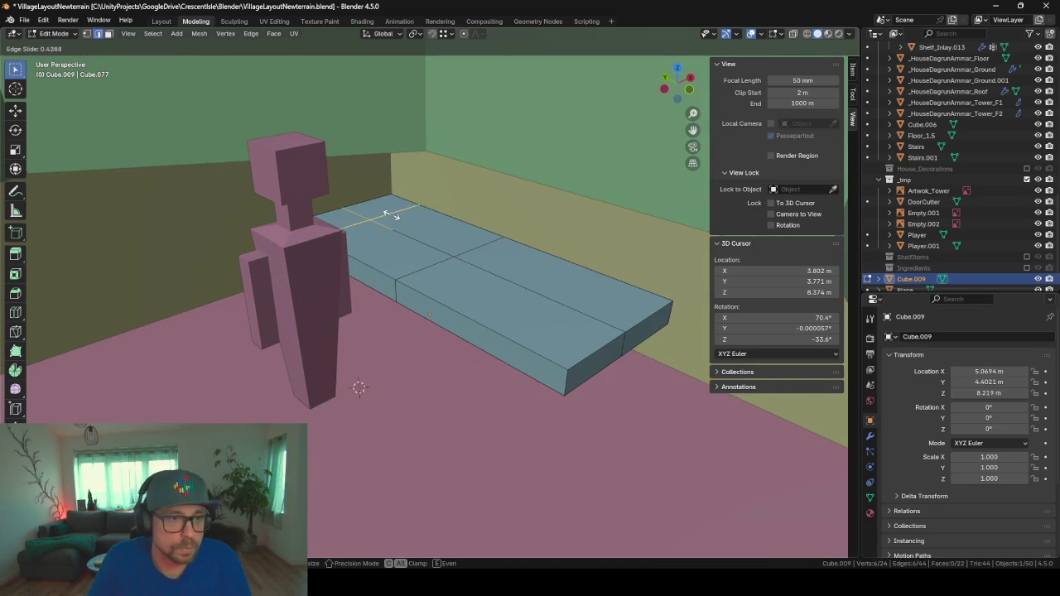
pyautogui.click(382, 208)
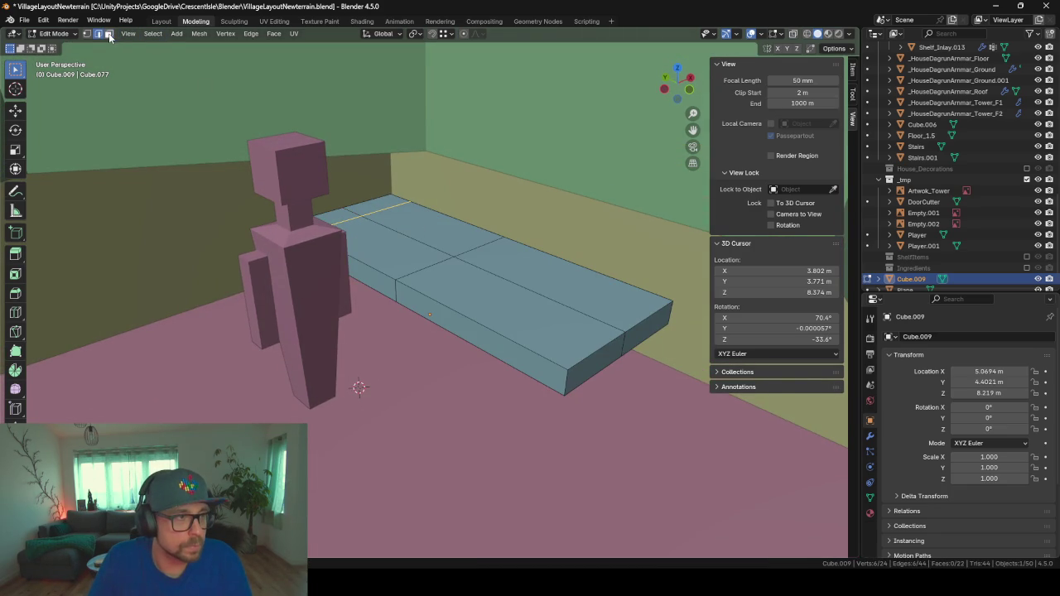
pyautogui.press('e')
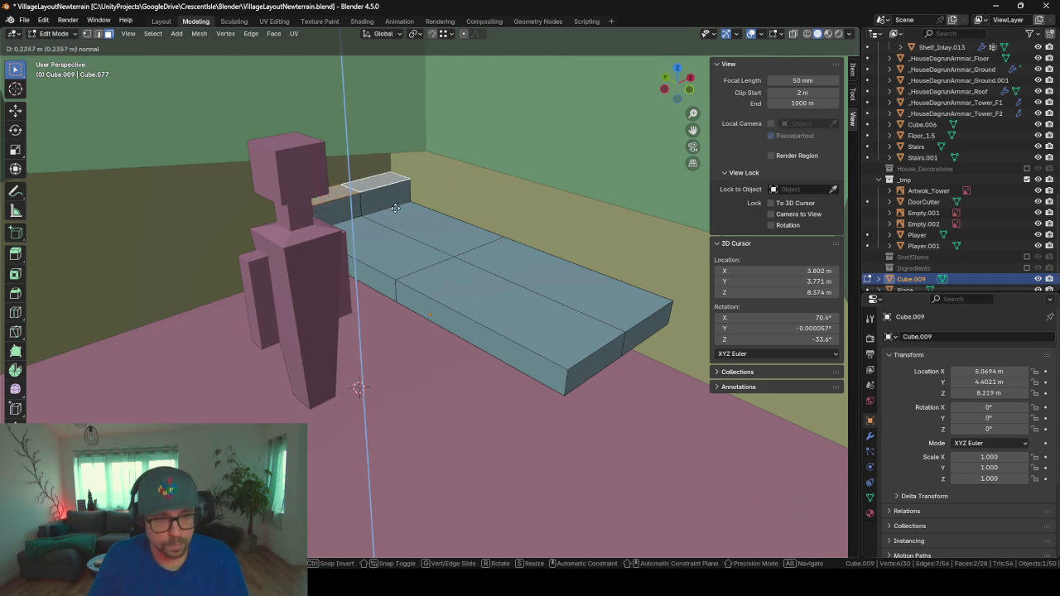
pyautogui.click(394, 203)
pyautogui.moveTo(393, 198)
pyautogui.mouseDown(button='middle')
pyautogui.moveTo(485, 284)
pyautogui.moveTo(480, 303)
pyautogui.moveTo(456, 305)
pyautogui.mouseUp(button='middle')
pyautogui.hotkey('shift', 'a')
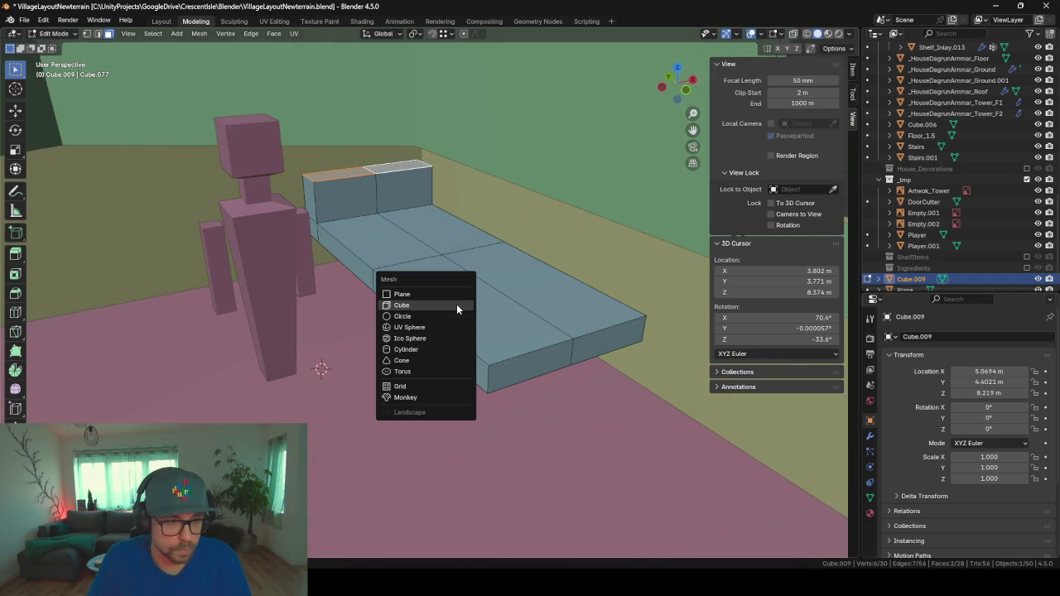
# - Add a cube and shape it into a short thin pillar for a bed leg
pyautogui.click(456, 304)
pyautogui.press('s')
pyautogui.hotkey('shift', 'z')
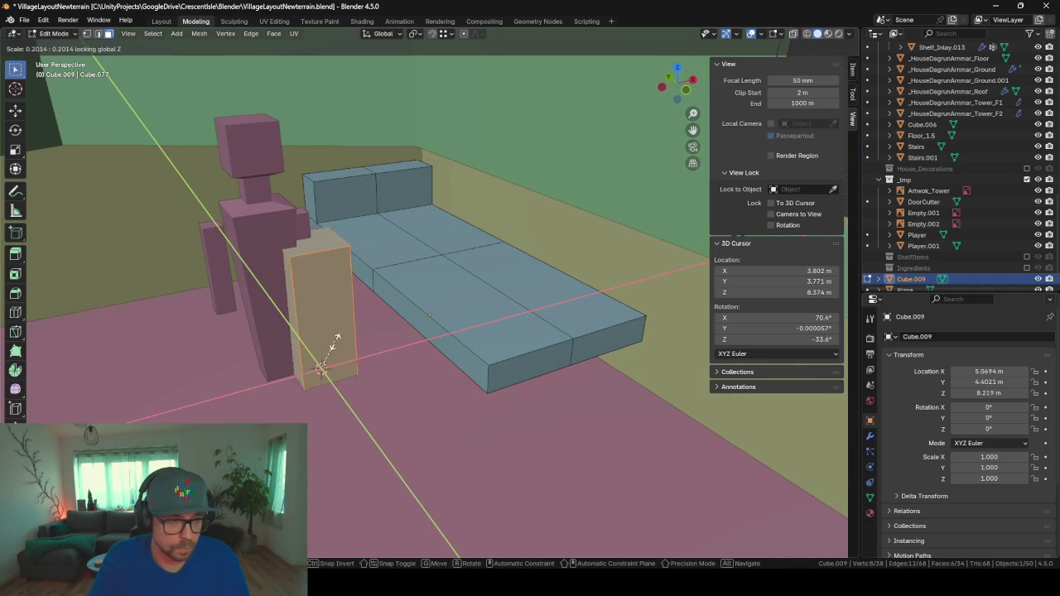
pyautogui.click(325, 369)
pyautogui.press('s')
pyautogui.press('z')
pyautogui.click(420, 364)
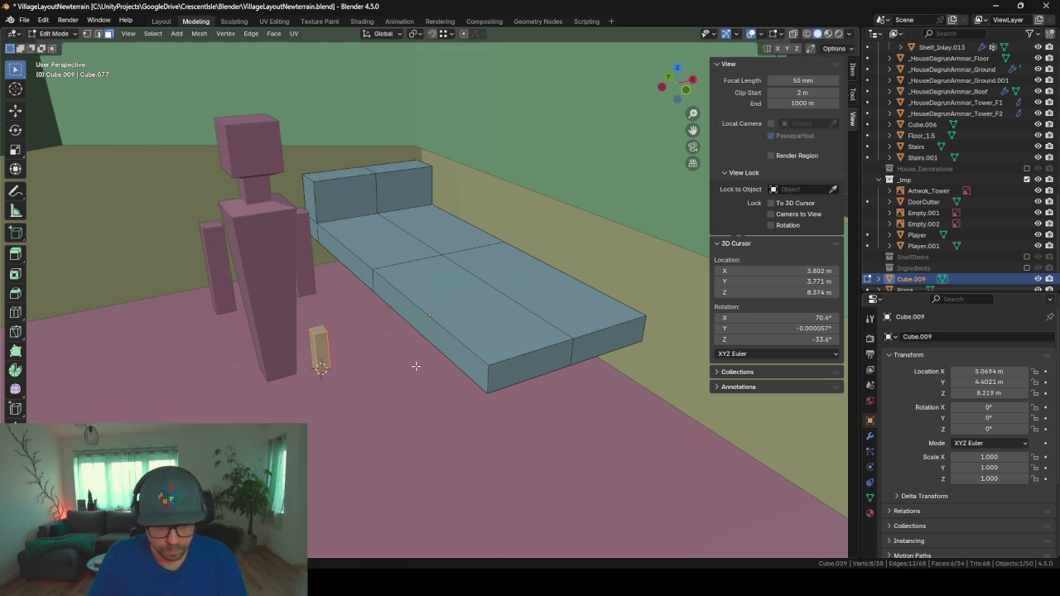
pyautogui.press('g')
pyautogui.press('z')
pyautogui.click(410, 303)
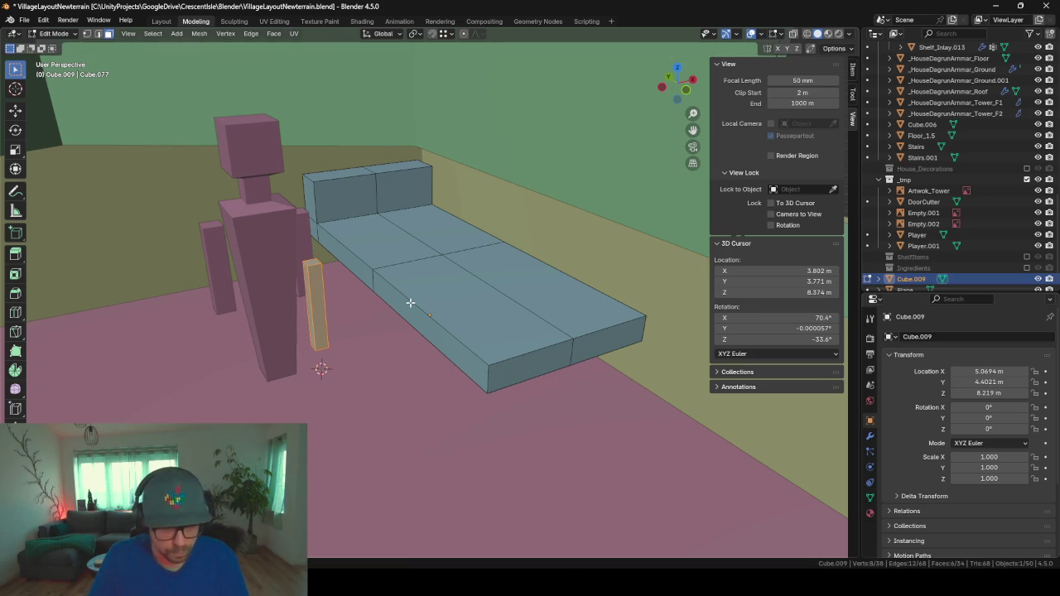
# - Position the leg under a bed corner and adjust its length to reach the floor
pyautogui.press('g')
pyautogui.hotkey('shift', 'z')
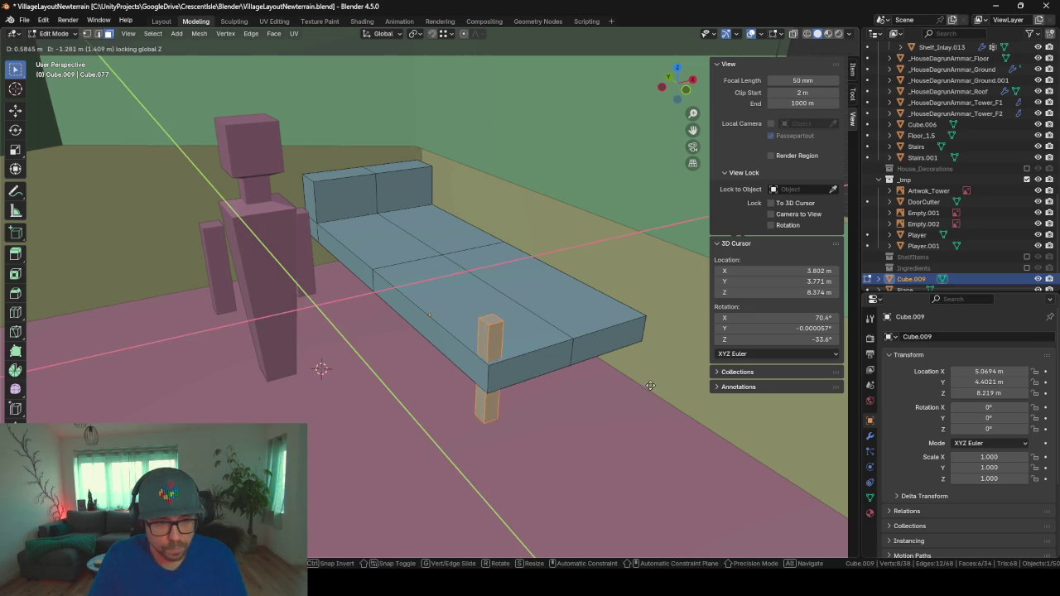
pyautogui.click(646, 381)
pyautogui.moveTo(541, 363); pyautogui.dragTo(560, 333, button='middle')
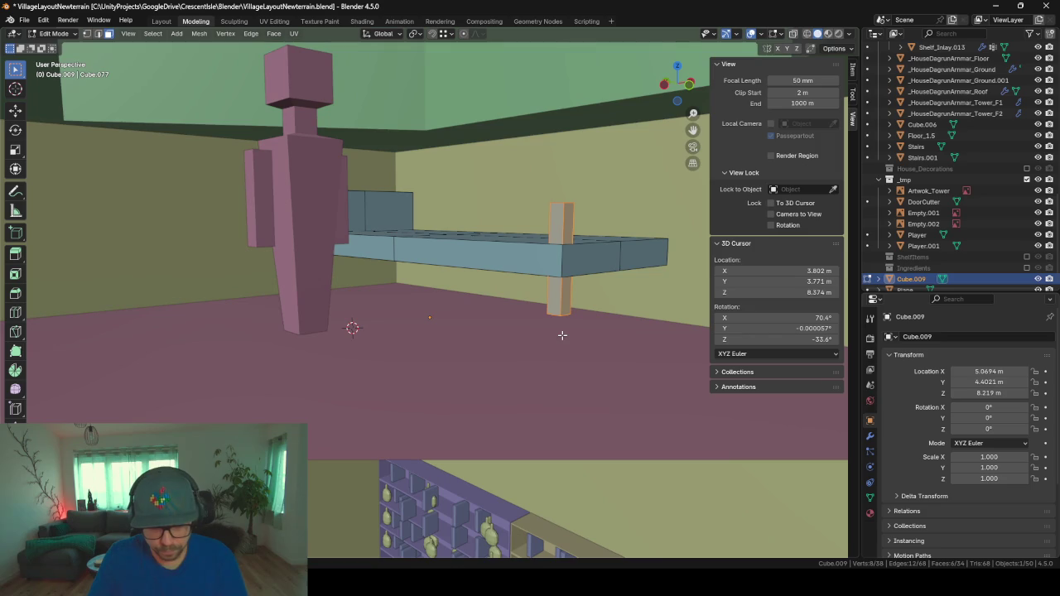
pyautogui.press('g')
pyautogui.click(571, 381)
pyautogui.press('s')
pyautogui.press('z')
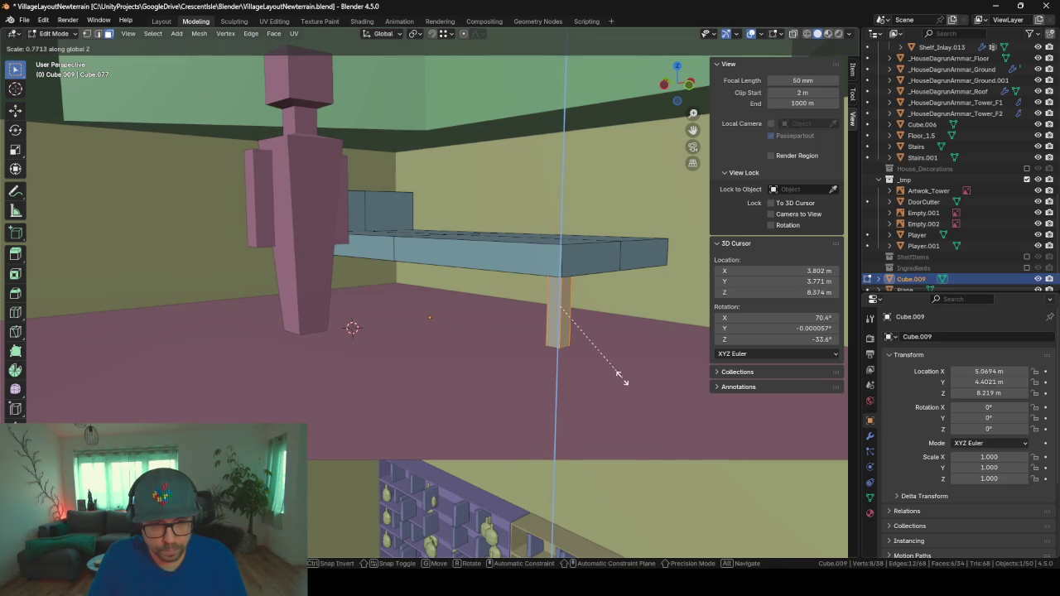
pyautogui.click(616, 370)
pyautogui.press('g')
pyautogui.press('z')
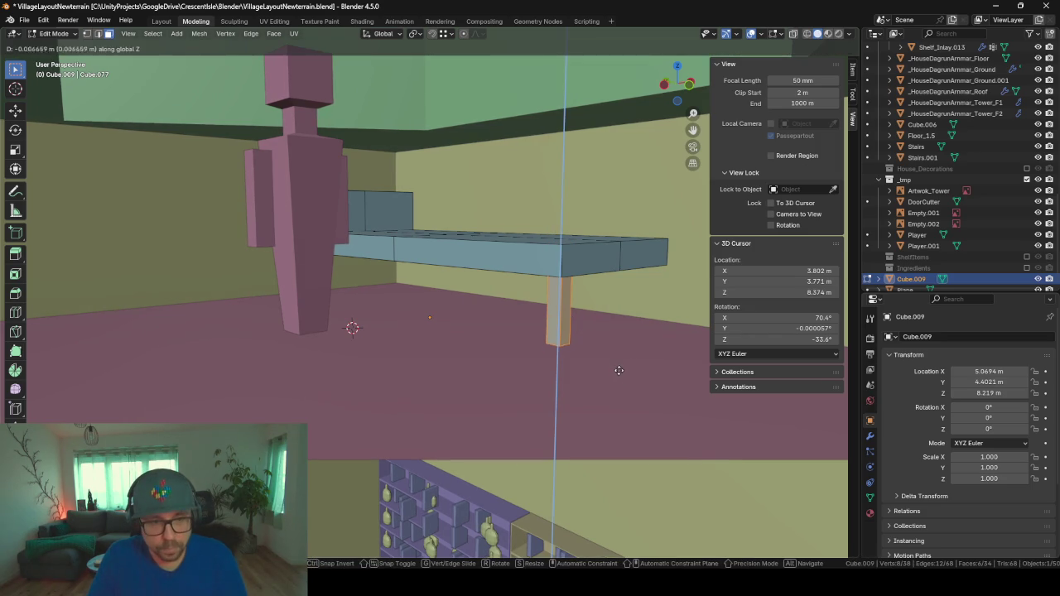
pyautogui.click(620, 375)
pyautogui.moveTo(620, 371)
pyautogui.mouseDown(button='middle')
pyautogui.moveTo(593, 347)
pyautogui.moveTo(561, 386)
pyautogui.mouseUp(button='middle')
# - Place a second leg along Y at the neighbouring corner
pyautogui.press('g')
pyautogui.press('y')
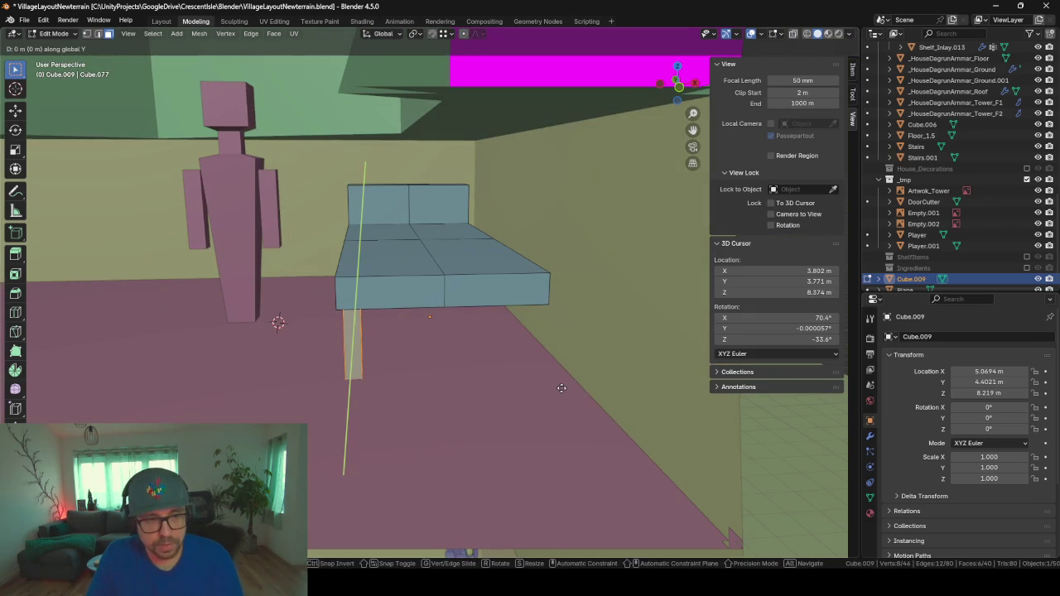
pyautogui.click(739, 372)
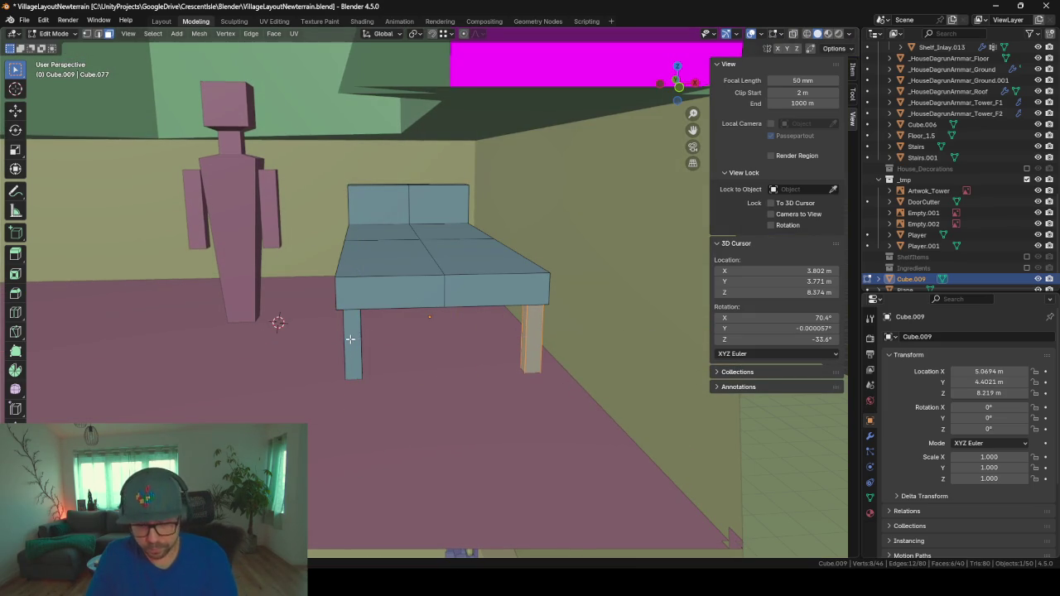
pyautogui.moveTo(344, 357); pyautogui.dragTo(470, 337, button='middle')
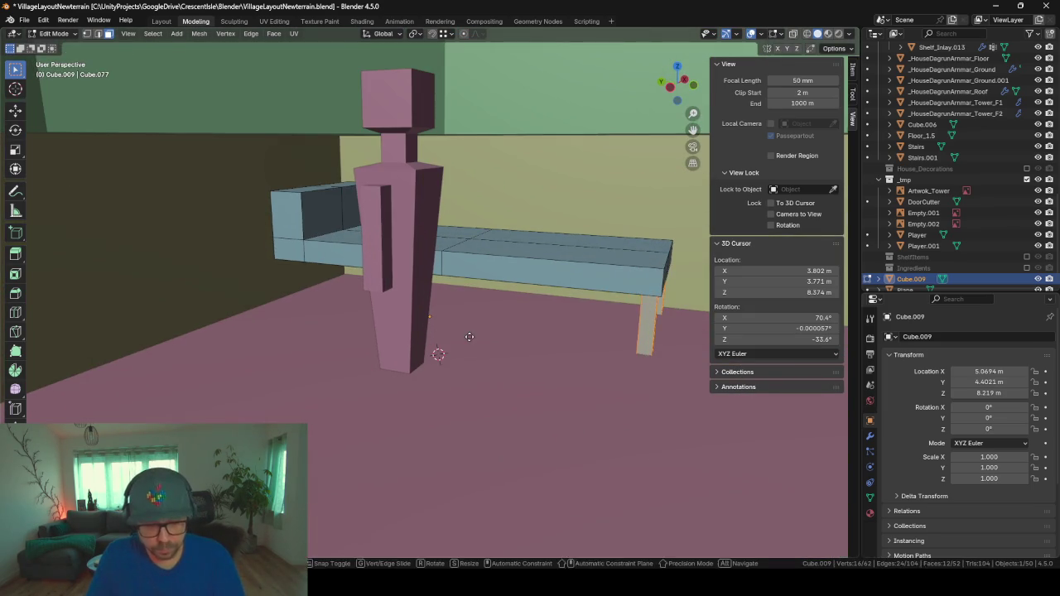
# - Move a copy of the leg pair to the bed's other end for four legs
pyautogui.press('g')
pyautogui.press('x')
pyautogui.press('y')
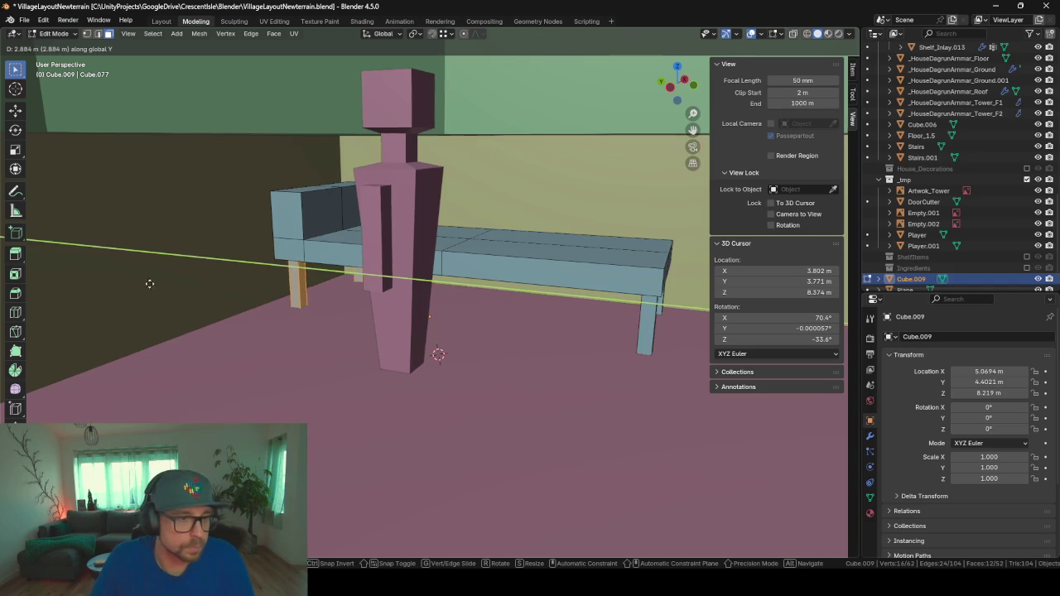
pyautogui.click(148, 282)
pyautogui.moveTo(148, 282)
pyautogui.mouseDown(button='middle')
pyautogui.moveTo(227, 306)
pyautogui.moveTo(248, 293)
pyautogui.moveTo(199, 298)
pyautogui.moveTo(253, 277)
pyautogui.mouseUp(button='middle')
pyautogui.scroll(5, 458, 339)
pyautogui.scroll(-1, 466, 315)
pyautogui.scroll(-4, 469, 315)
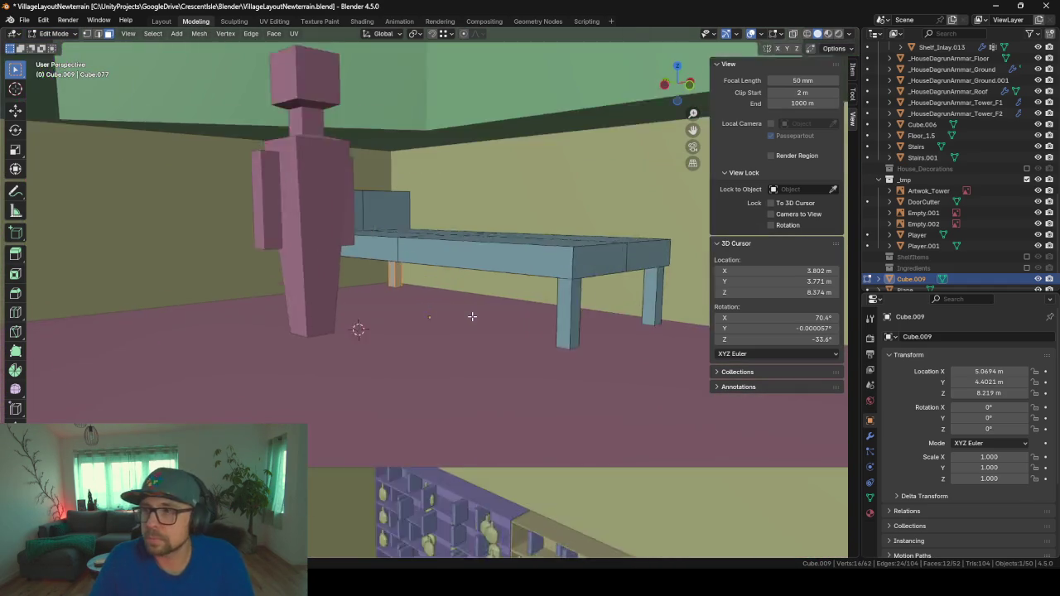
# - Orbit the view from the bed over to the stacked tower blocks
pyautogui.scroll(2, 480, 314)
pyautogui.moveTo(481, 315)
pyautogui.mouseDown(button='middle')
pyautogui.moveTo(295, 373)
pyautogui.moveTo(262, 312)
pyautogui.mouseUp(button='middle')
pyautogui.scroll(5, 310, 287)
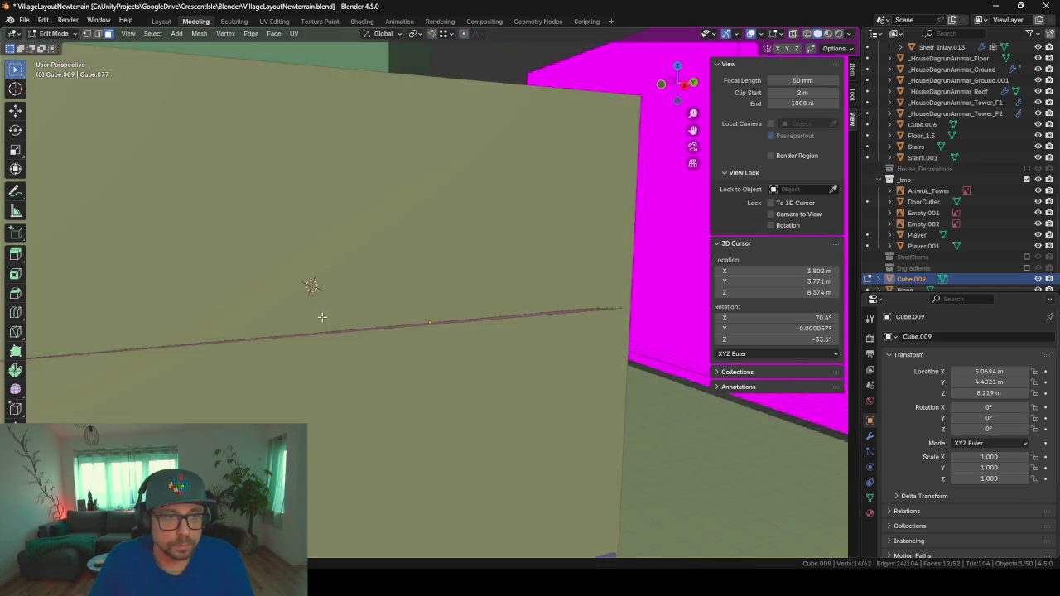
pyautogui.moveTo(309, 287); pyautogui.dragTo(332, 344, button='middle')
pyautogui.scroll(-3, 332, 255)
pyautogui.scroll(-3, 334, 288)
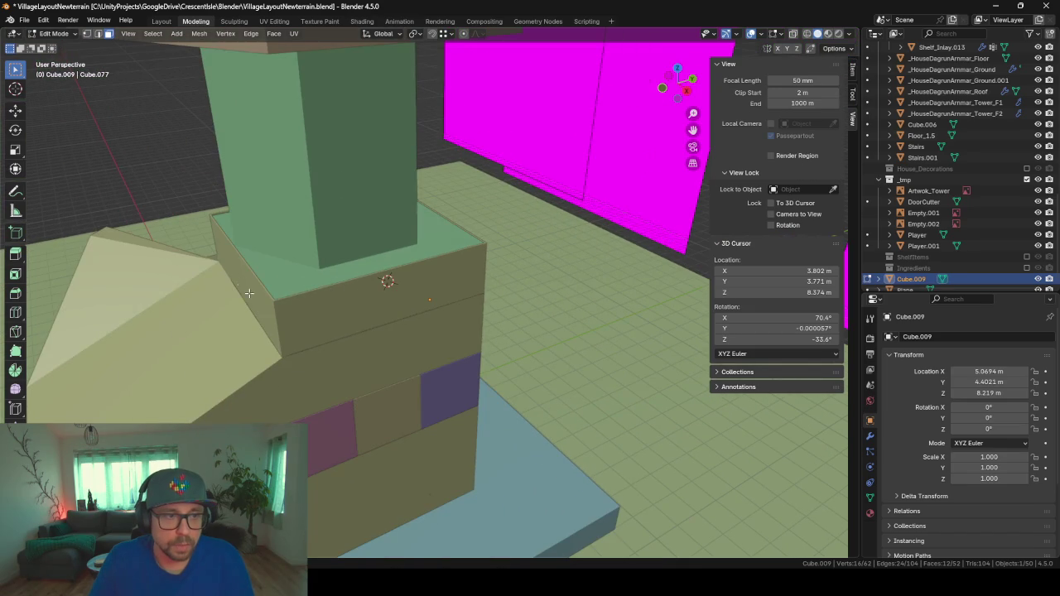
pyautogui.moveTo(280, 289); pyautogui.dragTo(465, 335, button='middle')
pyautogui.scroll(-3, 370, 309)
# - In the _HouseDagrunArmmar_Tower_F1 mesh, extrude the floor-gap edge upward along Z
pyautogui.press('Tab')
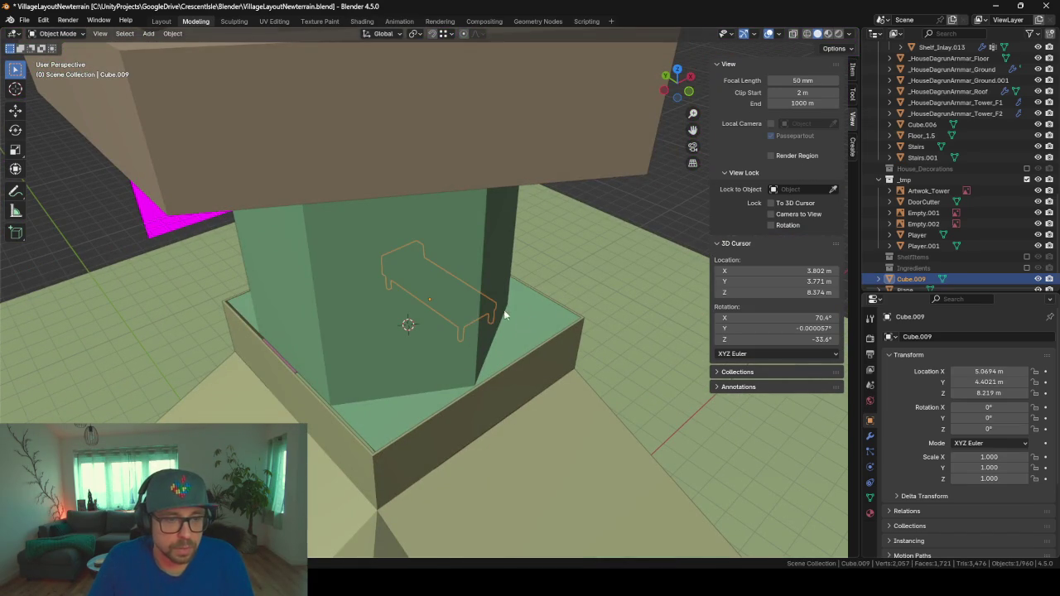
pyautogui.click(483, 331)
pyautogui.press('Tab')
pyautogui.click(499, 332)
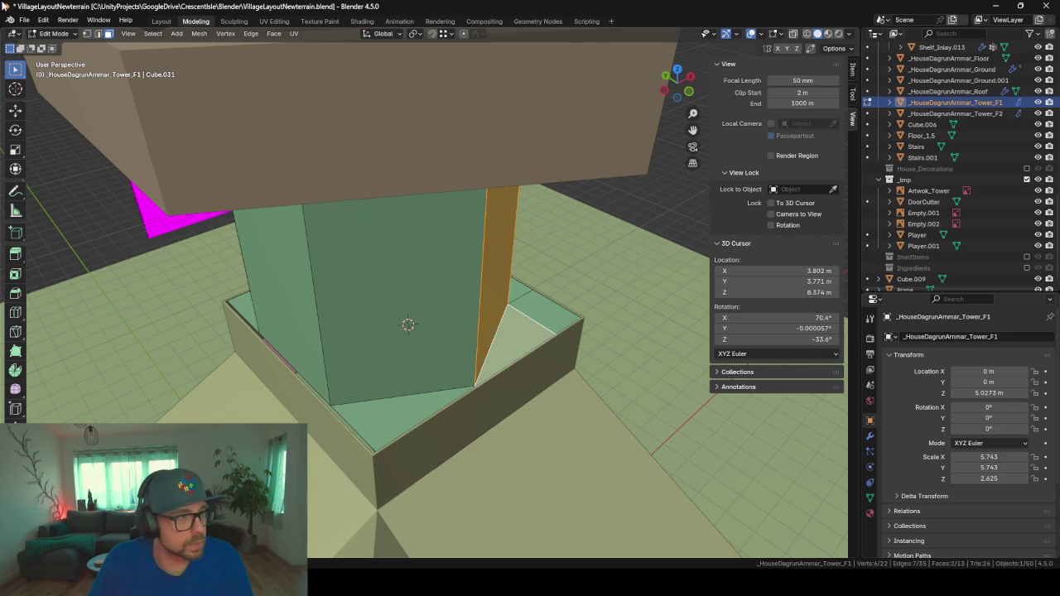
pyautogui.scroll(4, 518, 318)
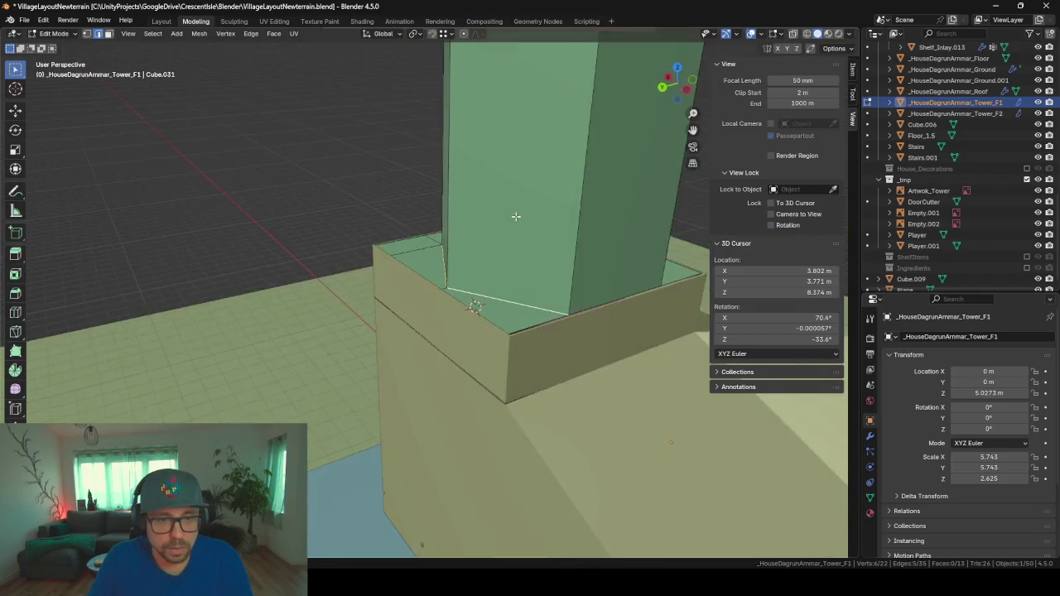
pyautogui.moveTo(518, 319); pyautogui.dragTo(585, 319, button='middle')
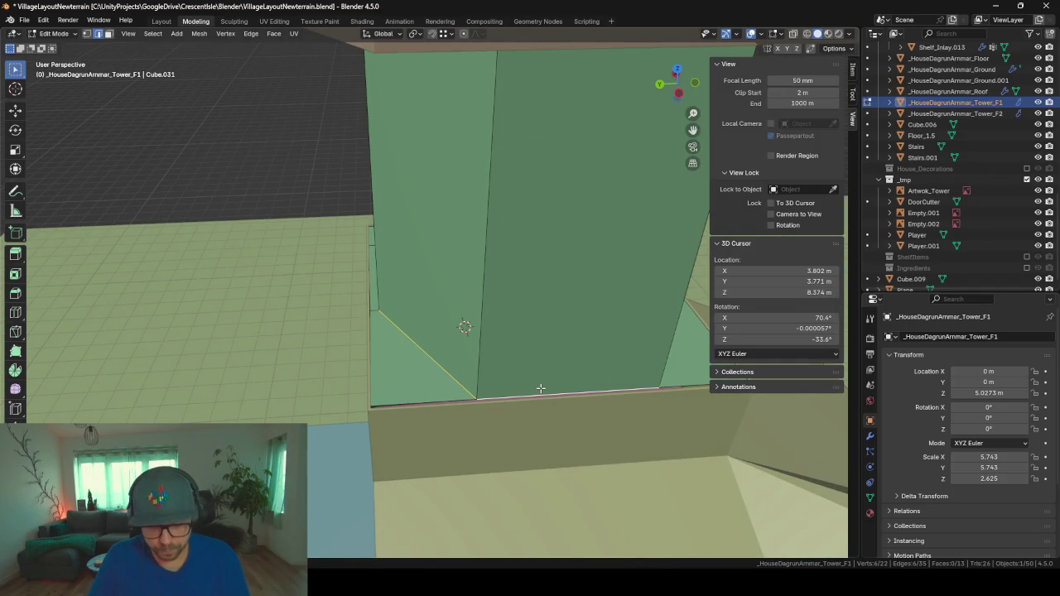
pyautogui.press('e')
pyautogui.press('z')
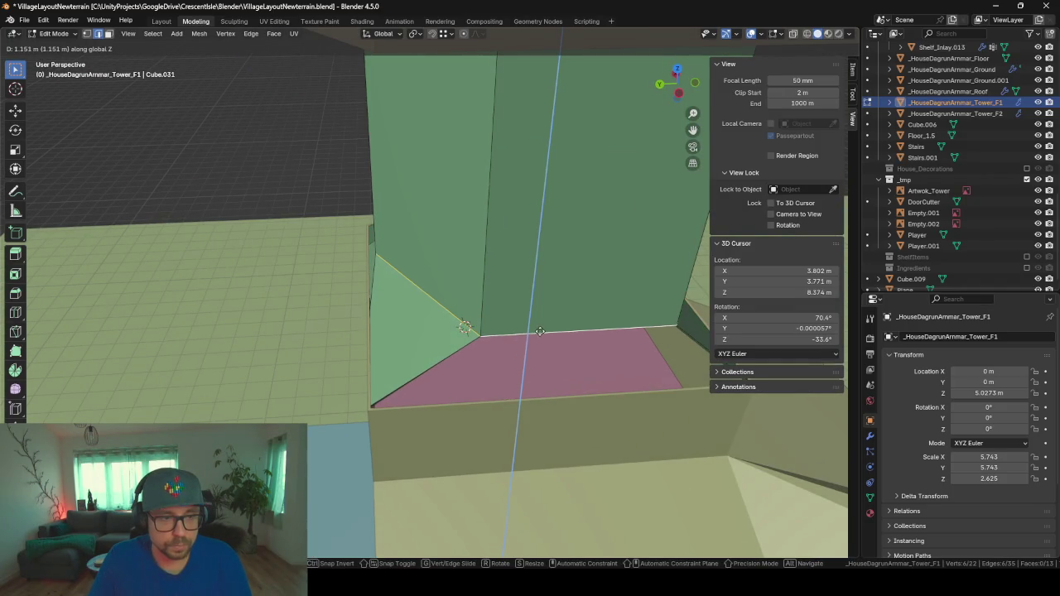
pyautogui.click(539, 331)
pyautogui.scroll(-2, 539, 332)
pyautogui.moveTo(539, 331)
pyautogui.mouseDown(button='middle')
pyautogui.moveTo(521, 273)
pyautogui.moveTo(354, 310)
pyautogui.moveTo(339, 293)
pyautogui.mouseUp(button='middle')
# - Check the tower interior, reveal hidden faces, and return to Object Mode
pyautogui.scroll(2, 348, 302)
pyautogui.scroll(-2, 347, 302)
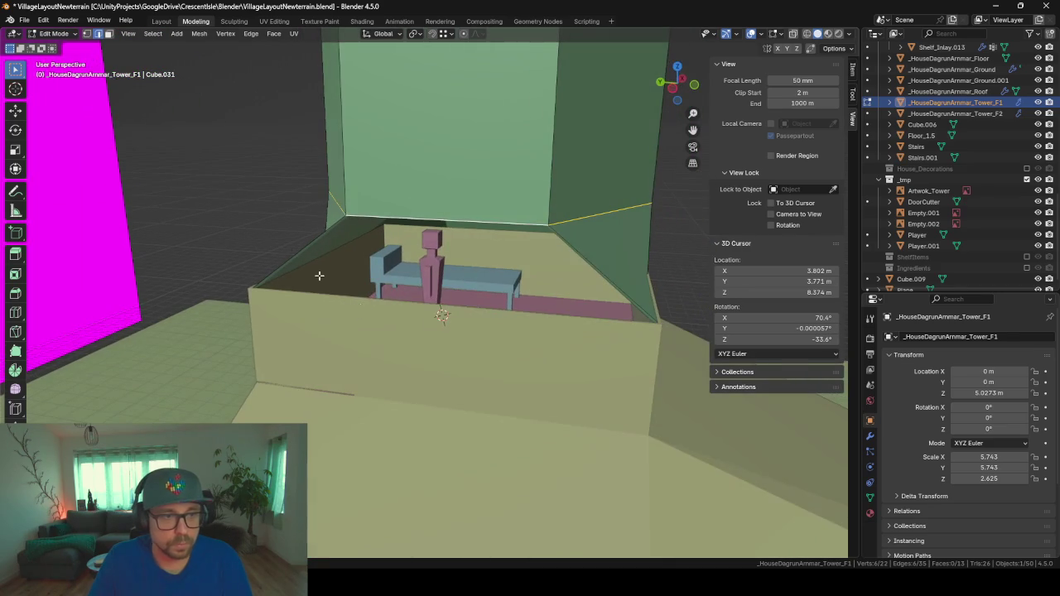
pyautogui.moveTo(366, 227); pyautogui.dragTo(344, 274, button='middle')
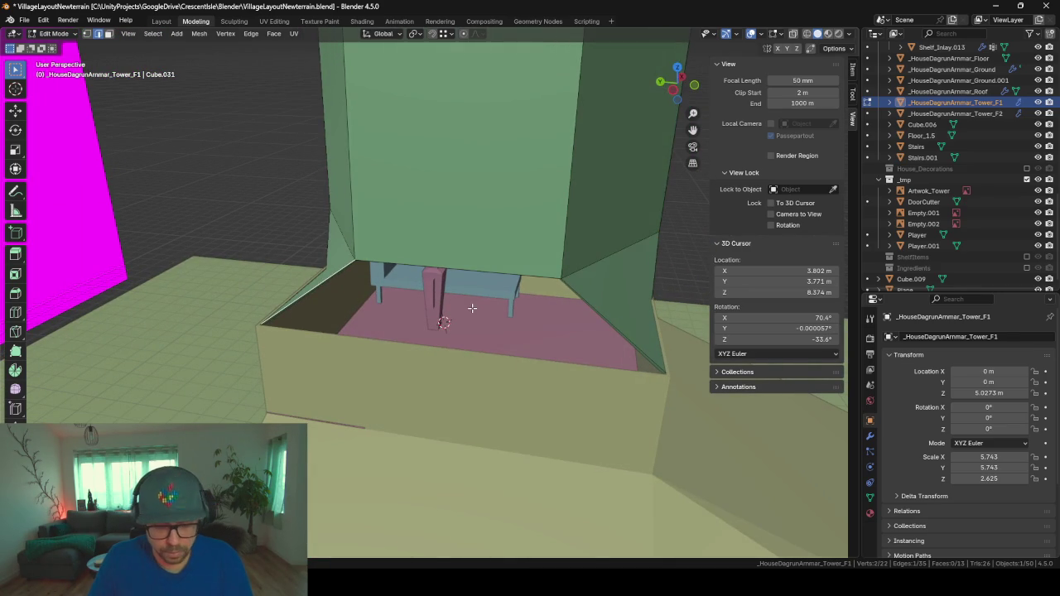
pyautogui.hotkey('alt', 'h')
pyautogui.moveTo(606, 318)
pyautogui.mouseDown(button='middle')
pyautogui.moveTo(536, 329)
pyautogui.moveTo(586, 347)
pyautogui.mouseUp(button='middle')
pyautogui.press('Tab')
# - Zoom out to view the whole tower and terrain, then zoom back in
pyautogui.scroll(-3, 586, 347)
pyautogui.moveTo(443, 421)
pyautogui.mouseDown(button='middle')
pyautogui.moveTo(564, 344)
pyautogui.moveTo(613, 335)
pyautogui.mouseUp(button='middle')
pyautogui.scroll(-2, 601, 344)
pyautogui.scroll(-4, 601, 344)
pyautogui.moveTo(410, 357)
pyautogui.mouseDown(button='middle')
pyautogui.moveTo(588, 361)
pyautogui.moveTo(525, 346)
pyautogui.moveTo(561, 346)
pyautogui.moveTo(535, 348)
pyautogui.moveTo(525, 381)
pyautogui.moveTo(587, 372)
pyautogui.moveTo(427, 321)
pyautogui.moveTo(431, 331)
pyautogui.moveTo(384, 293)
pyautogui.moveTo(450, 331)
pyautogui.moveTo(507, 324)
pyautogui.moveTo(410, 326)
pyautogui.moveTo(430, 368)
pyautogui.moveTo(274, 357)
pyautogui.moveTo(400, 331)
pyautogui.moveTo(256, 356)
pyautogui.moveTo(622, 293)
pyautogui.moveTo(418, 312)
pyautogui.moveTo(583, 313)
pyautogui.moveTo(500, 309)
pyautogui.moveTo(587, 342)
pyautogui.moveTo(303, 336)
pyautogui.moveTo(610, 300)
pyautogui.moveTo(381, 291)
pyautogui.moveTo(493, 304)
pyautogui.moveTo(618, 299)
pyautogui.mouseUp(button='middle')
pyautogui.scroll(2, 404, 295)
pyautogui.scroll(3, 411, 300)
pyautogui.scroll(5, 415, 307)
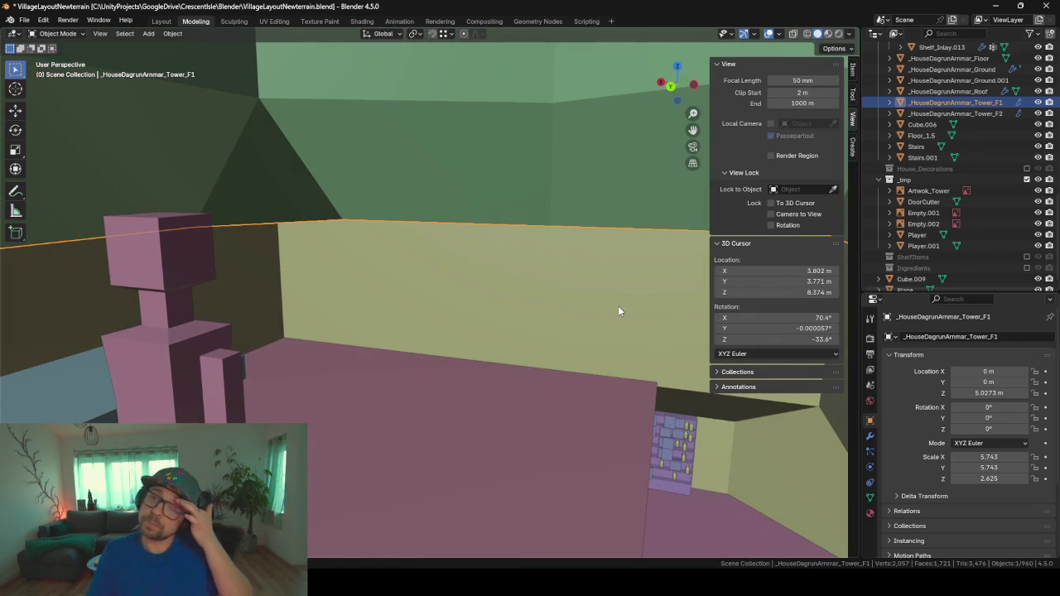
# - Loop-cut the _HouseDagrunArmmar_Ground.001 floor and select the resulting thin strip
pyautogui.moveTo(547, 291)
pyautogui.mouseDown(button='middle')
pyautogui.moveTo(334, 277)
pyautogui.moveTo(444, 273)
pyautogui.moveTo(515, 286)
pyautogui.moveTo(404, 303)
pyautogui.mouseUp(button='middle')
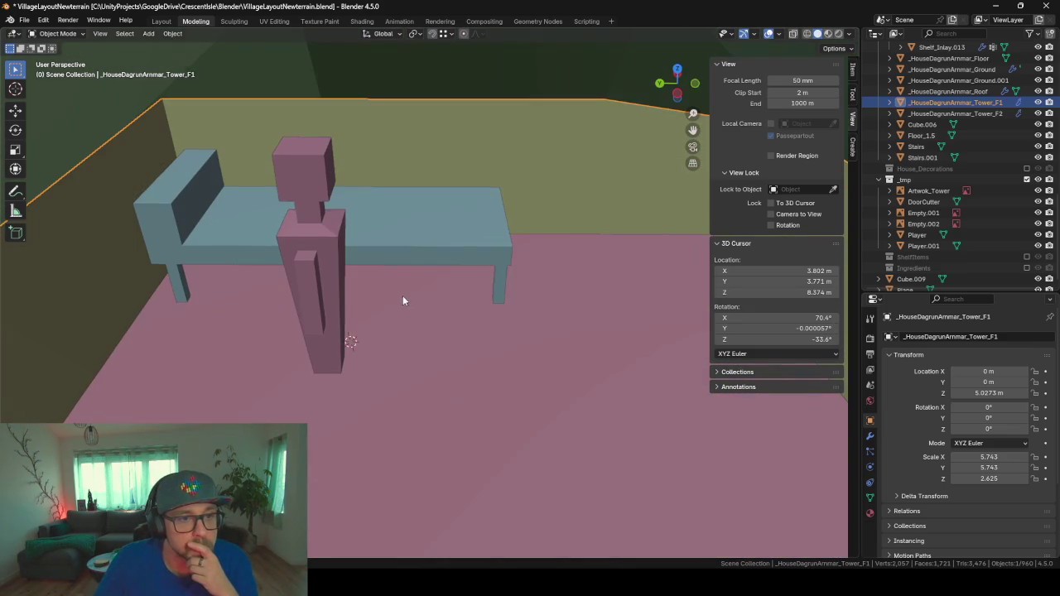
pyautogui.click(395, 246)
pyautogui.moveTo(395, 246)
pyautogui.mouseDown(button='middle')
pyautogui.moveTo(521, 372)
pyautogui.moveTo(547, 362)
pyautogui.moveTo(651, 375)
pyautogui.moveTo(525, 317)
pyautogui.mouseUp(button='middle')
pyautogui.click(493, 307)
pyautogui.press('Tab')
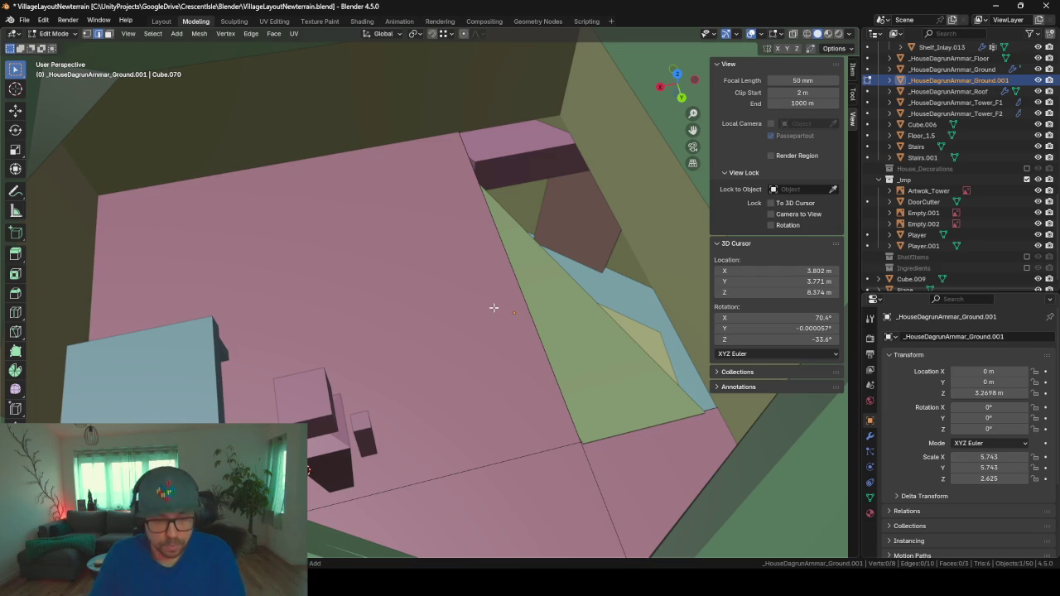
pyautogui.hotkey('ctrl', 'r')
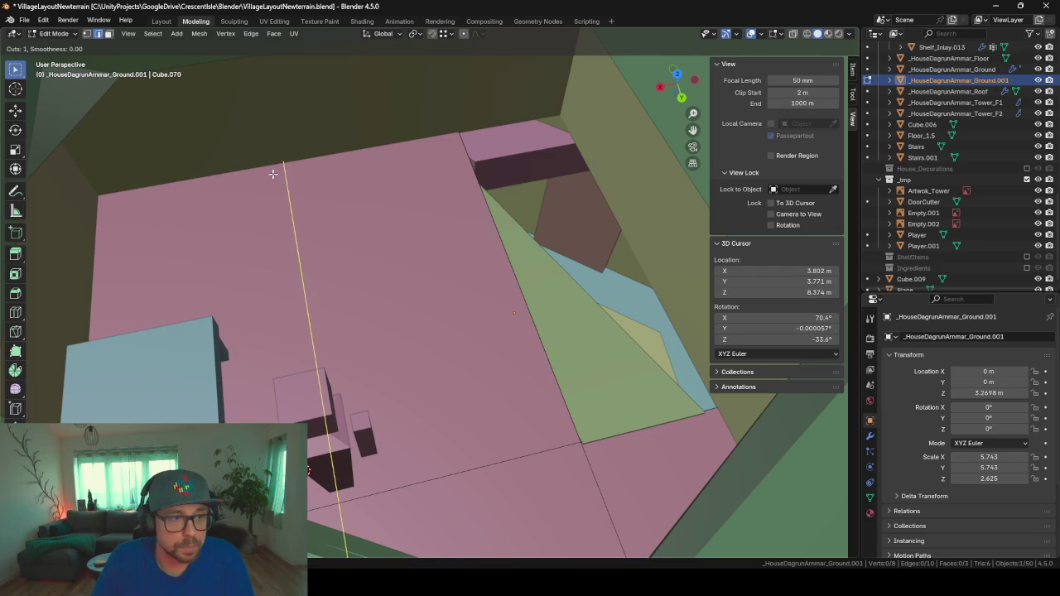
pyautogui.click(269, 171)
pyautogui.click(453, 191)
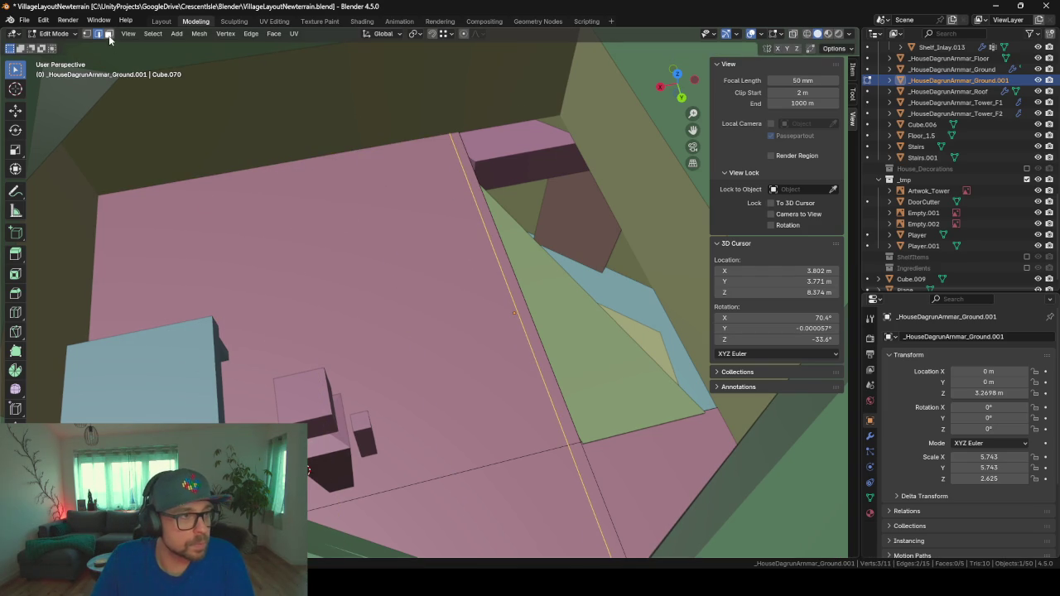
pyautogui.click(502, 263)
# - Extrude the floor strip upward into a low wall and return to Object Mode
pyautogui.press('e')
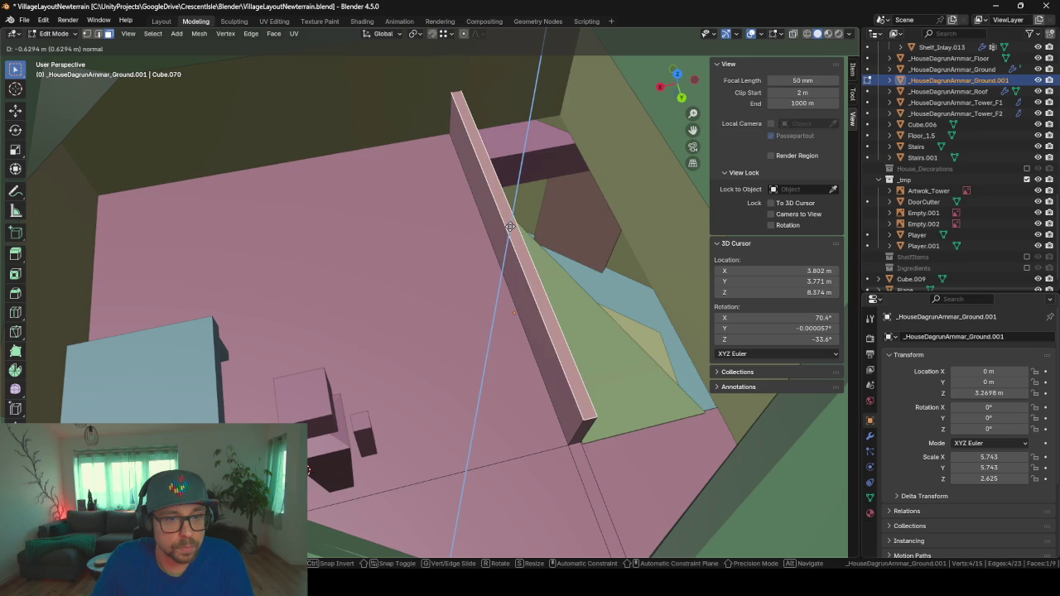
pyautogui.click(510, 224)
pyautogui.press('Tab')
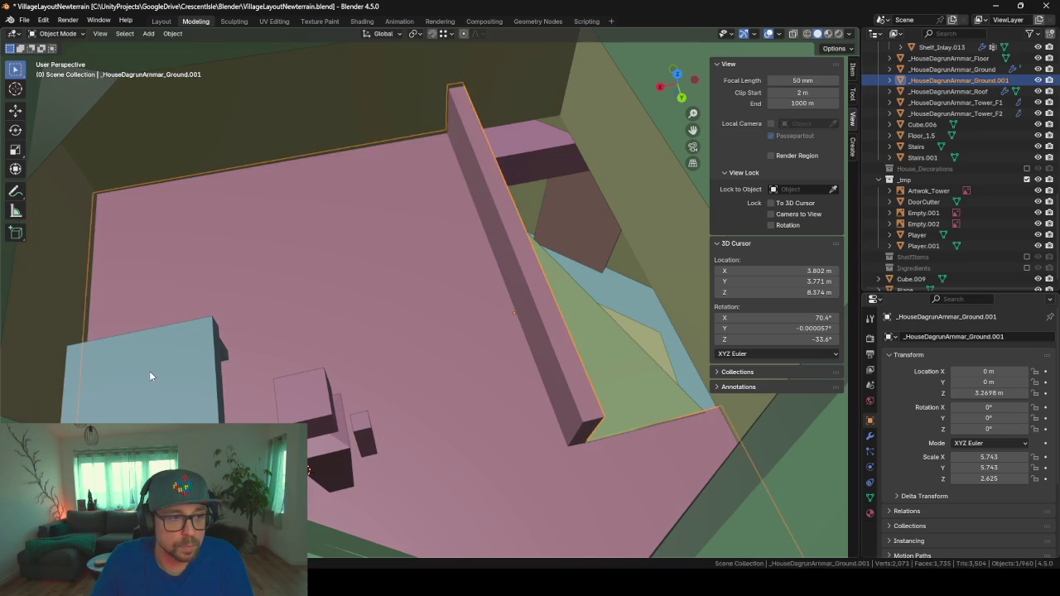
# - Rotate the bed -90° and set it against the far wall, then add a cube
pyautogui.click(150, 380)
pyautogui.press('g')
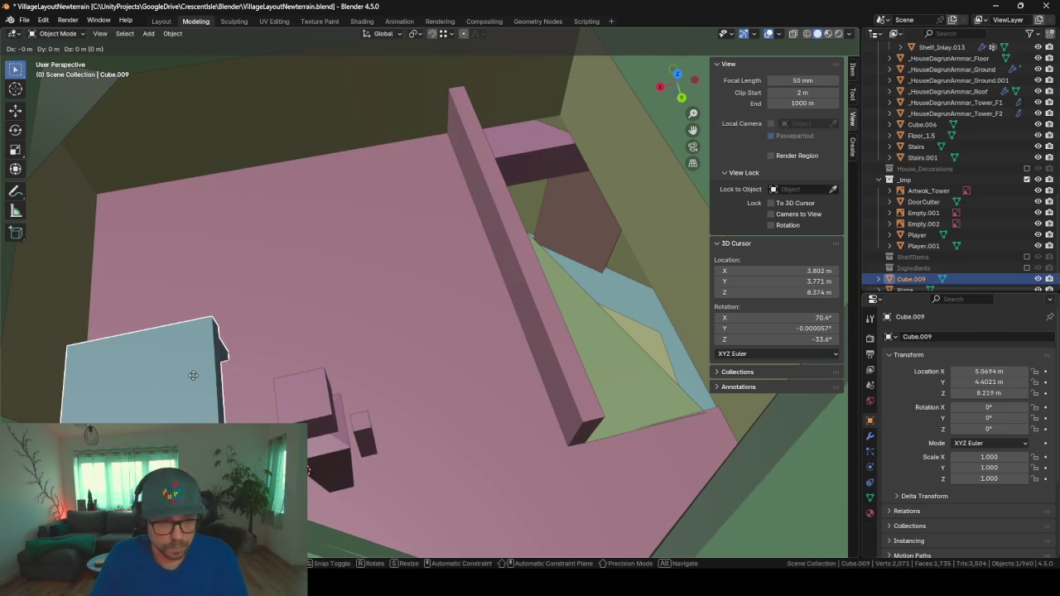
pyautogui.click(351, 131)
pyautogui.write('r')
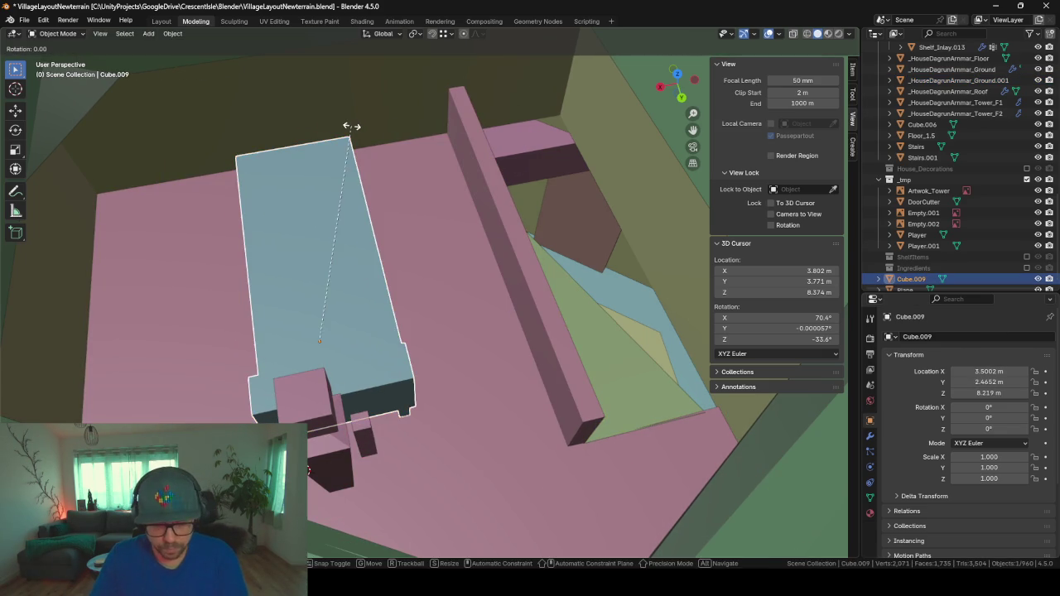
pyautogui.write('-90')
pyautogui.press('Return')
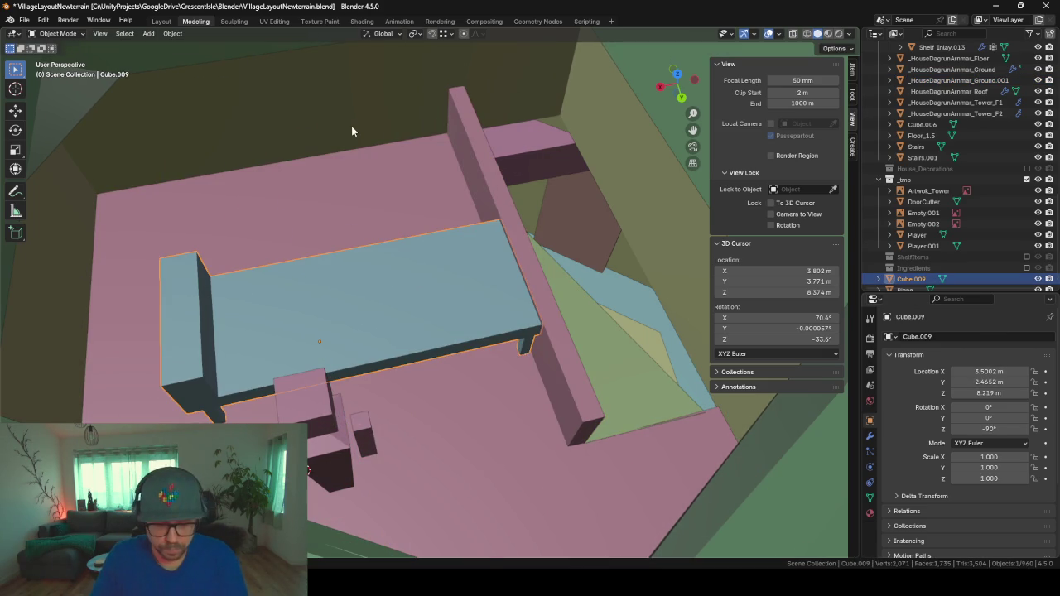
pyautogui.press('g')
pyautogui.hotkey('shift', 'z')
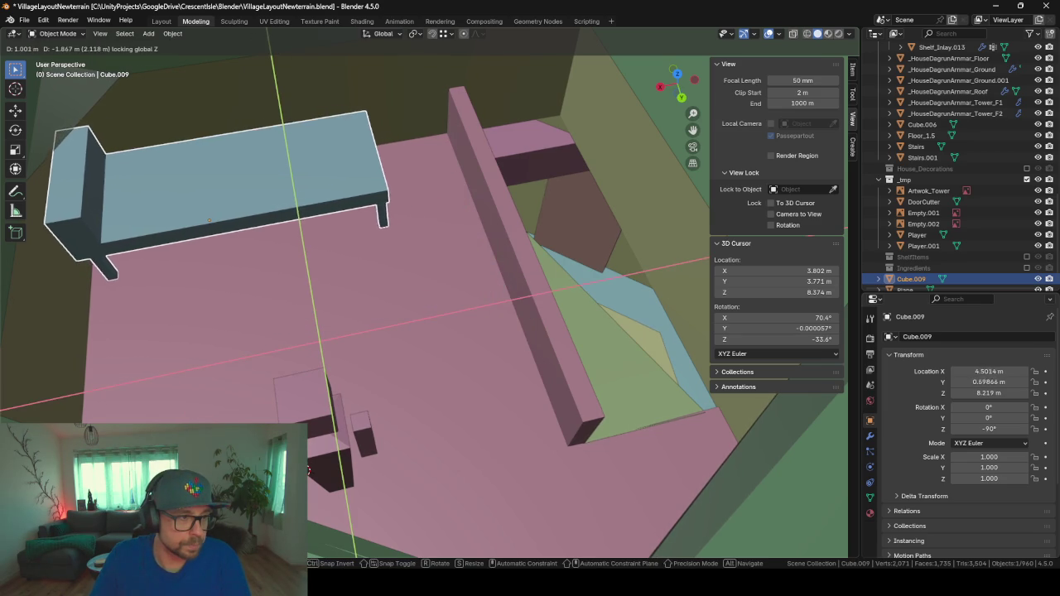
pyautogui.click(307, 469)
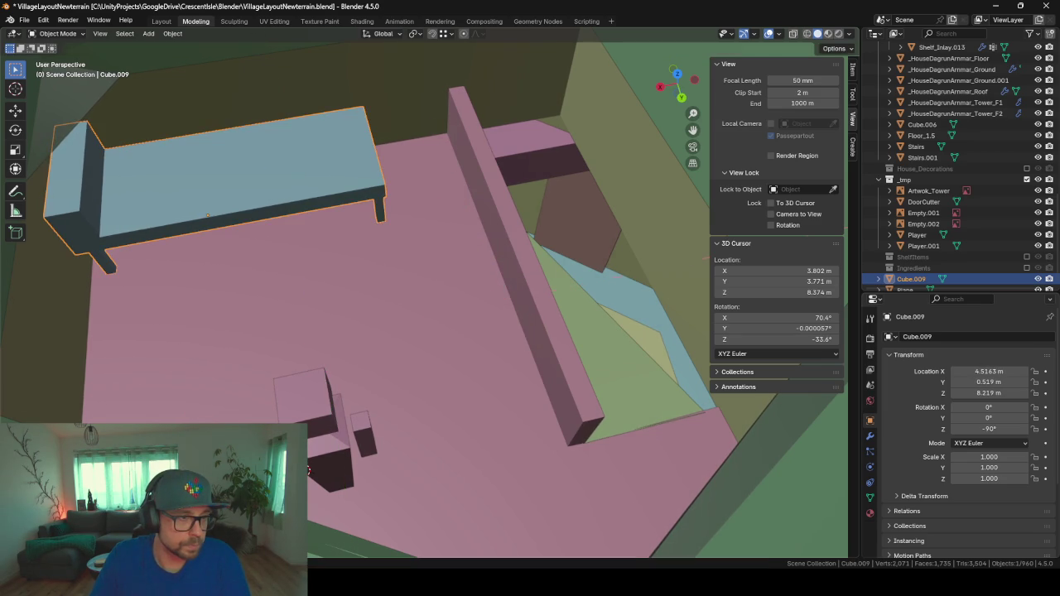
pyautogui.moveTo(307, 469)
pyautogui.mouseDown(button='middle')
pyautogui.moveTo(327, 382)
pyautogui.moveTo(295, 387)
pyautogui.moveTo(495, 301)
pyautogui.moveTo(356, 352)
pyautogui.moveTo(359, 285)
pyautogui.mouseUp(button='middle')
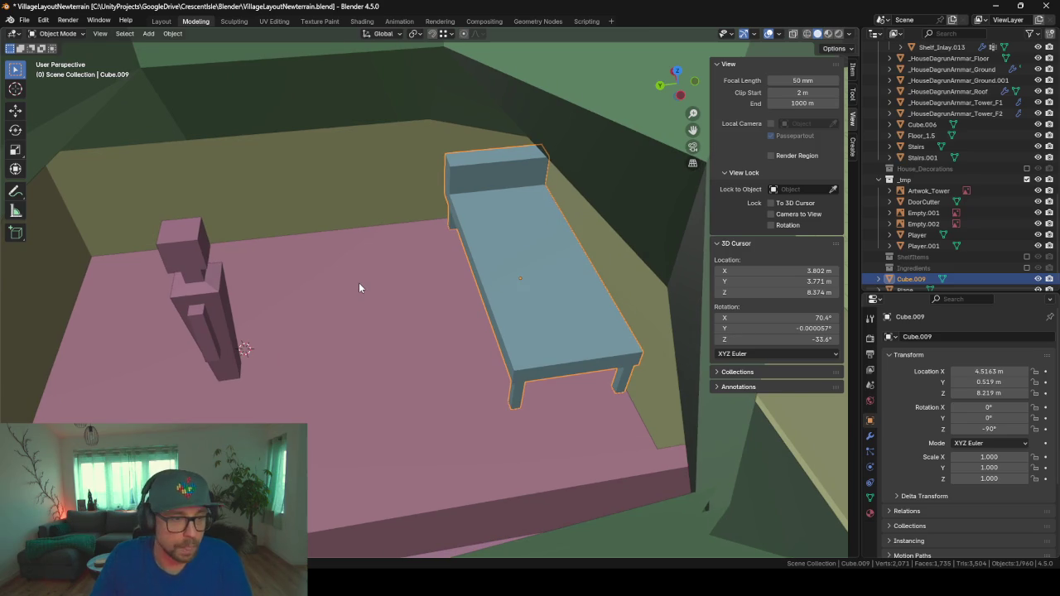
pyautogui.hotkey('shift', 'a')
pyautogui.click(420, 292)
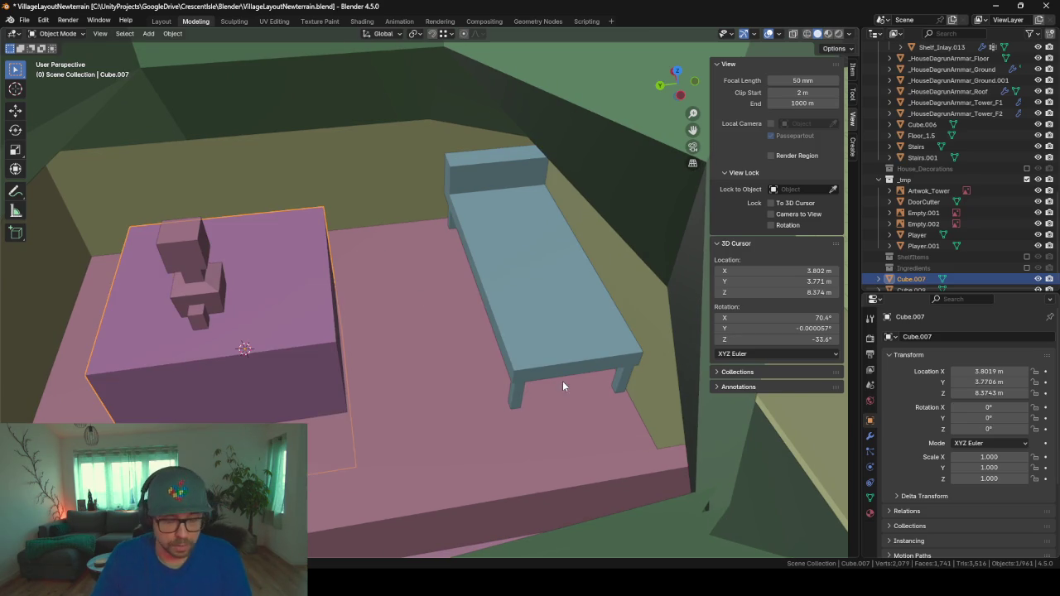
# - Shrink the new cube's mesh down to bedside-table size
pyautogui.press('Tab')
pyautogui.press('s')
pyautogui.click(337, 346)
pyautogui.press('Tab')
pyautogui.rightClick(337, 346)
# - Move the small cube beside the head of the bed, keeping its height
pyautogui.press('g')
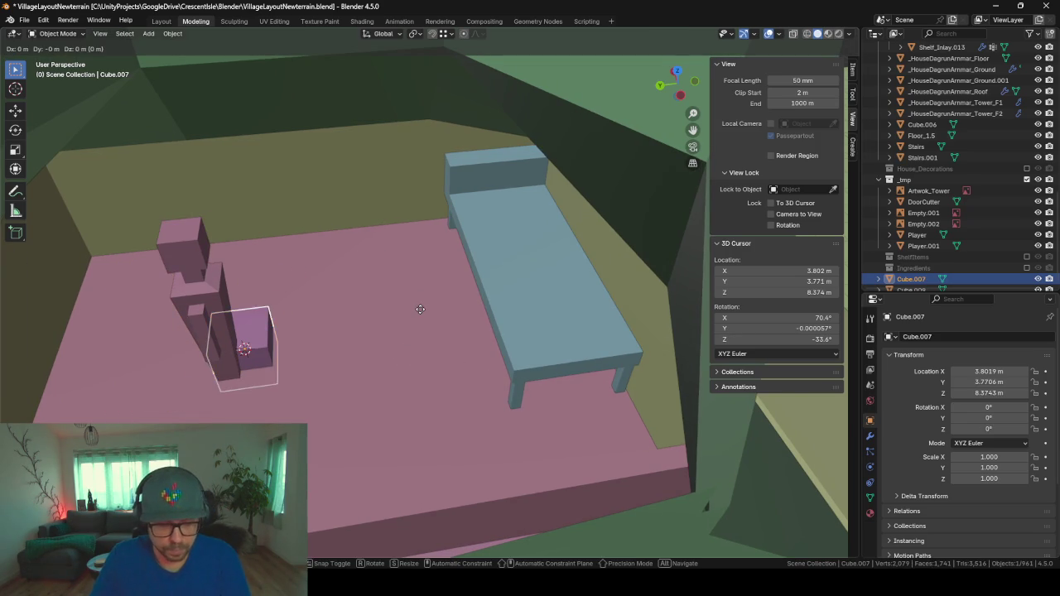
pyautogui.hotkey('shift', 'z')
pyautogui.click(583, 204)
pyautogui.press('g')
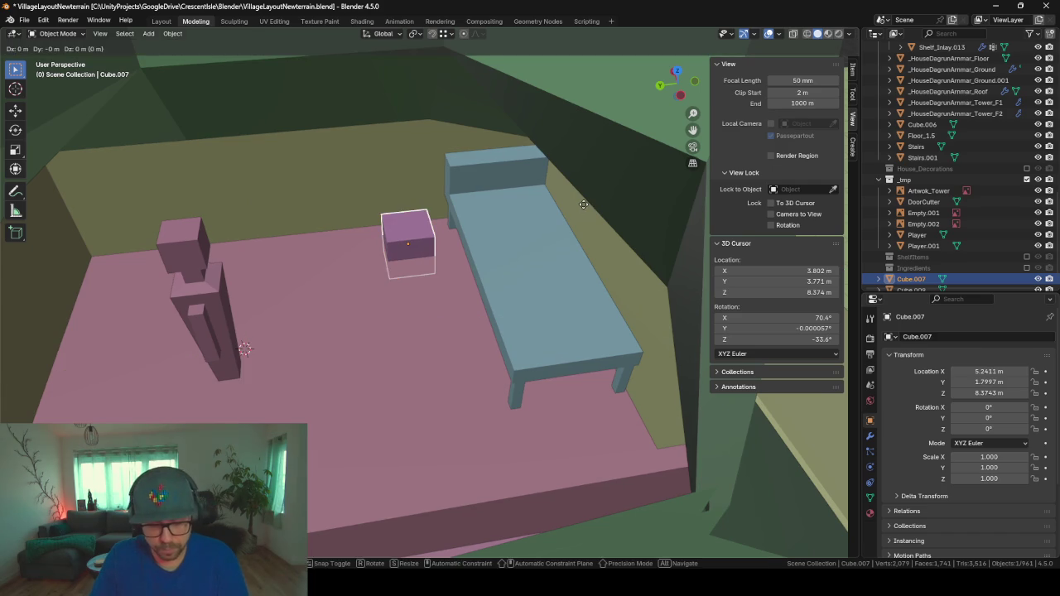
pyautogui.click(576, 190)
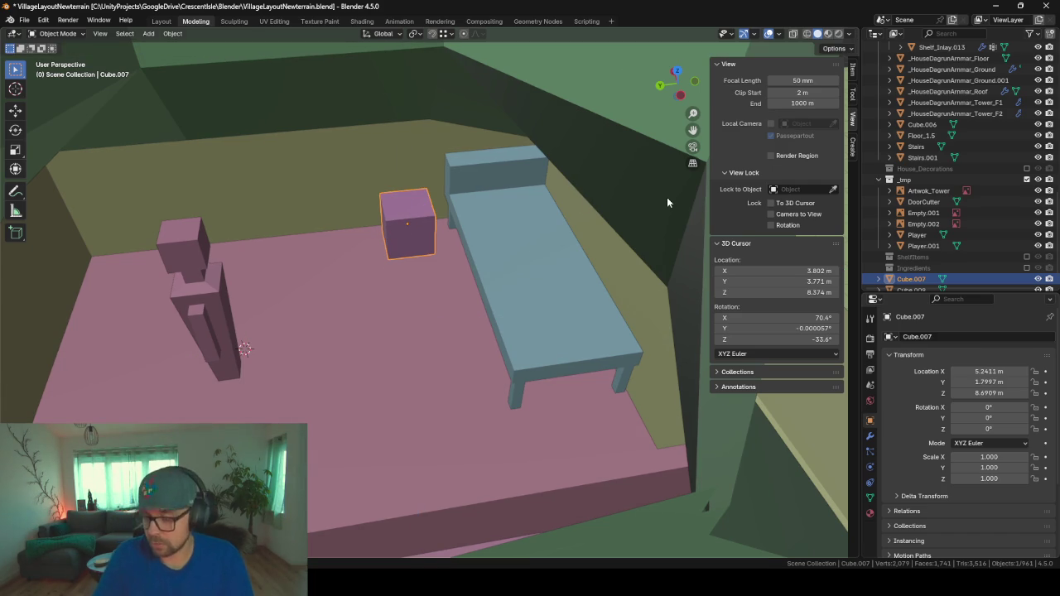
pyautogui.press('KP_Decimal')
pyautogui.moveTo(645, 205)
pyautogui.mouseDown(button='middle')
pyautogui.moveTo(409, 284)
pyautogui.moveTo(459, 261)
pyautogui.moveTo(409, 266)
pyautogui.moveTo(448, 276)
pyautogui.moveTo(480, 308)
pyautogui.moveTo(464, 308)
pyautogui.moveTo(476, 306)
pyautogui.mouseUp(button='middle')
# - Lower the cube onto the floor and enlarge it slightly
pyautogui.press('g')
pyautogui.press('z')
pyautogui.click(438, 331)
pyautogui.moveTo(500, 345)
pyautogui.mouseDown(button='middle')
pyautogui.moveTo(513, 339)
pyautogui.moveTo(422, 336)
pyautogui.moveTo(470, 360)
pyautogui.mouseUp(button='middle')
pyautogui.press('s')
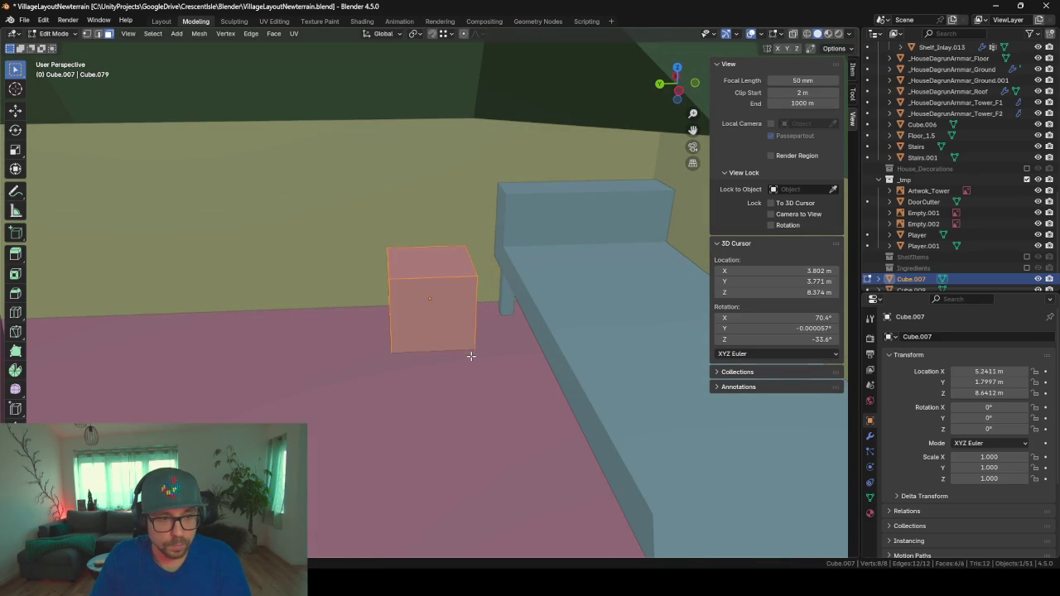
pyautogui.click(502, 362)
pyautogui.moveTo(374, 361)
pyautogui.mouseDown(button='middle')
pyautogui.moveTo(494, 354)
pyautogui.moveTo(474, 330)
pyautogui.moveTo(478, 344)
pyautogui.mouseUp(button='middle')
# - Squash the cube to about 0.85 of its height and rest it on the floor
pyautogui.press('g')
pyautogui.press('z')
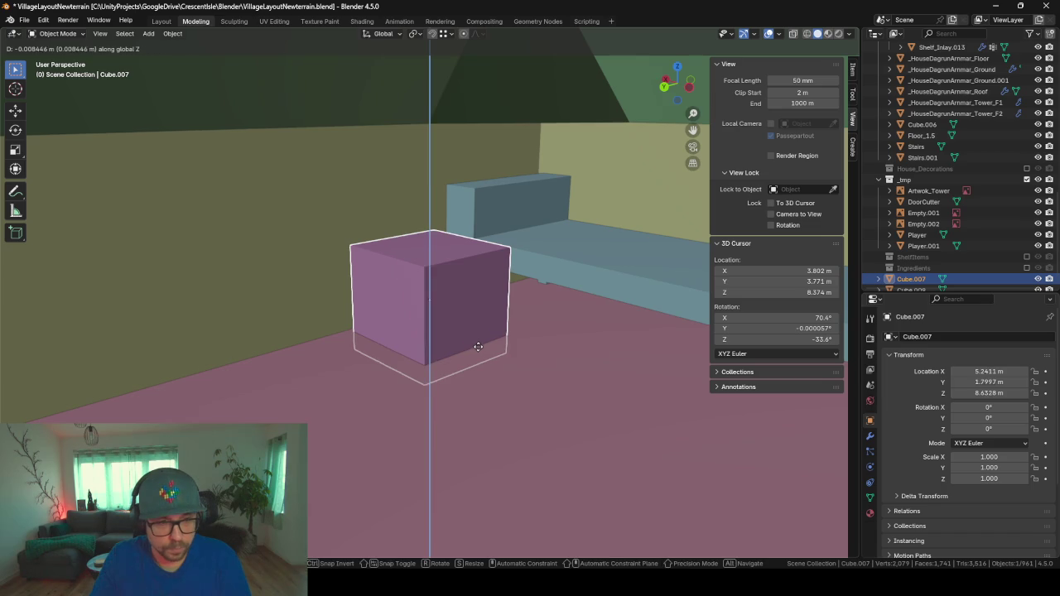
pyautogui.click(480, 331)
pyautogui.press('Tab')
pyautogui.press('s')
pyautogui.press('z')
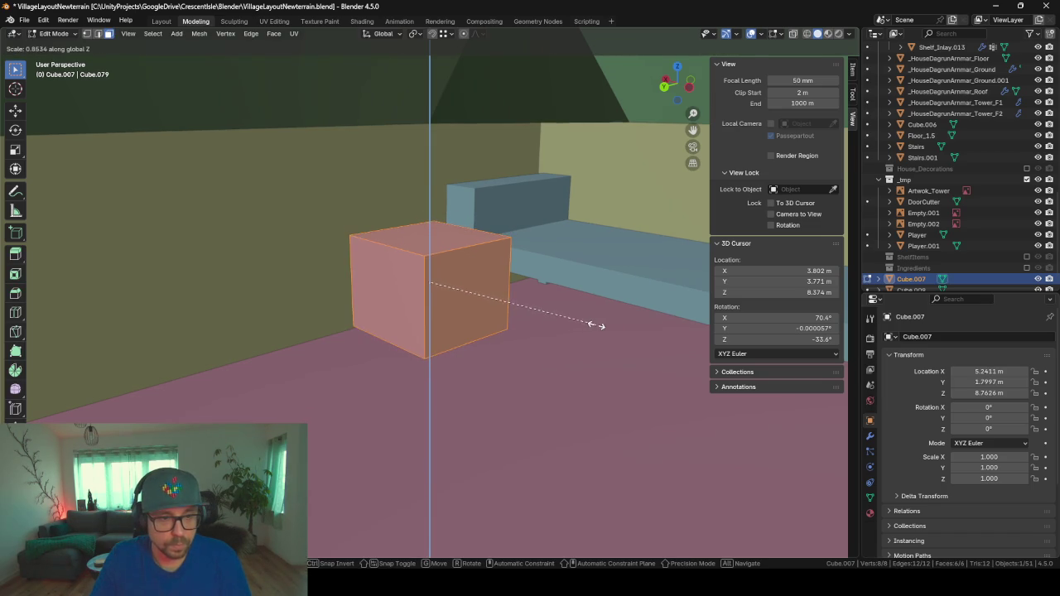
pyautogui.click(596, 325)
pyautogui.press('Tab')
pyautogui.press('g')
pyautogui.press('z')
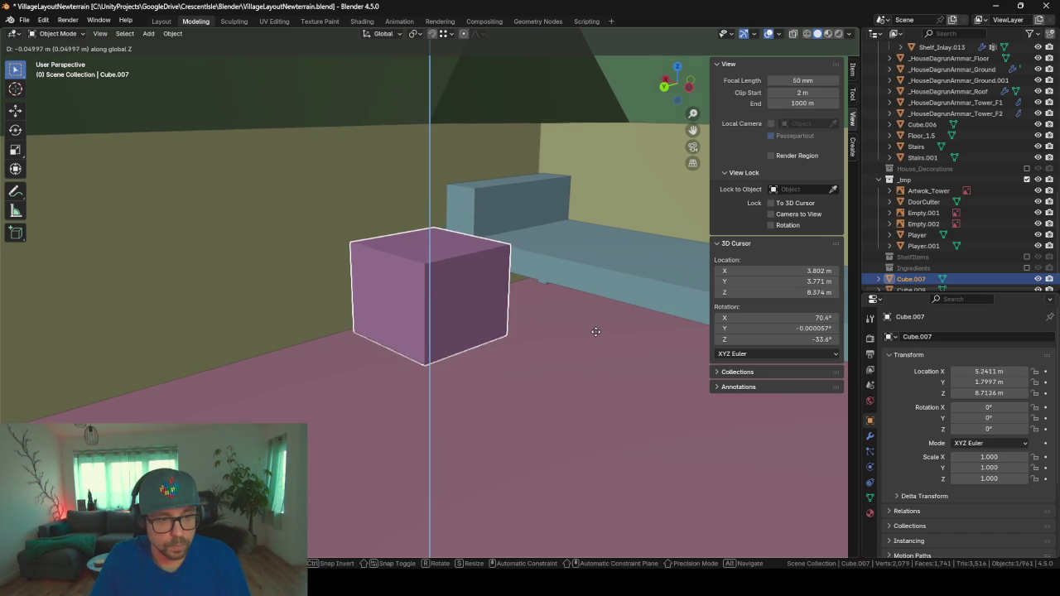
pyautogui.click(597, 327)
pyautogui.moveTo(598, 328)
pyautogui.mouseDown(button='middle')
pyautogui.moveTo(490, 347)
pyautogui.moveTo(412, 321)
pyautogui.moveTo(492, 340)
pyautogui.moveTo(453, 339)
pyautogui.mouseUp(button='middle')
pyautogui.moveTo(489, 260)
pyautogui.mouseDown(button='middle')
pyautogui.moveTo(500, 283)
pyautogui.moveTo(302, 250)
pyautogui.moveTo(351, 269)
pyautogui.moveTo(420, 270)
pyautogui.moveTo(305, 241)
pyautogui.moveTo(386, 263)
pyautogui.moveTo(555, 278)
pyautogui.moveTo(447, 303)
pyautogui.moveTo(300, 296)
pyautogui.moveTo(629, 312)
pyautogui.moveTo(477, 339)
pyautogui.moveTo(441, 374)
pyautogui.mouseUp(button='middle')
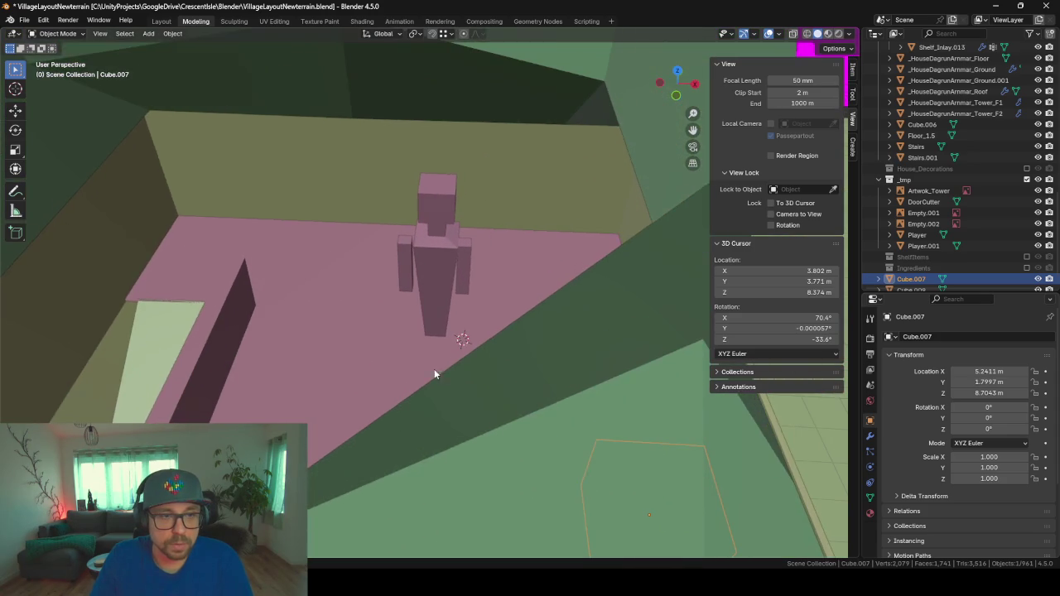
pyautogui.moveTo(339, 340)
pyautogui.mouseDown(button='middle')
pyautogui.moveTo(362, 314)
pyautogui.moveTo(414, 309)
pyautogui.moveTo(452, 284)
pyautogui.moveTo(358, 285)
pyautogui.moveTo(398, 303)
pyautogui.moveTo(411, 275)
pyautogui.mouseUp(button='middle')
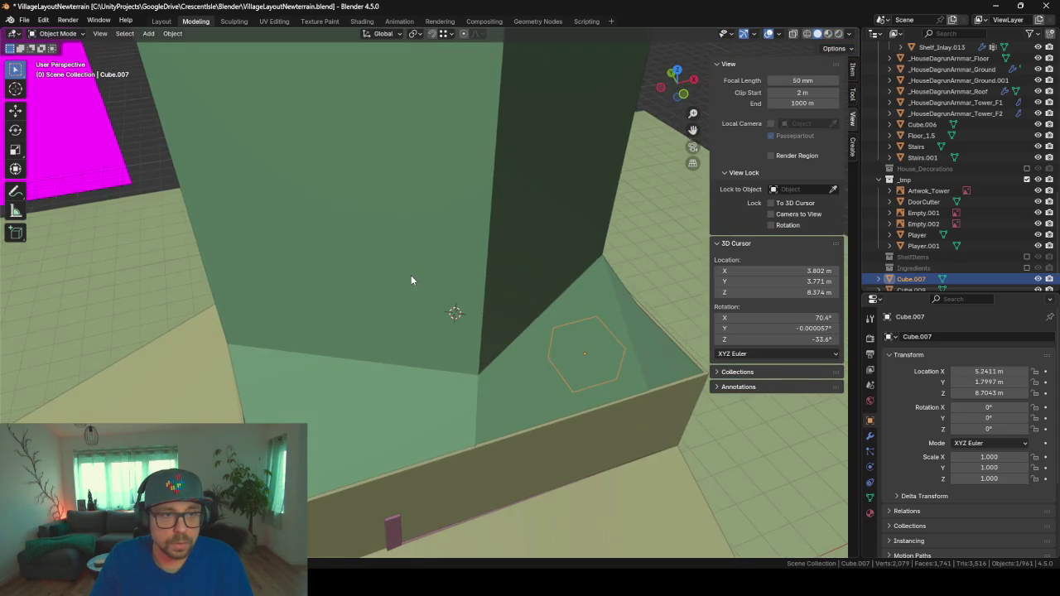
pyautogui.moveTo(469, 191)
pyautogui.mouseDown(button='middle')
pyautogui.moveTo(443, 368)
pyautogui.moveTo(421, 372)
pyautogui.moveTo(433, 229)
pyautogui.moveTo(418, 292)
pyautogui.moveTo(544, 233)
pyautogui.mouseUp(button='middle')
pyautogui.moveTo(617, 288)
pyautogui.mouseDown(button='middle')
pyautogui.moveTo(173, 347)
pyautogui.moveTo(208, 351)
pyautogui.moveTo(293, 284)
pyautogui.mouseUp(button='middle')
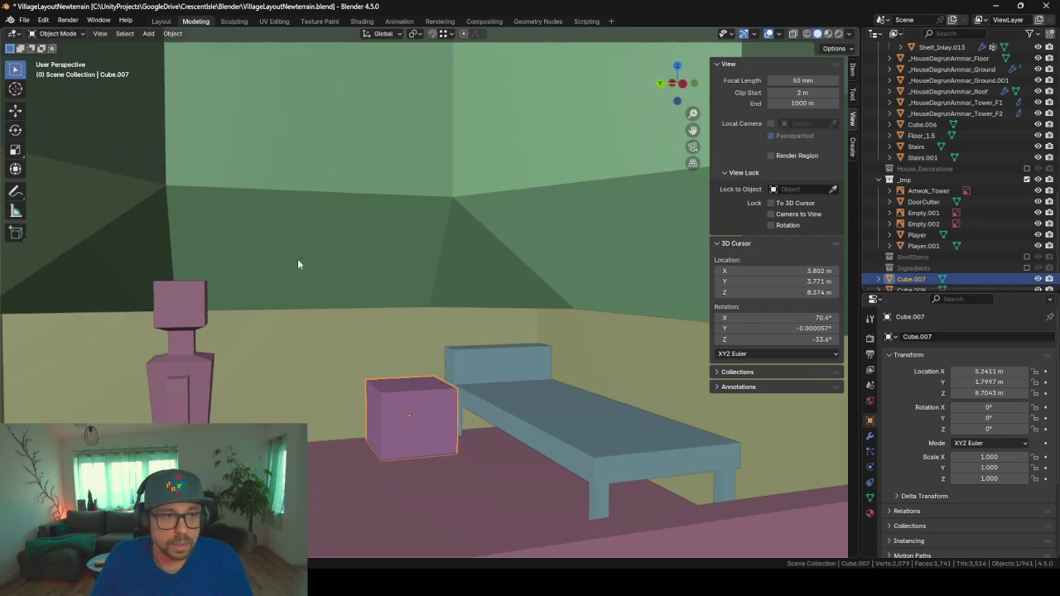
pyautogui.moveTo(242, 218); pyautogui.dragTo(292, 221, button='middle')
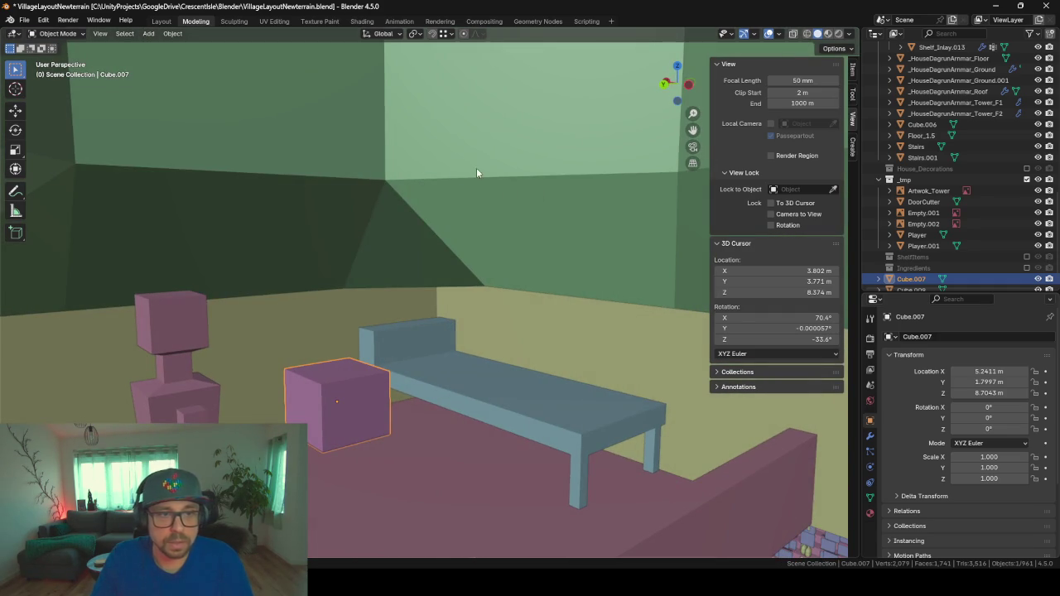
pyautogui.moveTo(419, 181)
pyautogui.mouseDown(button='middle')
pyautogui.moveTo(295, 184)
pyautogui.moveTo(313, 189)
pyautogui.moveTo(377, 107)
pyautogui.mouseUp(button='middle')
pyautogui.scroll(3, 430, 388)
pyautogui.scroll(2, 464, 235)
pyautogui.scroll(2, 488, 204)
pyautogui.scroll(2, 491, 341)
pyautogui.scroll(2, 470, 157)
pyautogui.scroll(2, 452, 146)
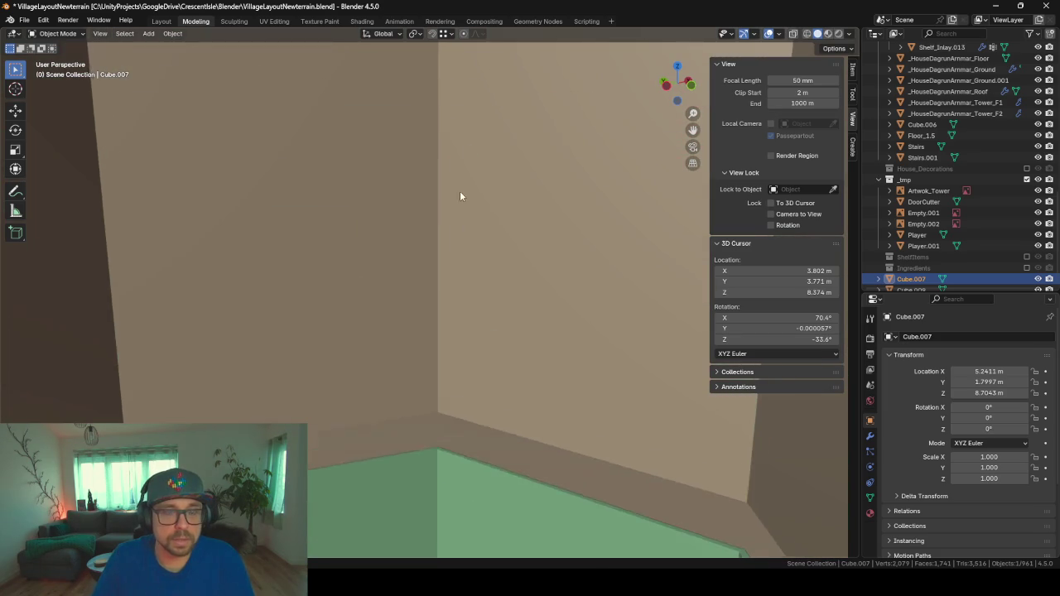
pyautogui.scroll(2, 414, 214)
pyautogui.scroll(2, 431, 311)
pyautogui.scroll(-3, 436, 149)
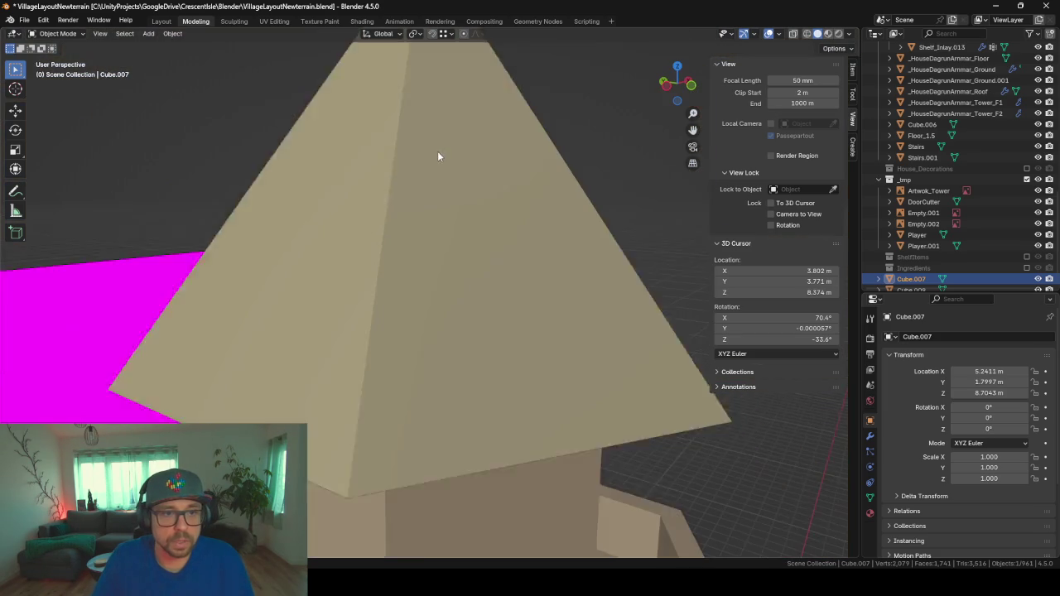
pyautogui.scroll(-2, 437, 151)
pyautogui.scroll(-1, 448, 381)
pyautogui.moveTo(416, 195); pyautogui.dragTo(425, 298, button='middle')
pyautogui.moveTo(496, 327)
pyautogui.mouseDown(button='middle')
pyautogui.moveTo(472, 282)
pyautogui.moveTo(468, 155)
pyautogui.mouseUp(button='middle')
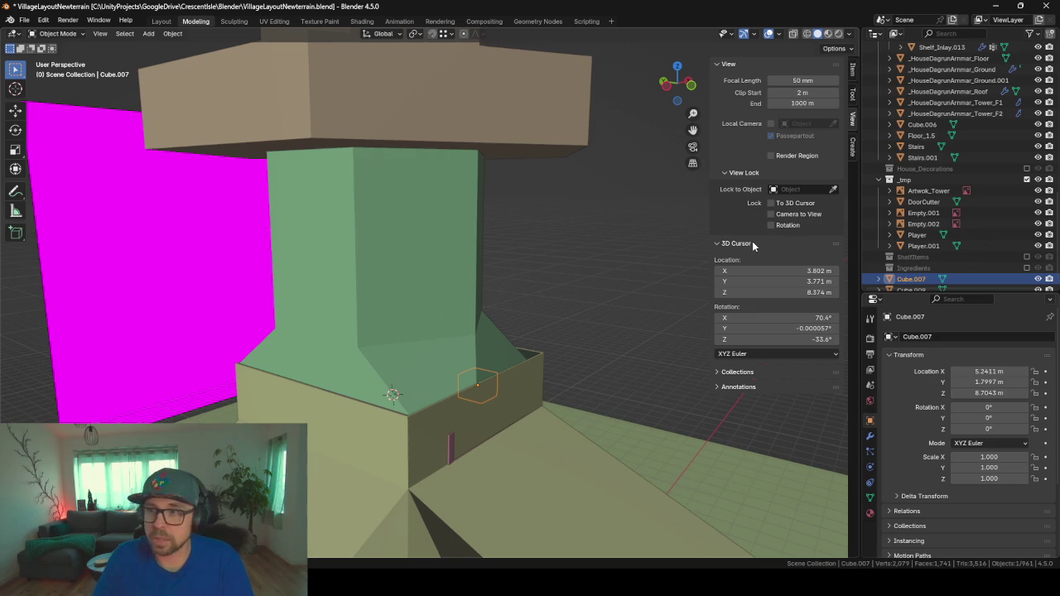
pyautogui.scroll(2, 501, 289)
pyautogui.scroll(4, 449, 289)
pyautogui.moveTo(328, 322)
pyautogui.mouseDown(button='middle')
pyautogui.moveTo(474, 324)
pyautogui.moveTo(607, 344)
pyautogui.moveTo(279, 356)
pyautogui.moveTo(407, 347)
pyautogui.moveTo(571, 317)
pyautogui.moveTo(532, 343)
pyautogui.moveTo(388, 341)
pyautogui.moveTo(538, 351)
pyautogui.mouseUp(button='middle')
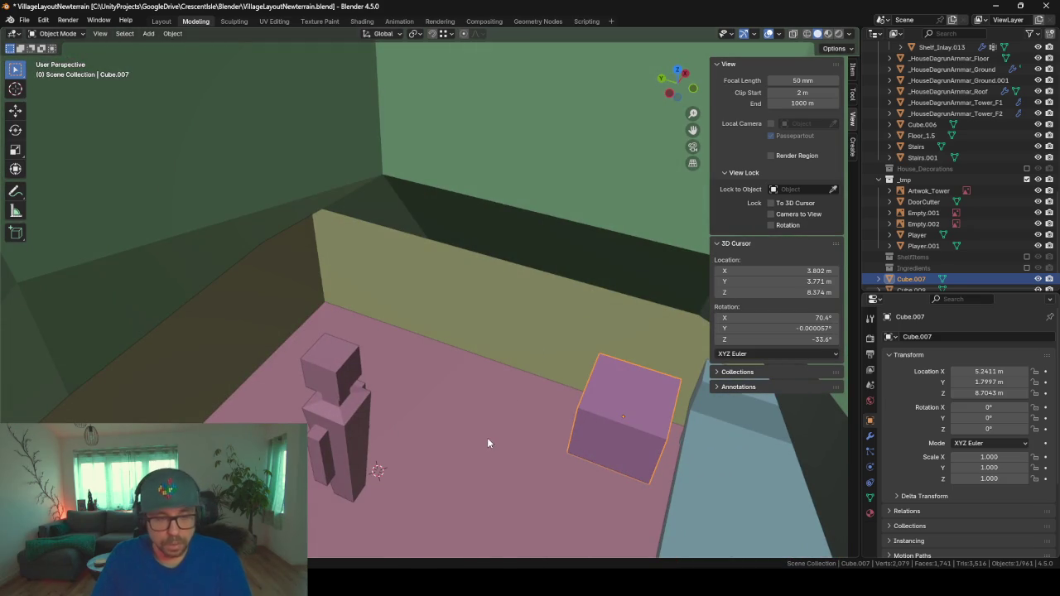
# - Add a new cube at the 3D cursor and view it on its own
pyautogui.hotkey('shift', 'a')
pyautogui.moveTo(432, 341)
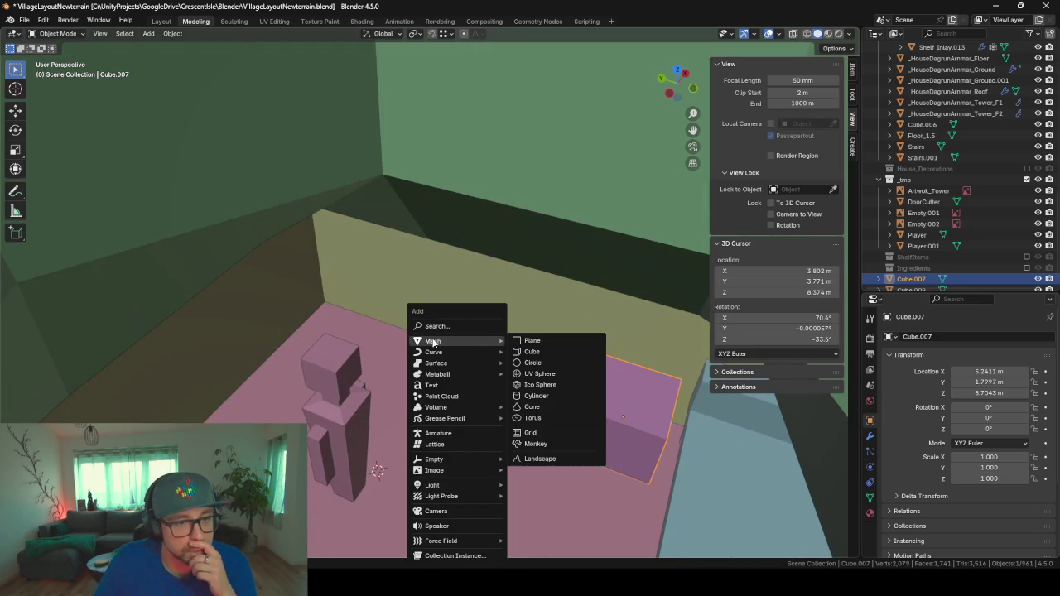
pyautogui.click(532, 351)
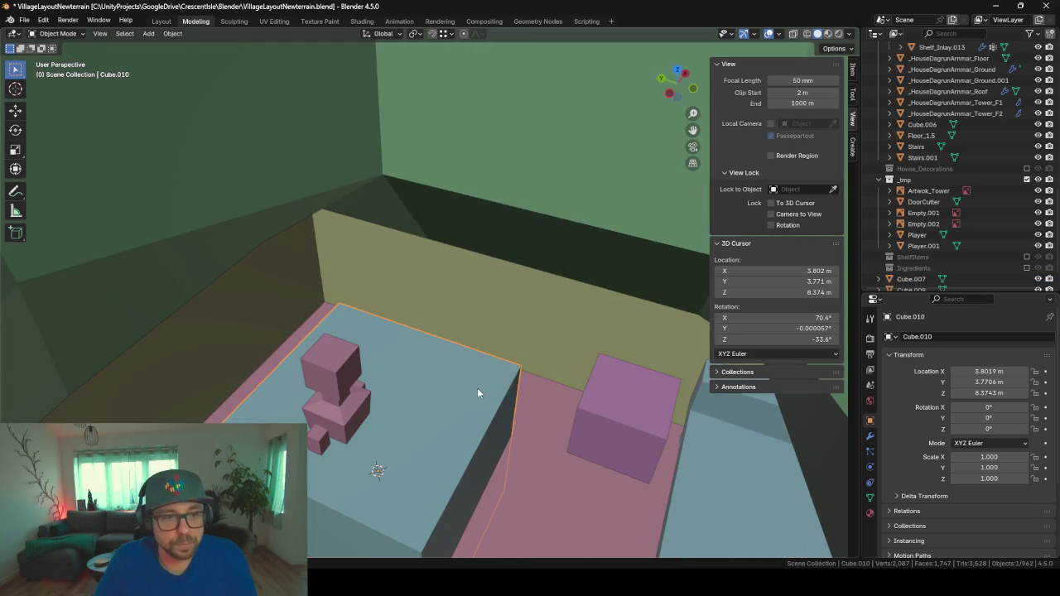
pyautogui.moveTo(482, 389); pyautogui.dragTo(482, 392, button='middle')
pyautogui.scroll(2, 484, 396)
pyautogui.press('KP_Decimal')
pyautogui.scroll(3, 409, 242)
pyautogui.scroll(2, 410, 245)
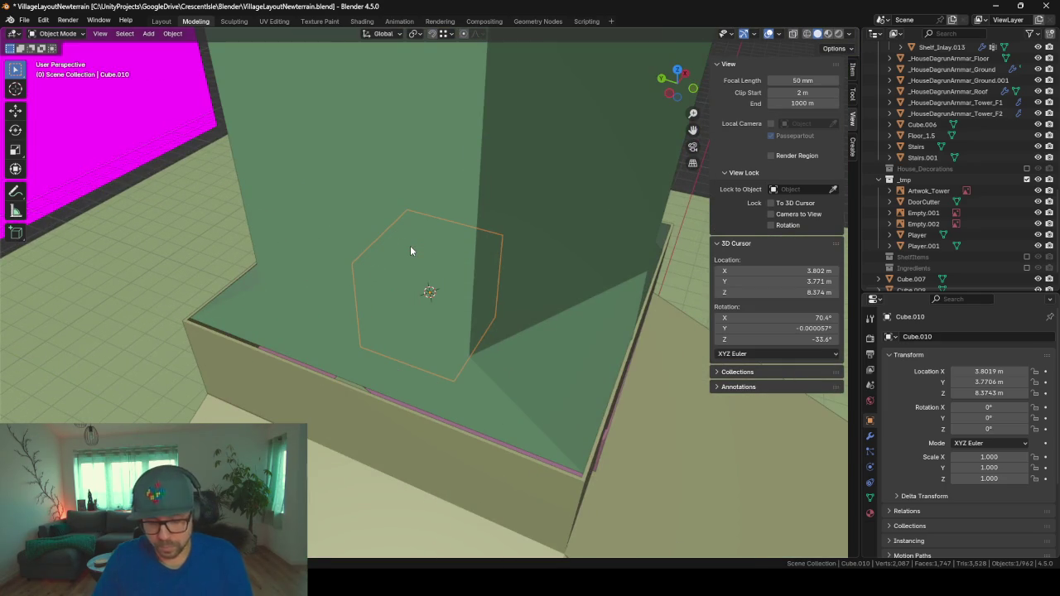
pyautogui.hotkey('shift', 'h')
pyautogui.moveTo(409, 250); pyautogui.dragTo(445, 249, button='middle')
pyautogui.scroll(1, 478, 273)
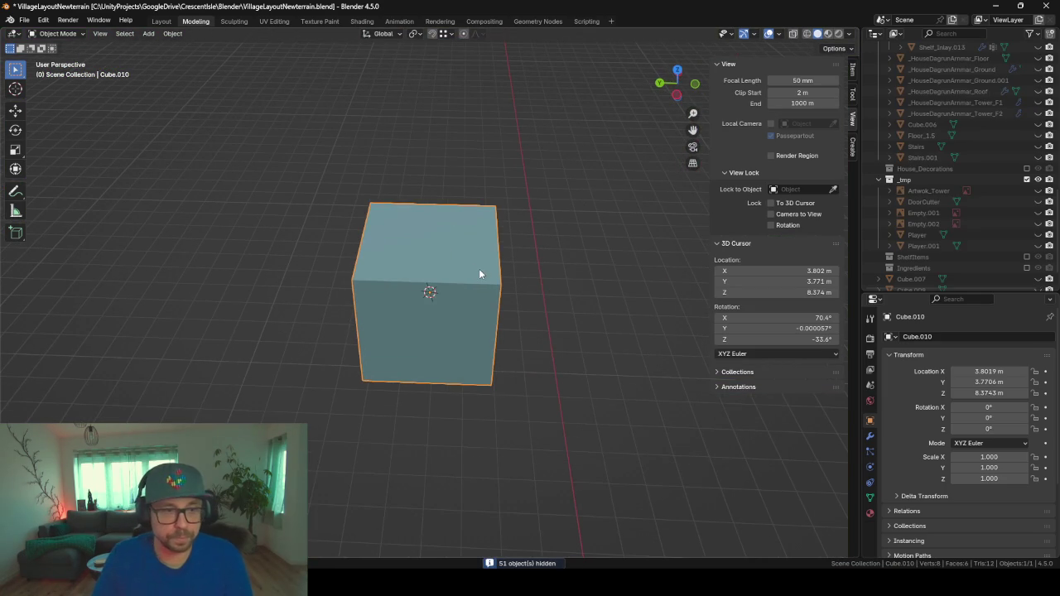
# - Shrink the cube's mesh to about 0.21 size and shift it slightly along X
pyautogui.press('Tab')
pyautogui.press('s')
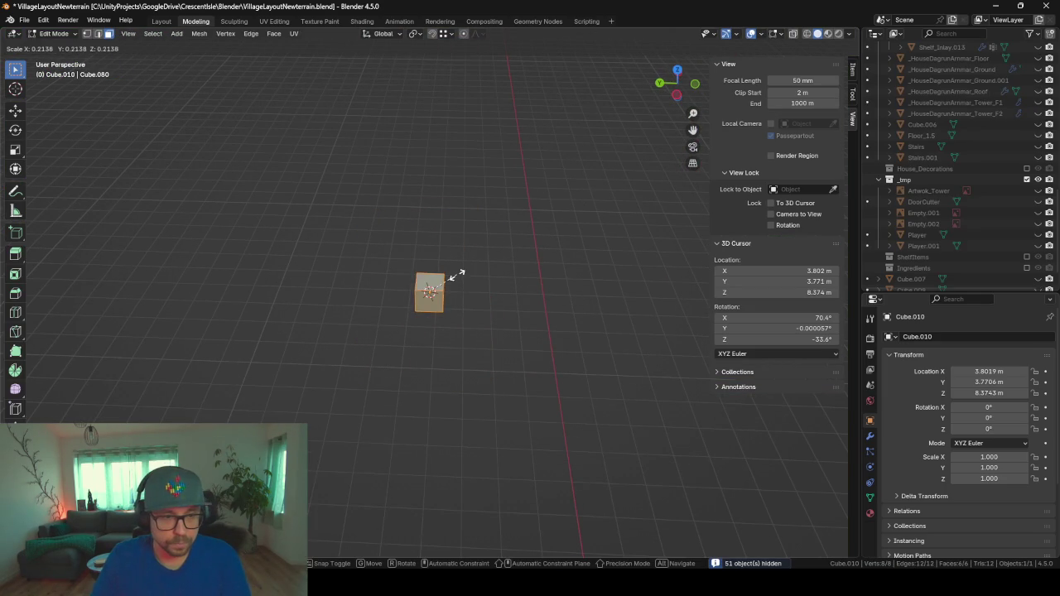
pyautogui.click(449, 283)
pyautogui.scroll(3, 449, 283)
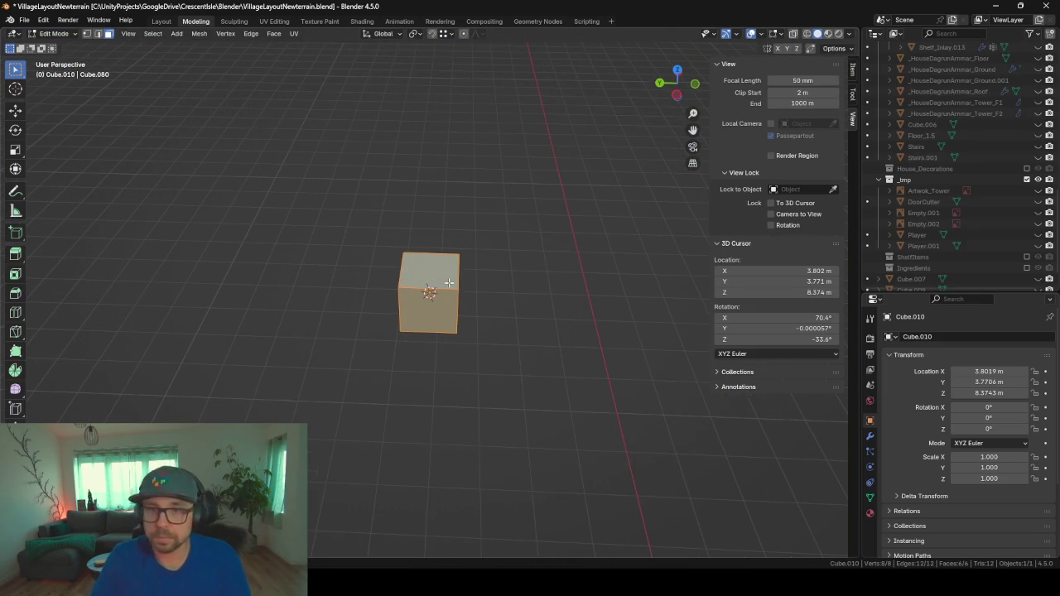
pyautogui.press('g')
pyautogui.press('x')
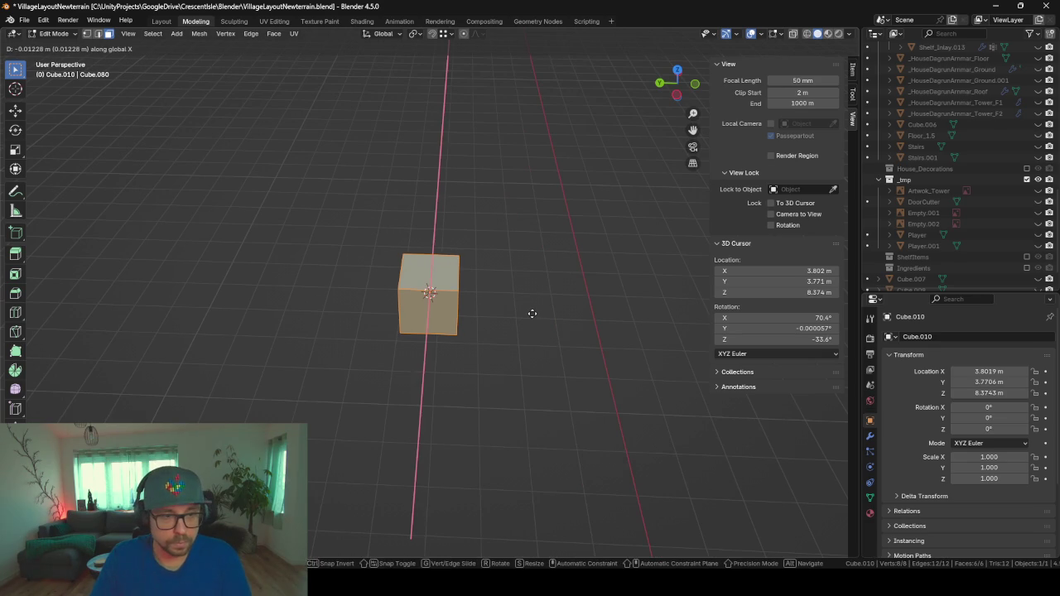
pyautogui.click(520, 371)
pyautogui.press('KP_3')
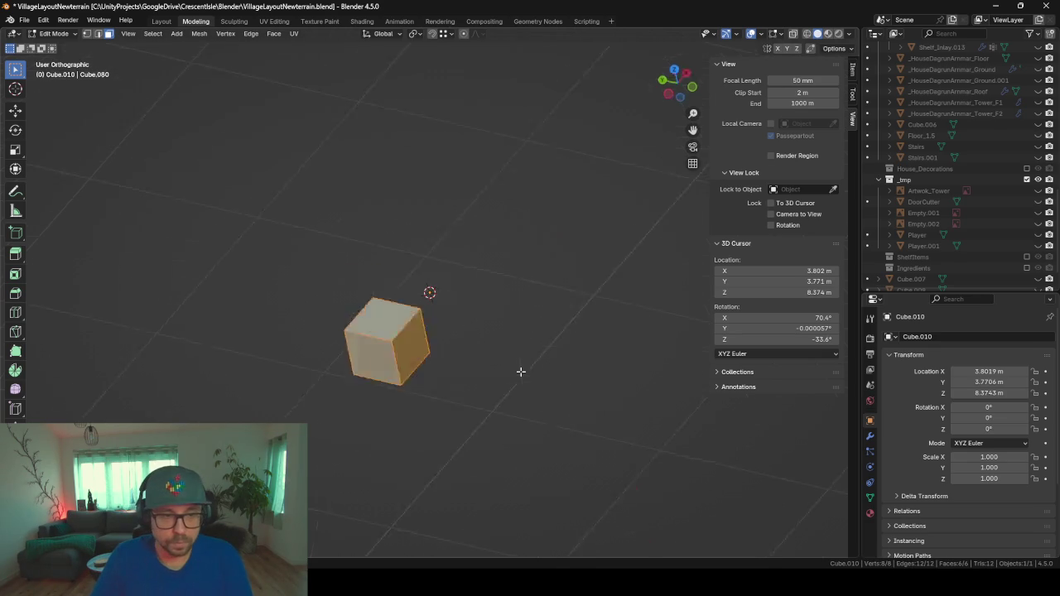
pyautogui.moveTo(545, 252); pyautogui.dragTo(641, 339, button='middle')
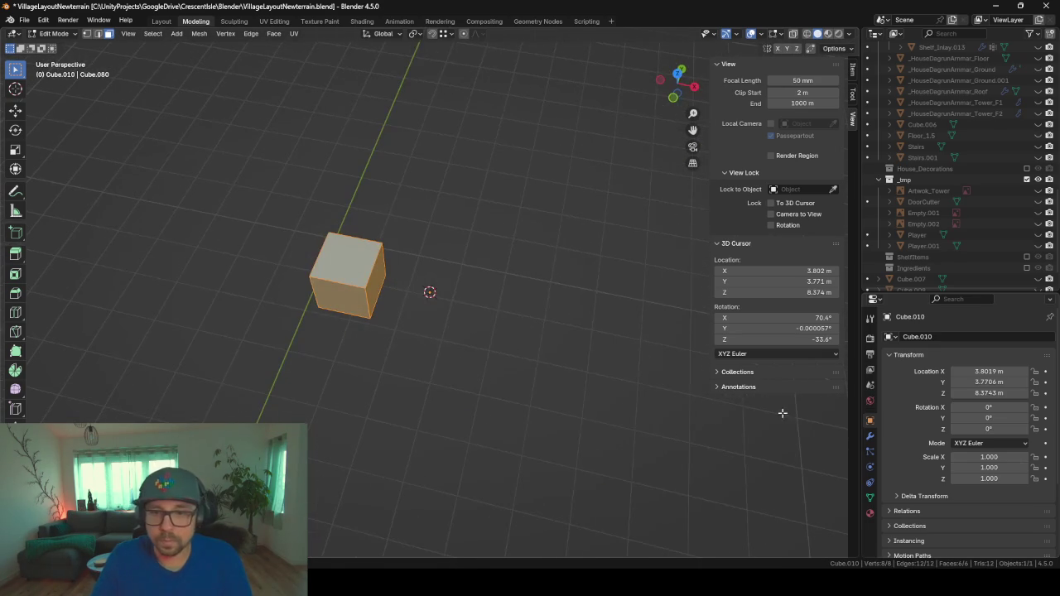
# - Add a Mirror modifier to the small cube
pyautogui.click(870, 437)
pyautogui.click(967, 337)
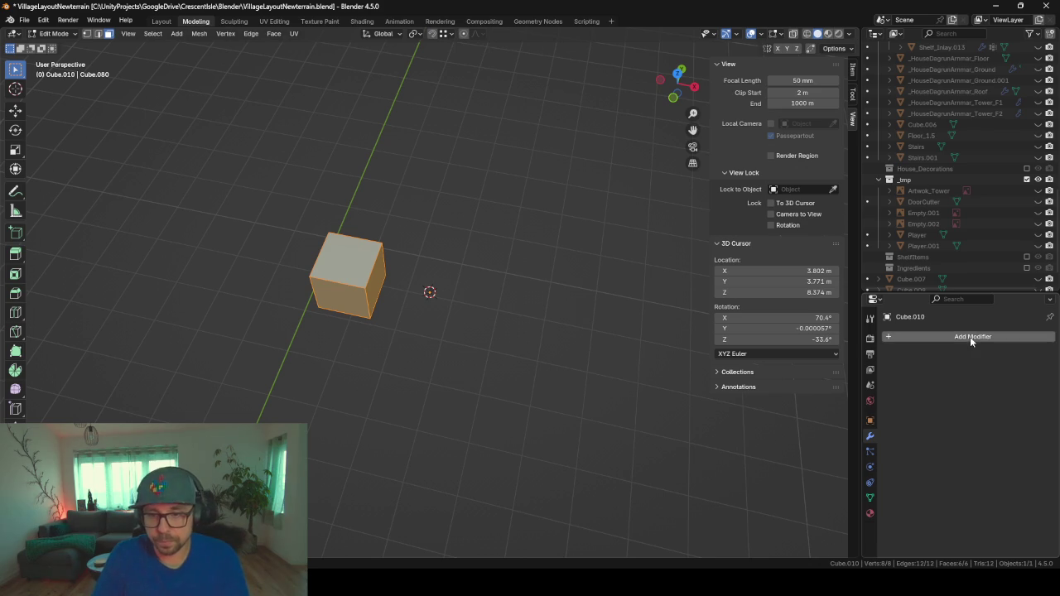
pyautogui.click(970, 337)
pyautogui.write('mirror')
pyautogui.press('Return')
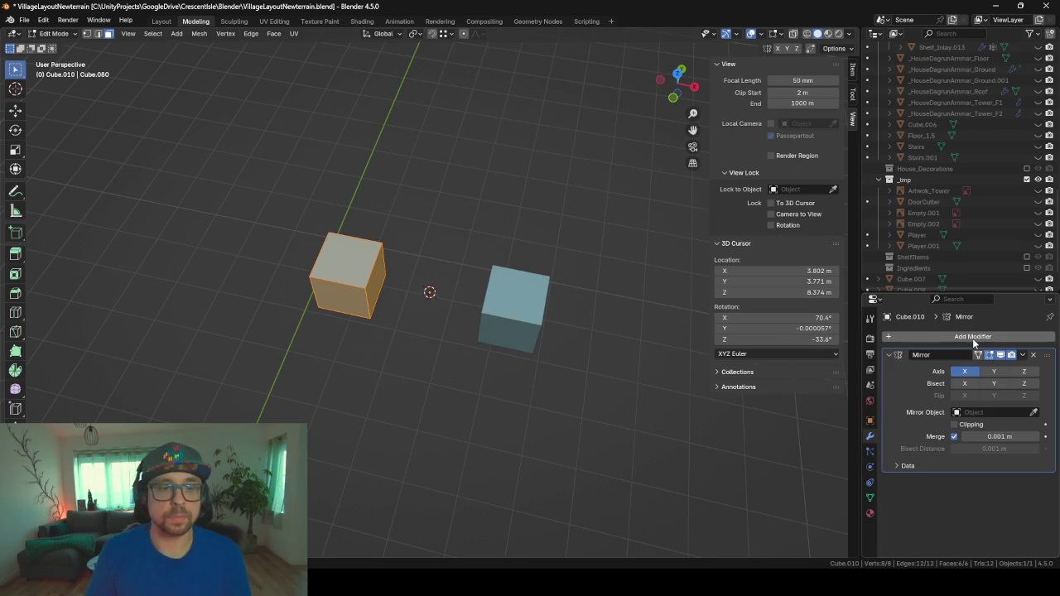
# - Narrow the cube and raise its top face into a tall pillar
pyautogui.moveTo(496, 293); pyautogui.dragTo(537, 305, button='middle')
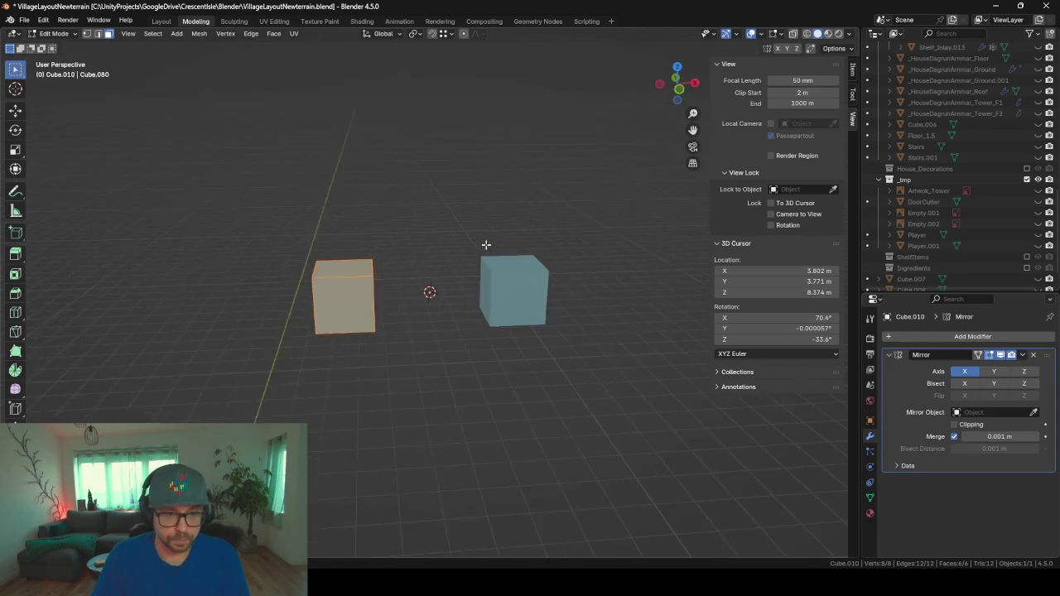
pyautogui.press('g')
pyautogui.hotkey('shift', 'z')
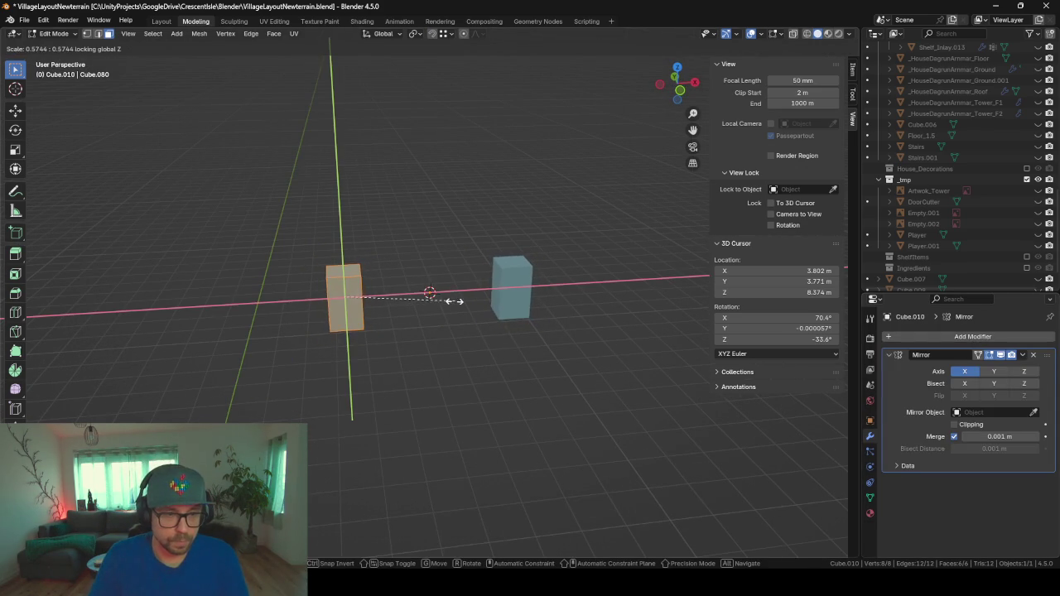
pyautogui.click(444, 297)
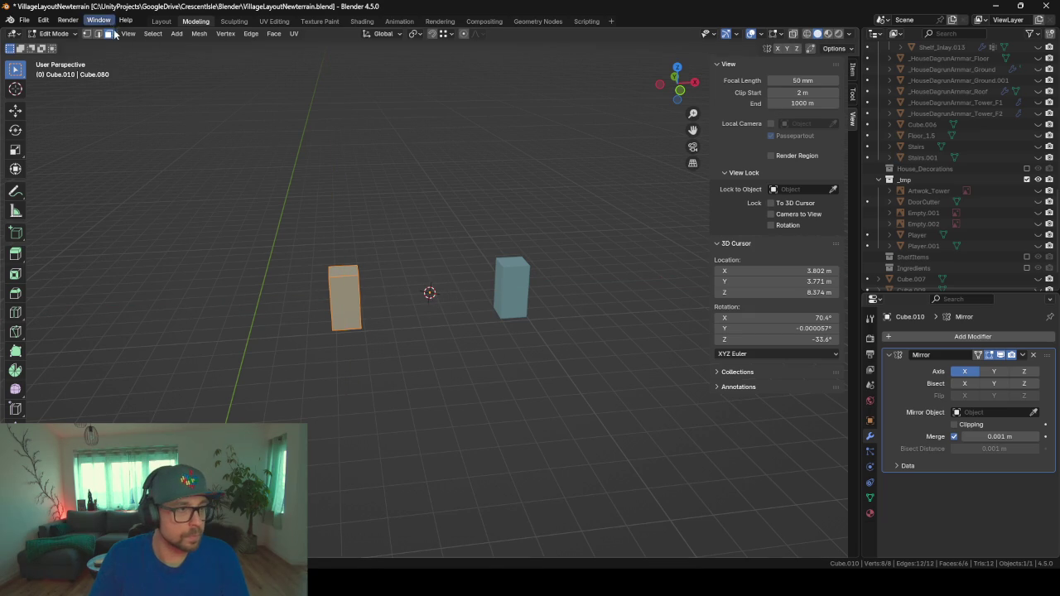
pyautogui.click(336, 272)
pyautogui.press('g')
pyautogui.press('z')
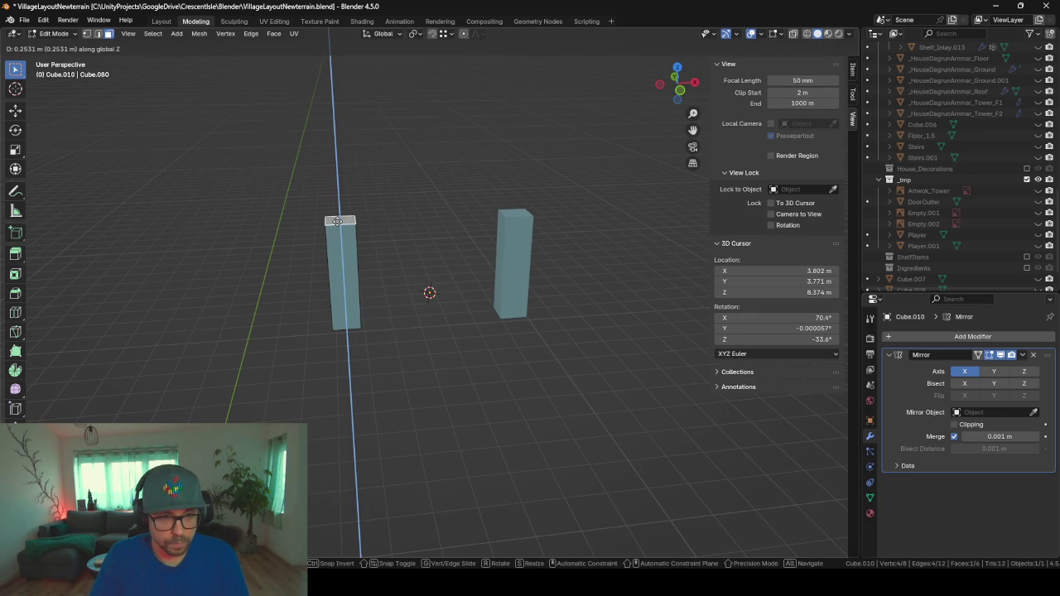
pyautogui.click(337, 221)
# - Add a small block to the mesh against the pillar's inner side
pyautogui.moveTo(390, 279); pyautogui.dragTo(359, 279, button='middle')
pyautogui.click(365, 261)
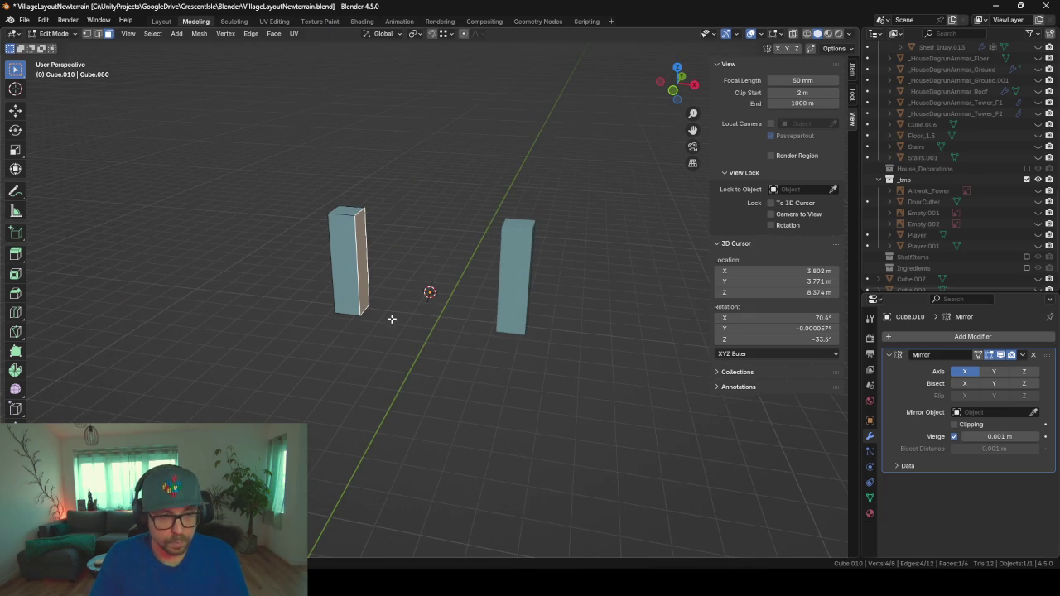
pyautogui.hotkey('shift', 'a')
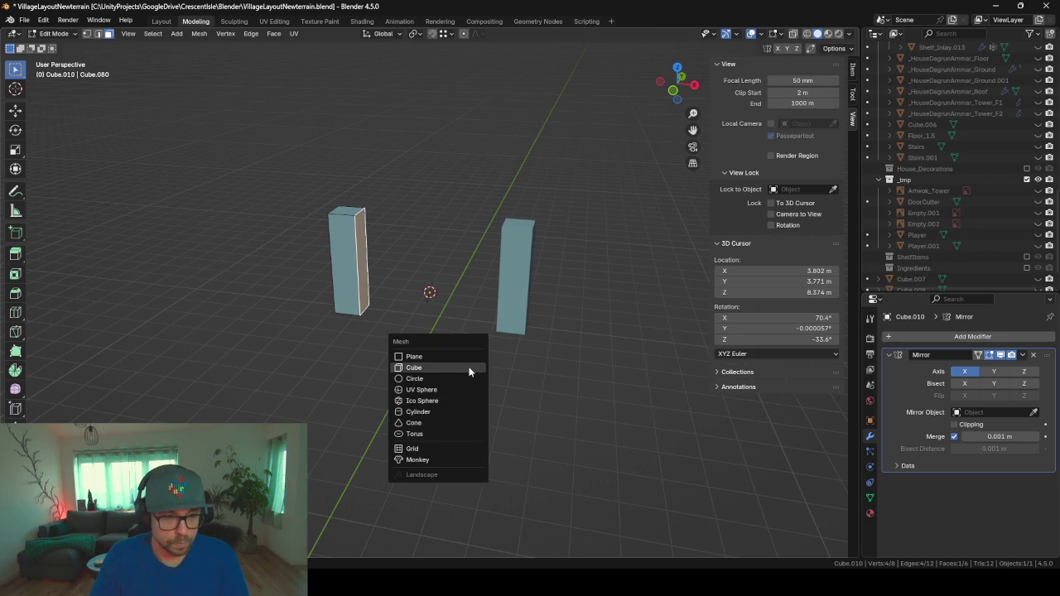
pyautogui.click(454, 362)
pyautogui.scroll(-3, 658, 389)
pyautogui.scroll(-4, 629, 389)
pyautogui.scroll(-8, 497, 331)
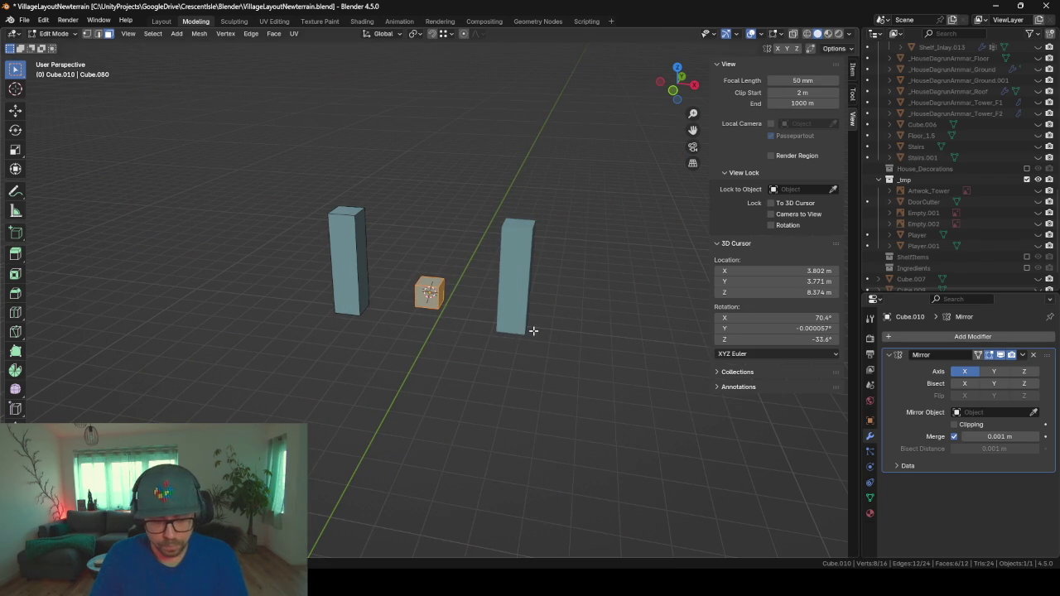
pyautogui.press('g')
pyautogui.press('x')
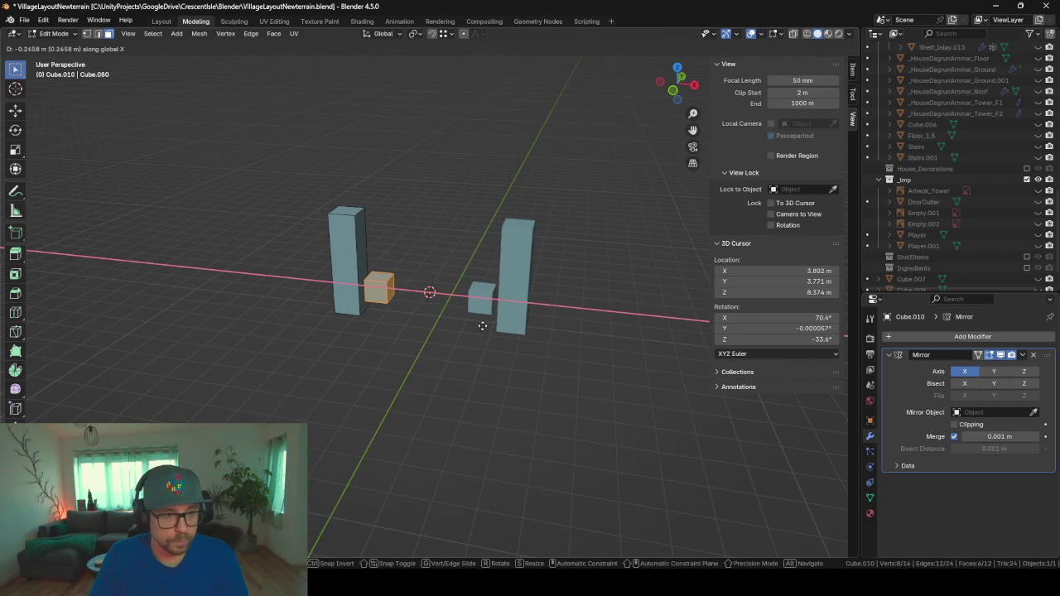
pyautogui.click(448, 311)
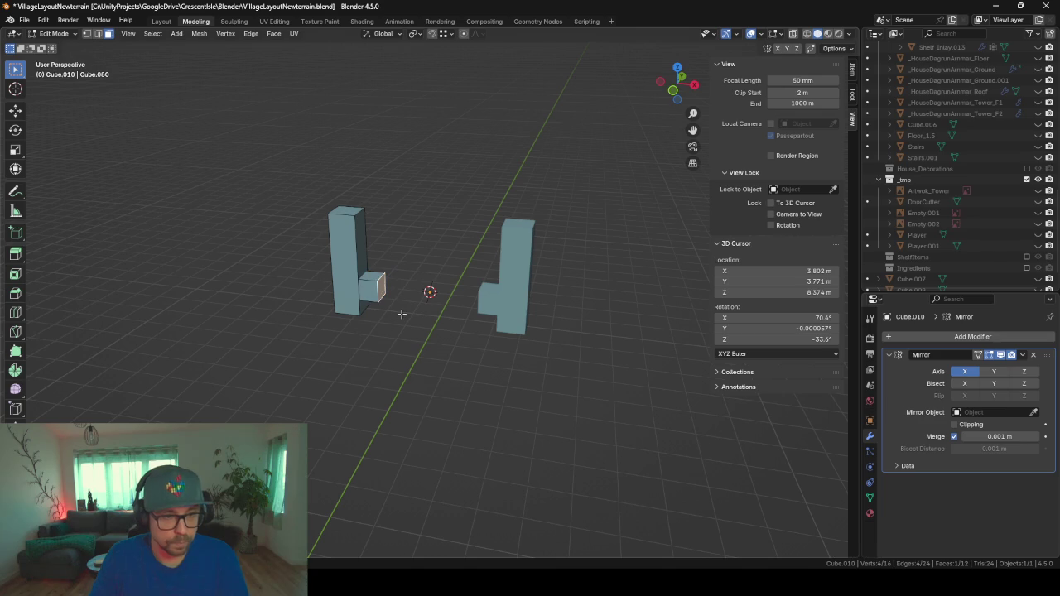
# - Stretch the block into a crossbar reaching the mirror centre and delete the seam face
pyautogui.press('g')
pyautogui.press('x')
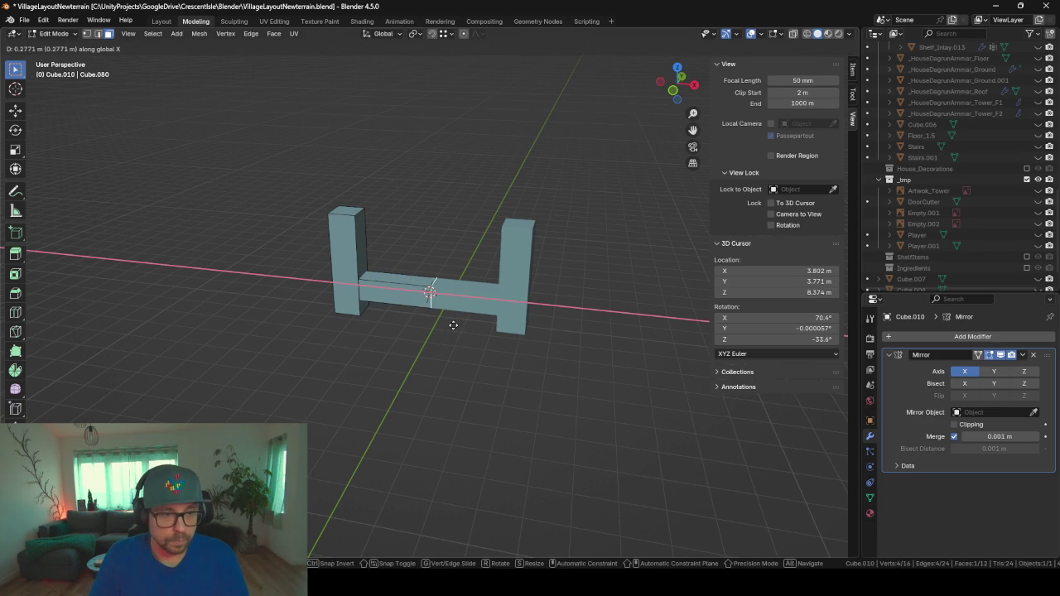
pyautogui.click(445, 325)
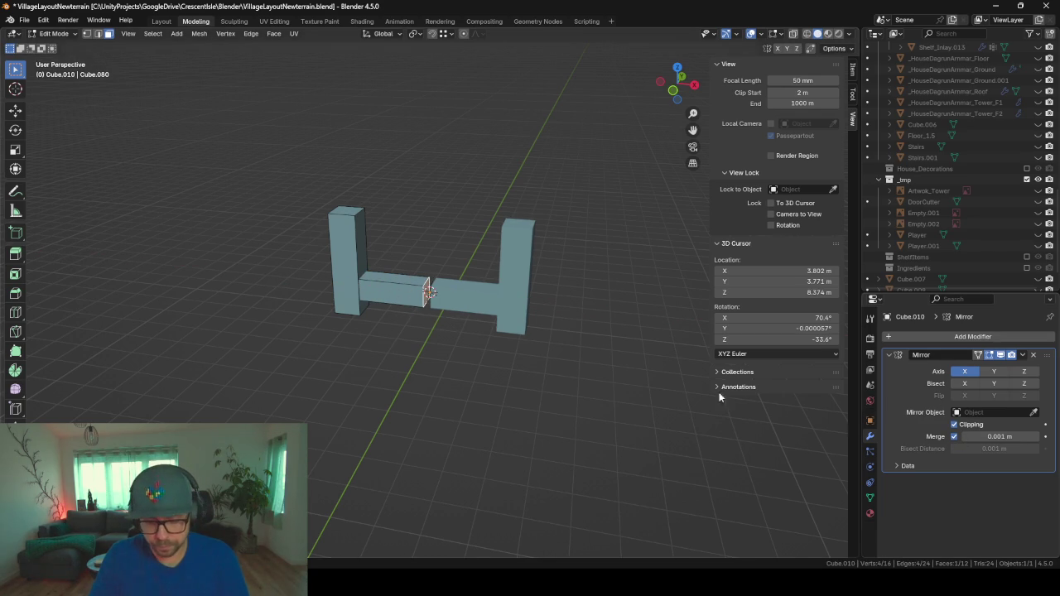
pyautogui.press('g')
pyautogui.press('x')
pyautogui.click(581, 320)
pyautogui.press('x')
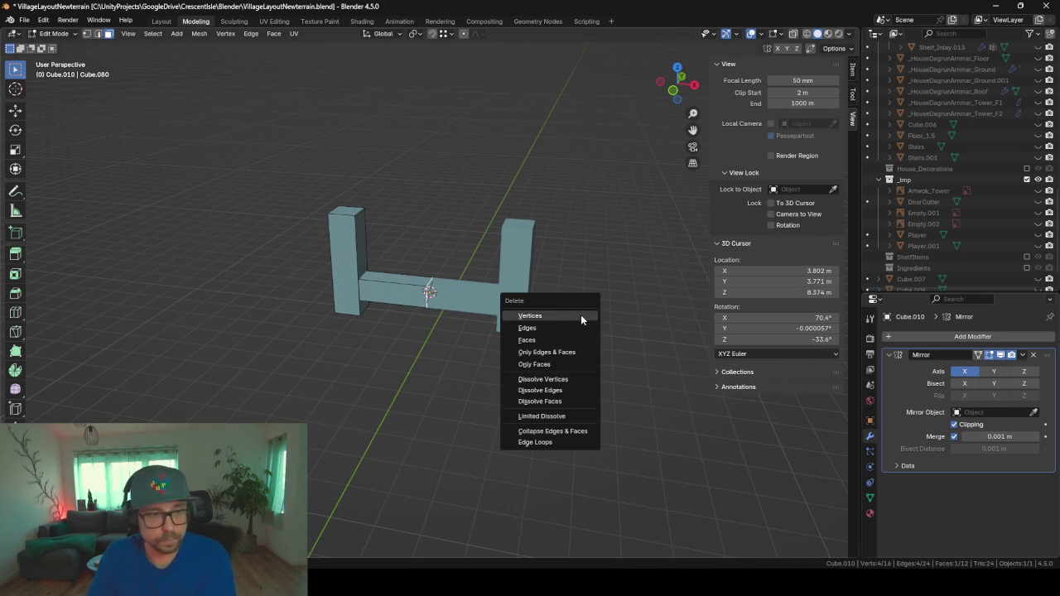
pyautogui.click(533, 340)
pyautogui.moveTo(507, 335)
pyautogui.mouseDown(button='middle')
pyautogui.moveTo(530, 331)
pyautogui.moveTo(488, 326)
pyautogui.moveTo(493, 270)
pyautogui.moveTo(547, 302)
pyautogui.mouseUp(button='middle')
# - Restore the full scene and lift the U-shaped piece slightly off the floor
pyautogui.press('Tab')
pyautogui.scroll(-2, 489, 325)
pyautogui.press('KP_Divide')
pyautogui.press('g')
pyautogui.press('z')
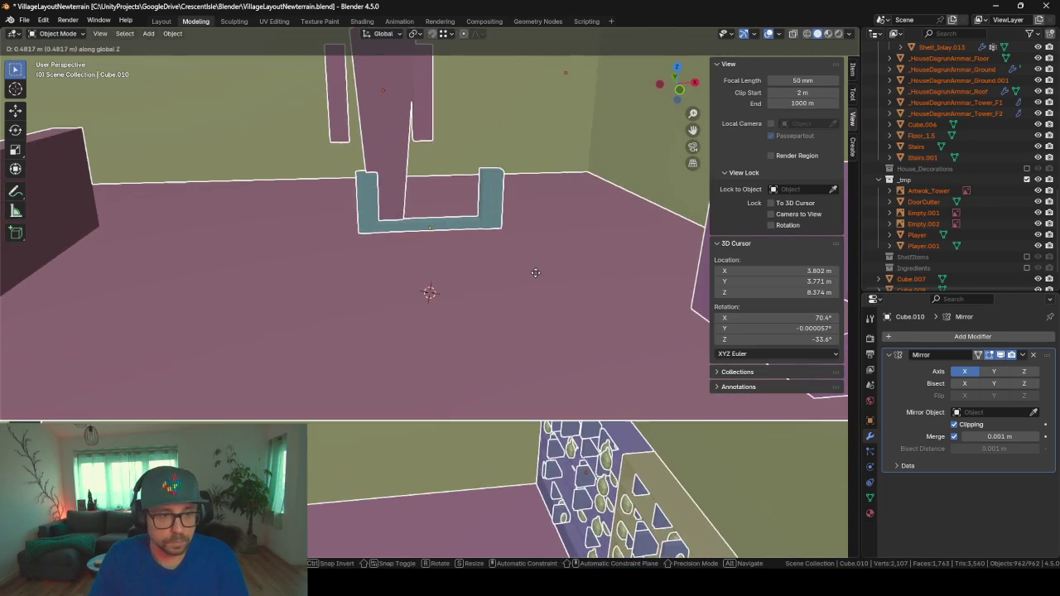
pyautogui.rightClick(536, 273)
pyautogui.click(501, 274)
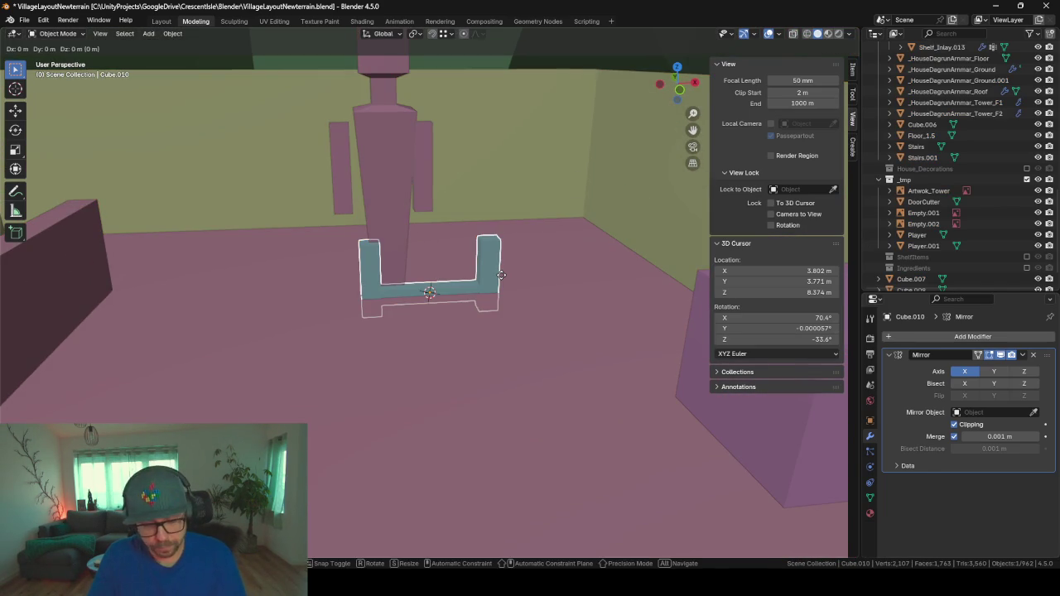
pyautogui.press('g')
pyautogui.press('z')
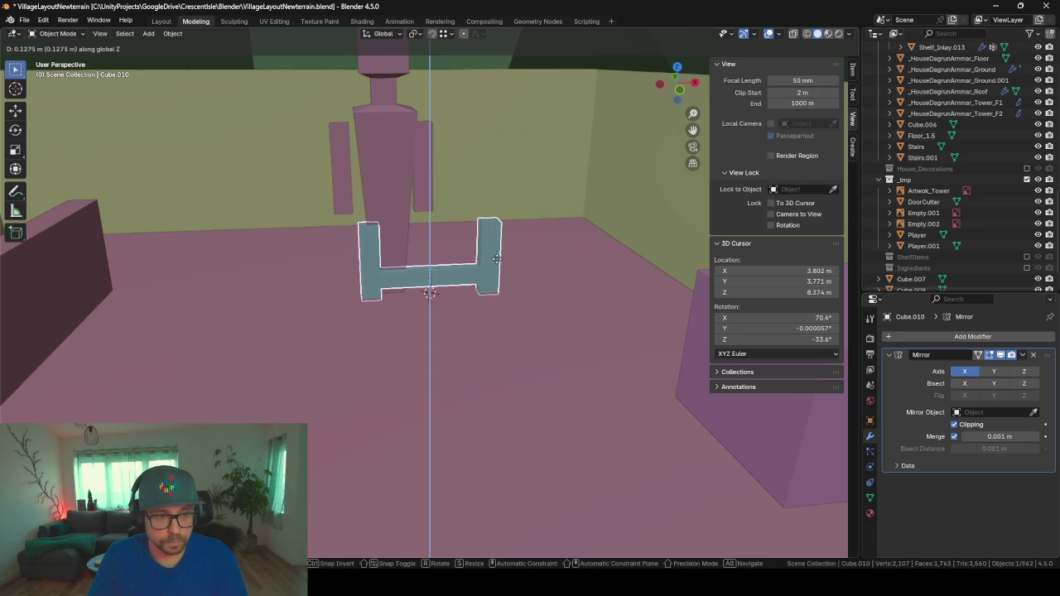
pyautogui.click(500, 268)
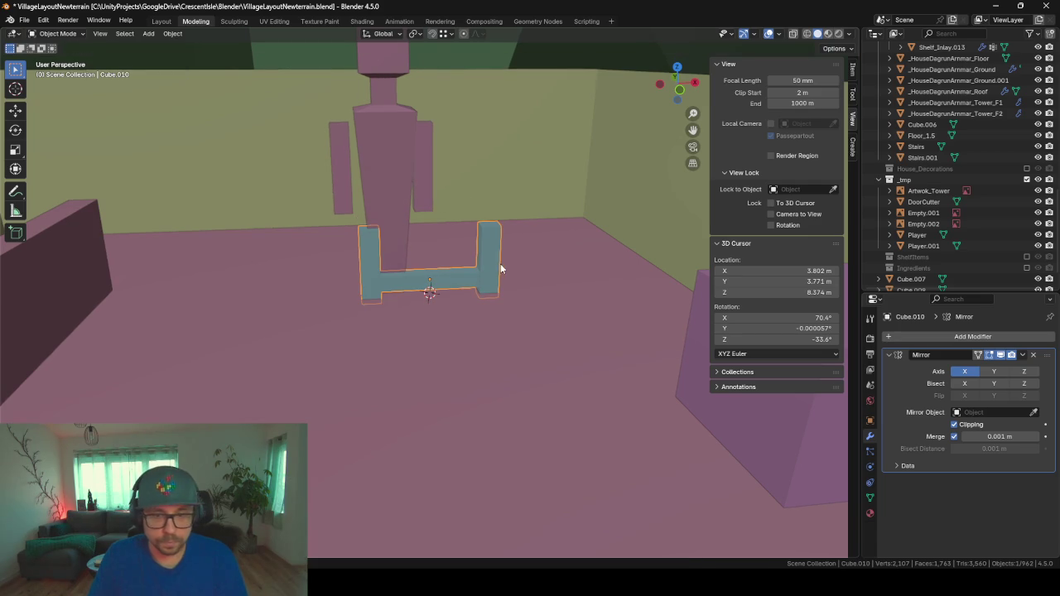
pyautogui.click(888, 354)
pyautogui.click(897, 336)
# - Add an Array modifier stacking the piece upward with Z offset 1 and count 6
pyautogui.write('at')
pyautogui.press('BackSpace')
pyautogui.press('Return')
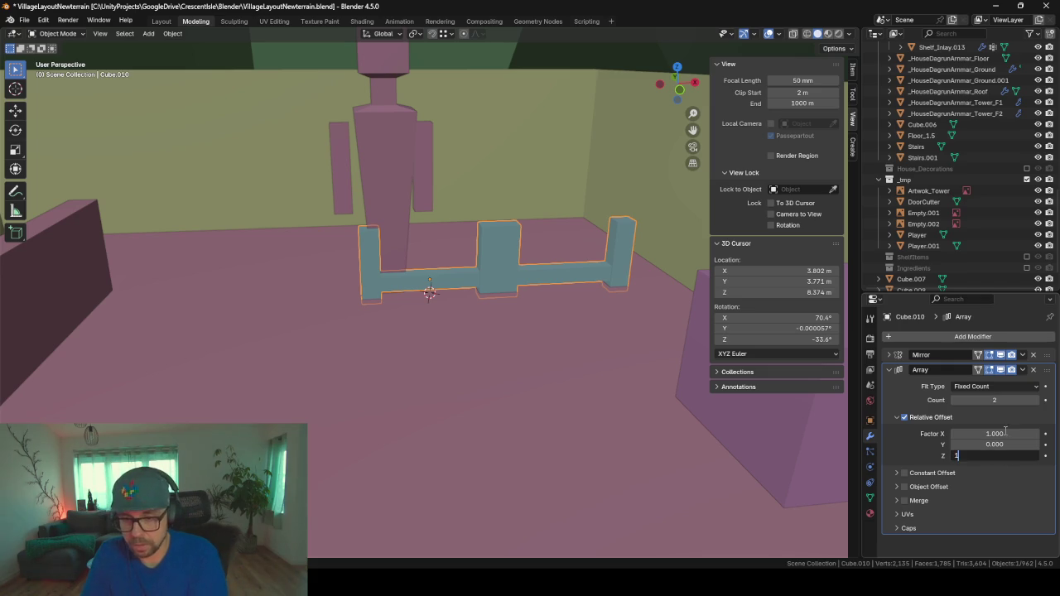
pyautogui.press('Return')
pyautogui.press('Return')
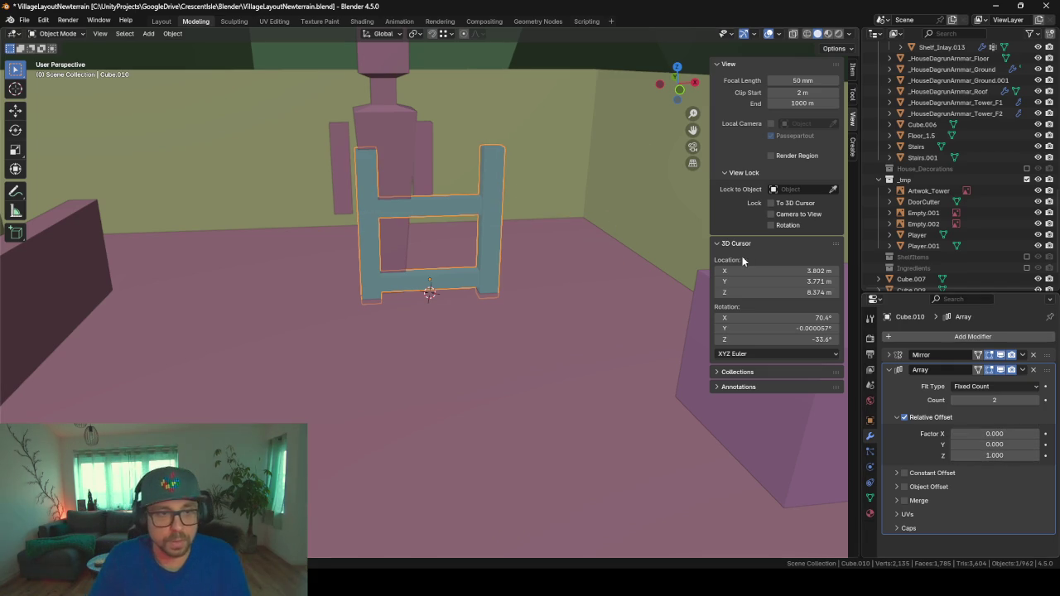
pyautogui.scroll(-5, 429, 149)
pyautogui.scroll(4, 456, 172)
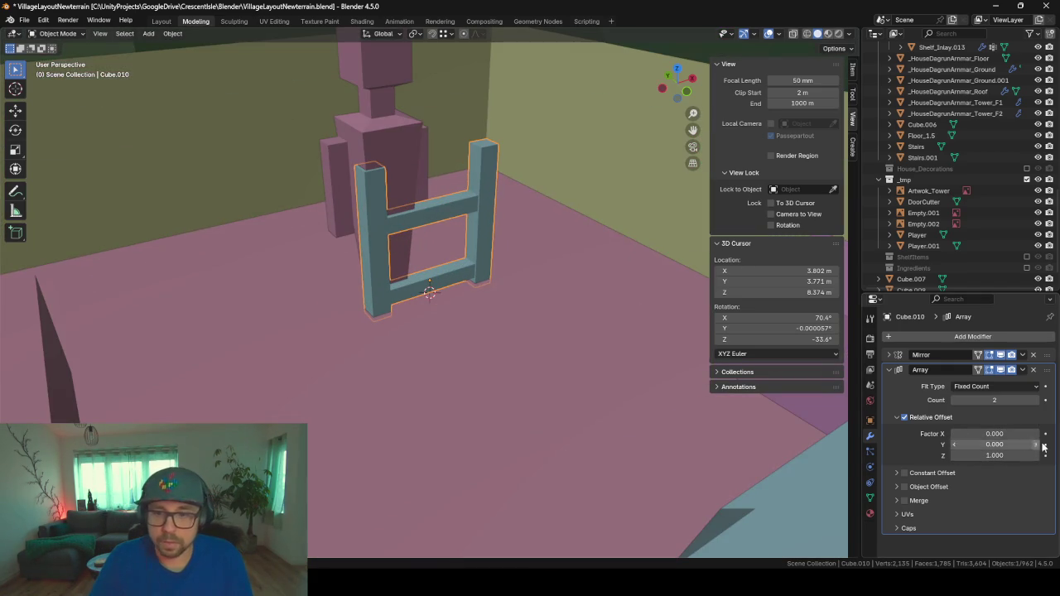
pyautogui.moveTo(1034, 403); pyautogui.dragTo(1045, 403)
pyautogui.moveTo(397, 210)
pyautogui.mouseDown(button='middle')
pyautogui.moveTo(468, 174)
pyautogui.moveTo(486, 240)
pyautogui.mouseUp(button='middle')
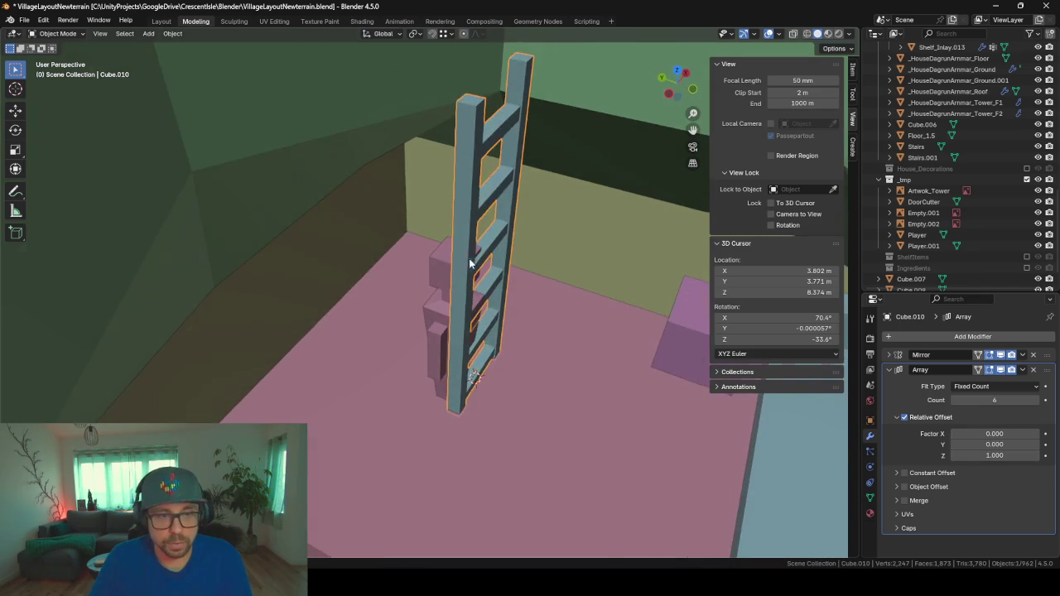
pyautogui.scroll(3, 486, 248)
# - Rotate the ladder around Z and slide it level against the room wall
pyautogui.press('r')
pyautogui.press('z')
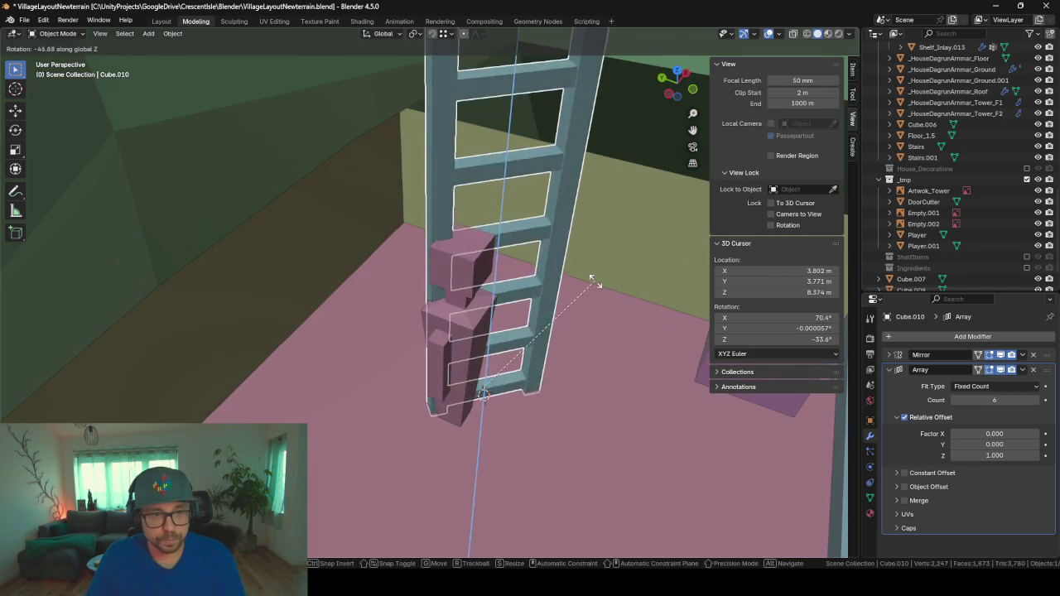
pyautogui.click(562, 387)
pyautogui.moveTo(563, 388)
pyautogui.mouseDown(button='middle')
pyautogui.moveTo(550, 344)
pyautogui.moveTo(519, 344)
pyautogui.mouseUp(button='middle')
pyautogui.press('g')
pyautogui.hotkey('shift', 'z')
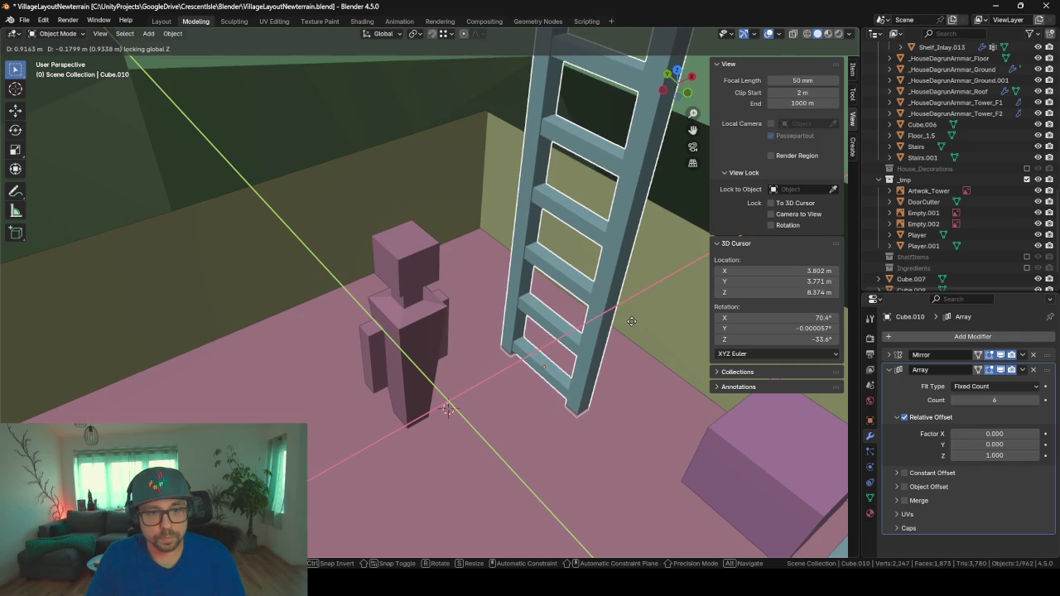
pyautogui.click(568, 314)
pyautogui.moveTo(568, 315)
pyautogui.mouseDown(button='middle')
pyautogui.moveTo(557, 294)
pyautogui.moveTo(629, 331)
pyautogui.mouseUp(button='middle')
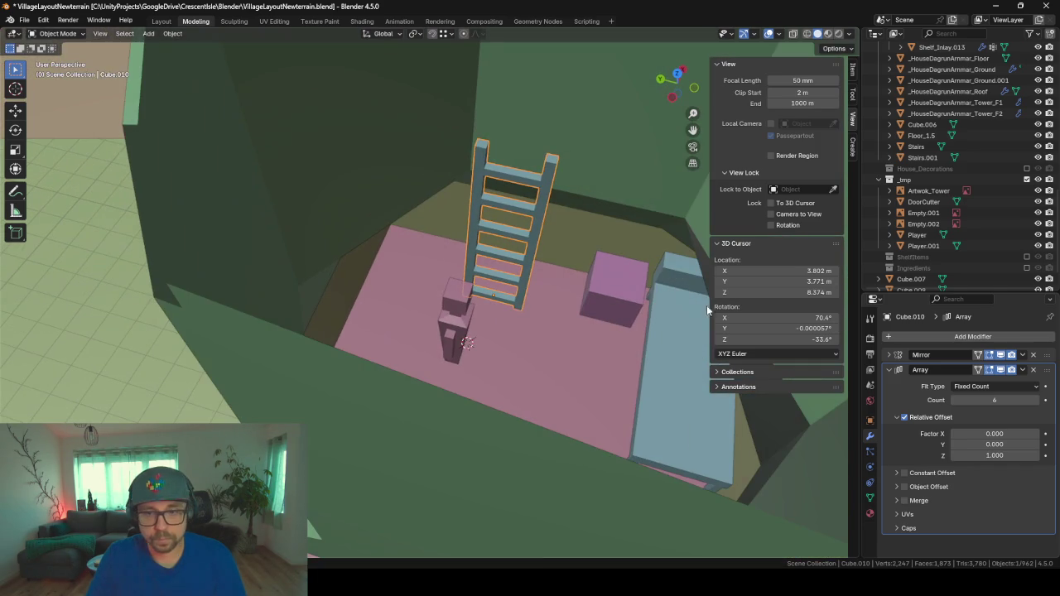
# - Raise the ladder's Array count to 7 and select the tower floor object
pyautogui.click(1038, 400)
pyautogui.moveTo(561, 297)
pyautogui.mouseDown(button='middle')
pyautogui.moveTo(522, 266)
pyautogui.moveTo(540, 302)
pyautogui.moveTo(595, 310)
pyautogui.mouseUp(button='middle')
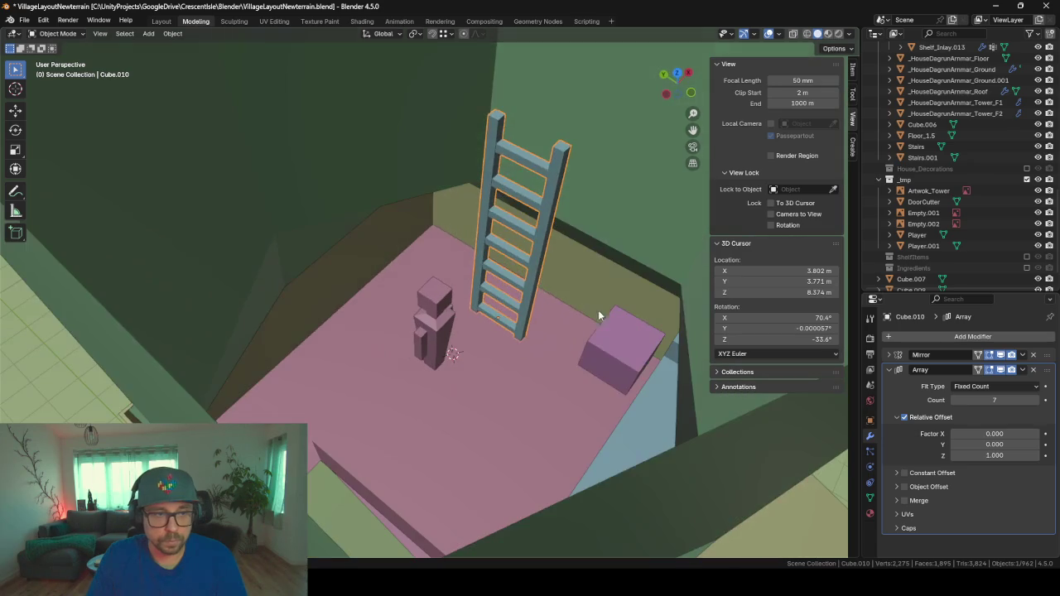
pyautogui.click(402, 150)
pyautogui.moveTo(474, 208)
pyautogui.mouseDown(button='middle')
pyautogui.moveTo(430, 216)
pyautogui.moveTo(451, 233)
pyautogui.mouseUp(button='middle')
pyautogui.press('Tab')
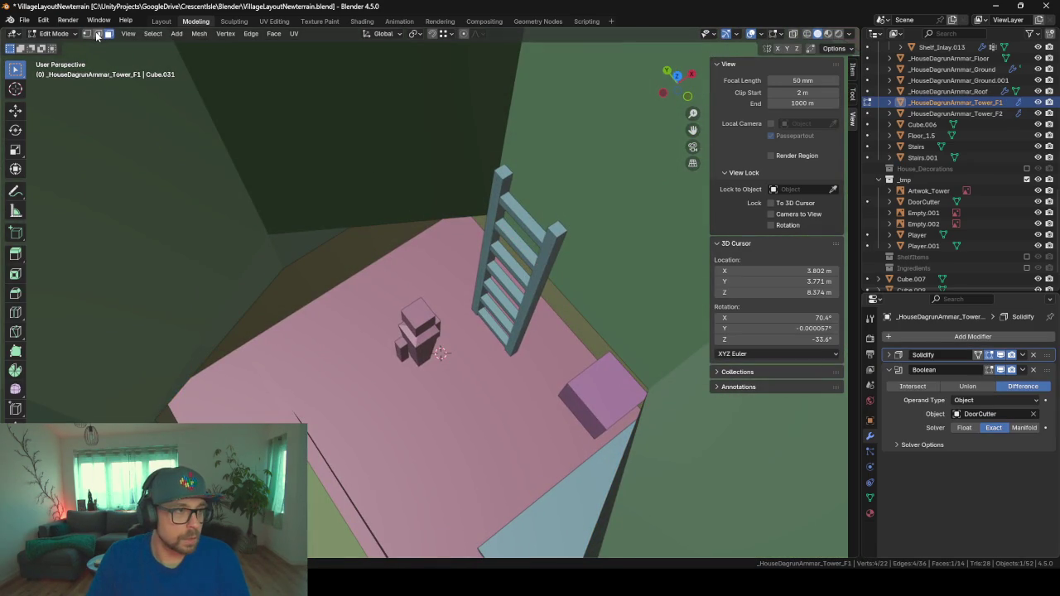
# - Duplicate the tower's floor geometry in place and separate it into its own object
pyautogui.press('Tab')
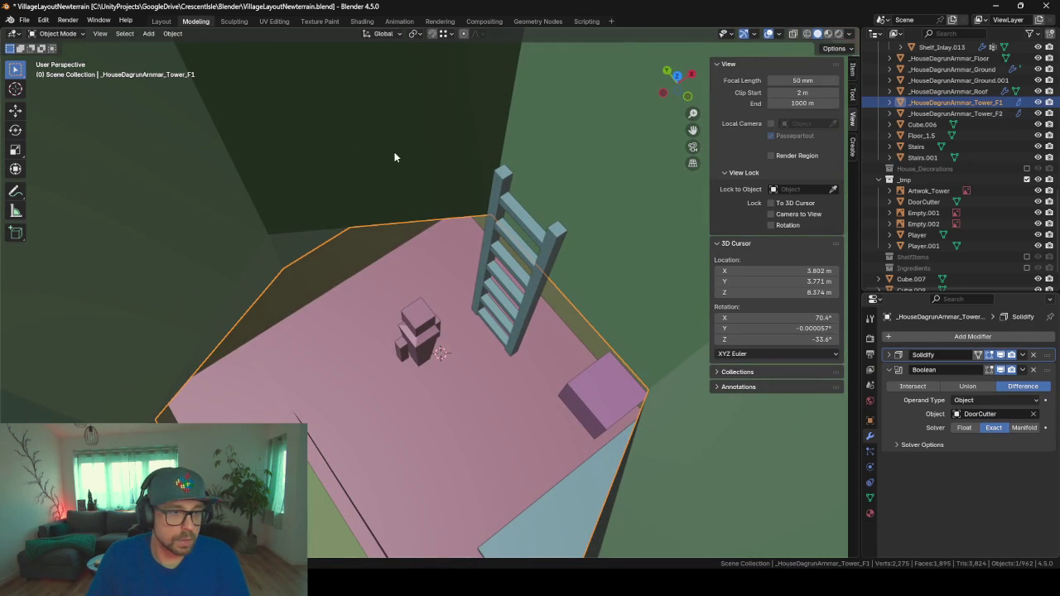
pyautogui.press('Tab')
pyautogui.scroll(5, 444, 101)
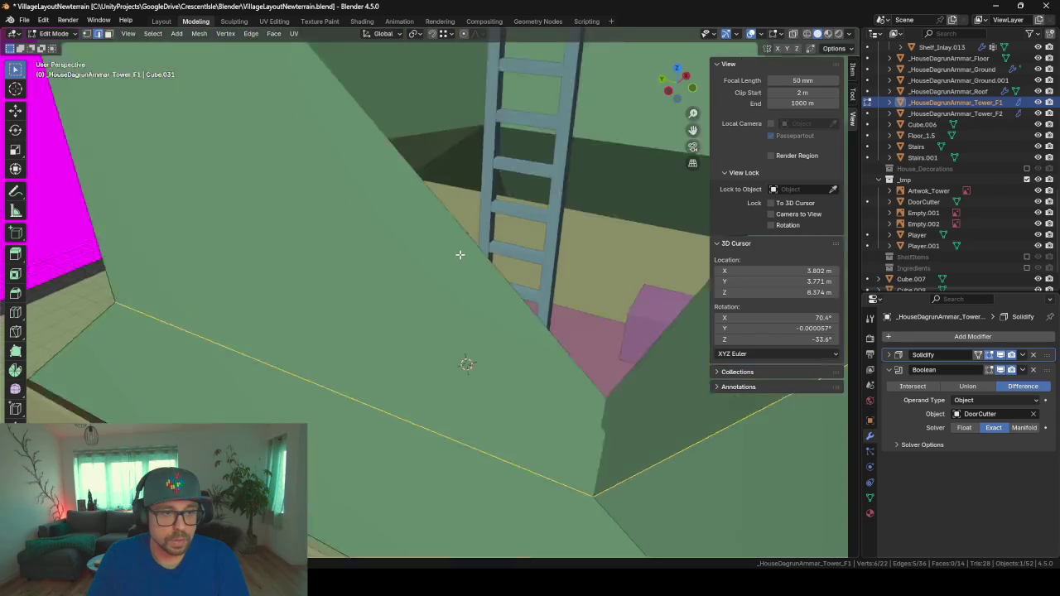
pyautogui.scroll(-5, 459, 254)
pyautogui.scroll(5, 460, 254)
pyautogui.moveTo(459, 254)
pyautogui.mouseDown(button='middle')
pyautogui.moveTo(398, 256)
pyautogui.moveTo(417, 258)
pyautogui.mouseUp(button='middle')
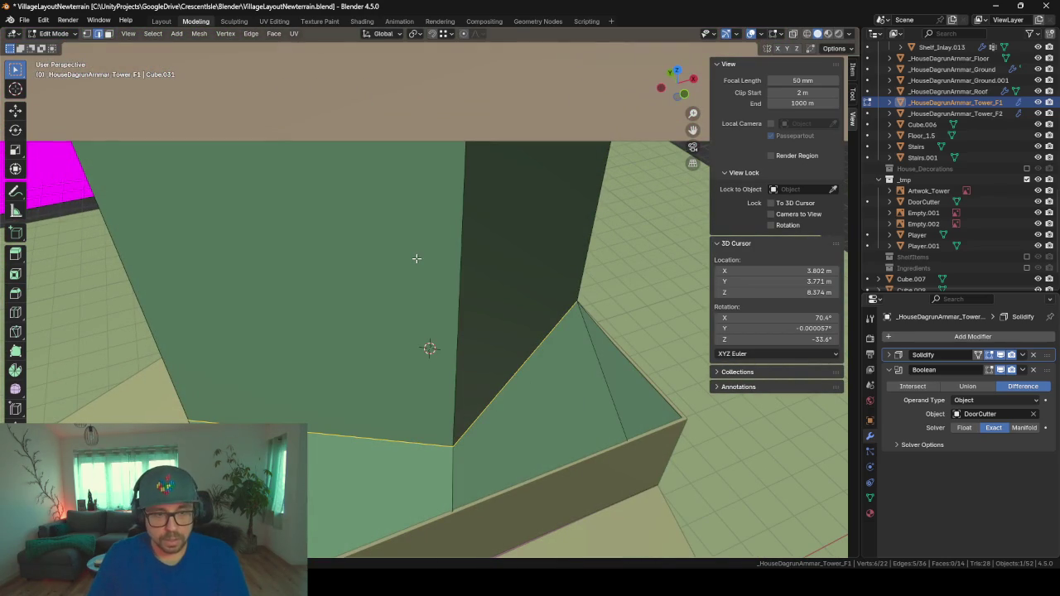
pyautogui.hotkey('shift', 'd')
pyautogui.rightClick(416, 258)
pyautogui.press('p')
pyautogui.click(416, 257)
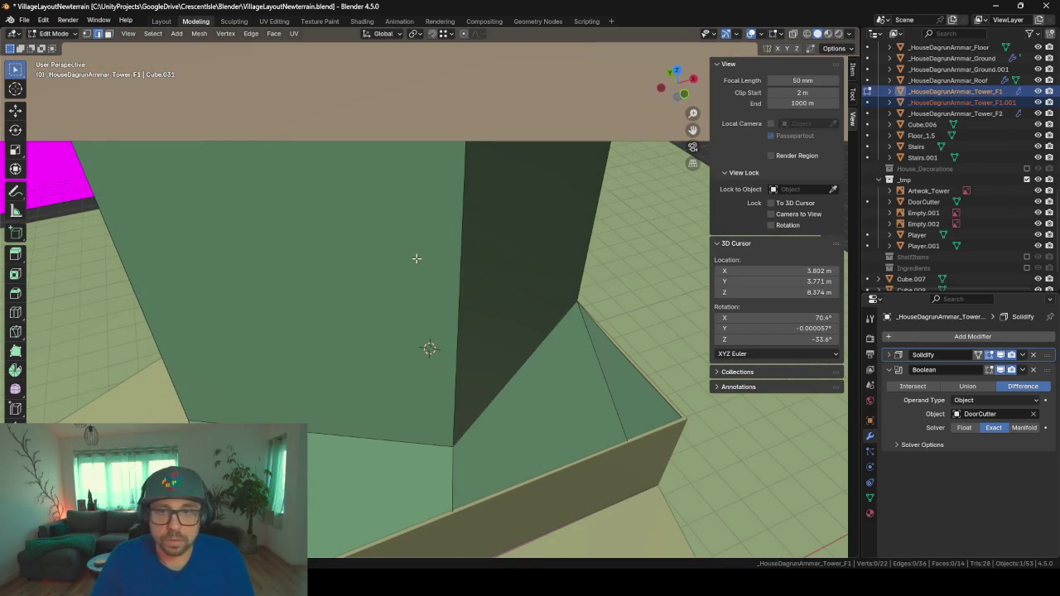
# - Remove a Boolean modifier from the separated floor copy
pyautogui.click(934, 102)
pyautogui.press('Tab')
pyautogui.press('KP_Decimal')
pyautogui.moveTo(453, 318)
pyautogui.mouseDown(button='middle')
pyautogui.moveTo(483, 298)
pyautogui.moveTo(450, 253)
pyautogui.mouseUp(button='middle')
pyautogui.click(1034, 370)
pyautogui.press('s')
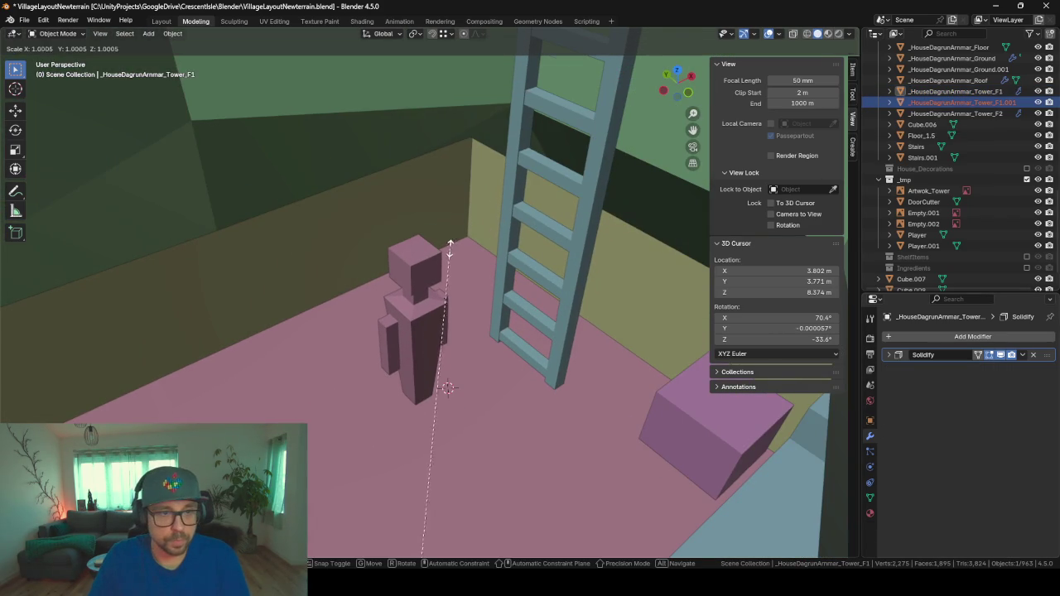
pyautogui.press('Escape')
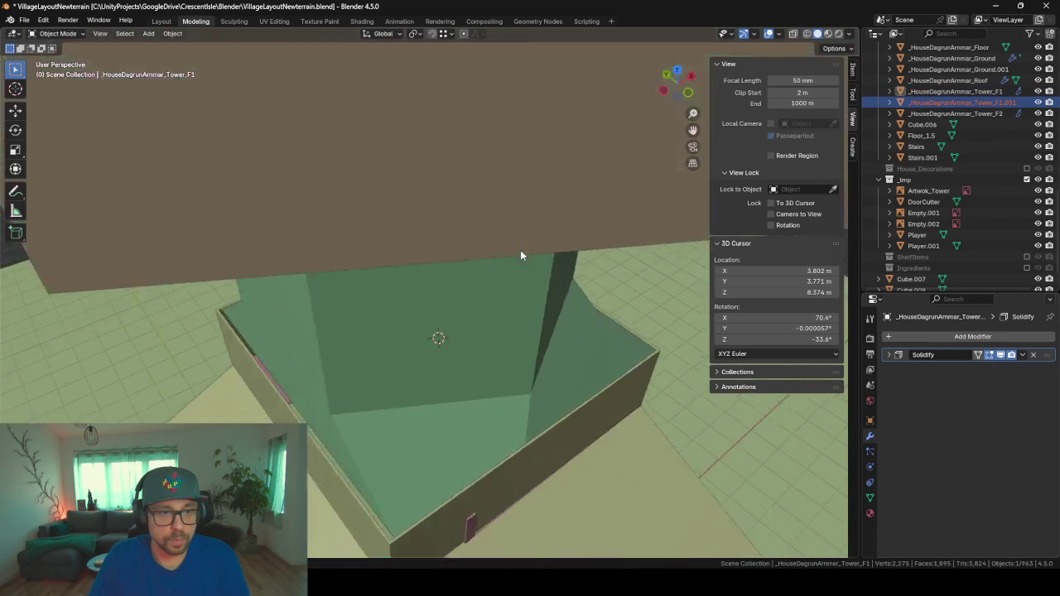
# - Select the Tower_F1.001 floor copy and enter Edit Mode on it
pyautogui.press('a')
pyautogui.scroll(2, 461, 337)
pyautogui.click(466, 361)
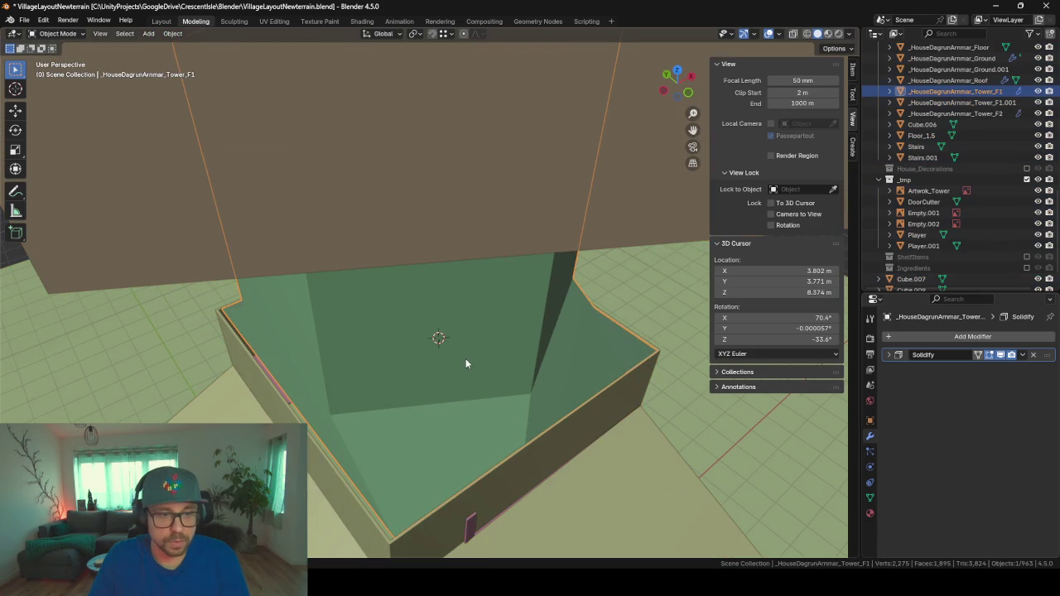
pyautogui.click(960, 101)
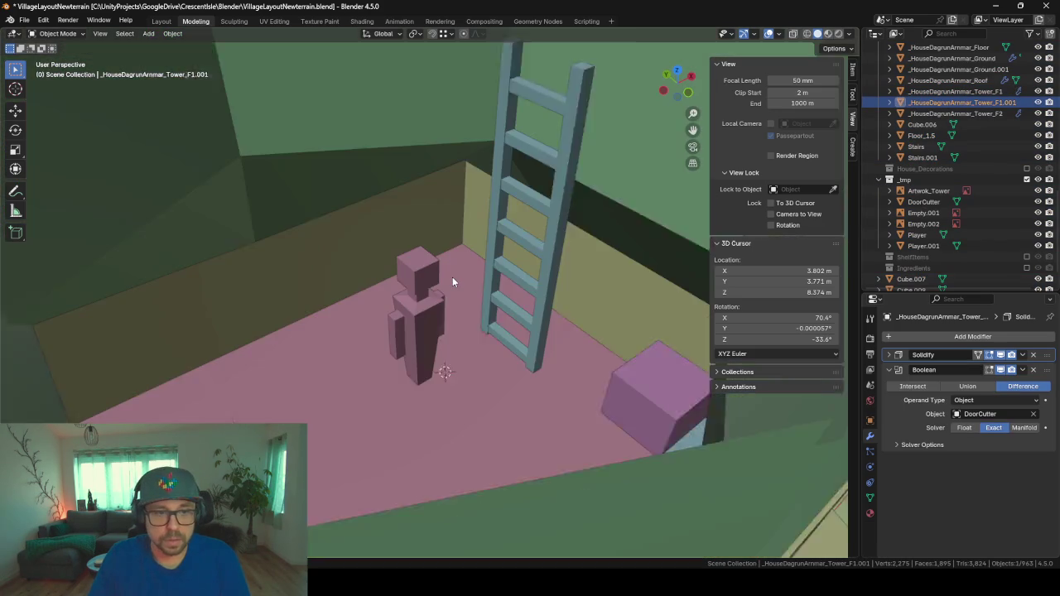
pyautogui.scroll(3, 452, 276)
pyautogui.press('Tab')
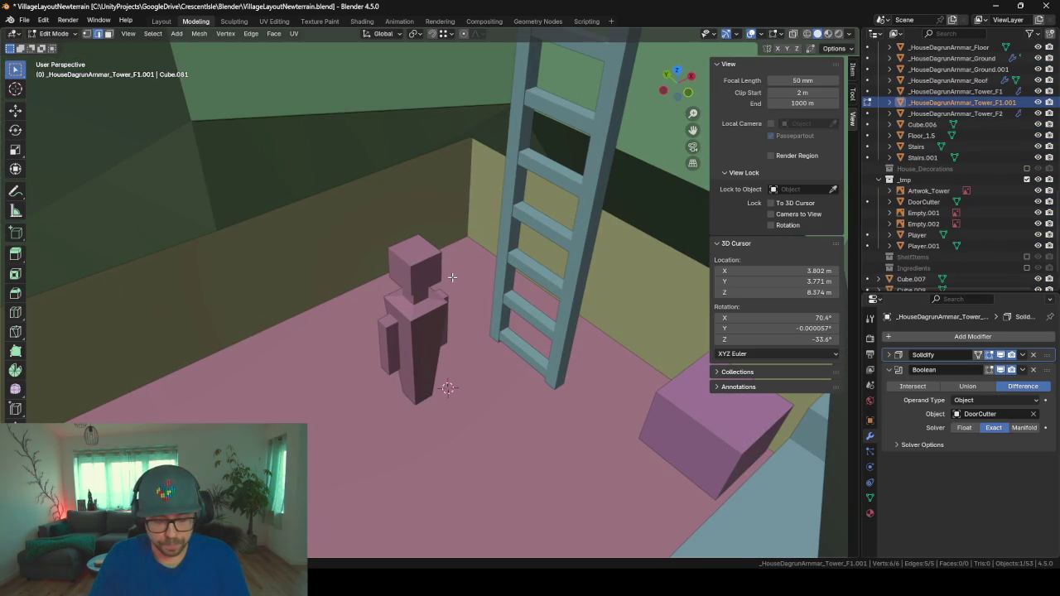
# - Extrude the open floor outline and shrink it inward to a small hexagonal opening
pyautogui.press('e')
pyautogui.press('s')
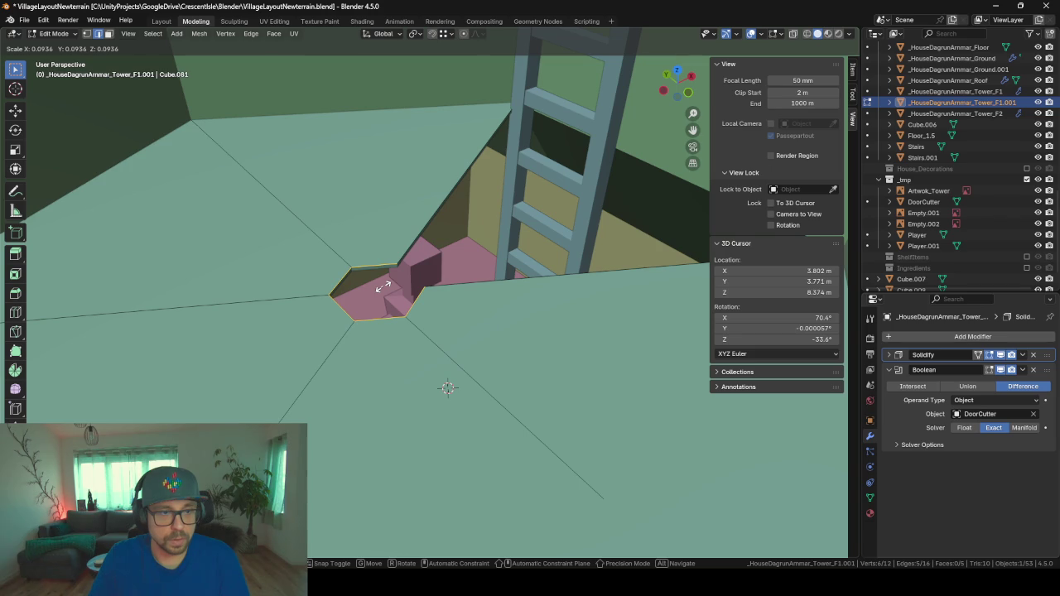
pyautogui.click(382, 286)
pyautogui.moveTo(419, 214); pyautogui.dragTo(424, 191, button='middle')
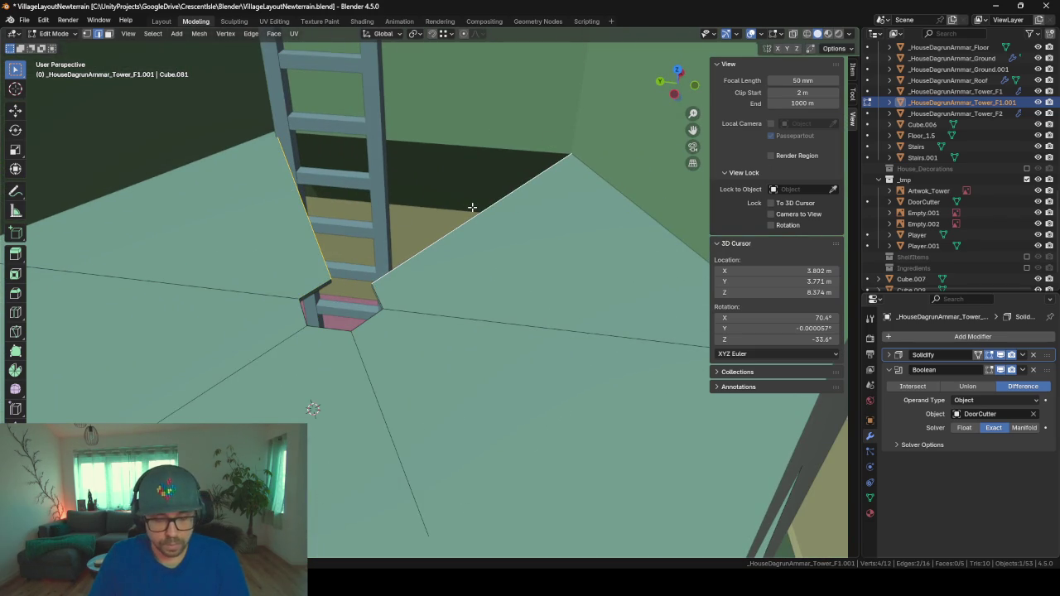
# - Fill faces between the edges, extrude the hexagon piece in place and leave Edit Mode
pyautogui.press('f')
pyautogui.click(320, 285)
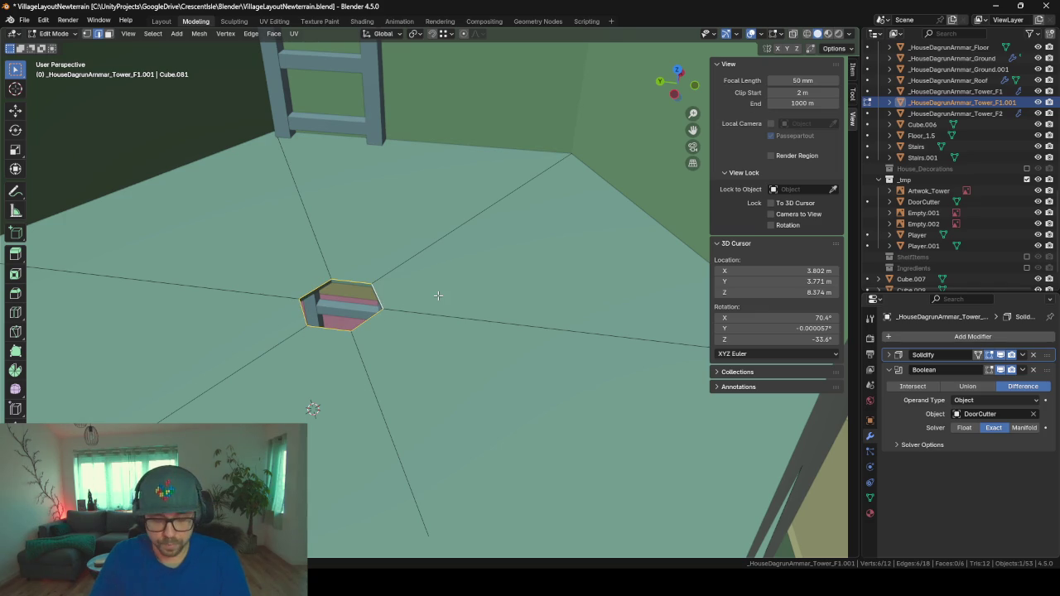
pyautogui.press('e')
pyautogui.press('Return')
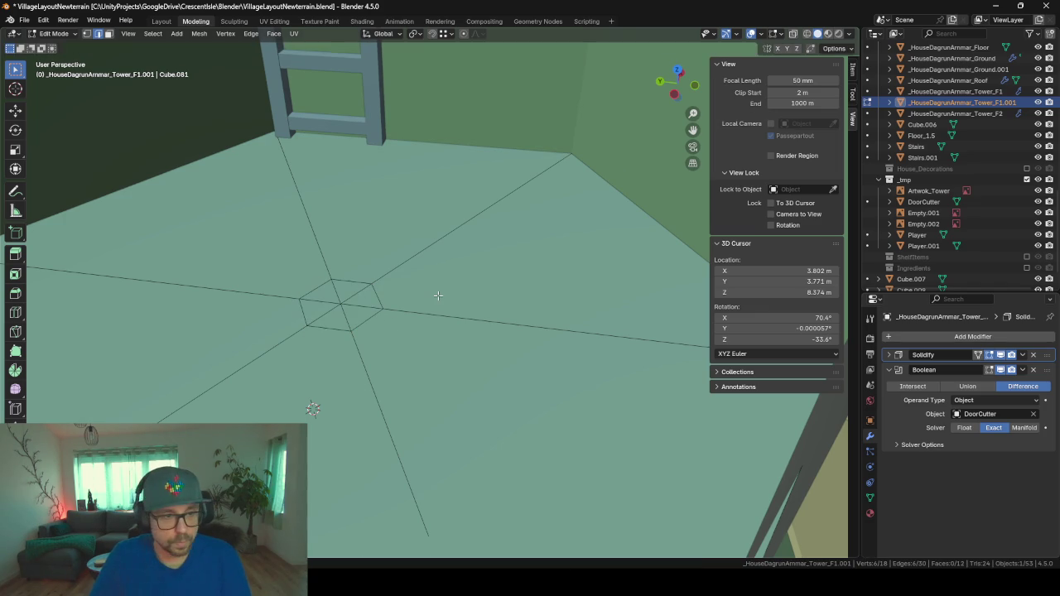
pyautogui.moveTo(435, 304)
pyautogui.mouseDown(button='middle')
pyautogui.moveTo(386, 303)
pyautogui.moveTo(406, 315)
pyautogui.moveTo(337, 334)
pyautogui.mouseUp(button='middle')
pyautogui.moveTo(317, 164)
pyautogui.keyDown('shift'); pyautogui.mouseDown(button='middle')
pyautogui.moveTo(351, 183)
pyautogui.moveTo(390, 282)
pyautogui.mouseUp(button='middle'); pyautogui.keyUp('shift')
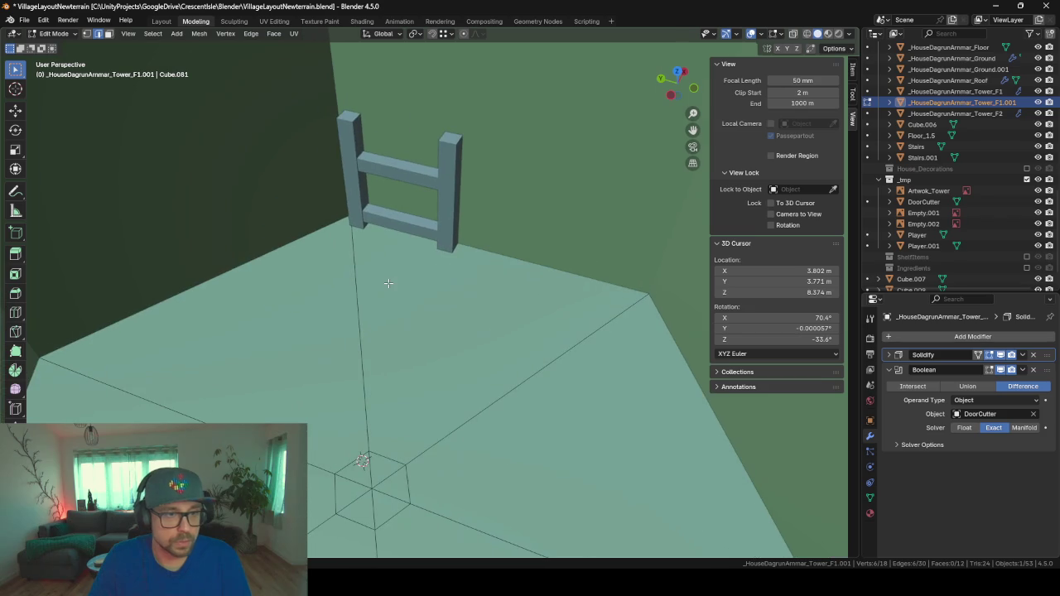
pyautogui.press('Tab')
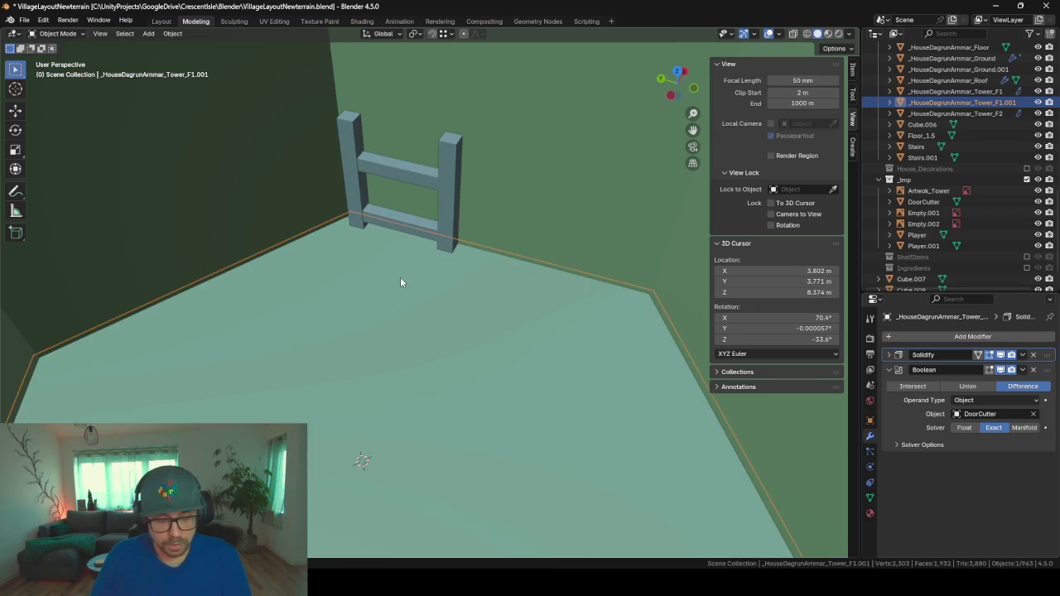
# - Add a new cube and raise it straight up along Z
pyautogui.hotkey('shift', 'a')
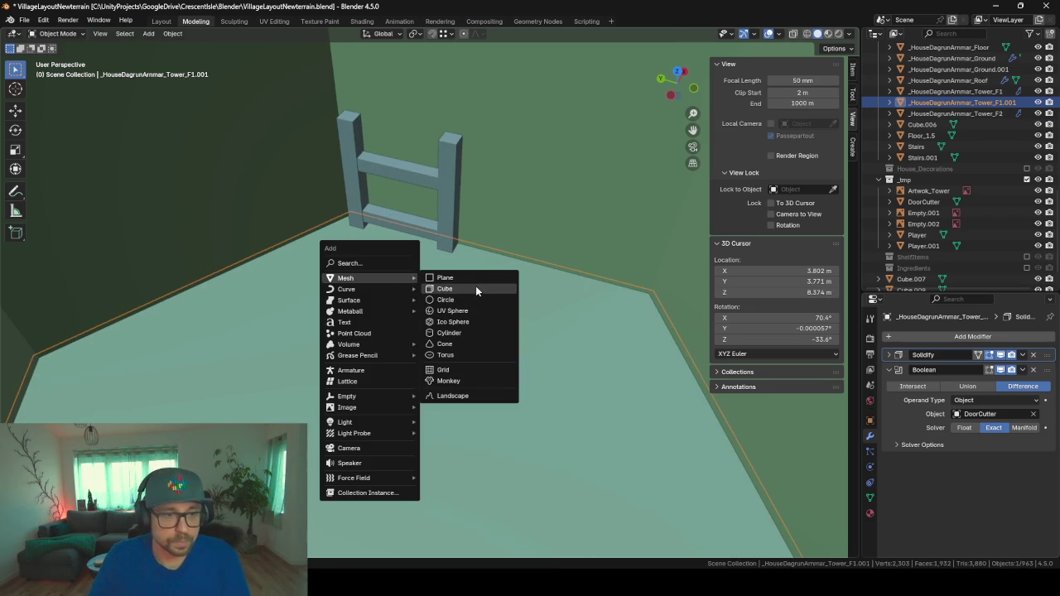
pyautogui.click(455, 288)
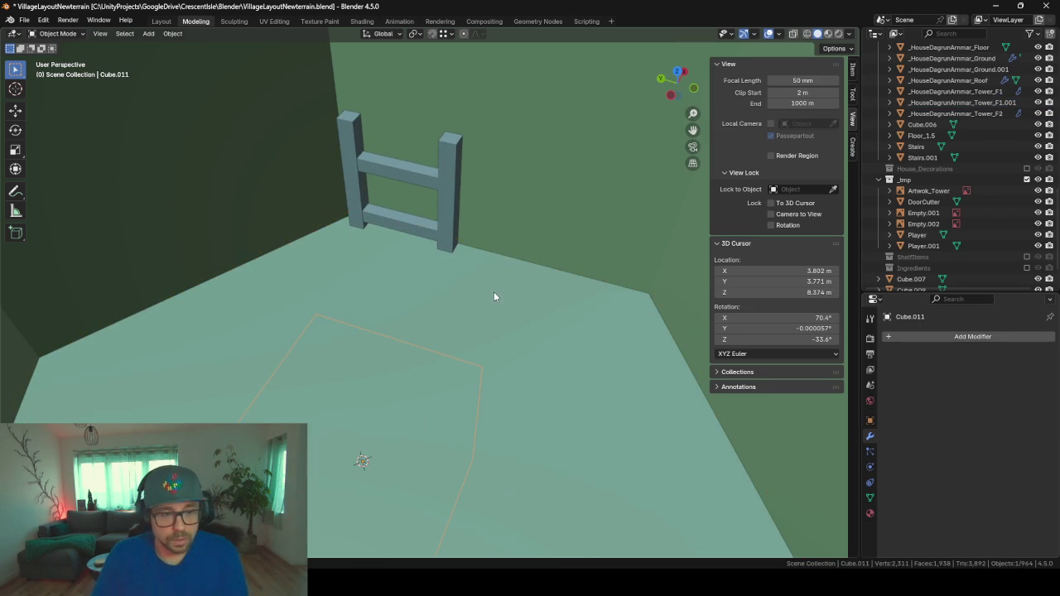
pyautogui.press('g')
pyautogui.press('z')
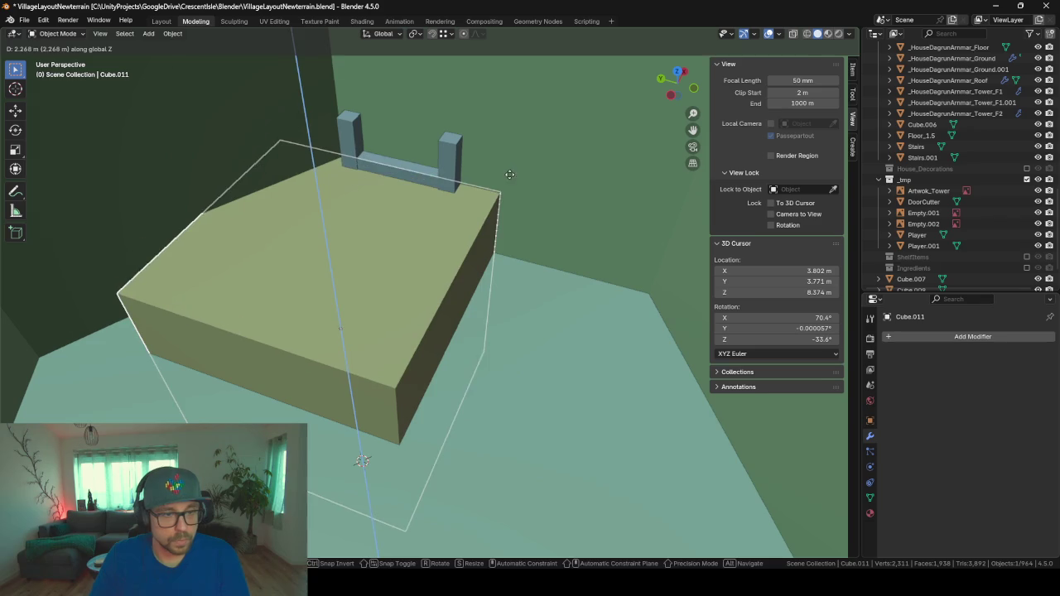
pyautogui.click(509, 174)
# - Flatten the cube vertically into a slab in Edit Mode
pyautogui.press('Tab')
pyautogui.press('s')
pyautogui.press('z')
pyautogui.click(451, 356)
pyautogui.press('Tab')
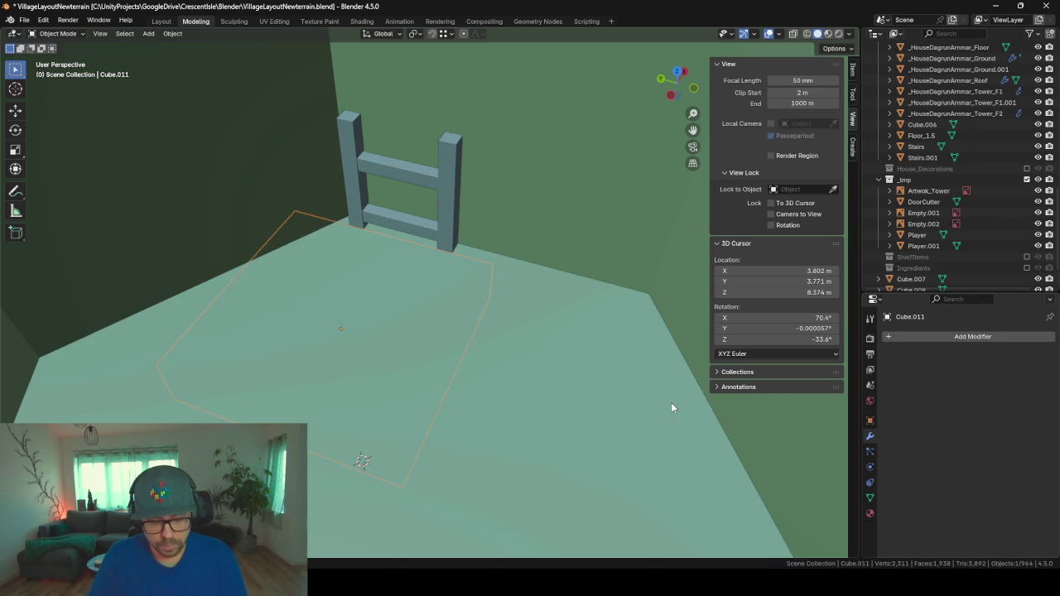
# - Adjust the slab's height and scale it thinner on Z into a board
pyautogui.press('g')
pyautogui.press('z')
pyautogui.click(638, 348)
pyautogui.moveTo(577, 397); pyautogui.dragTo(591, 333, button='middle')
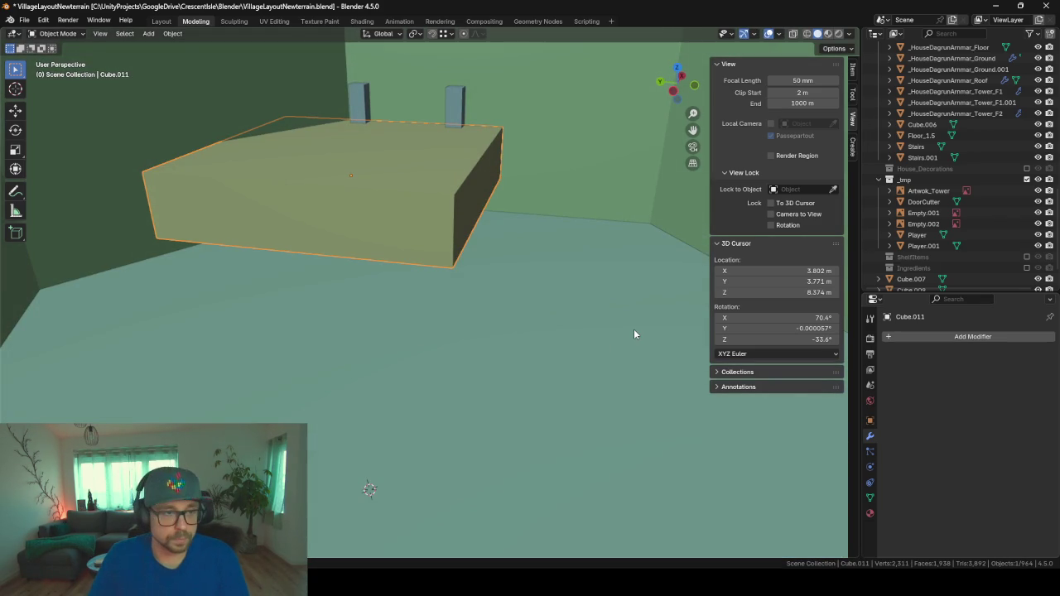
pyautogui.press('Tab')
pyautogui.press('s')
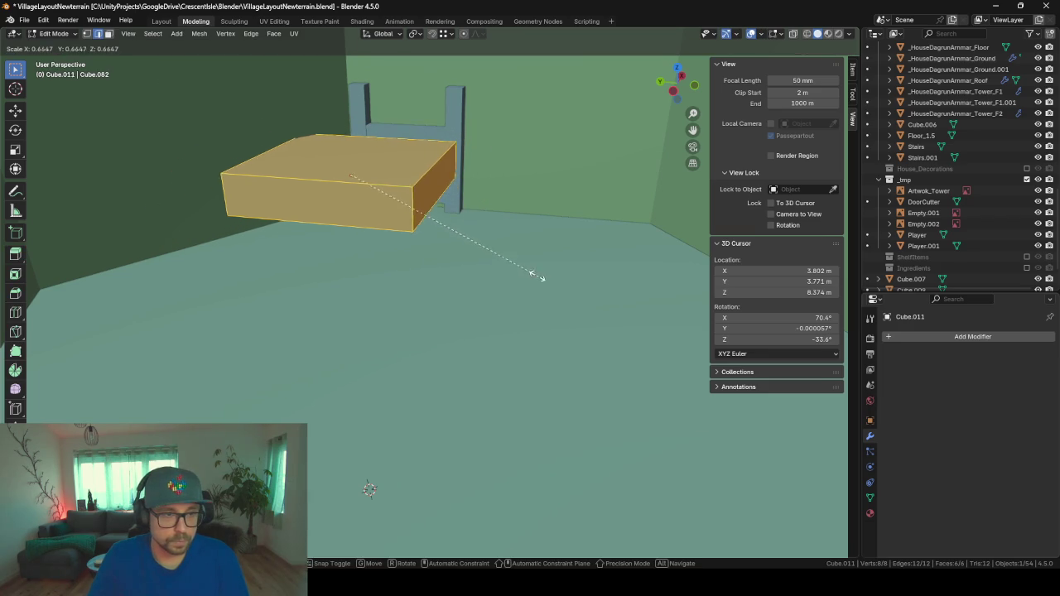
pyautogui.press('z')
pyautogui.click(451, 214)
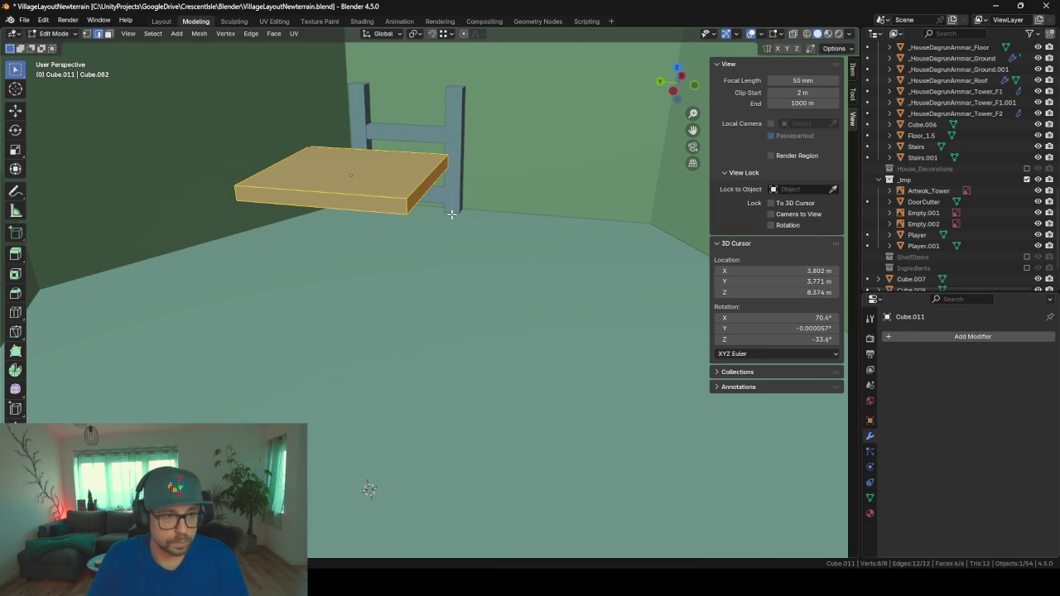
pyautogui.moveTo(451, 214); pyautogui.dragTo(461, 257, button='middle')
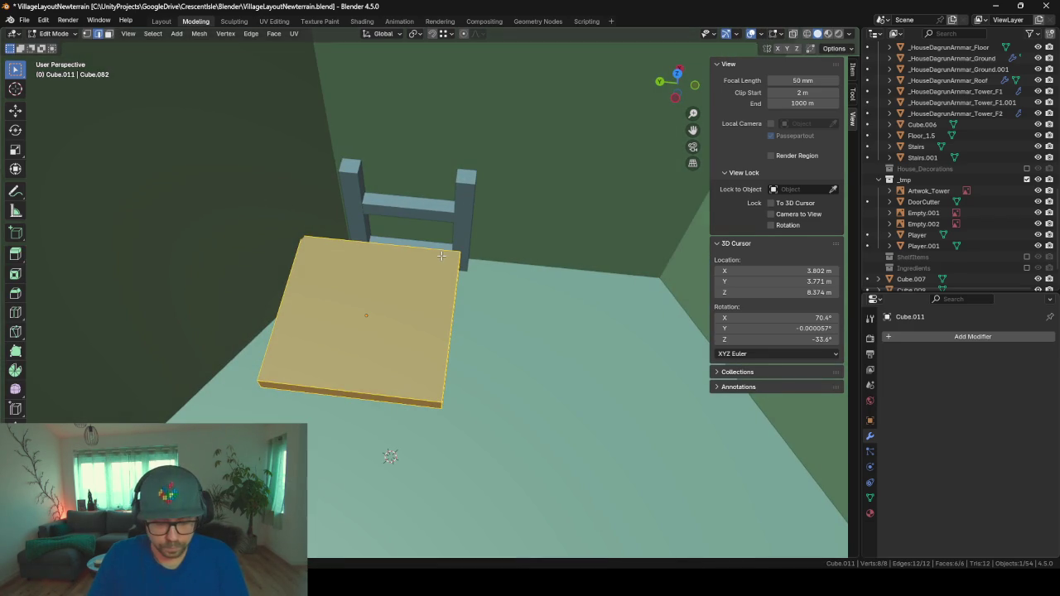
pyautogui.press('Tab')
# - Lower the board onto the floor and slide it level to the Cube.010 ladder's foot
pyautogui.press('g')
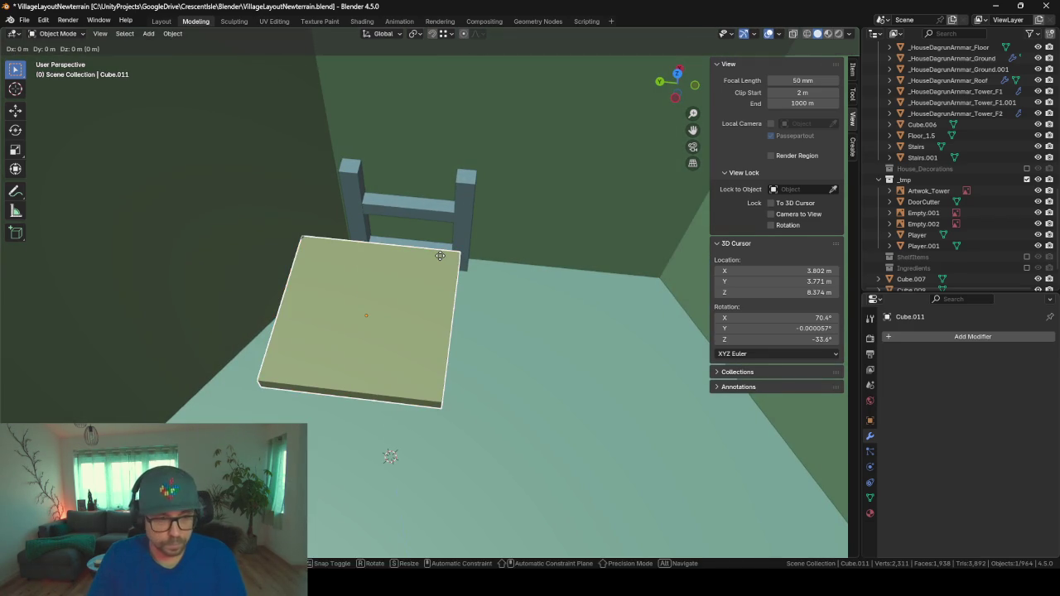
pyautogui.press('z')
pyautogui.click(453, 294)
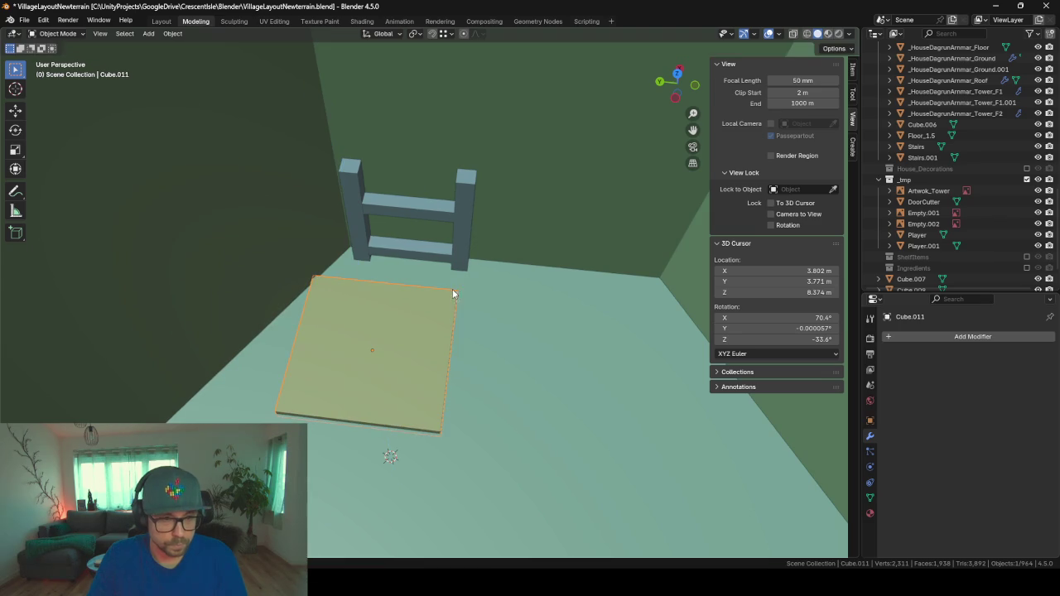
pyautogui.press('g')
pyautogui.hotkey('shift', 'z')
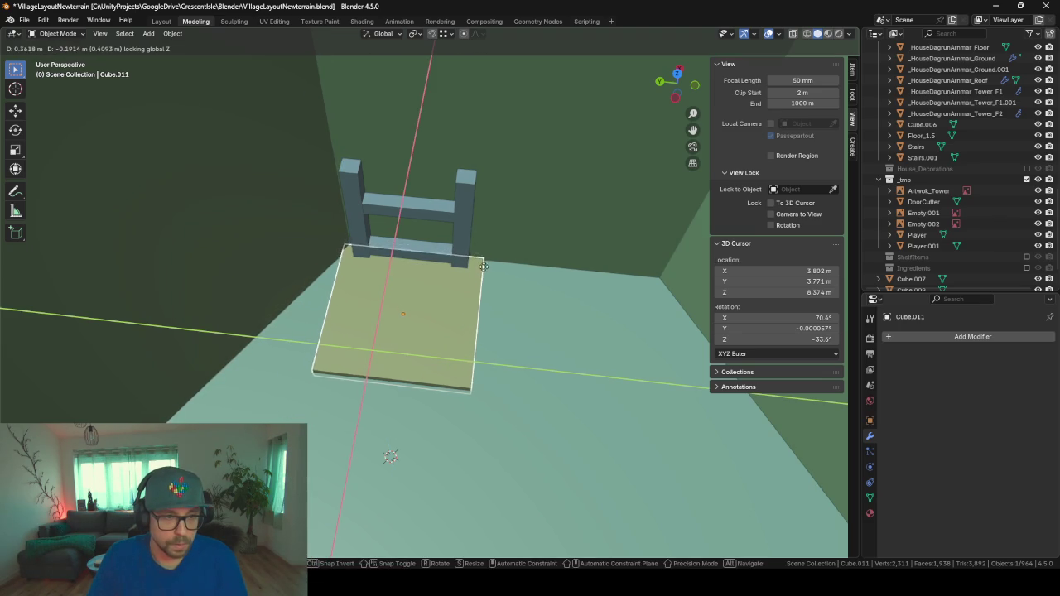
pyautogui.click(488, 265)
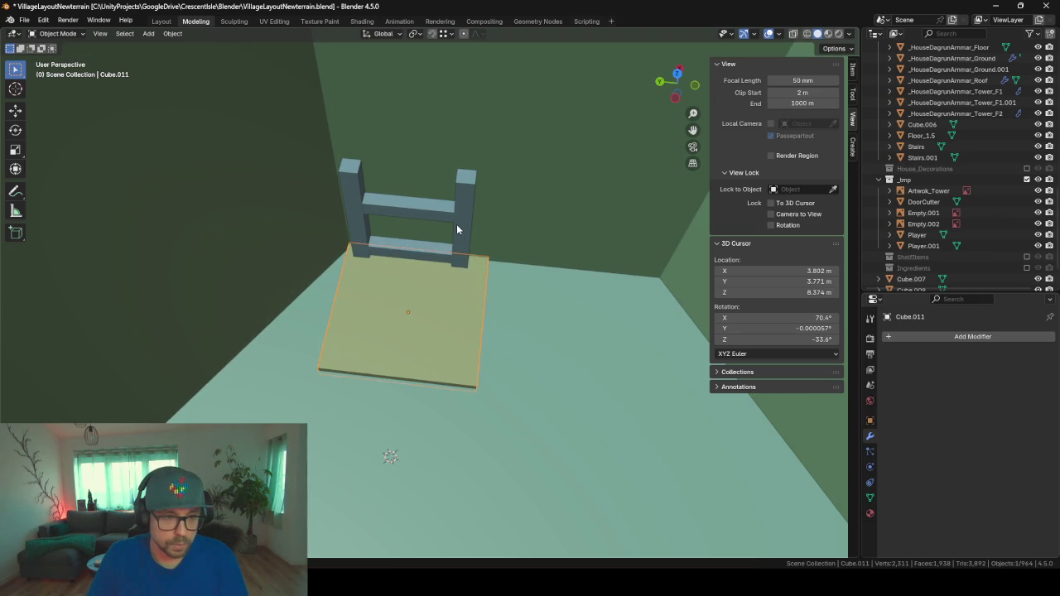
pyautogui.click(456, 230)
# - Nudge the Cube.010 ladder slightly to the right and inspect it from low angles
pyautogui.press('g')
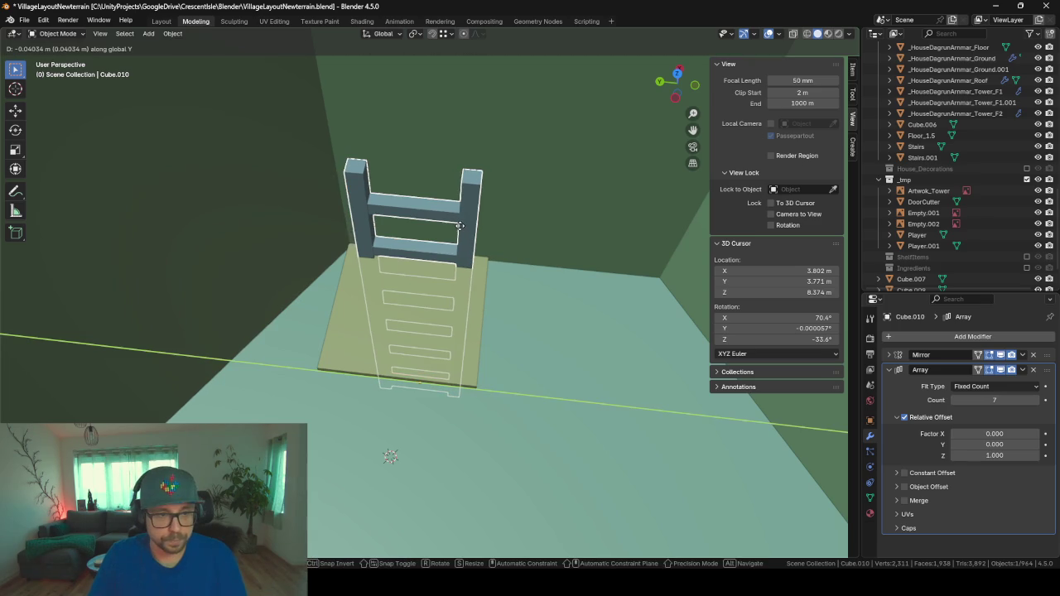
pyautogui.click(468, 236)
pyautogui.moveTo(527, 320)
pyautogui.mouseDown(button='middle')
pyautogui.moveTo(502, 244)
pyautogui.moveTo(506, 255)
pyautogui.mouseUp(button='middle')
pyautogui.scroll(2, 522, 269)
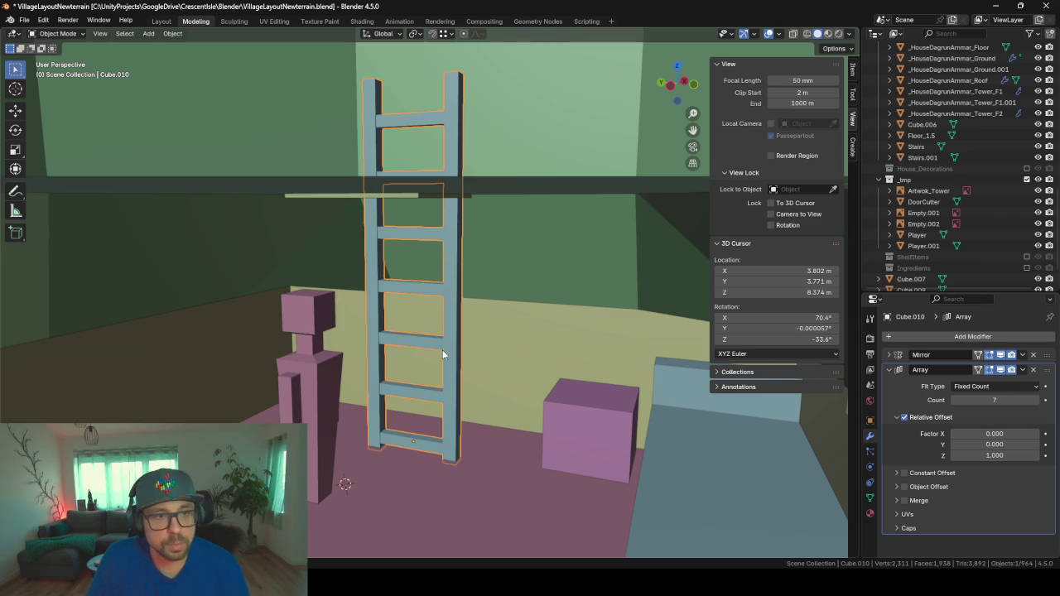
pyautogui.moveTo(447, 353); pyautogui.dragTo(451, 361, button='middle')
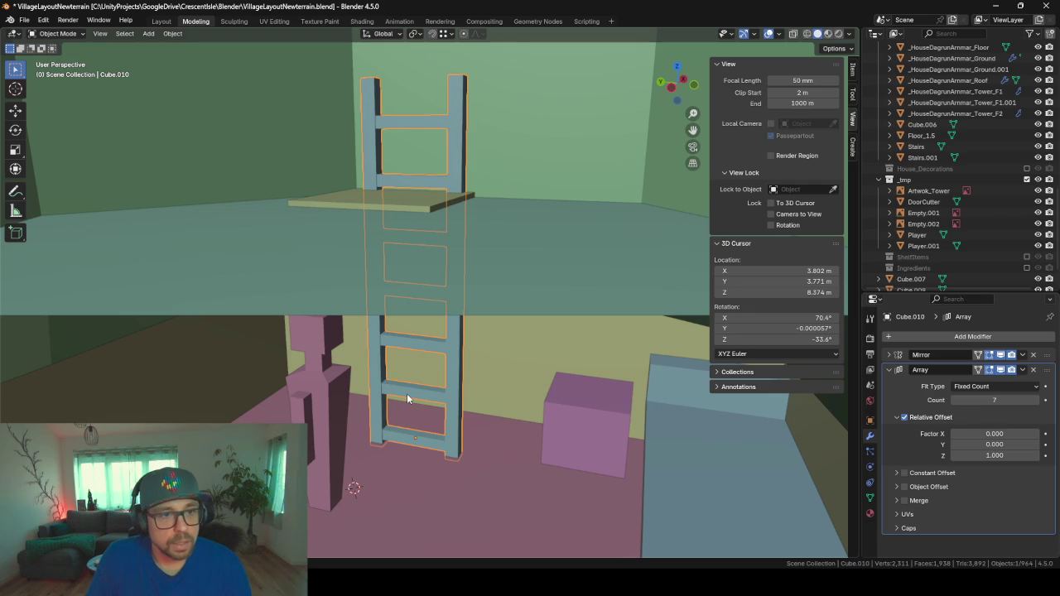
pyautogui.moveTo(407, 398)
pyautogui.mouseDown(button='middle')
pyautogui.moveTo(426, 253)
pyautogui.moveTo(443, 253)
pyautogui.moveTo(406, 260)
pyautogui.moveTo(406, 245)
pyautogui.moveTo(416, 246)
pyautogui.moveTo(422, 270)
pyautogui.moveTo(419, 230)
pyautogui.moveTo(395, 231)
pyautogui.mouseUp(button='middle')
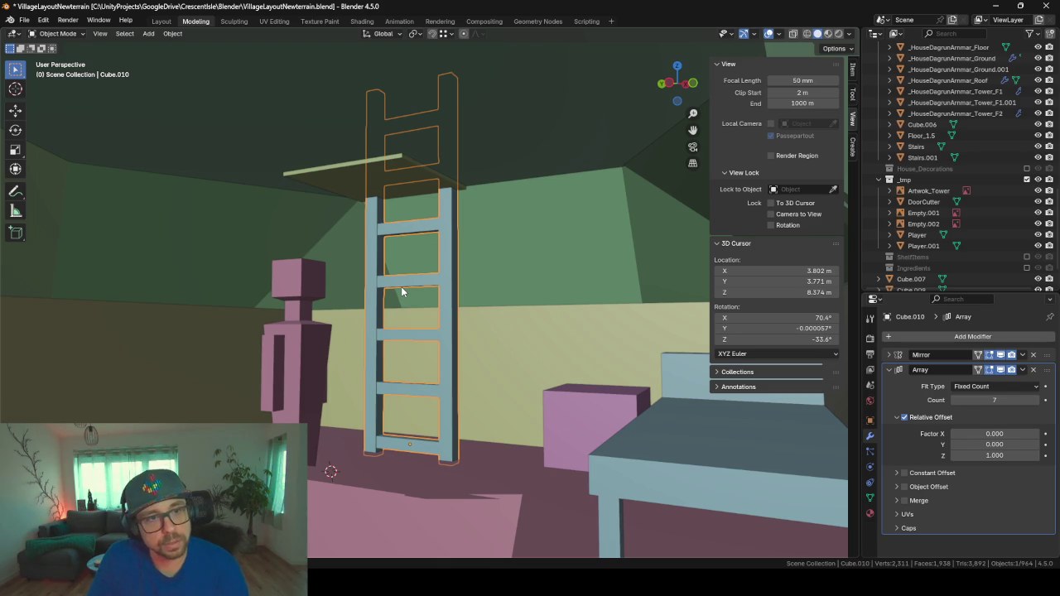
pyautogui.moveTo(401, 287)
pyautogui.mouseDown(button='middle')
pyautogui.moveTo(422, 308)
pyautogui.moveTo(454, 314)
pyautogui.moveTo(394, 293)
pyautogui.mouseUp(button='middle')
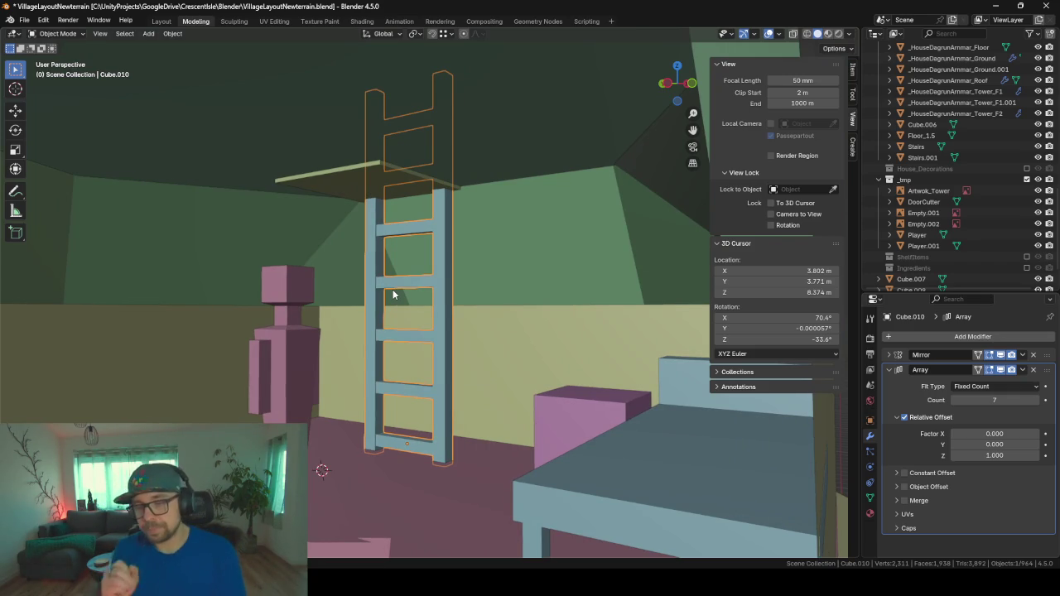
pyautogui.moveTo(391, 284)
pyautogui.mouseDown(button='middle')
pyautogui.moveTo(414, 301)
pyautogui.moveTo(485, 307)
pyautogui.moveTo(374, 312)
pyautogui.moveTo(364, 323)
pyautogui.moveTo(419, 307)
pyautogui.moveTo(436, 285)
pyautogui.mouseUp(button='middle')
# - Duplicate the ladder and start moving the copy upward along Z
pyautogui.scroll(-3, 435, 281)
pyautogui.scroll(-3, 437, 364)
pyautogui.scroll(-4, 426, 223)
pyautogui.moveTo(425, 223)
pyautogui.mouseDown(button='middle')
pyautogui.moveTo(434, 243)
pyautogui.moveTo(497, 265)
pyautogui.mouseUp(button='middle')
pyautogui.scroll(3, 488, 251)
pyautogui.scroll(3, 523, 258)
pyautogui.scroll(3, 555, 260)
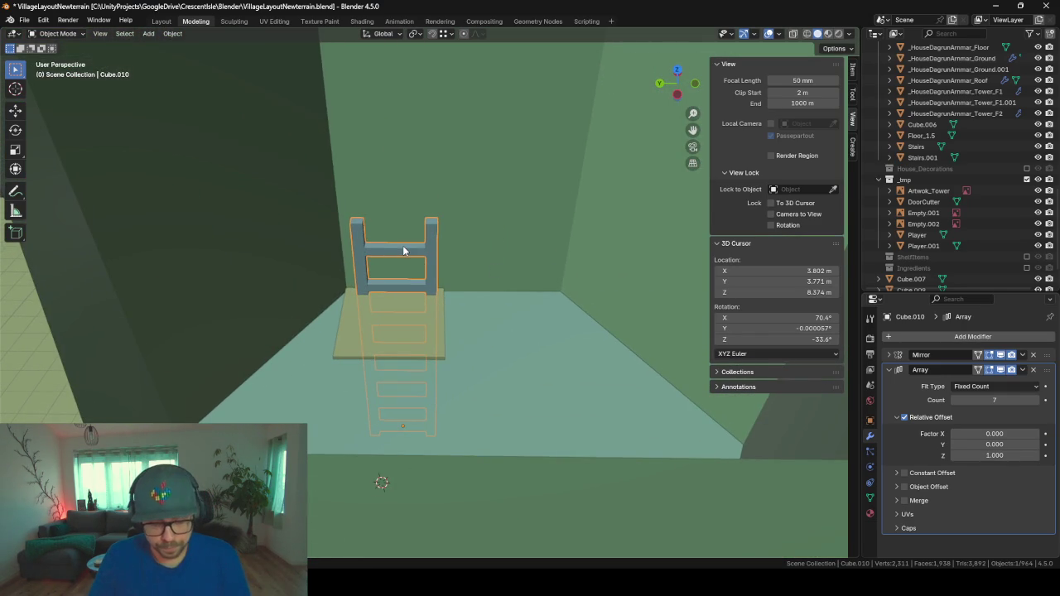
pyautogui.hotkey('shift', 'd')
pyautogui.press('z')
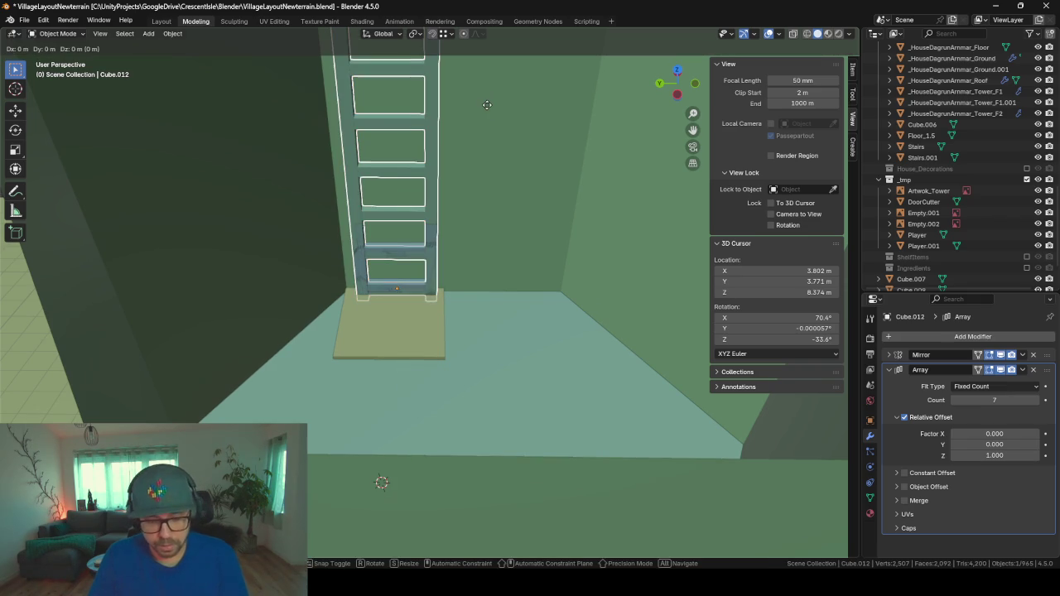
# - Place the ladder copy along Y against the far wall and frame it
pyautogui.press('x')
pyautogui.press('y')
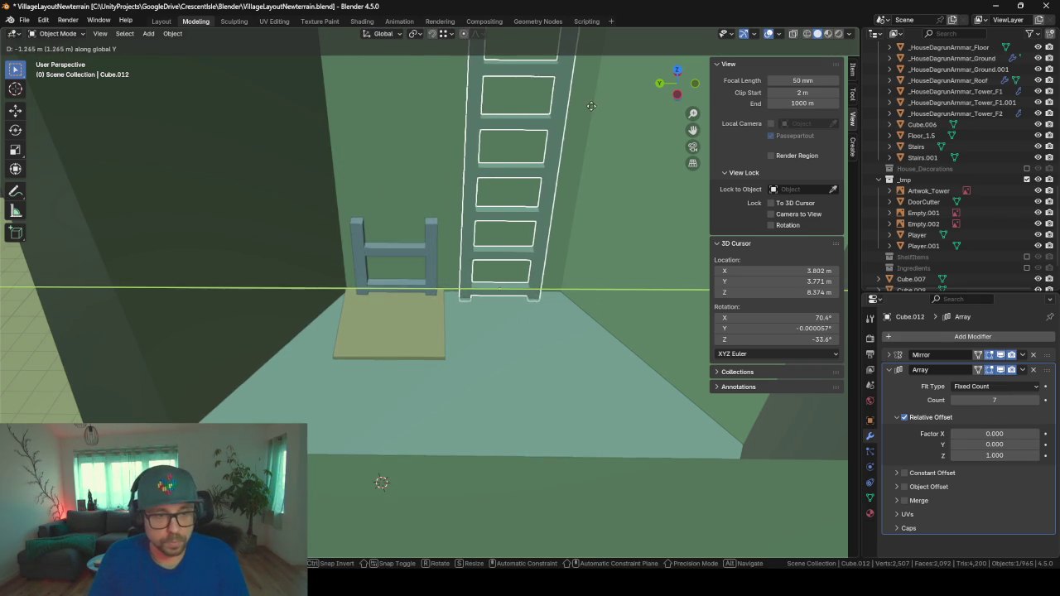
pyautogui.click(595, 105)
pyautogui.scroll(-3, 558, 81)
pyautogui.press('KP_Decimal')
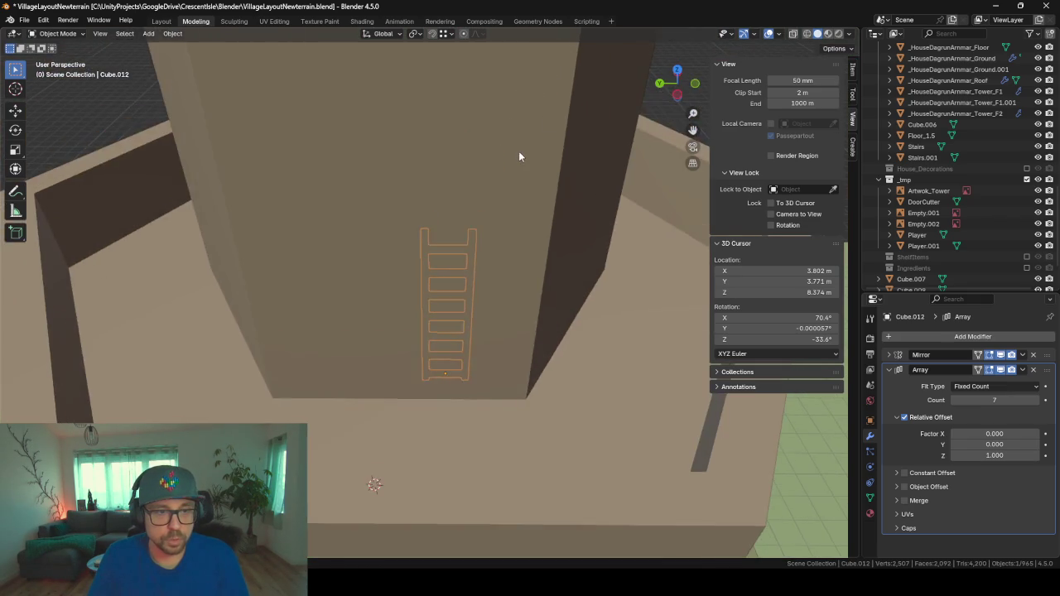
# - Raise the copy's Array Count from 7 to 10, then edit the _HouseDagrunArmmar_Tower_F2 wall mesh
pyautogui.click(1035, 400)
pyautogui.click(1035, 401)
pyautogui.scroll(-4, 465, 217)
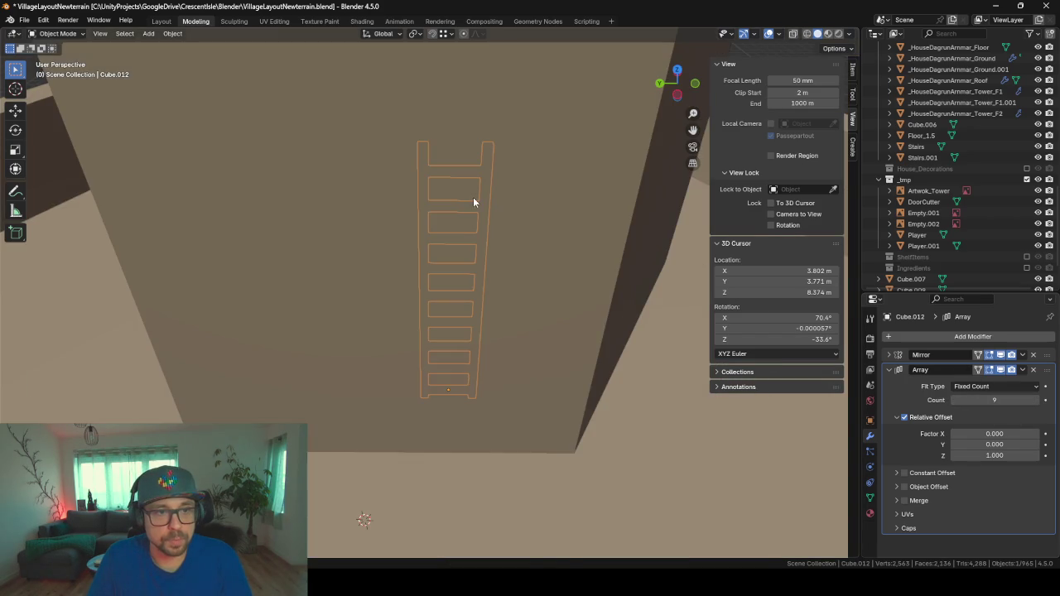
pyautogui.moveTo(472, 197); pyautogui.dragTo(449, 303, button='middle')
pyautogui.scroll(3, 447, 300)
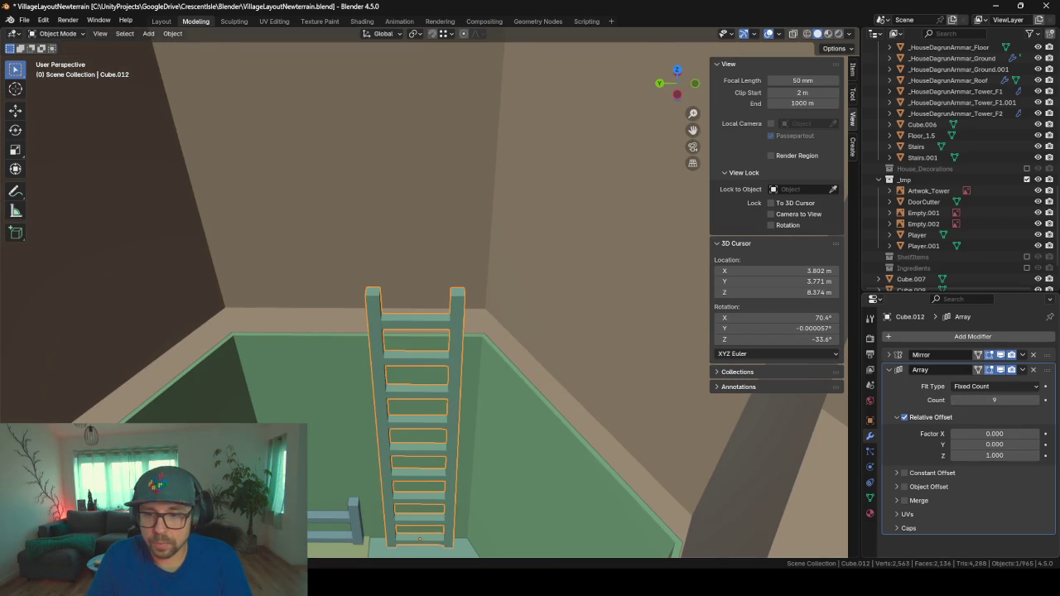
pyautogui.click(1034, 401)
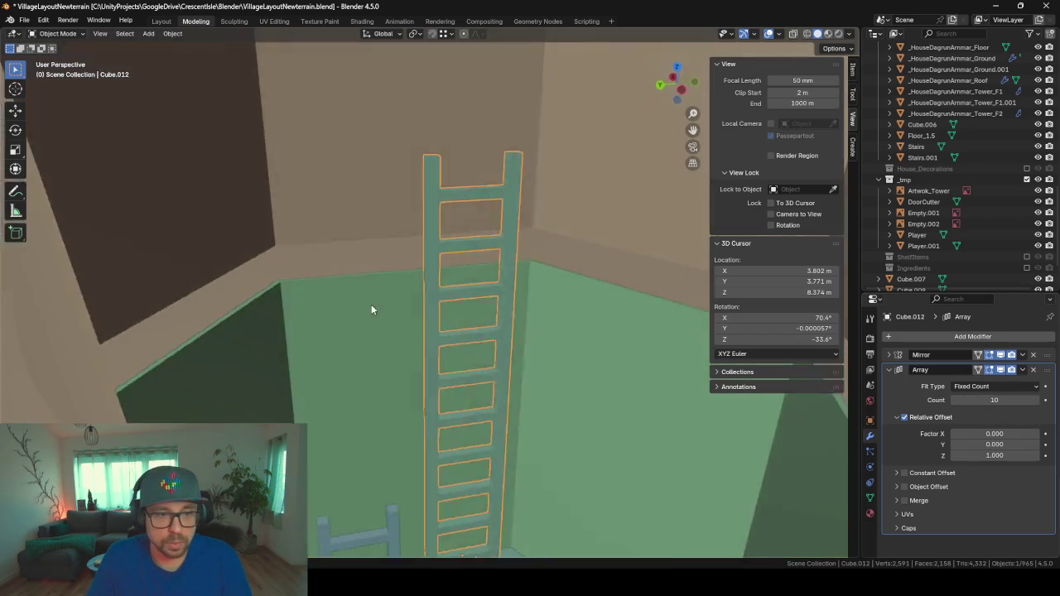
pyautogui.moveTo(345, 327)
pyautogui.mouseDown(button='middle')
pyautogui.moveTo(372, 315)
pyautogui.moveTo(489, 347)
pyautogui.moveTo(451, 356)
pyautogui.moveTo(498, 374)
pyautogui.moveTo(505, 393)
pyautogui.moveTo(485, 300)
pyautogui.moveTo(456, 304)
pyautogui.moveTo(408, 495)
pyautogui.mouseUp(button='middle')
pyautogui.scroll(3, 454, 356)
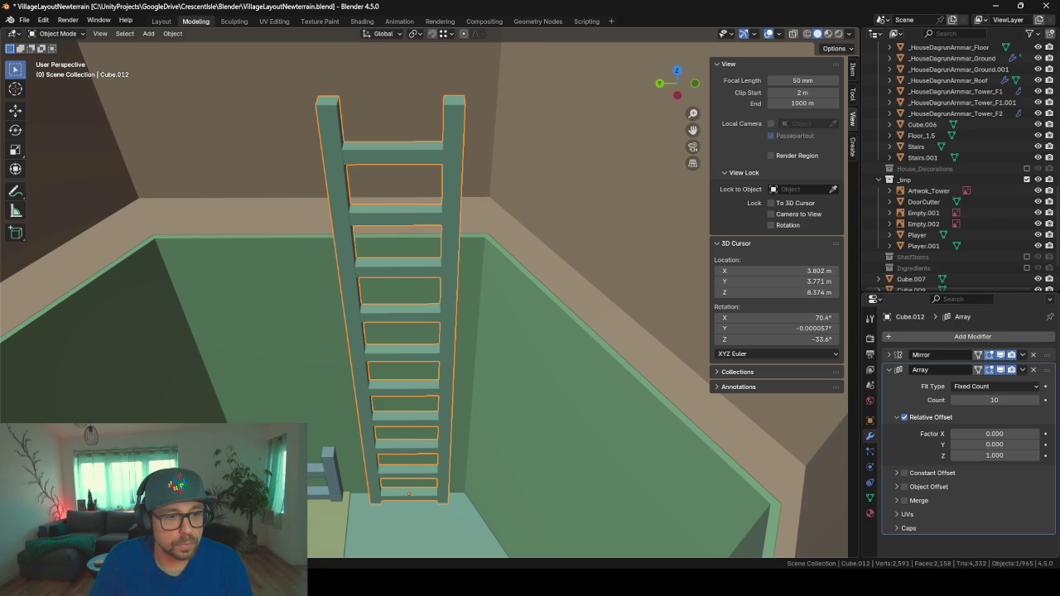
pyautogui.moveTo(457, 384)
pyautogui.mouseDown(button='middle')
pyautogui.moveTo(419, 384)
pyautogui.moveTo(468, 366)
pyautogui.mouseUp(button='middle')
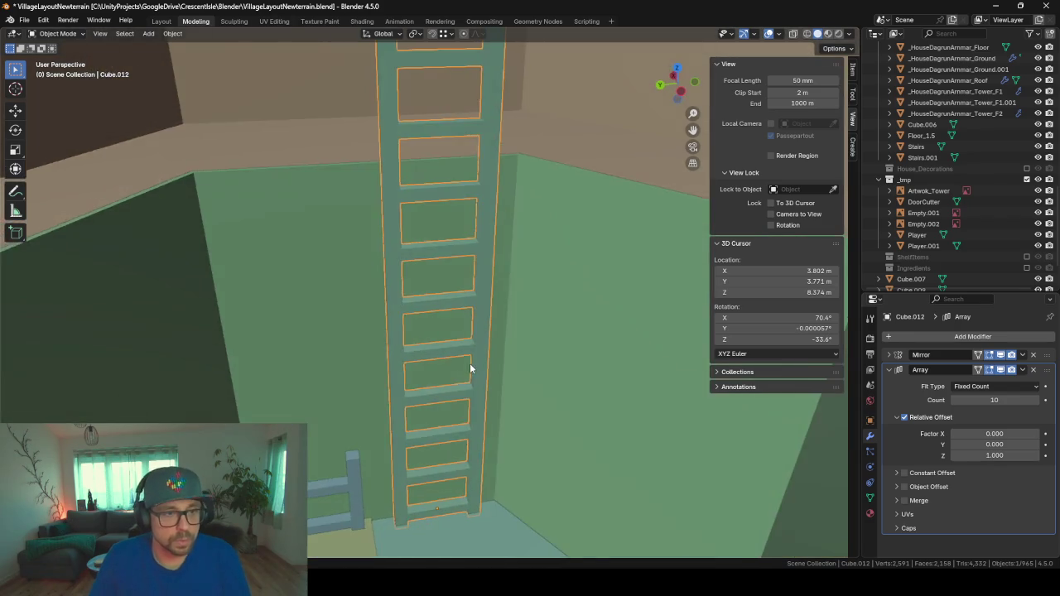
pyautogui.scroll(-3, 460, 346)
pyautogui.scroll(3, 431, 341)
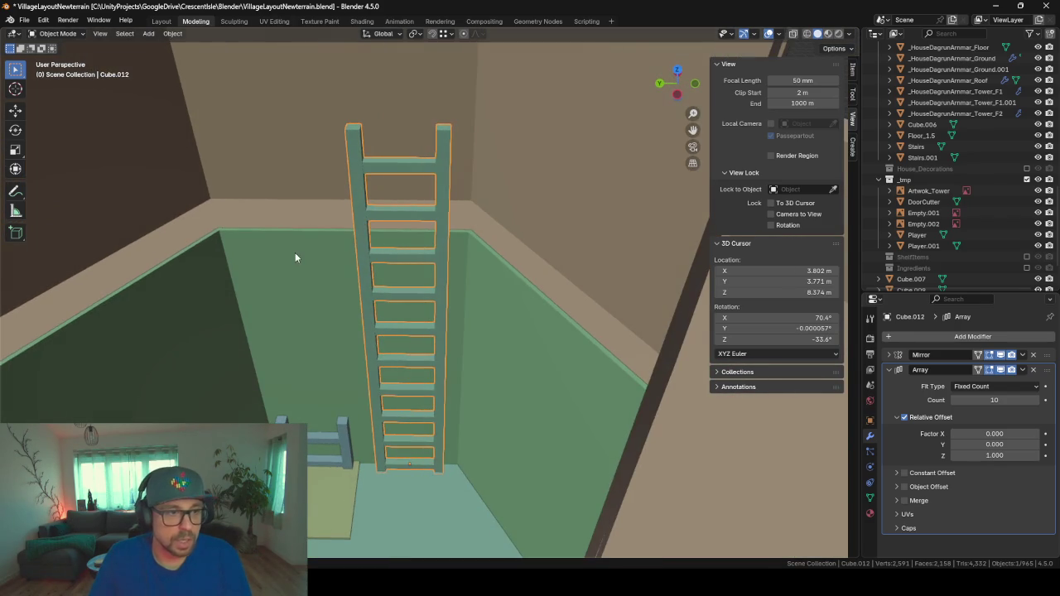
pyautogui.click(273, 213)
pyautogui.press('Tab')
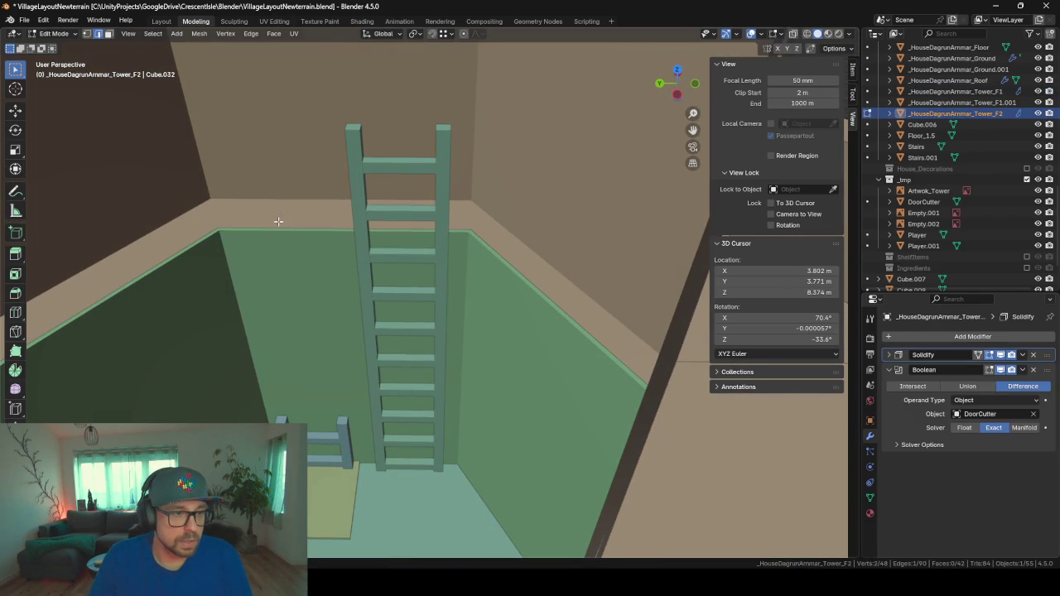
# - Get a close top-down view of the wall tops, toggling the wall thickness display
pyautogui.scroll(-5, 186, 202)
pyautogui.scroll(-3, 249, 249)
pyautogui.moveTo(332, 273); pyautogui.dragTo(355, 318, button='middle')
pyautogui.scroll(5, 348, 306)
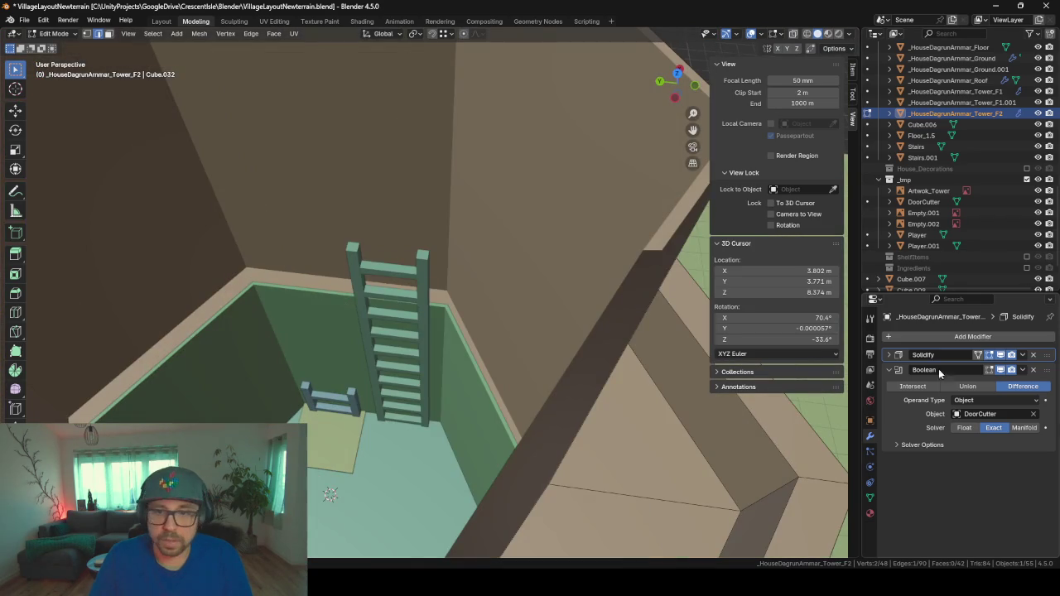
pyautogui.click(988, 355)
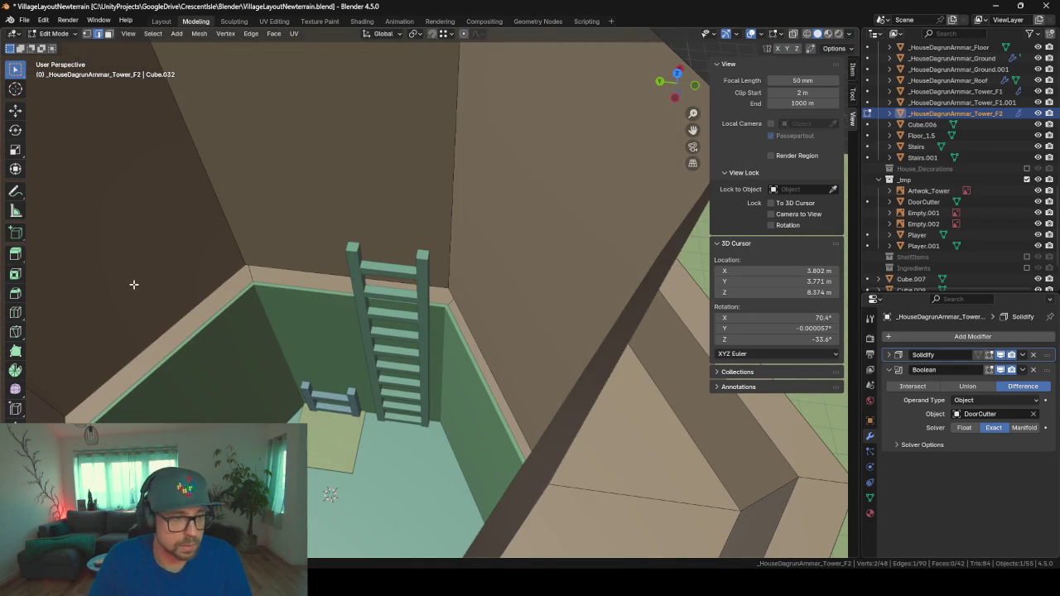
pyautogui.scroll(-3, 192, 237)
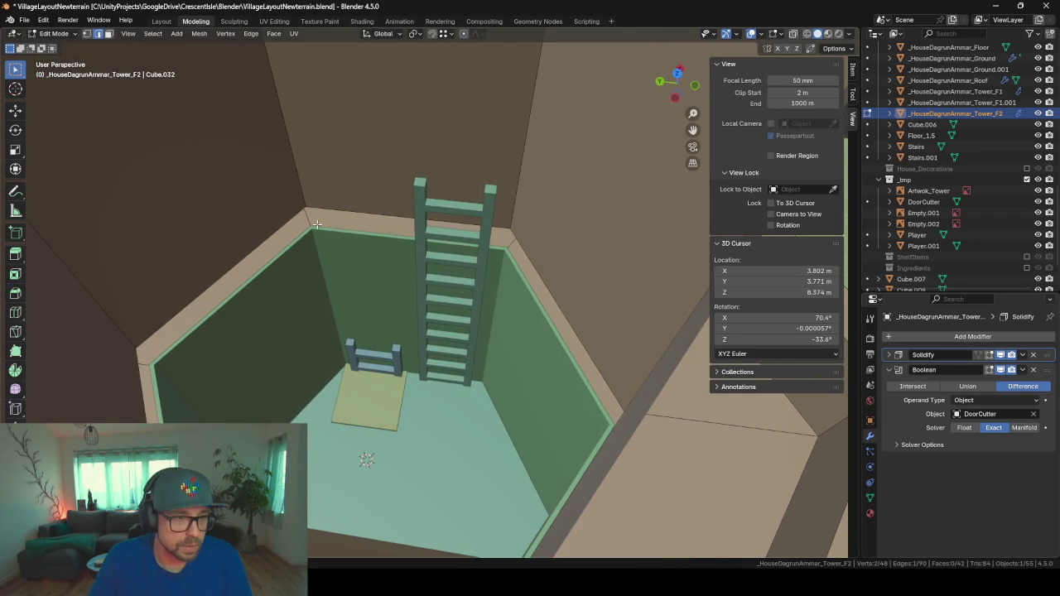
pyautogui.scroll(1, 317, 225)
pyautogui.scroll(3, 376, 257)
pyautogui.scroll(-2, 397, 246)
pyautogui.scroll(1, 373, 260)
pyautogui.moveTo(385, 238); pyautogui.dragTo(378, 238, button='middle')
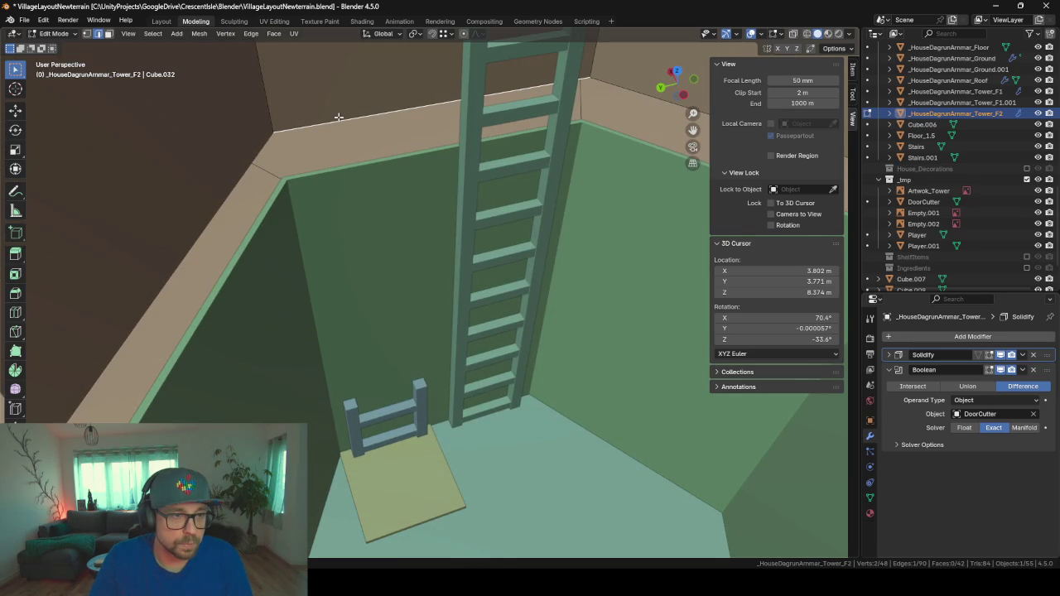
pyautogui.scroll(3, 338, 118)
pyautogui.moveTo(339, 117); pyautogui.dragTo(479, 205, button='middle')
pyautogui.scroll(-5, 480, 206)
pyautogui.scroll(2, 505, 294)
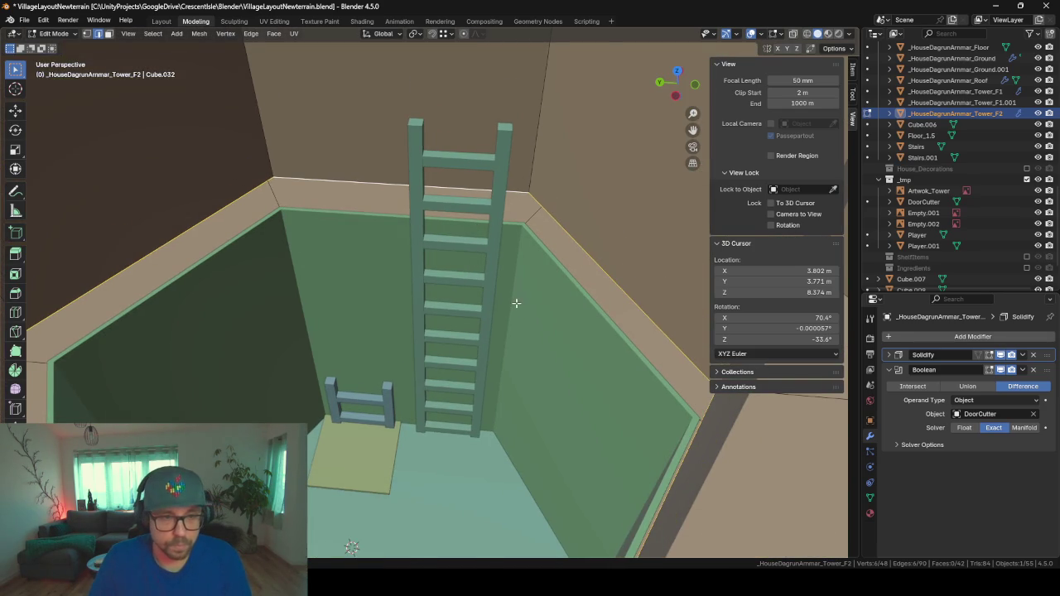
# - Extrude the top edges inward into a hexagonal ledge and fill the hole with centre triangles
pyautogui.press('e')
pyautogui.press('s')
pyautogui.click(421, 294)
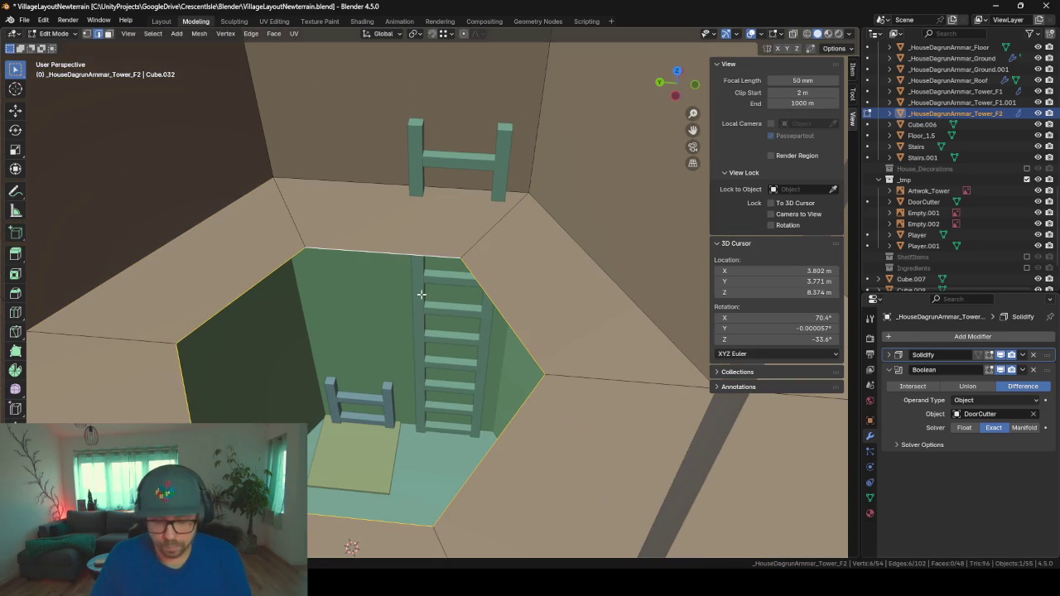
pyautogui.press('e')
pyautogui.press('s')
pyautogui.press('0')
pyautogui.press('Return')
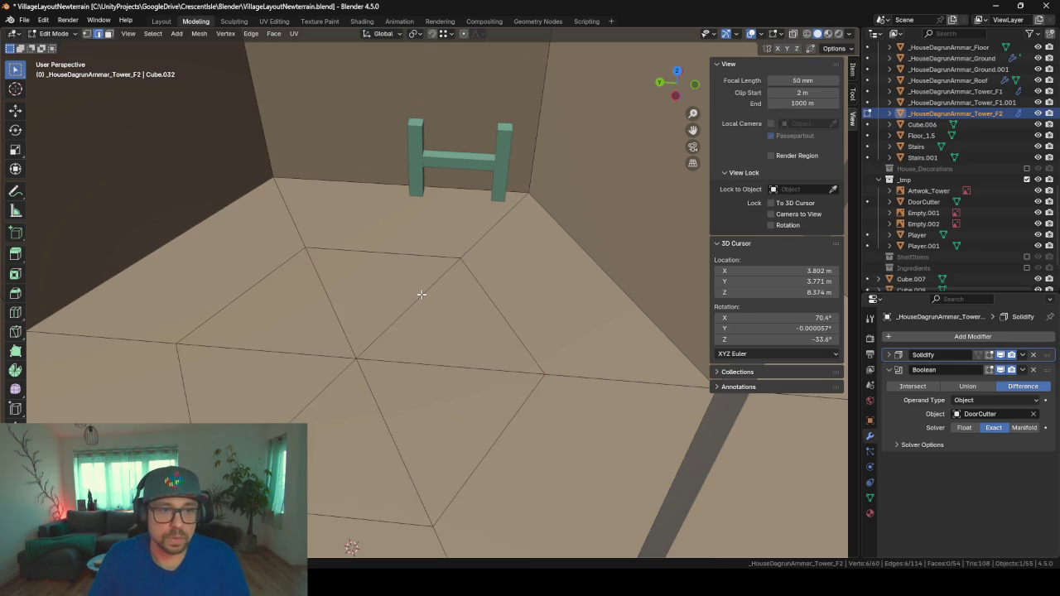
pyautogui.press('Tab')
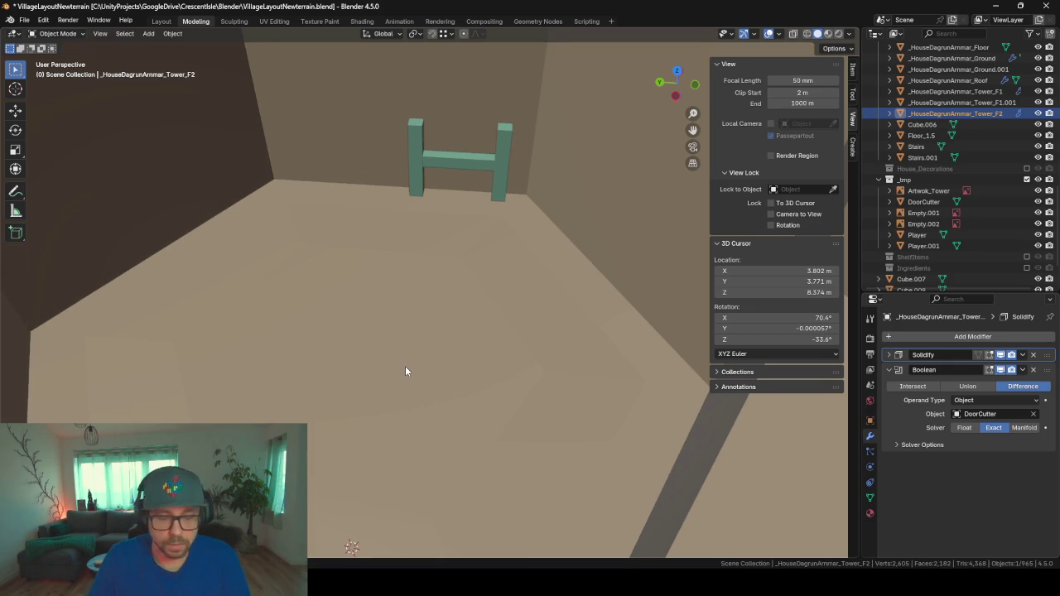
# - Add a new cube at the 3D cursor
pyautogui.scroll(5, 404, 314)
pyautogui.scroll(3, 411, 232)
pyautogui.hotkey('shift', 'a')
pyautogui.click(335, 348)
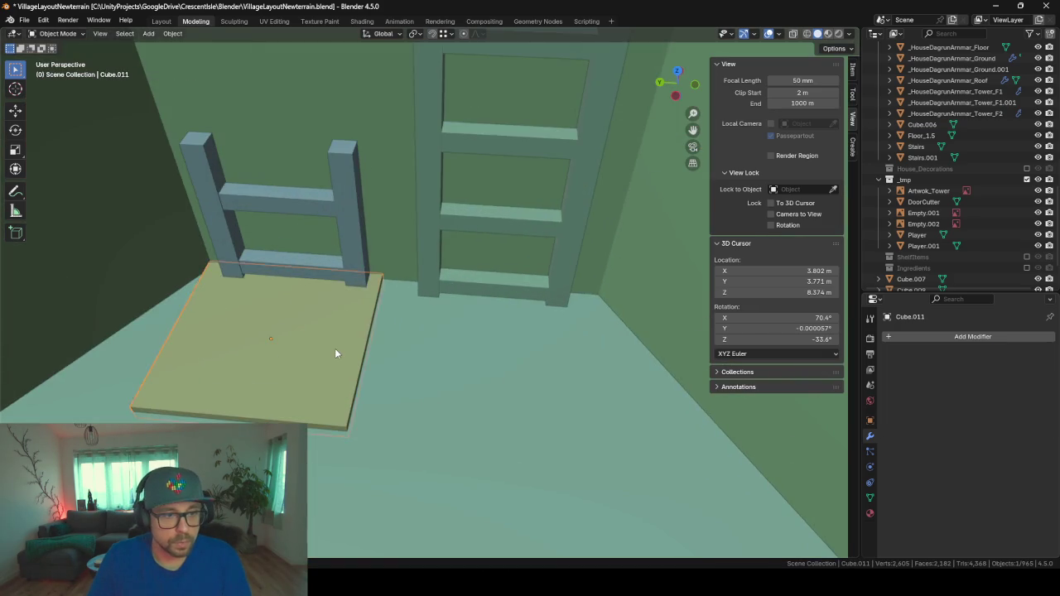
# - Raise the new flat board Cube.013 along Z above the floor
pyautogui.press('KP_Decimal')
pyautogui.press('g')
pyautogui.press('z')
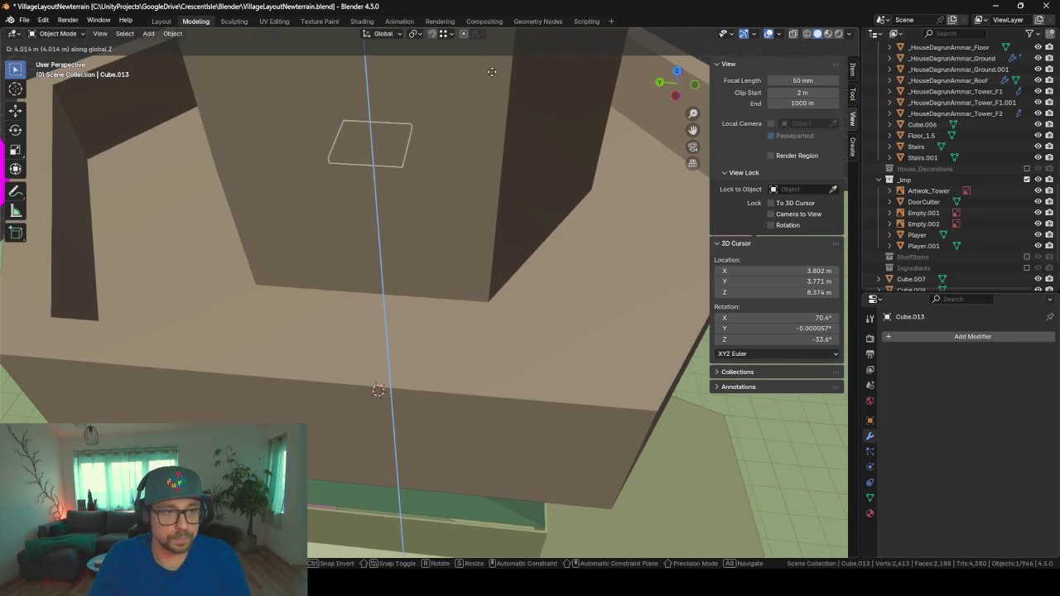
pyautogui.click(490, 53)
pyautogui.press('KP_Decimal')
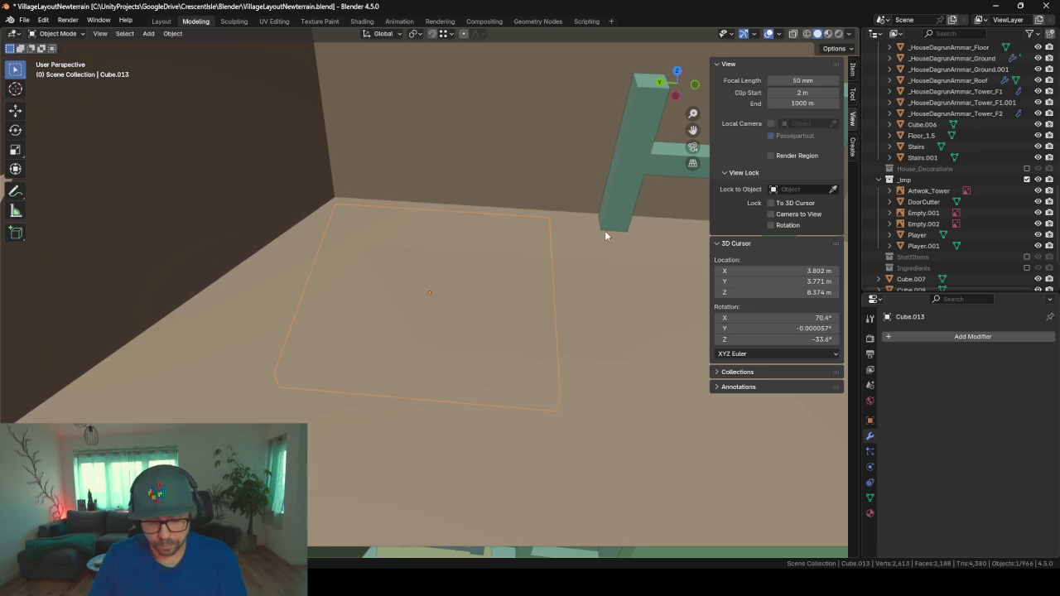
pyautogui.press('g')
pyautogui.press('z')
pyautogui.click(572, 231)
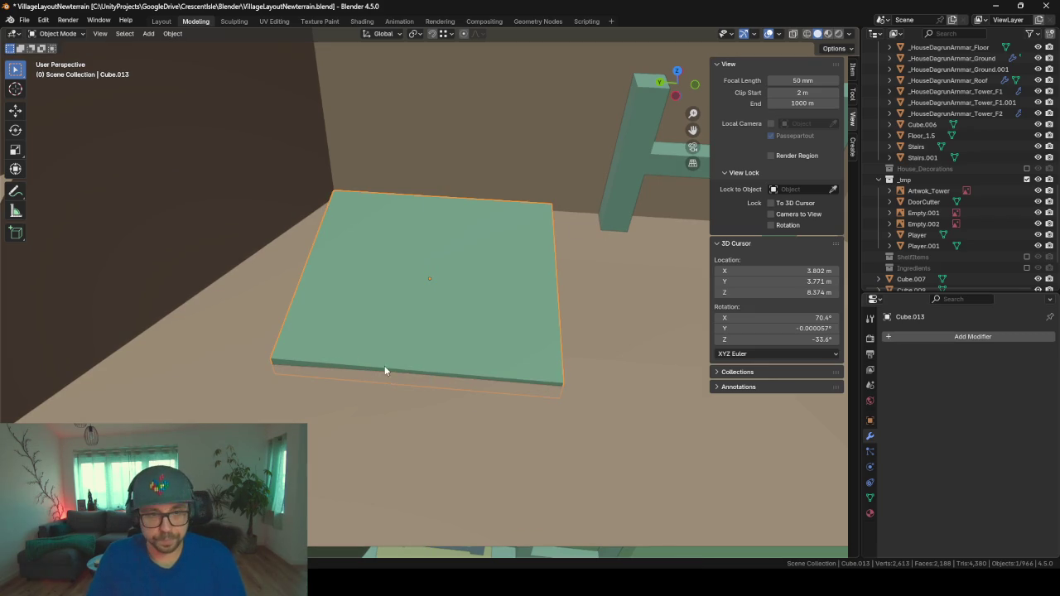
# - Slide the board level, keeping its height, to sit beside the ladder
pyautogui.moveTo(508, 365)
pyautogui.mouseDown(button='middle')
pyautogui.moveTo(476, 339)
pyautogui.moveTo(542, 338)
pyautogui.moveTo(430, 374)
pyautogui.mouseUp(button='middle')
pyautogui.press('g')
pyautogui.hotkey('shift', 'z')
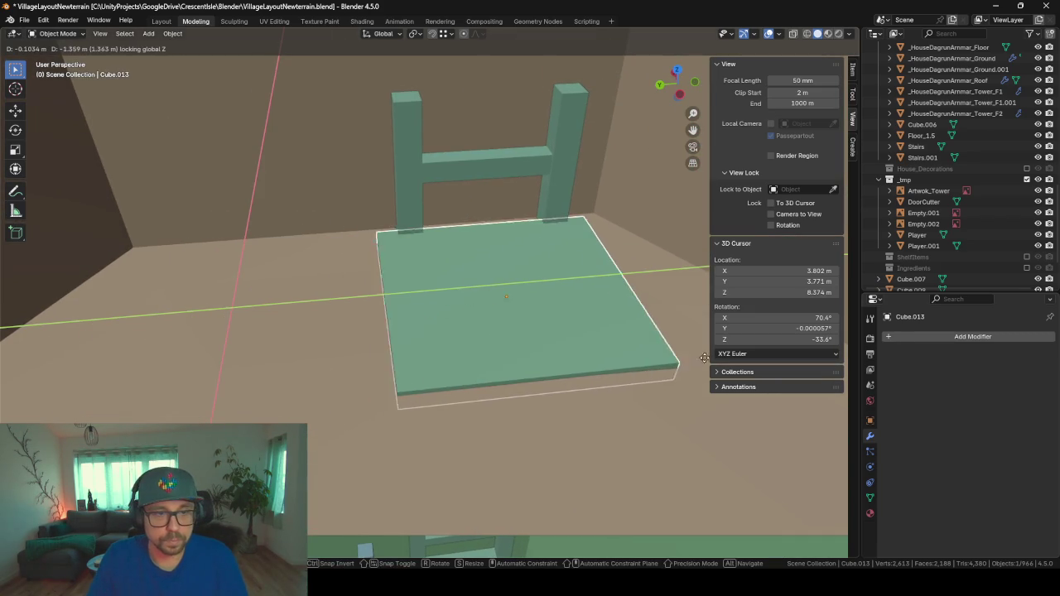
pyautogui.click(702, 350)
# - Increase the Cube.012 ladder's Array Count to 11 and inspect the taller ladder
pyautogui.click(558, 142)
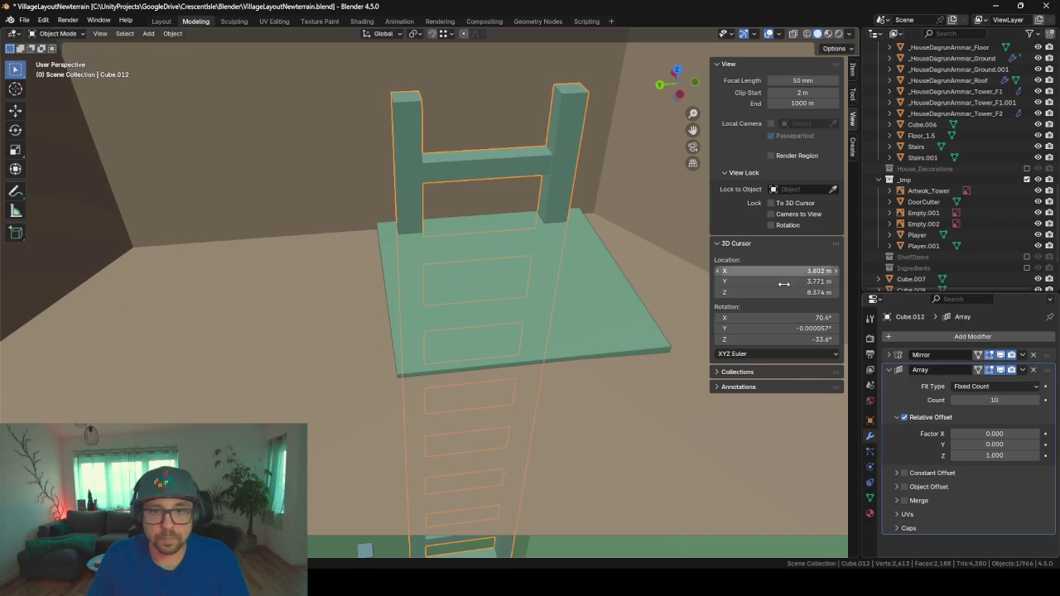
pyautogui.click(1035, 400)
pyautogui.scroll(-2, 512, 206)
pyautogui.moveTo(512, 205)
pyautogui.mouseDown(button='middle')
pyautogui.moveTo(500, 245)
pyautogui.moveTo(466, 211)
pyautogui.moveTo(583, 233)
pyautogui.moveTo(666, 213)
pyautogui.moveTo(496, 222)
pyautogui.moveTo(503, 250)
pyautogui.mouseUp(button='middle')
pyautogui.scroll(-4, 467, 208)
pyautogui.scroll(5, 496, 222)
pyautogui.scroll(-2, 504, 255)
pyautogui.scroll(-3, 433, 224)
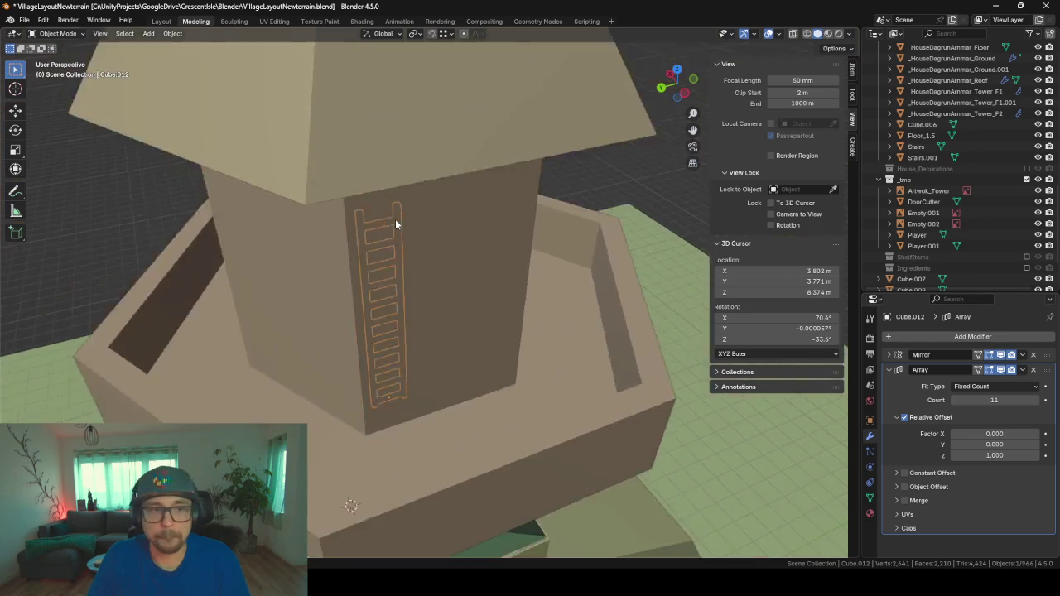
pyautogui.scroll(-2, 395, 224)
pyautogui.moveTo(478, 327); pyautogui.dragTo(399, 326, button='middle')
# - Inset the front wall face of the upper tower section Tower_F2 in Edit Mode
pyautogui.click(399, 325)
pyautogui.press('Tab')
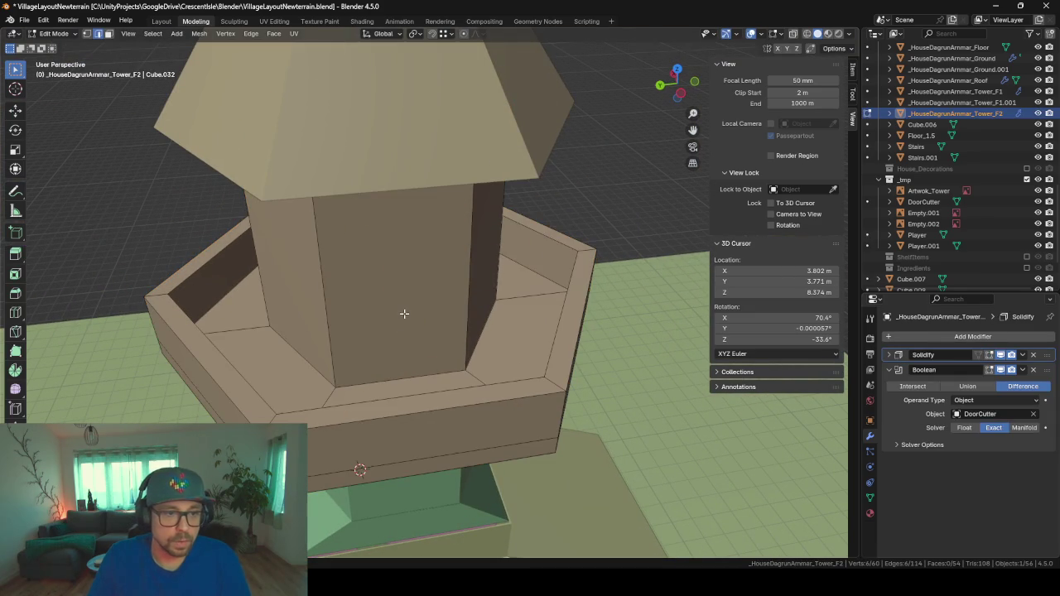
pyautogui.click(108, 34)
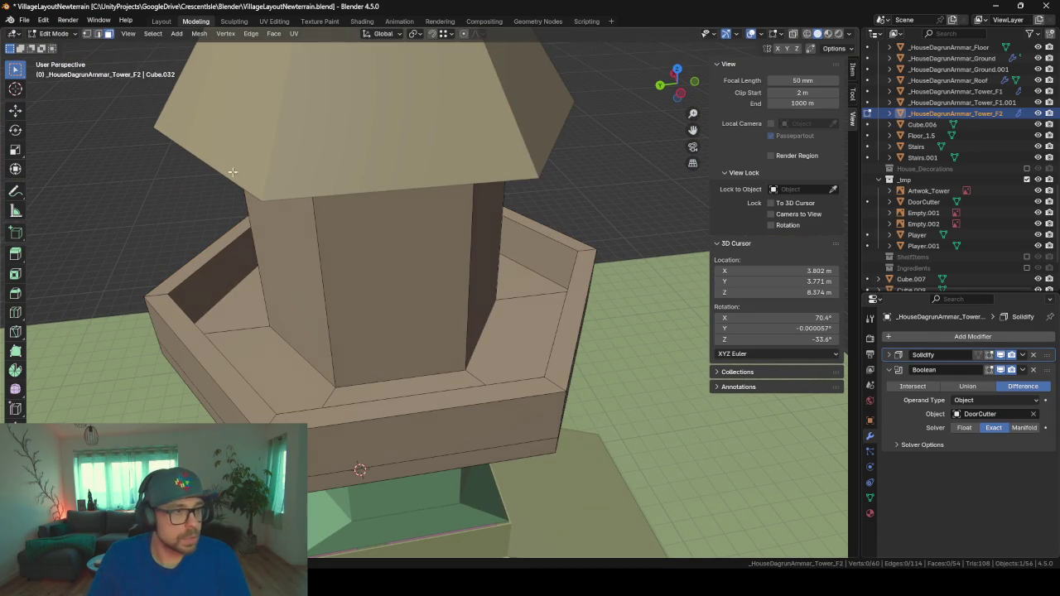
pyautogui.click(397, 305)
pyautogui.moveTo(516, 326); pyautogui.dragTo(414, 326, button='middle')
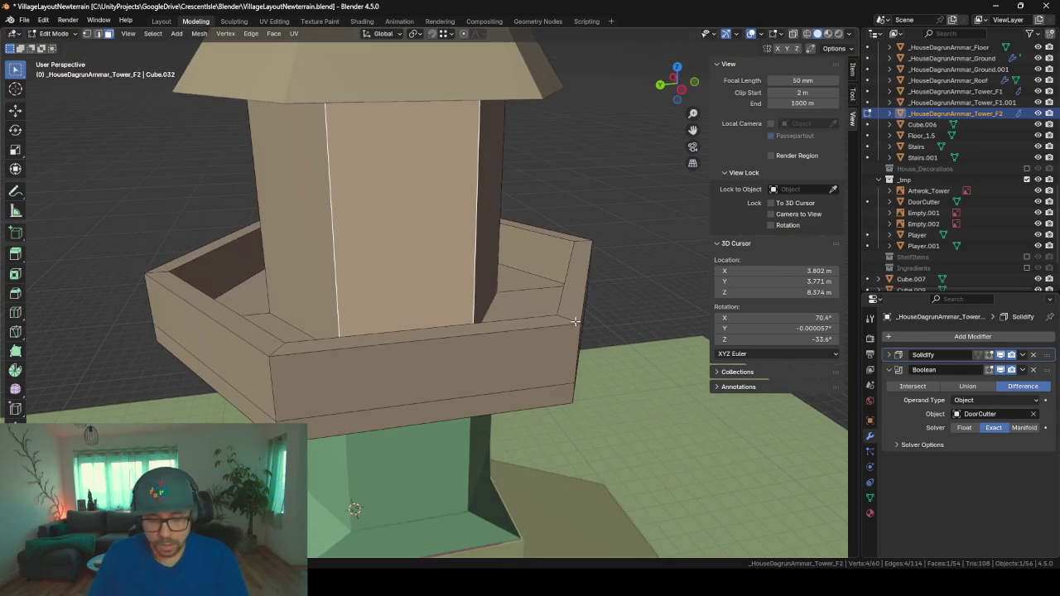
pyautogui.scroll(2, 530, 331)
pyautogui.scroll(2, 546, 335)
pyautogui.press('u')
pyautogui.press('Escape')
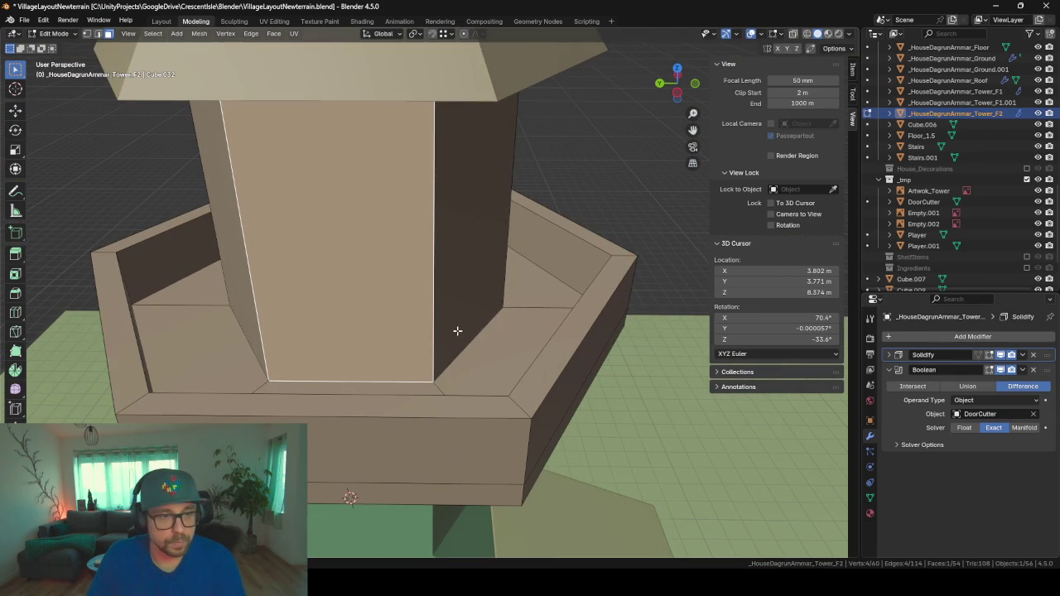
pyautogui.press('i')
pyautogui.click(429, 314)
# - Lower the inset's bottom edge to floor level and its top edge to form a door shape
pyautogui.moveTo(379, 308); pyautogui.dragTo(390, 331, button='middle')
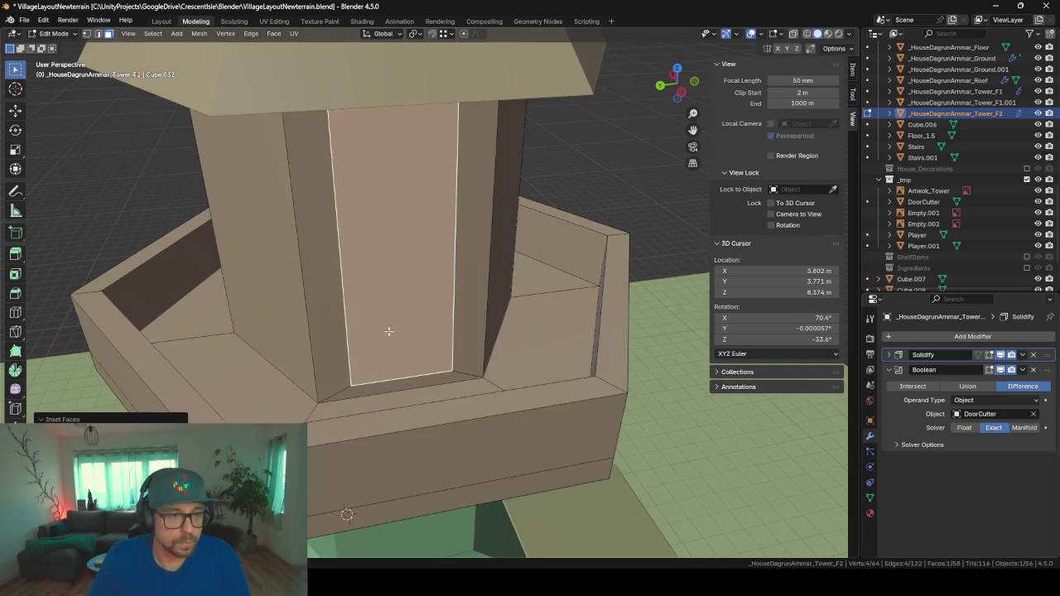
pyautogui.click(98, 34)
pyautogui.click(393, 381)
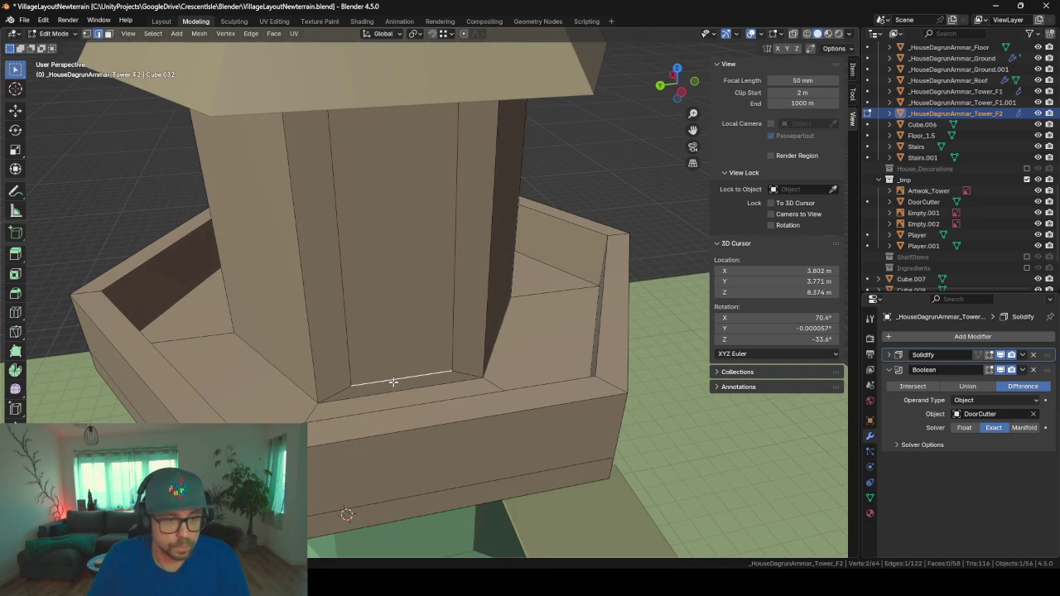
pyautogui.press('g')
pyautogui.press('z')
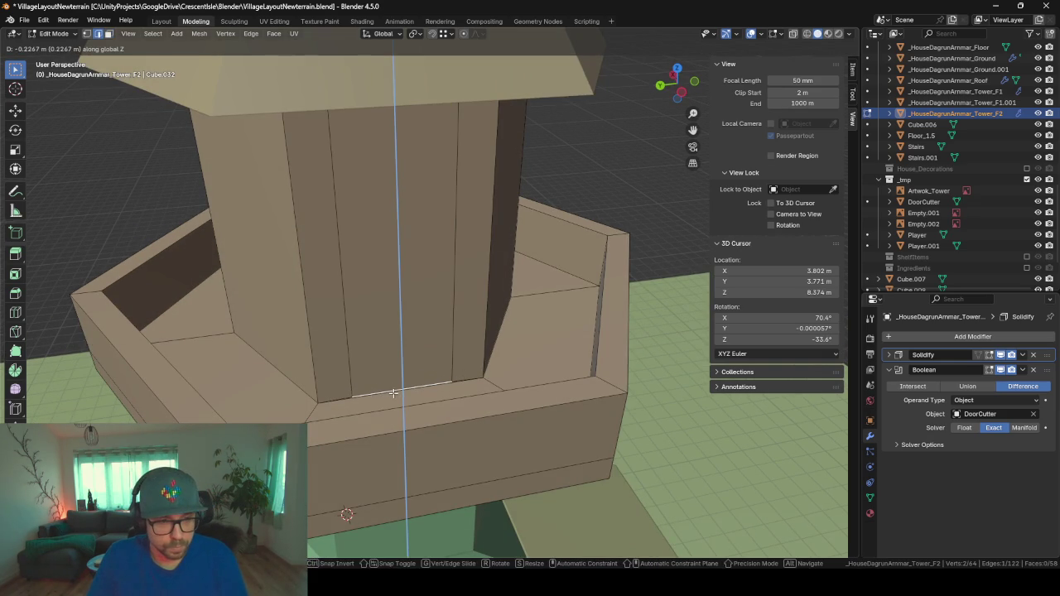
pyautogui.click(393, 393)
pyautogui.moveTo(397, 329); pyautogui.dragTo(371, 156, button='middle')
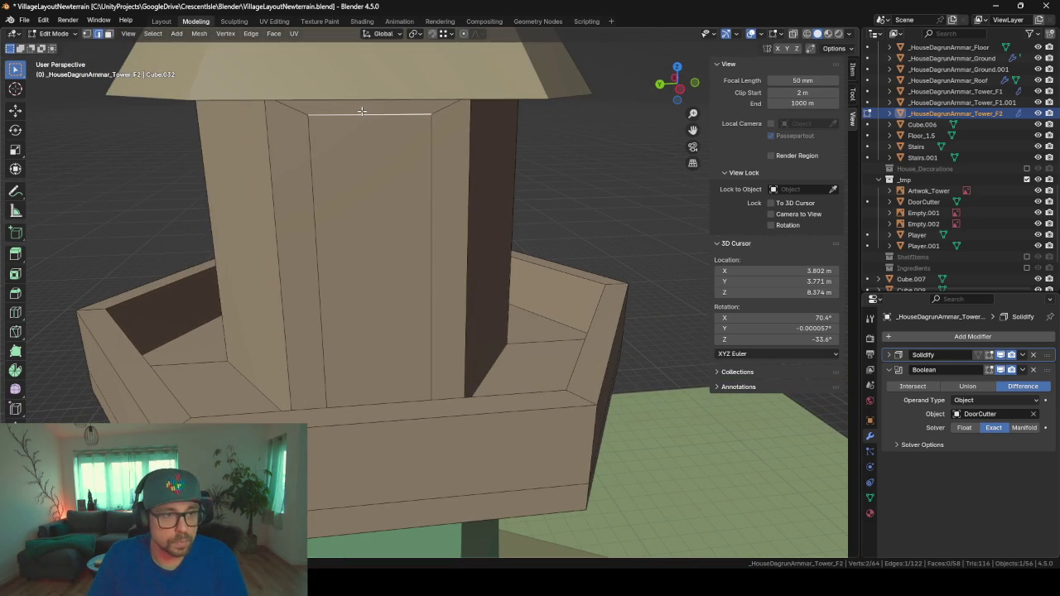
pyautogui.press('g')
pyautogui.press('z')
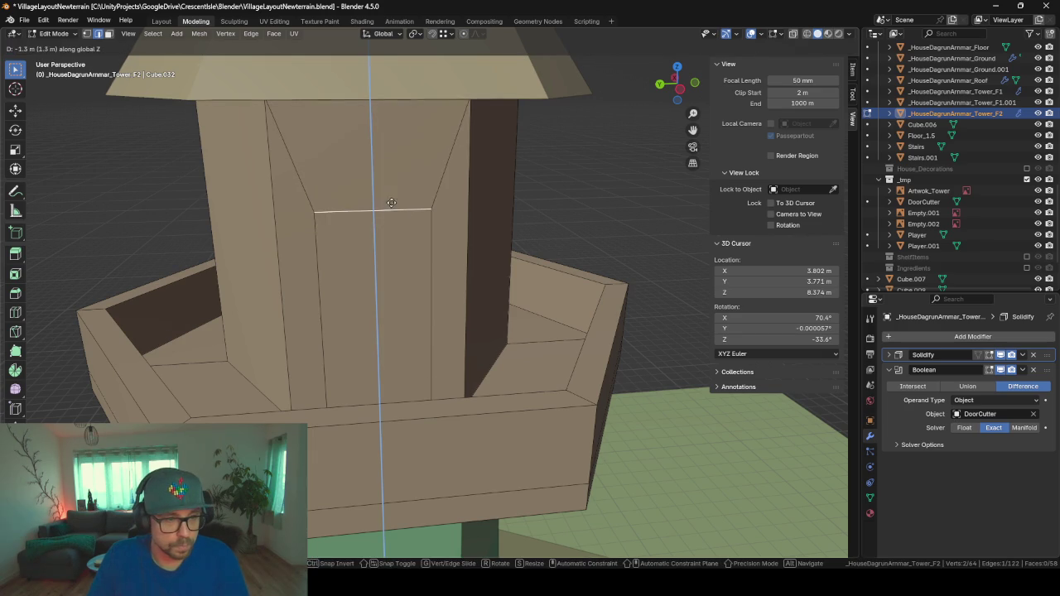
pyautogui.click(248, 168)
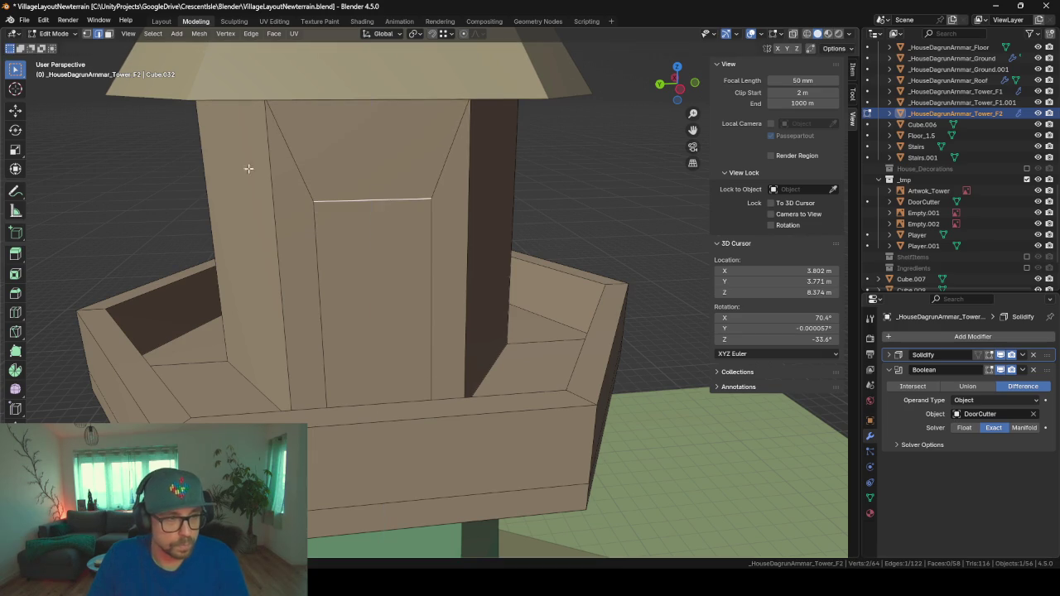
# - Delete the door-shaped centre face to open the doorway and return to Object Mode
pyautogui.click(375, 347)
pyautogui.press('x')
pyautogui.click(374, 347)
pyautogui.press('Tab')
pyautogui.moveTo(375, 346)
pyautogui.mouseDown(button='middle')
pyautogui.moveTo(464, 337)
pyautogui.moveTo(394, 343)
pyautogui.moveTo(532, 349)
pyautogui.moveTo(440, 338)
pyautogui.moveTo(274, 347)
pyautogui.moveTo(353, 339)
pyautogui.moveTo(425, 290)
pyautogui.moveTo(376, 433)
pyautogui.moveTo(447, 262)
pyautogui.moveTo(386, 359)
pyautogui.moveTo(478, 360)
pyautogui.moveTo(380, 367)
pyautogui.moveTo(404, 363)
pyautogui.mouseUp(button='middle')
pyautogui.scroll(-3, 425, 289)
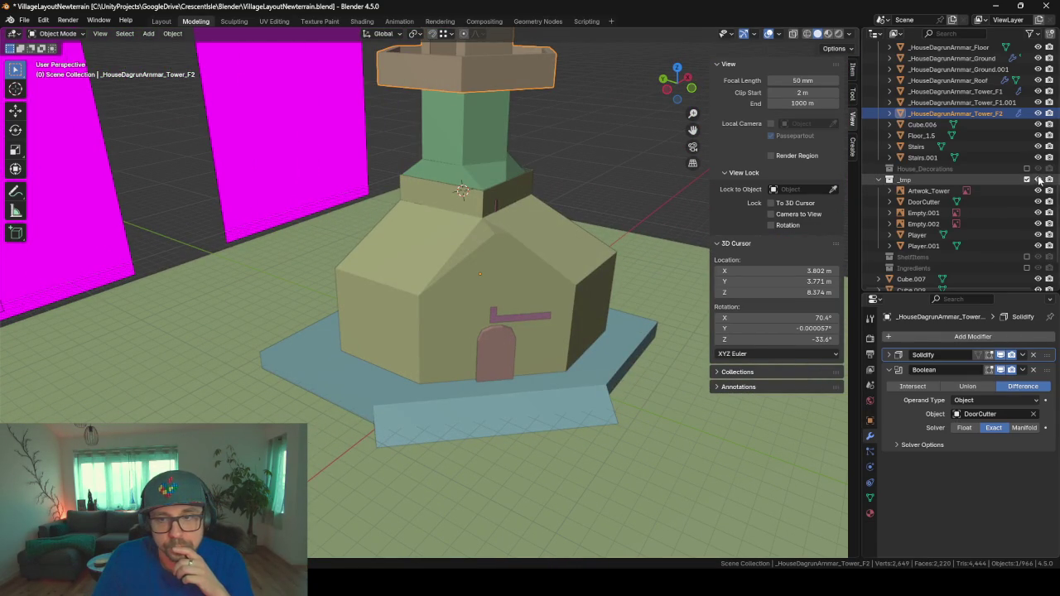
# - Hide the _tmp helper collection and rename Cube.007 to NightStand
pyautogui.click(1027, 180)
pyautogui.click(910, 214)
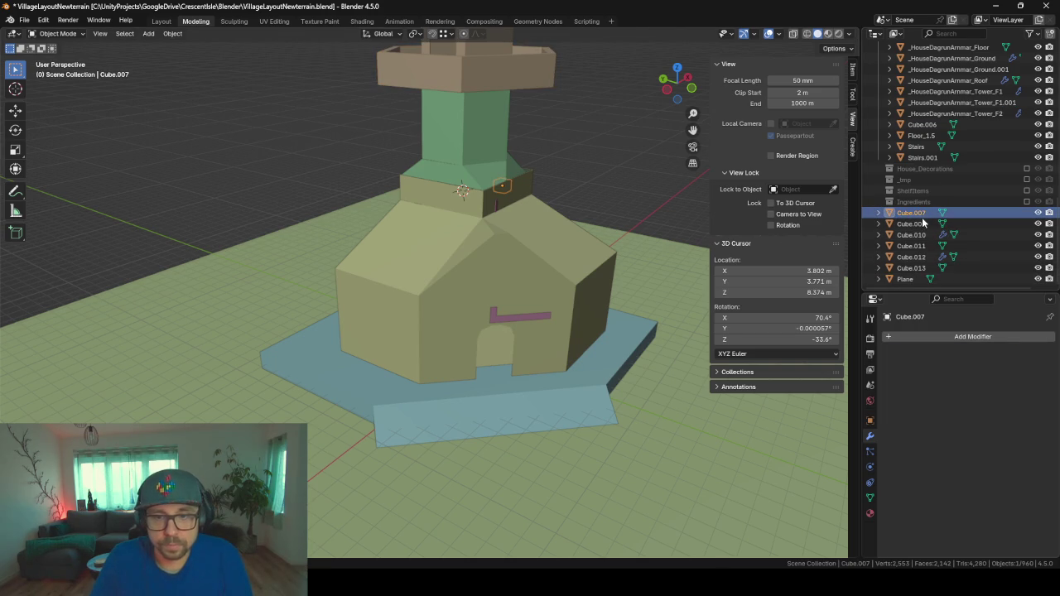
pyautogui.press('KP_Decimal')
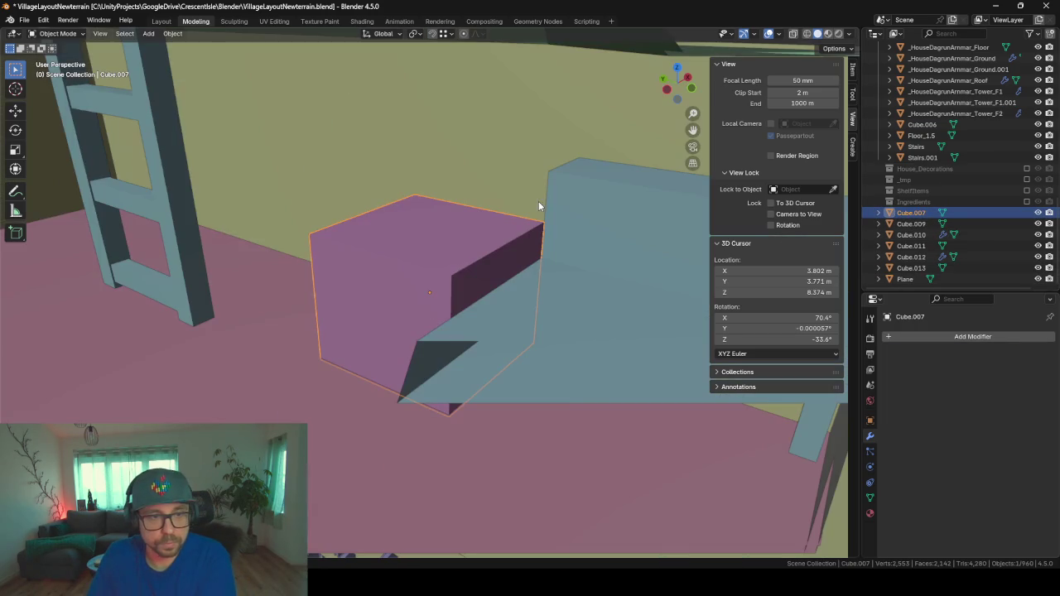
pyautogui.doubleClick(920, 213)
pyautogui.write('NightStar')
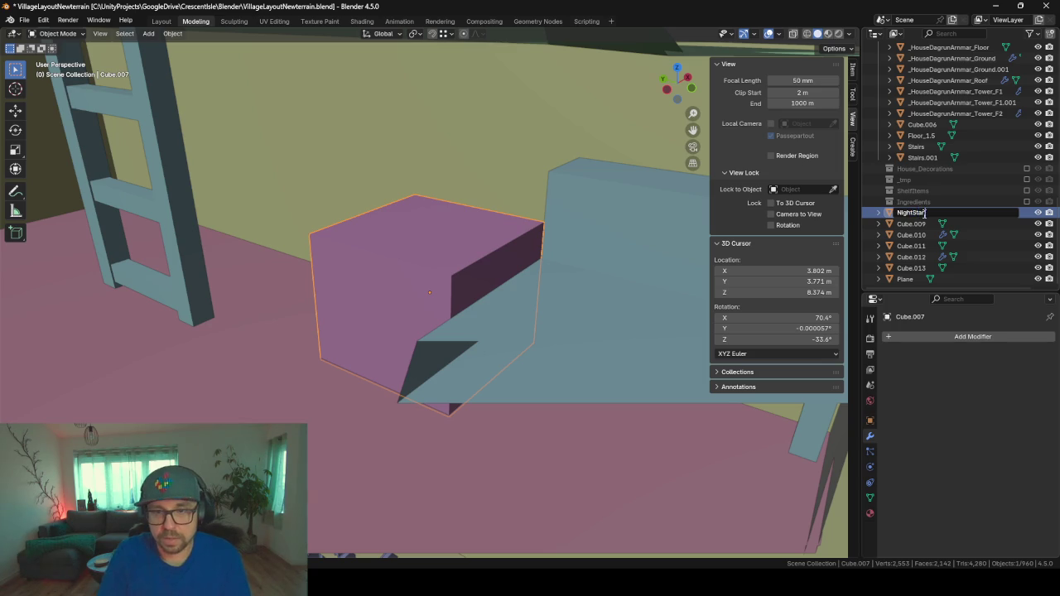
pyautogui.write('nd')
pyautogui.press('Return')
# - Rename Cube.009 to Bed and Cube.010 to Ladder
pyautogui.click(923, 213)
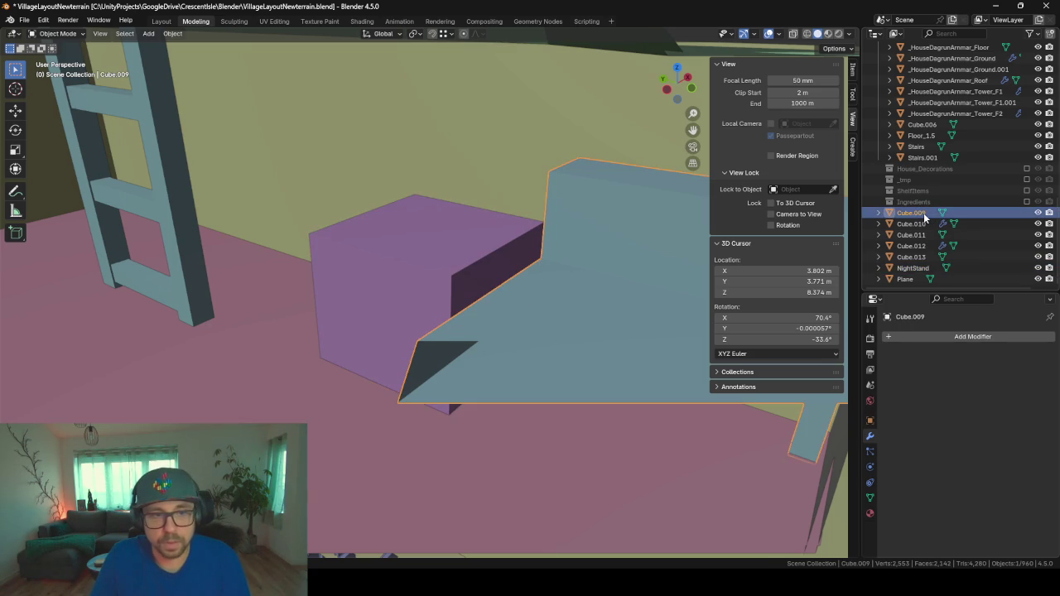
pyautogui.press('KP_Decimal')
pyautogui.press('F2')
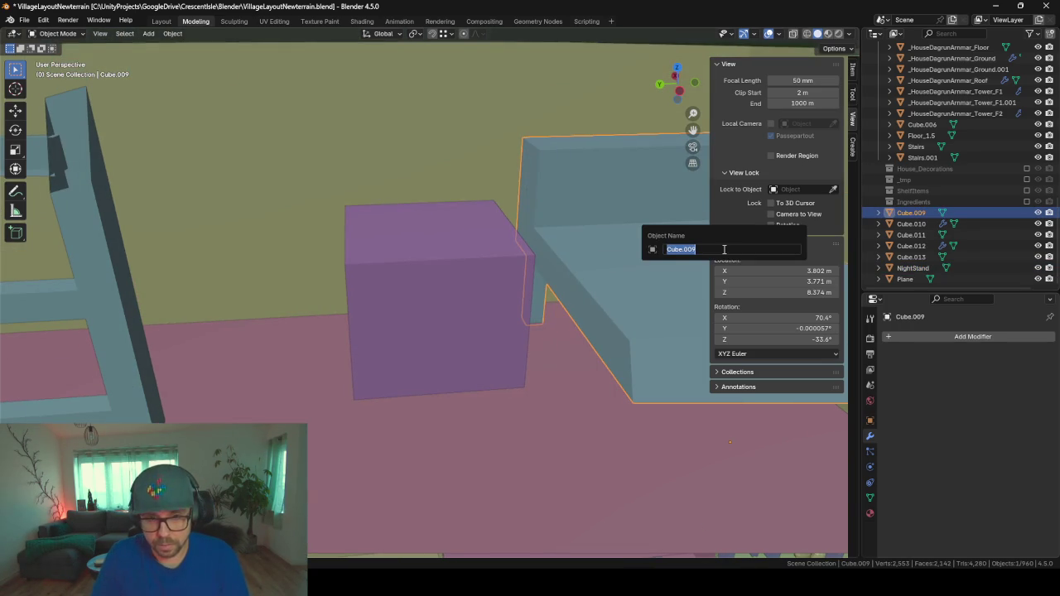
pyautogui.write('d')
pyautogui.press('Return')
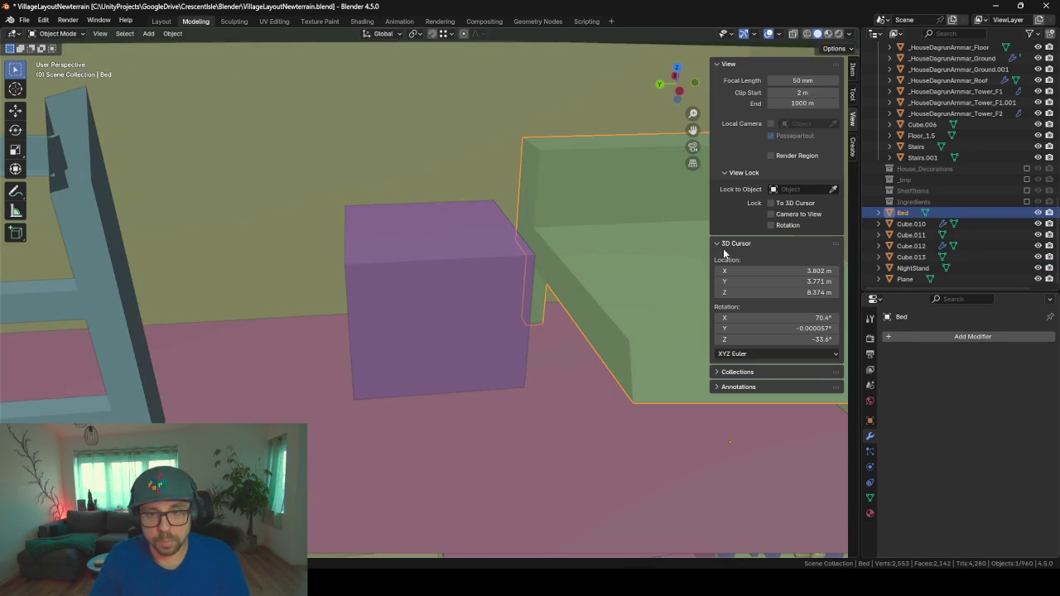
pyautogui.click(911, 223)
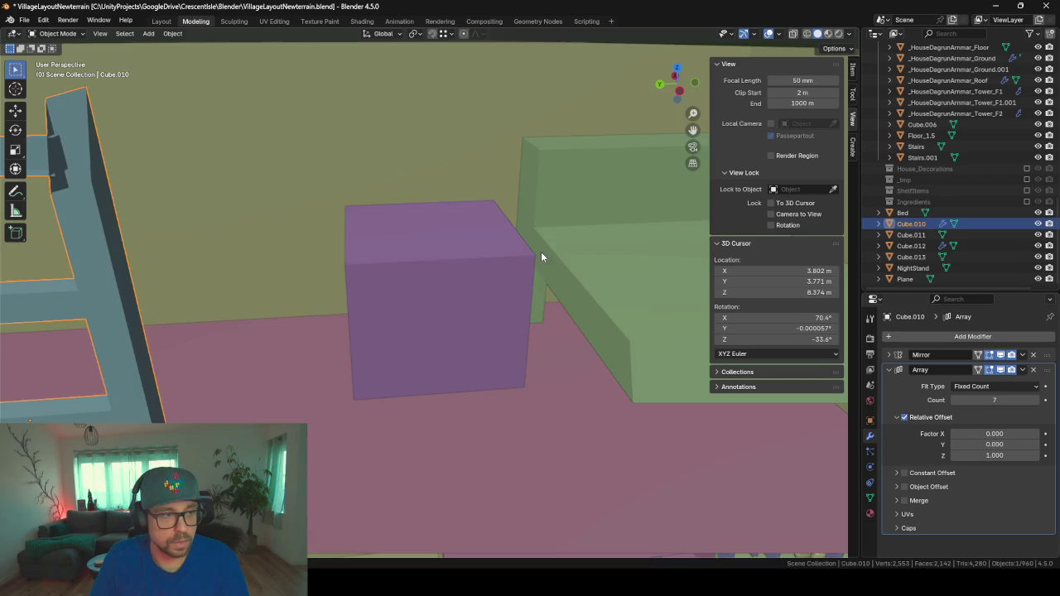
pyautogui.press('KP_Decimal')
pyautogui.press('F2')
pyautogui.write('Ladder')
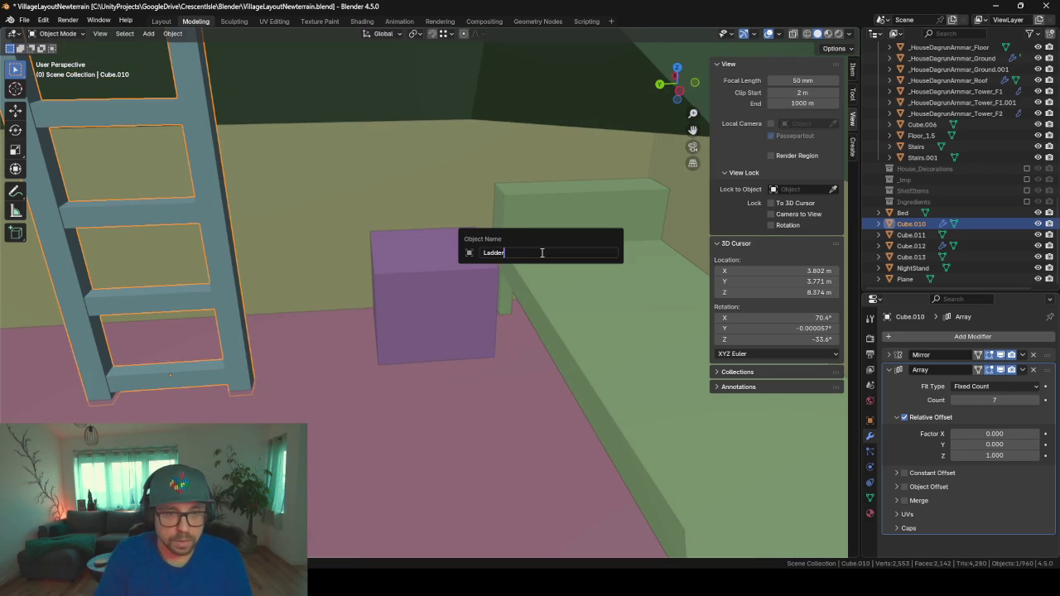
pyautogui.press('Return')
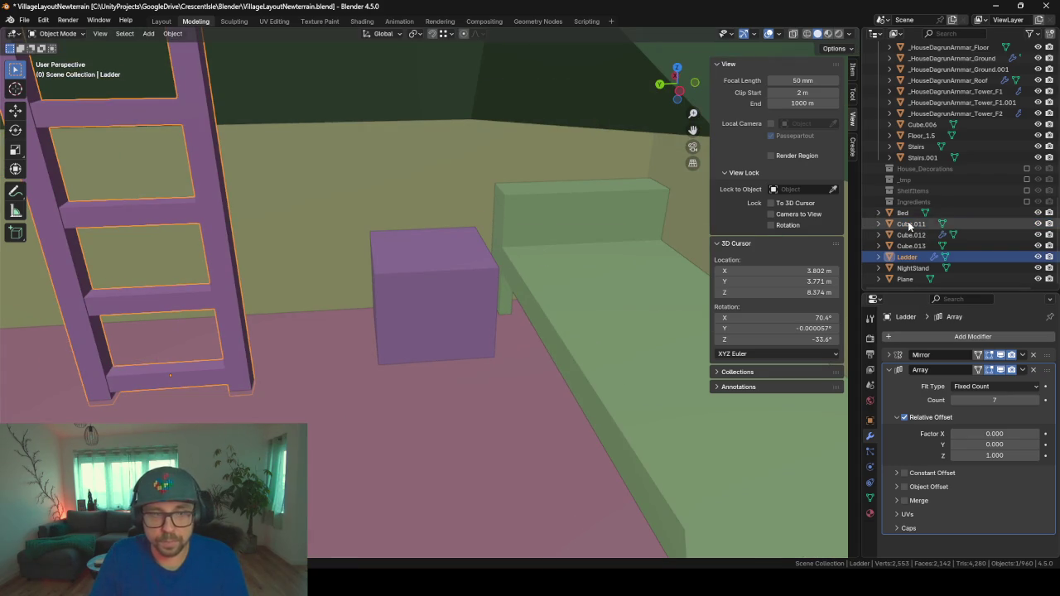
# - Frame the Cube.011 board and start renaming it, then switch to the ChatGPT window
pyautogui.click(909, 224)
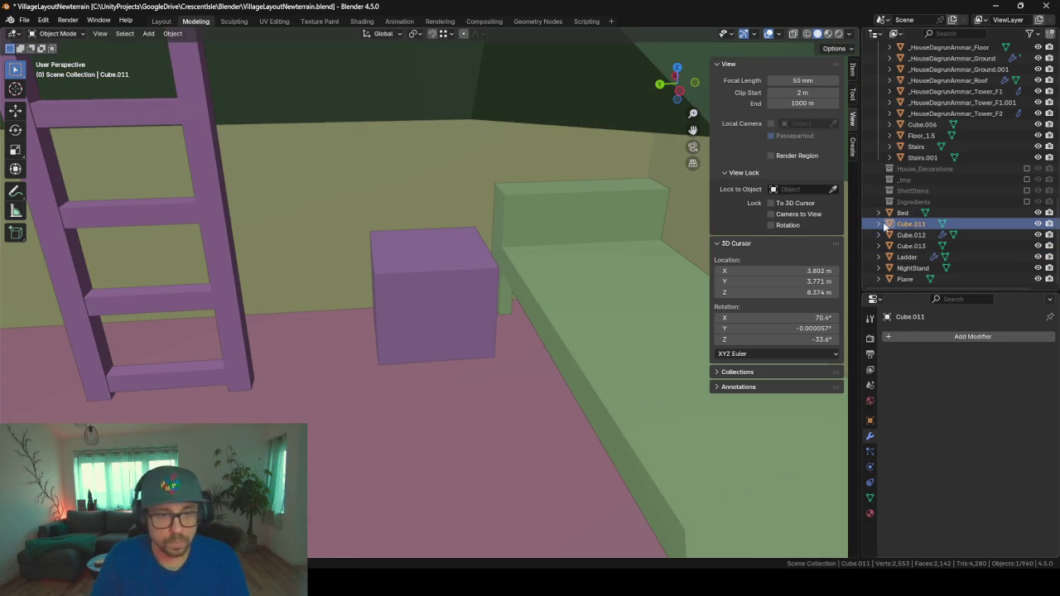
pyautogui.press('KP_Decimal')
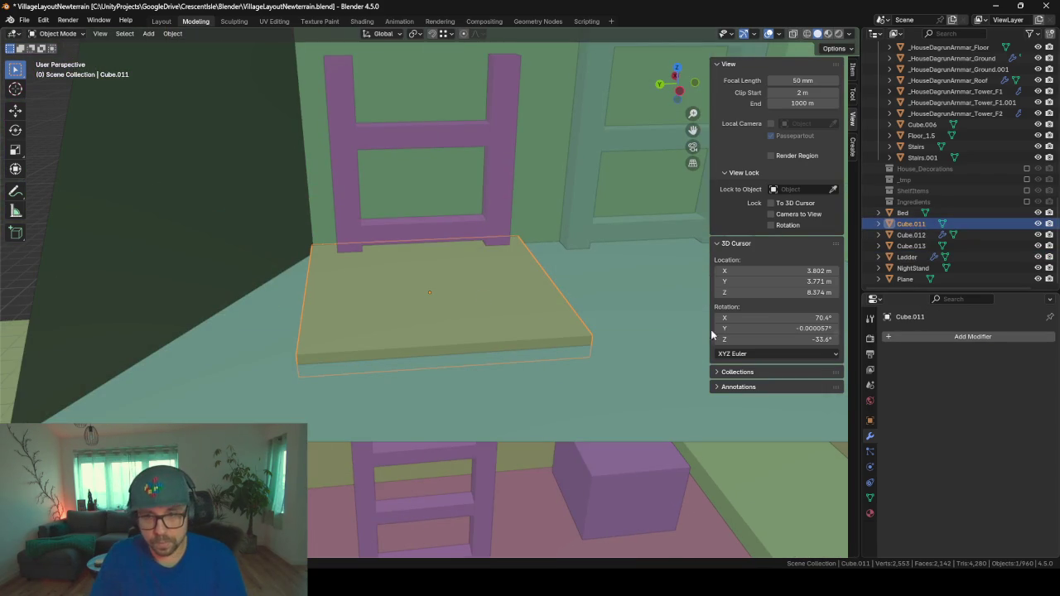
pyautogui.press('F2')
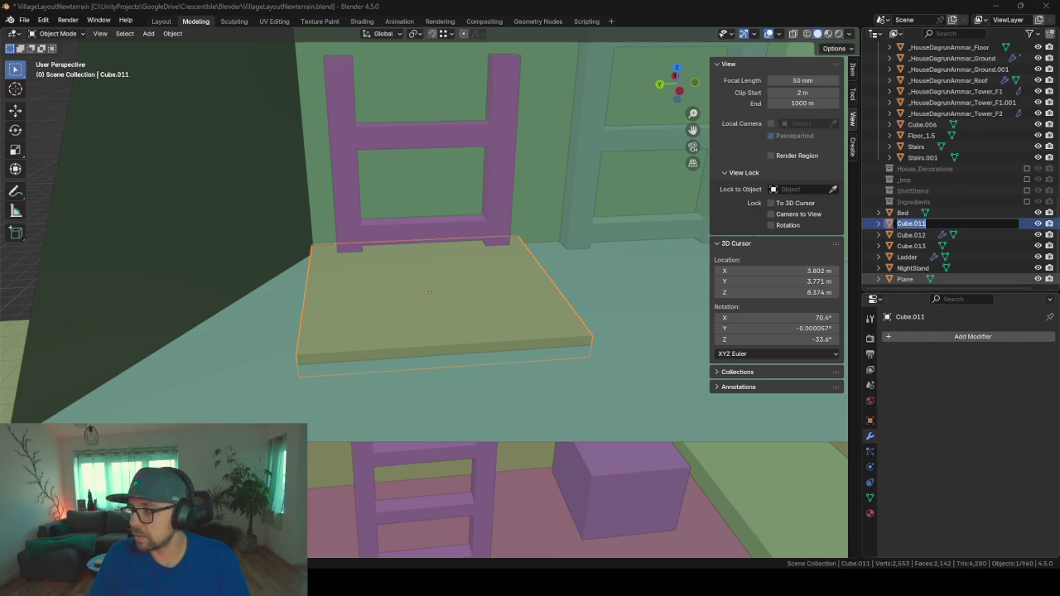
pyautogui.hotkey('alt', 'Tab')
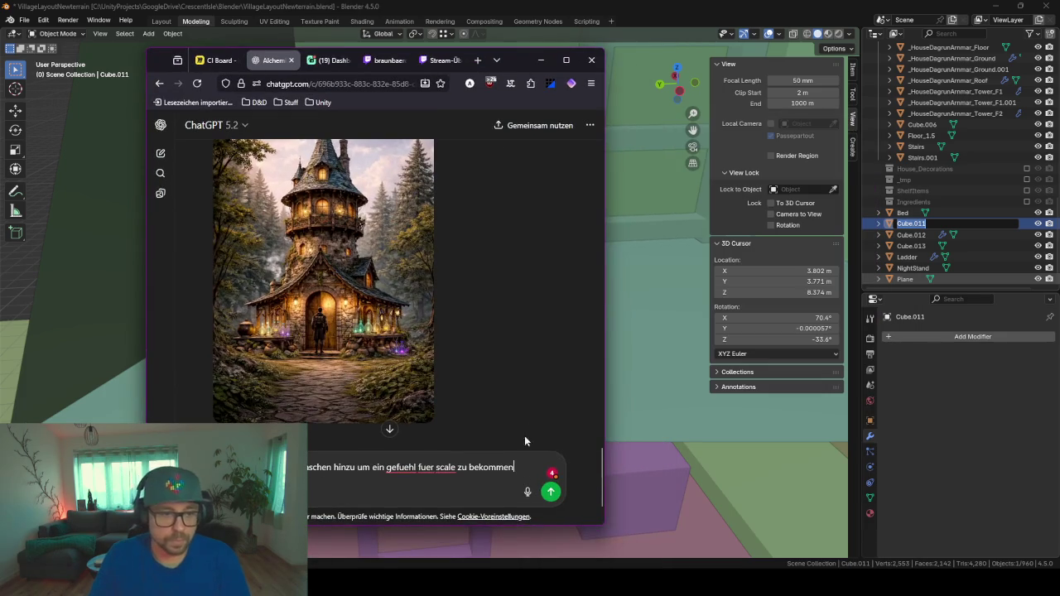
# - Ask ChatGPT for the English word for 'Dachluke', note 'roof hatch', and minimize the browser
pyautogui.hotkey('ctrl', 'a')
pyautogui.press('BackSpace')
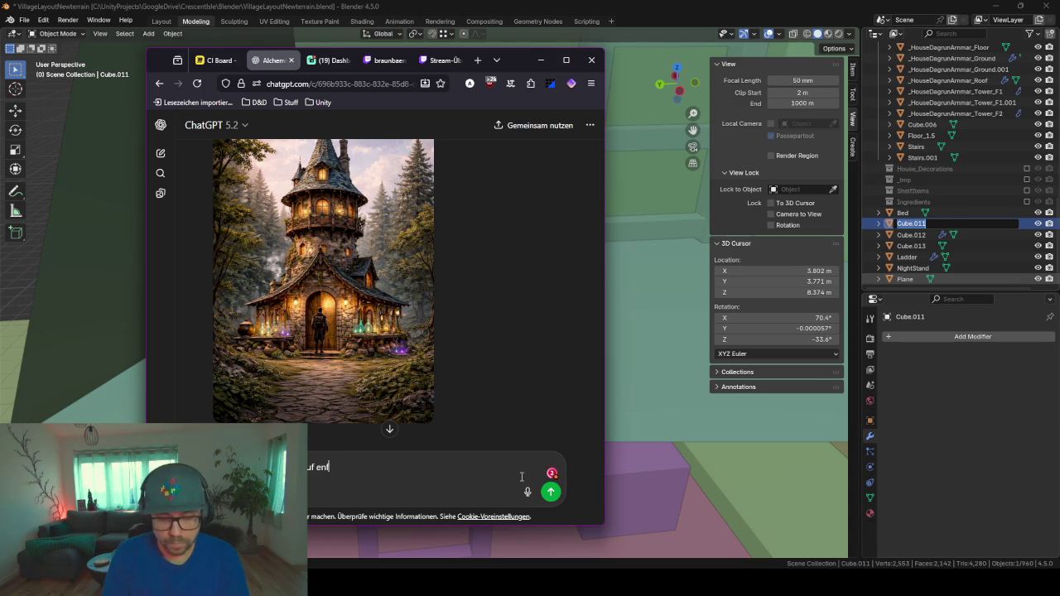
pyautogui.press('Return')
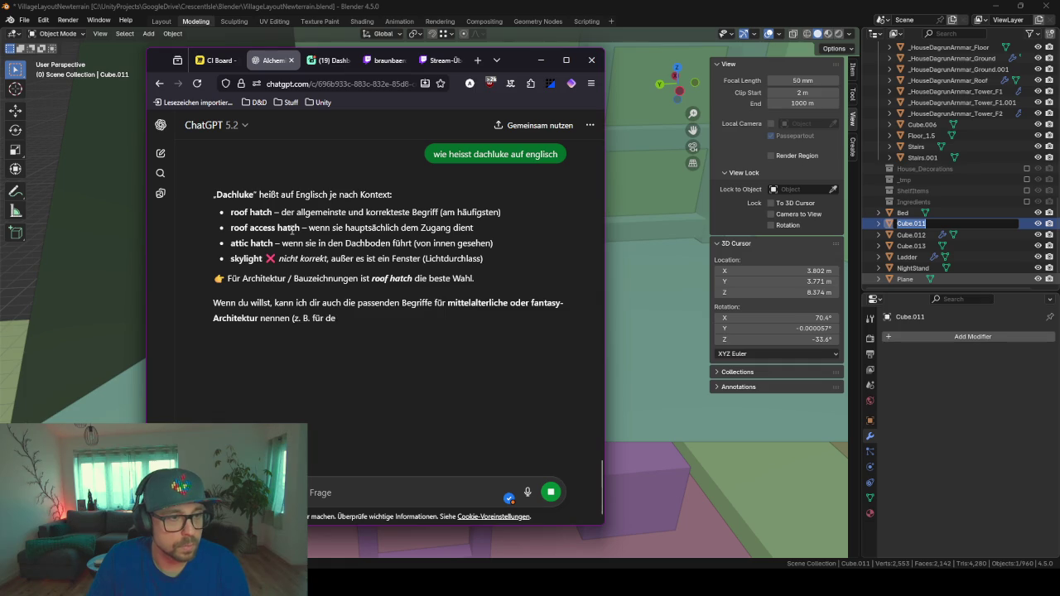
pyautogui.doubleClick(291, 229)
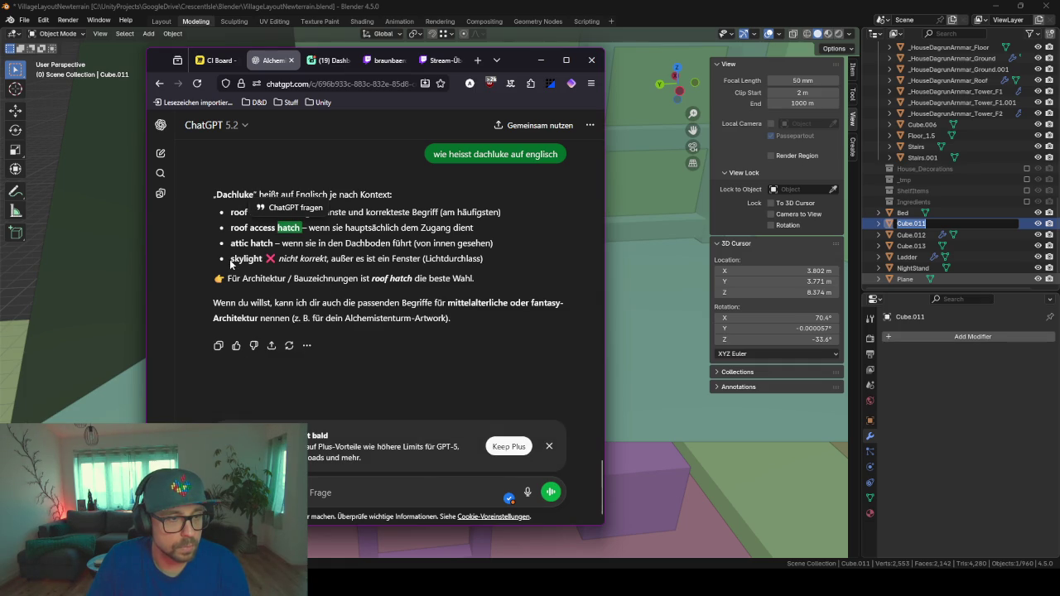
pyautogui.moveTo(449, 256); pyautogui.dragTo(203, 271)
pyautogui.click(347, 313)
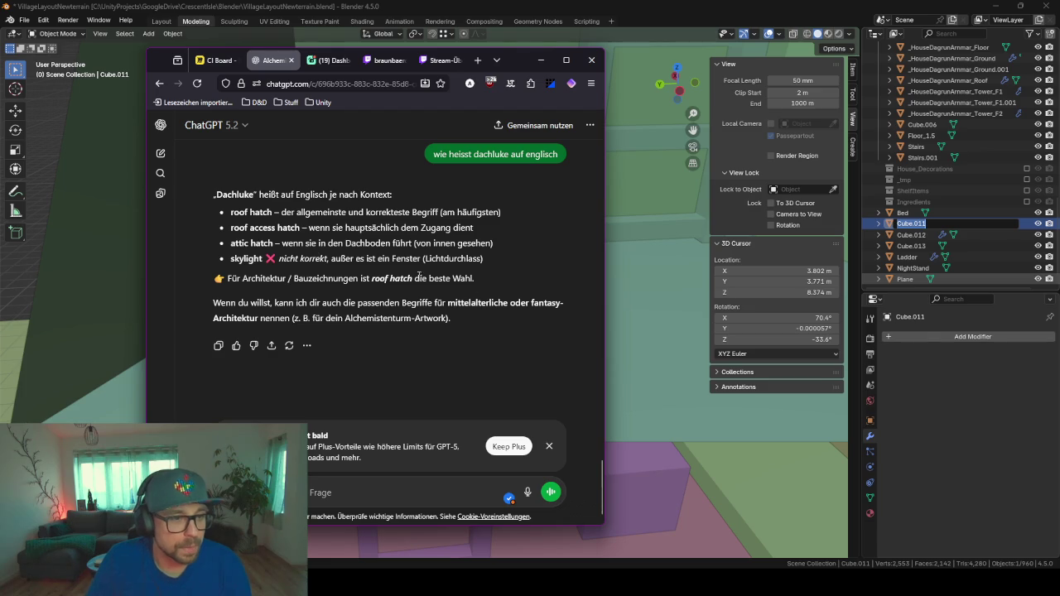
pyautogui.click(543, 66)
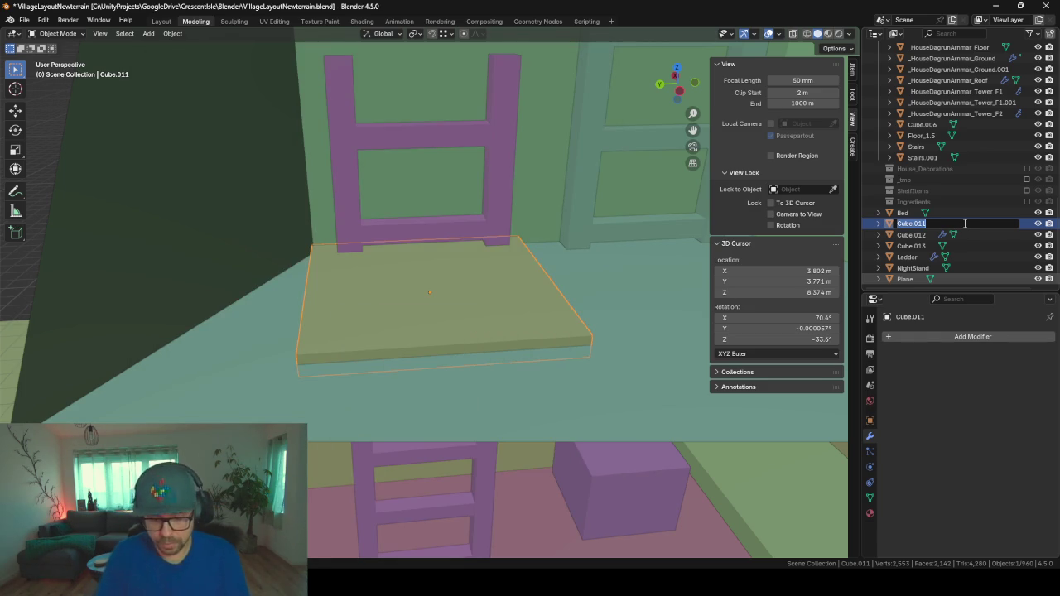
# - Name Cube.011 Hatch, Cube.012 Ladder.001 and Cube.013 Hatch.001 in the Outliner
pyautogui.write('Hatch')
pyautogui.press('Return')
pyautogui.click(952, 224)
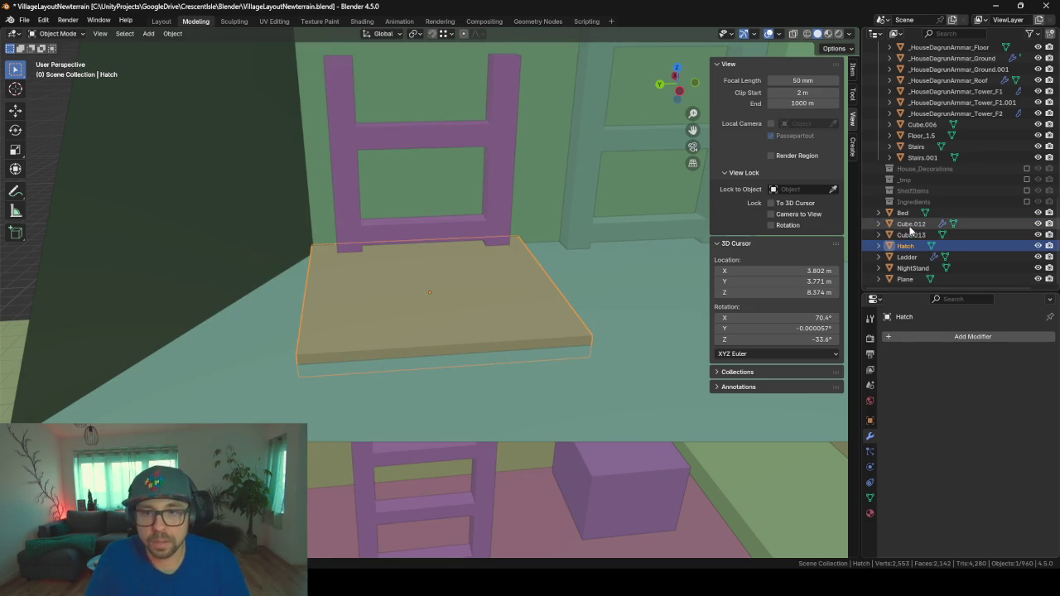
pyautogui.doubleClick(942, 222)
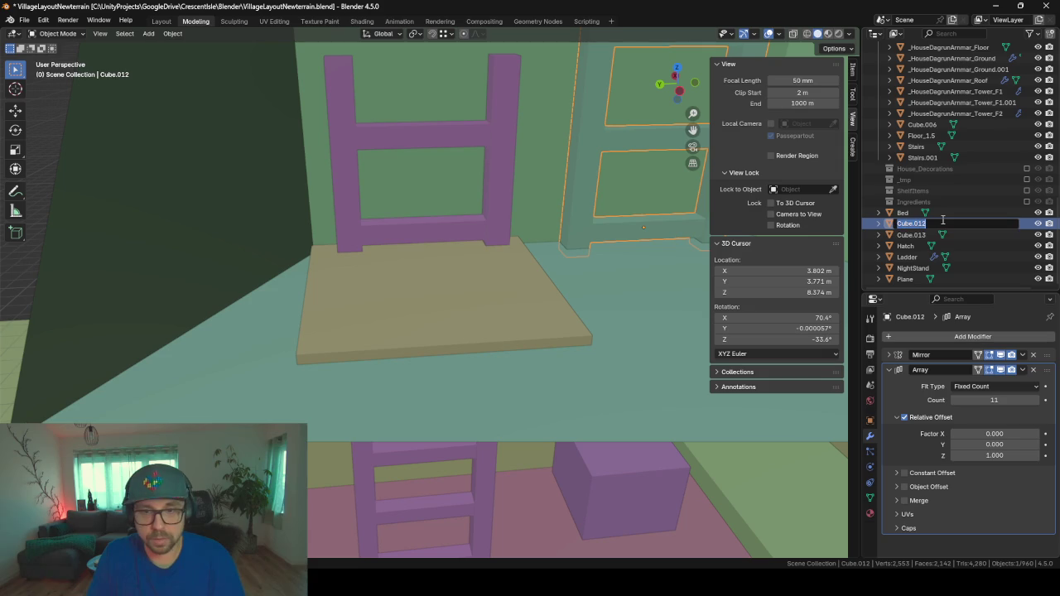
pyautogui.write('Ladder')
pyautogui.press('Return')
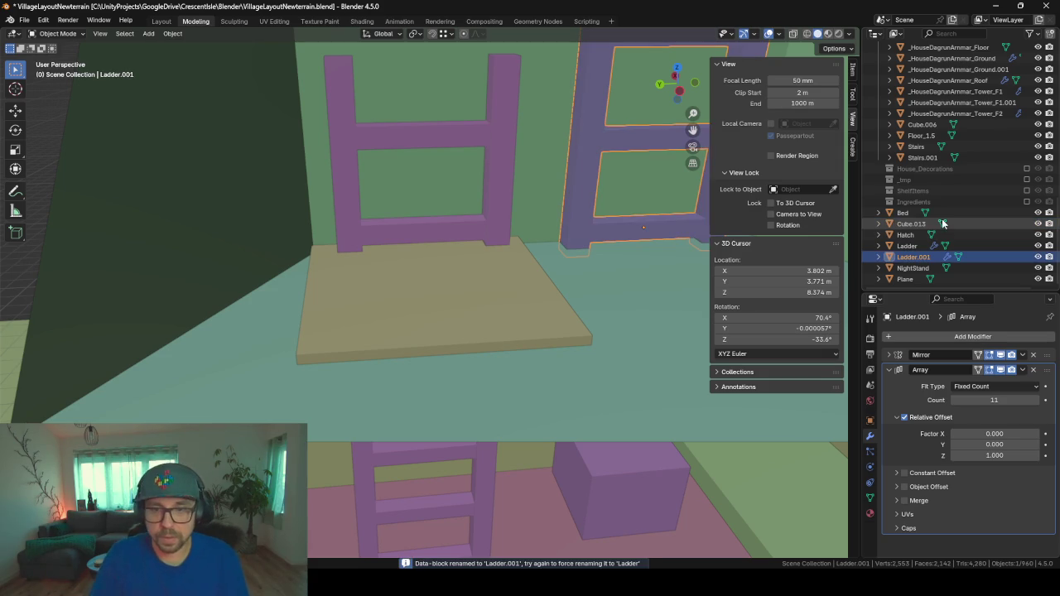
pyautogui.click(921, 225)
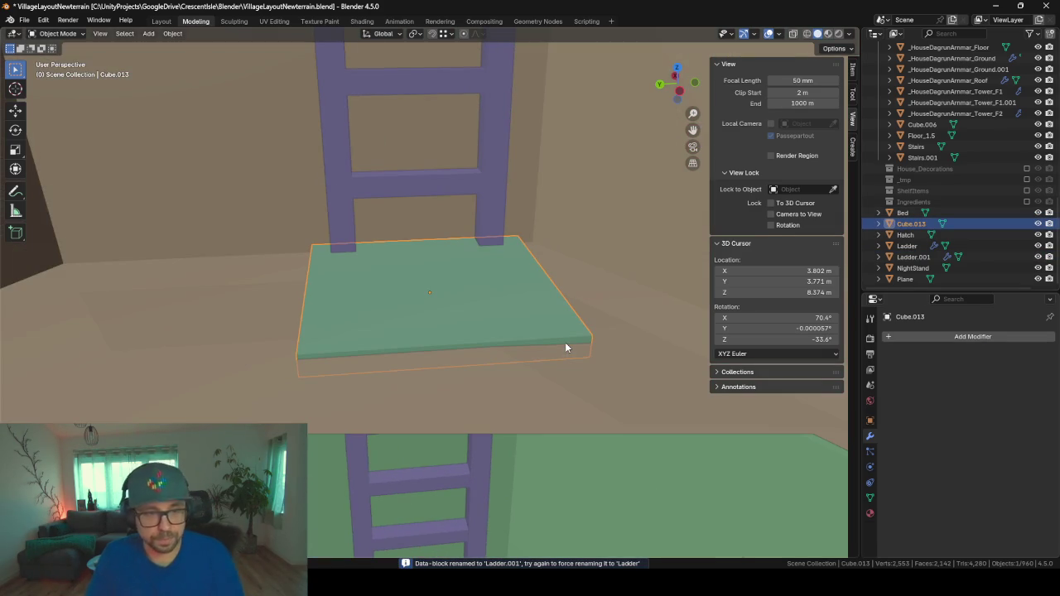
pyautogui.doubleClick(913, 224)
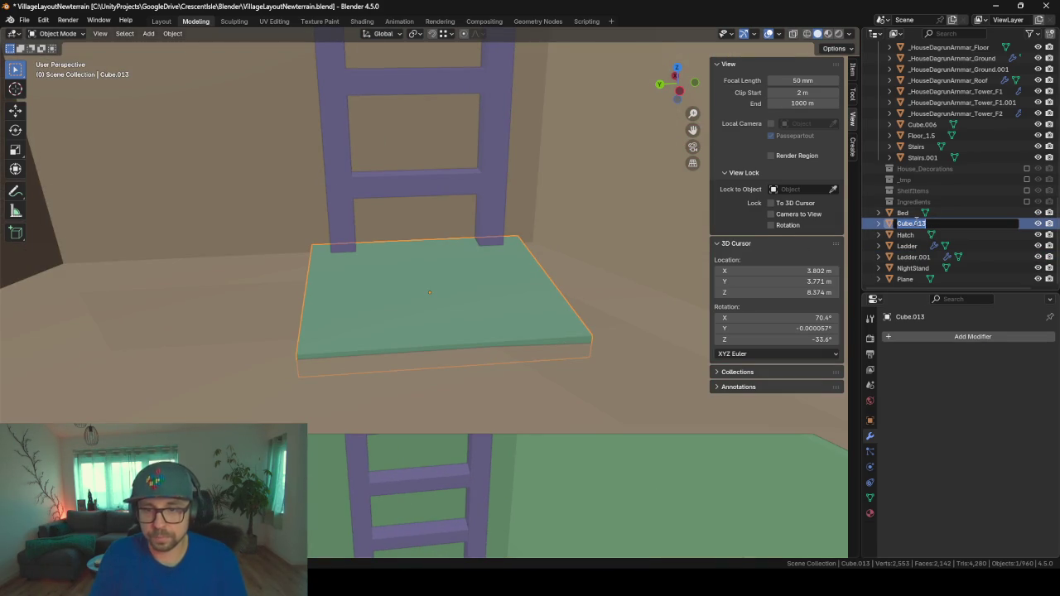
pyautogui.write('Hatch')
pyautogui.press('Return')
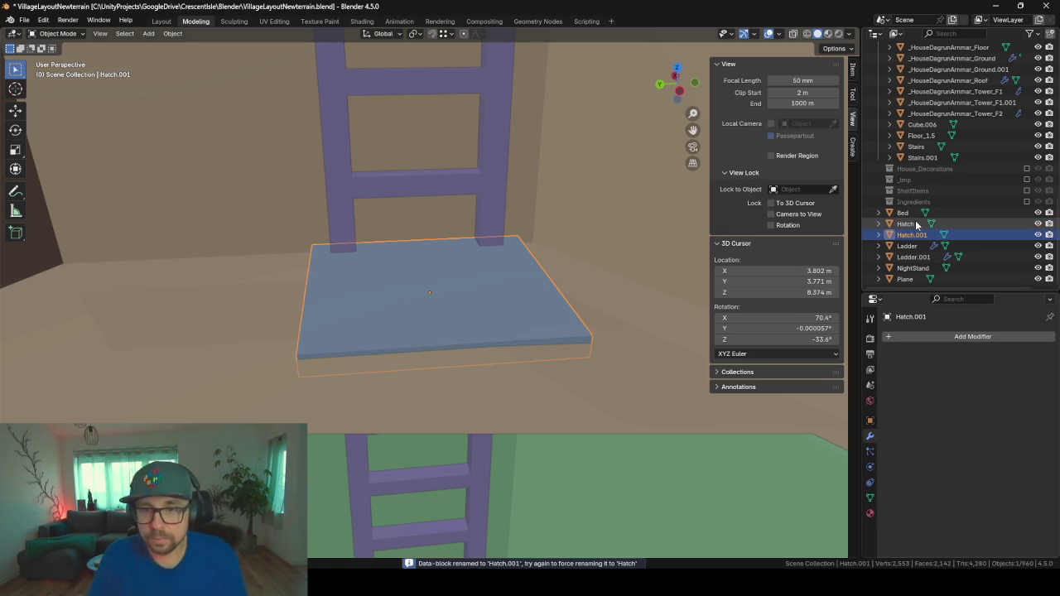
pyautogui.click(894, 213)
# - Select Hatch, Hatch.001, Ladder and Ladder.001 and drag them into the House_DagrunAmmar collection
pyautogui.scroll(2, 914, 279)
pyautogui.keyDown('shift'); pyautogui.click(914, 279); pyautogui.keyUp('shift')
pyautogui.scroll(1, 946, 231)
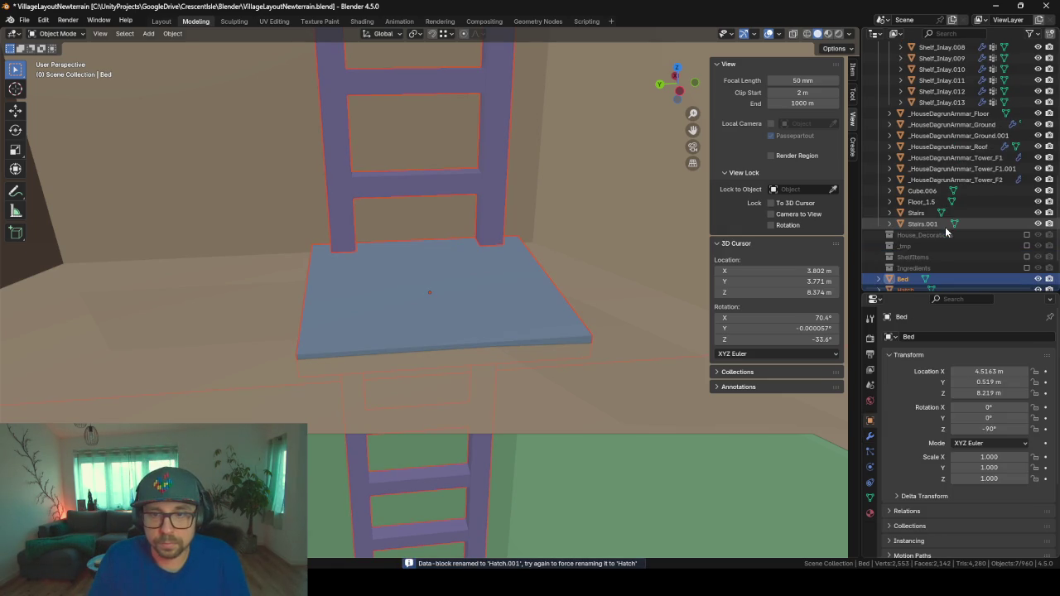
pyautogui.scroll(-1, 947, 231)
pyautogui.moveTo(906, 256); pyautogui.dragTo(938, 68)
pyautogui.scroll(5, 947, 112)
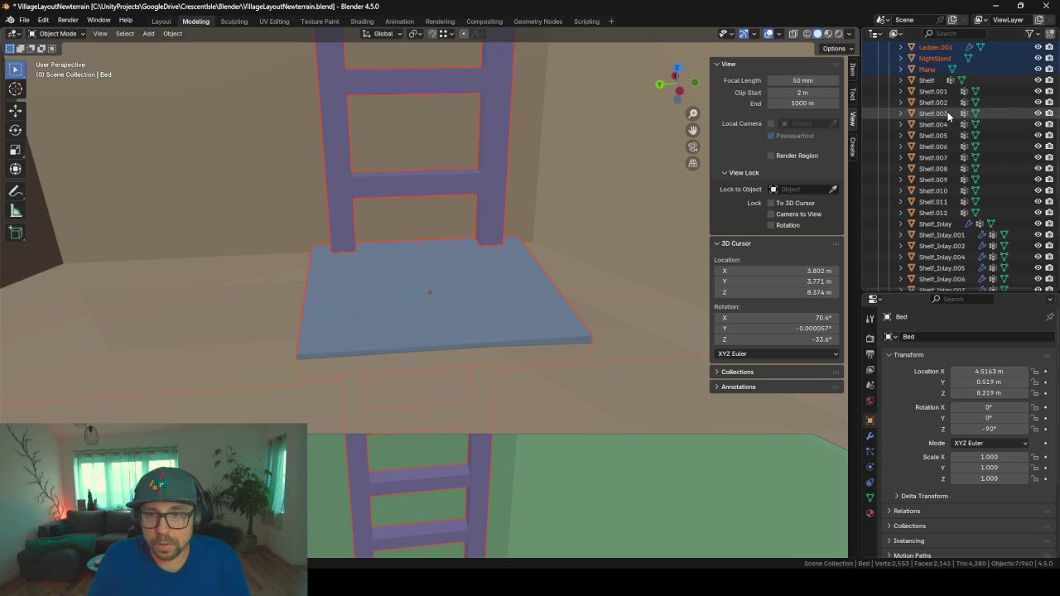
pyautogui.scroll(2, 947, 112)
pyautogui.click(944, 124)
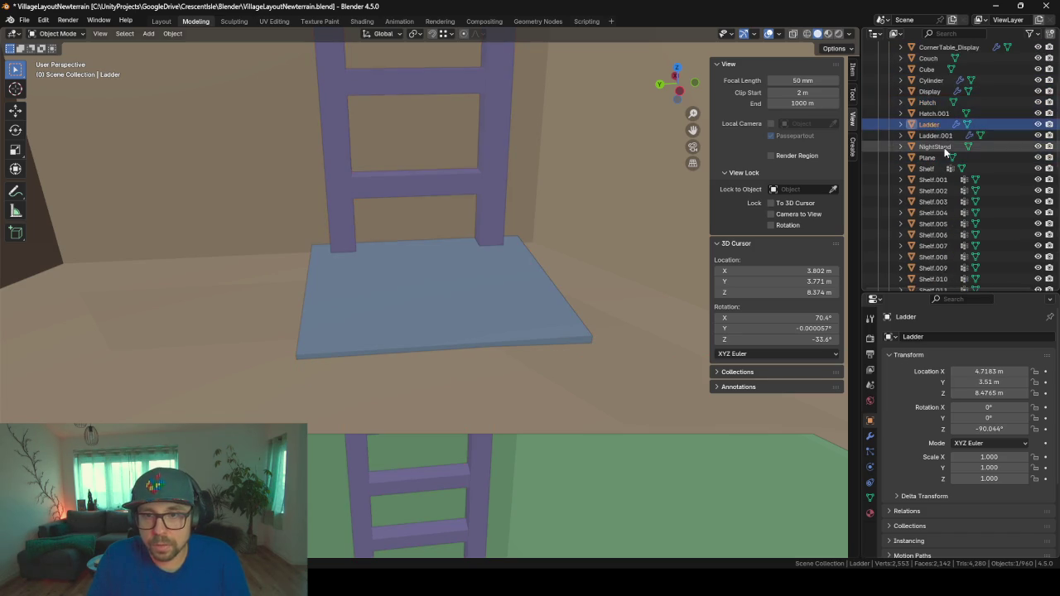
pyautogui.click(935, 102)
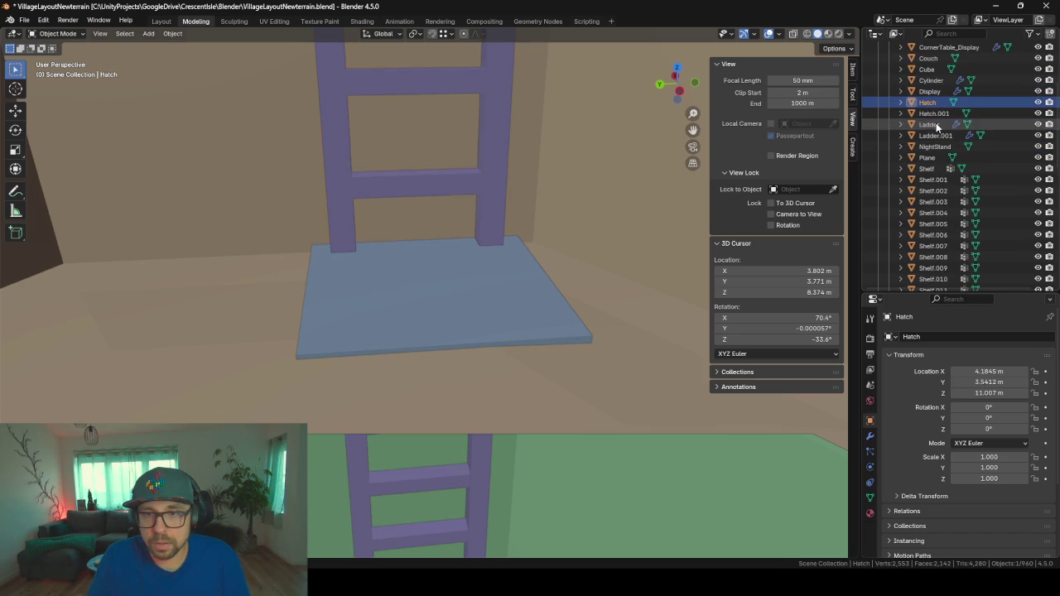
pyautogui.keyDown('shift'); pyautogui.click(937, 135); pyautogui.keyUp('shift')
pyautogui.scroll(4, 935, 140)
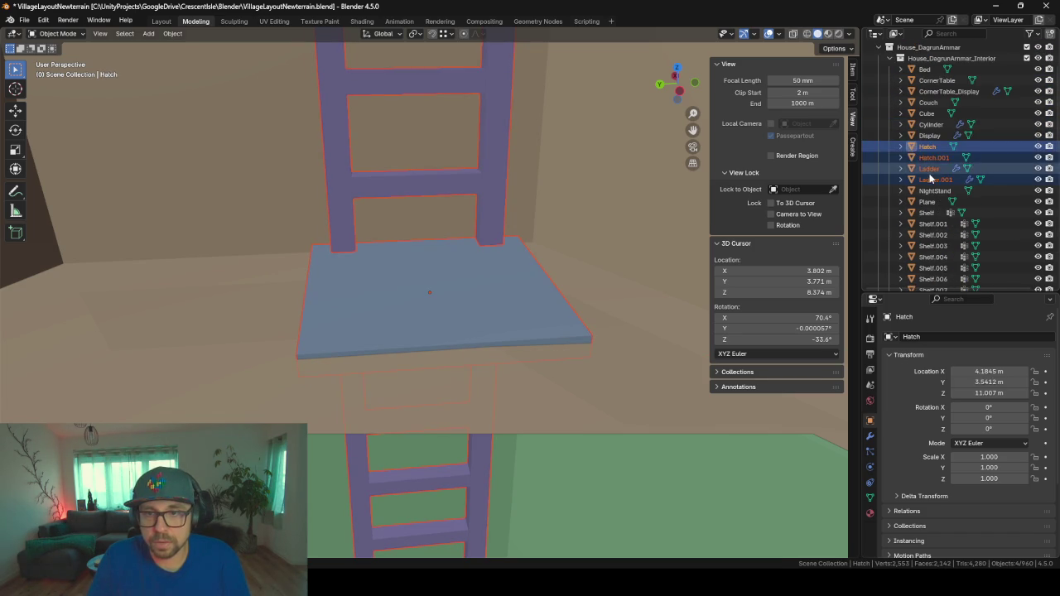
pyautogui.moveTo(930, 149); pyautogui.dragTo(926, 117)
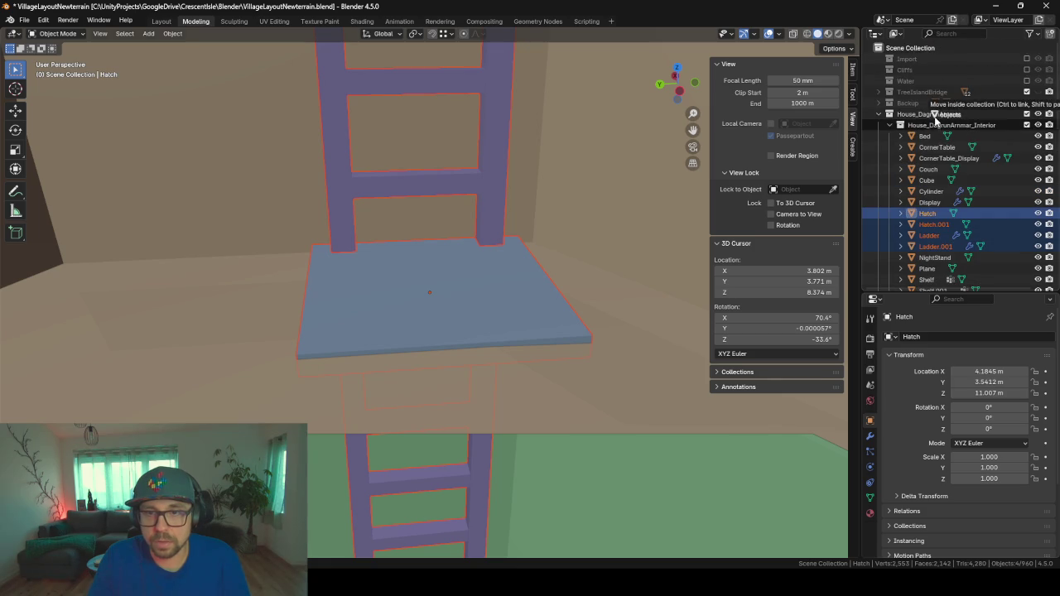
pyautogui.moveTo(925, 118); pyautogui.dragTo(925, 115)
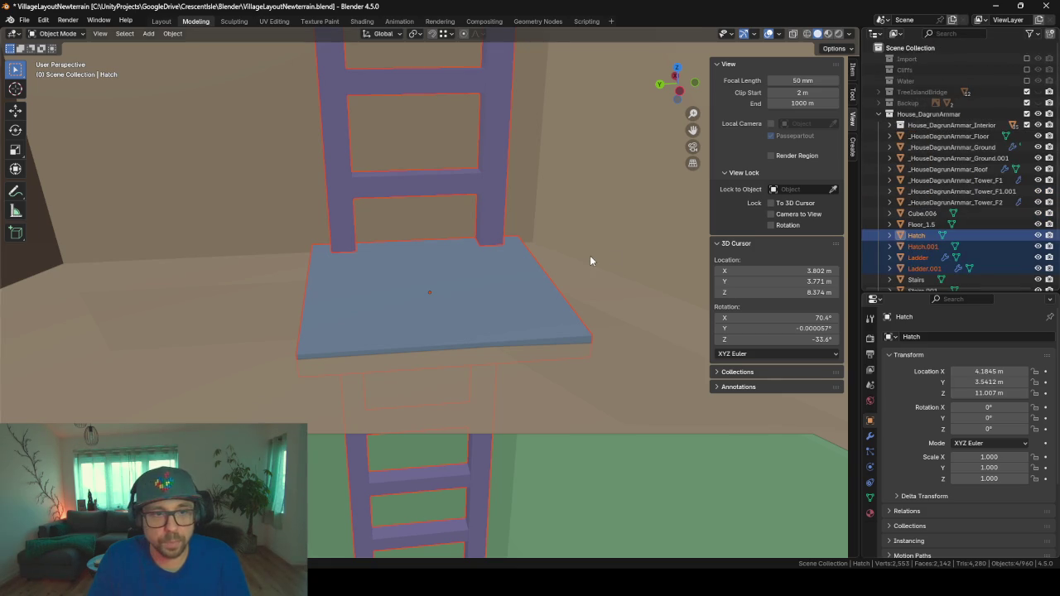
pyautogui.scroll(-6, 589, 255)
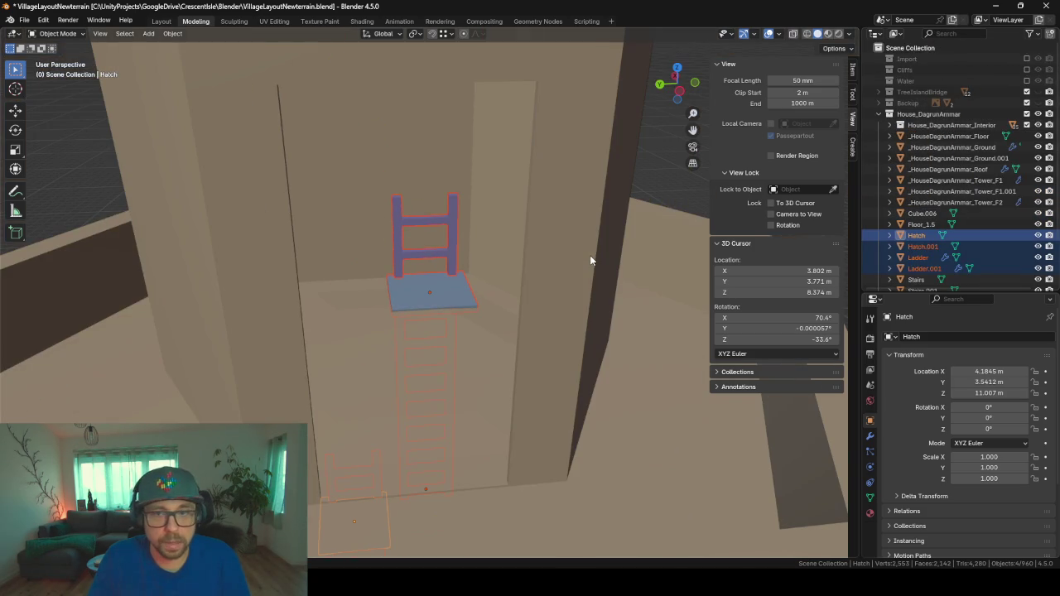
# - Hide House_DagrunAmmar_Interior and orbit around the tower to inspect the ladder and hatch
pyautogui.click(1027, 124)
pyautogui.rightClick(339, 337)
pyautogui.rightClick(468, 333)
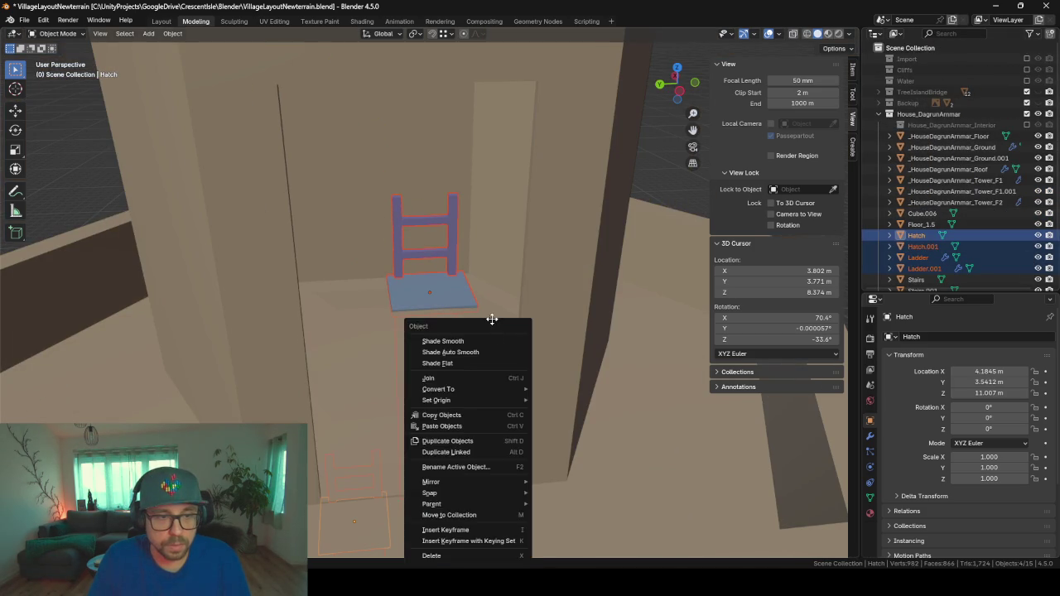
pyautogui.scroll(-3, 489, 298)
pyautogui.scroll(-2, 501, 356)
pyautogui.rightClick(464, 333)
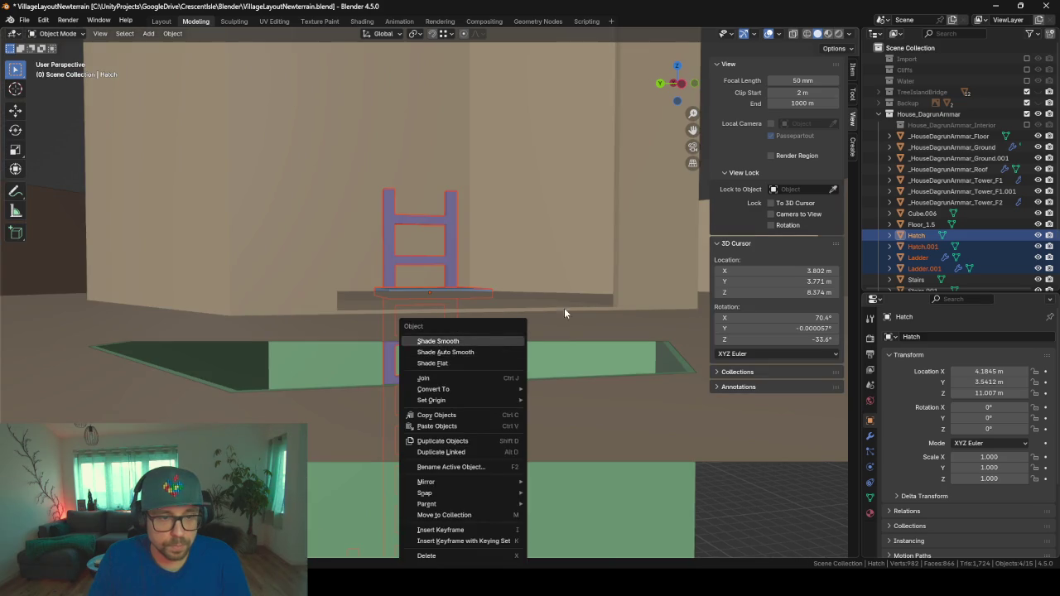
pyautogui.scroll(4, 563, 314)
pyautogui.scroll(-3, 566, 313)
pyautogui.scroll(2, 557, 377)
pyautogui.scroll(3, 516, 426)
pyautogui.moveTo(517, 435)
pyautogui.mouseDown(button='middle')
pyautogui.moveTo(530, 89)
pyautogui.moveTo(521, 367)
pyautogui.mouseUp(button='middle')
pyautogui.scroll(-2, 476, 229)
pyautogui.moveTo(476, 229)
pyautogui.mouseDown(button='middle')
pyautogui.moveTo(508, 367)
pyautogui.moveTo(456, 212)
pyautogui.moveTo(457, 302)
pyautogui.moveTo(518, 306)
pyautogui.moveTo(541, 262)
pyautogui.moveTo(544, 282)
pyautogui.moveTo(397, 364)
pyautogui.moveTo(488, 357)
pyautogui.mouseUp(button='middle')
pyautogui.scroll(-2, 469, 344)
pyautogui.scroll(2, 470, 231)
pyautogui.scroll(-5, 489, 358)
pyautogui.moveTo(464, 315)
pyautogui.mouseDown(button='middle')
pyautogui.moveTo(448, 344)
pyautogui.moveTo(469, 102)
pyautogui.moveTo(426, 126)
pyautogui.moveTo(503, 136)
pyautogui.mouseUp(button='middle')
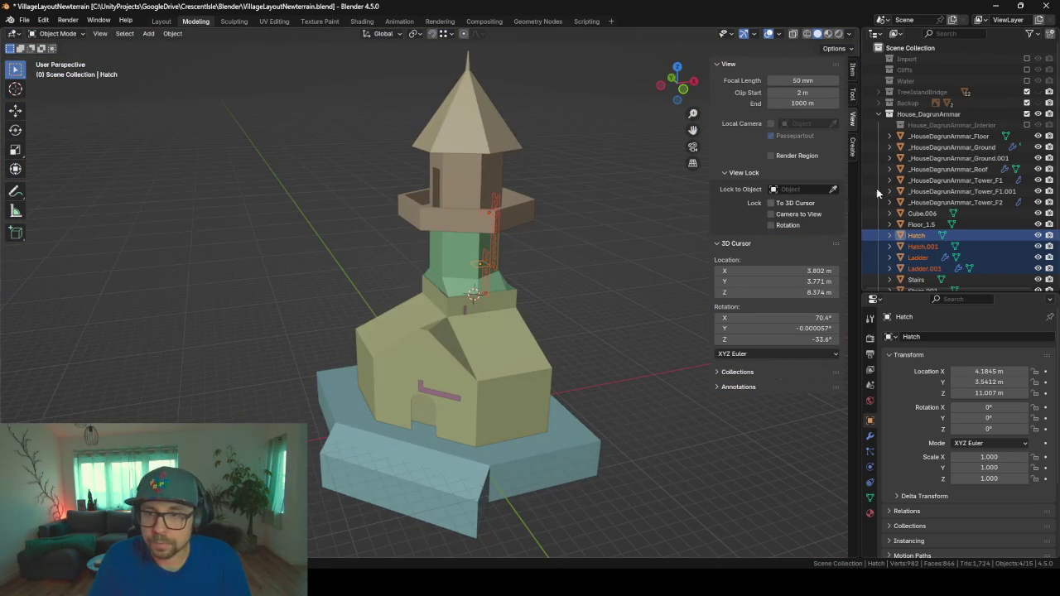
# - Show the interior collection again and collapse House_DagrunAmmar in the Outliner
pyautogui.click(1026, 124)
pyautogui.click(934, 116)
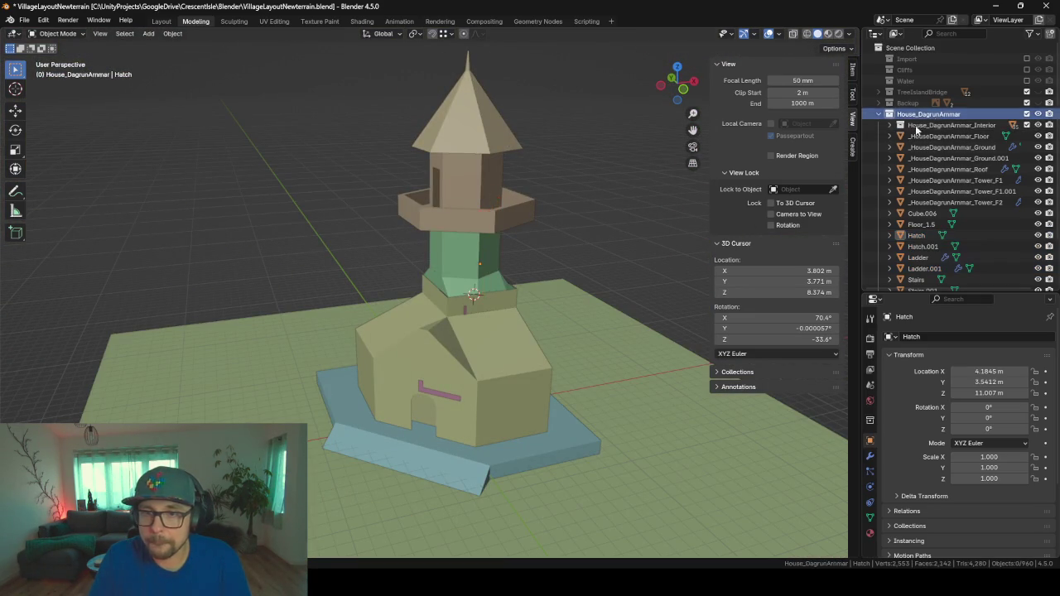
pyautogui.scroll(-5, 667, 208)
pyautogui.moveTo(558, 314)
pyautogui.mouseDown(button='middle')
pyautogui.moveTo(509, 305)
pyautogui.moveTo(554, 324)
pyautogui.mouseUp(button='middle')
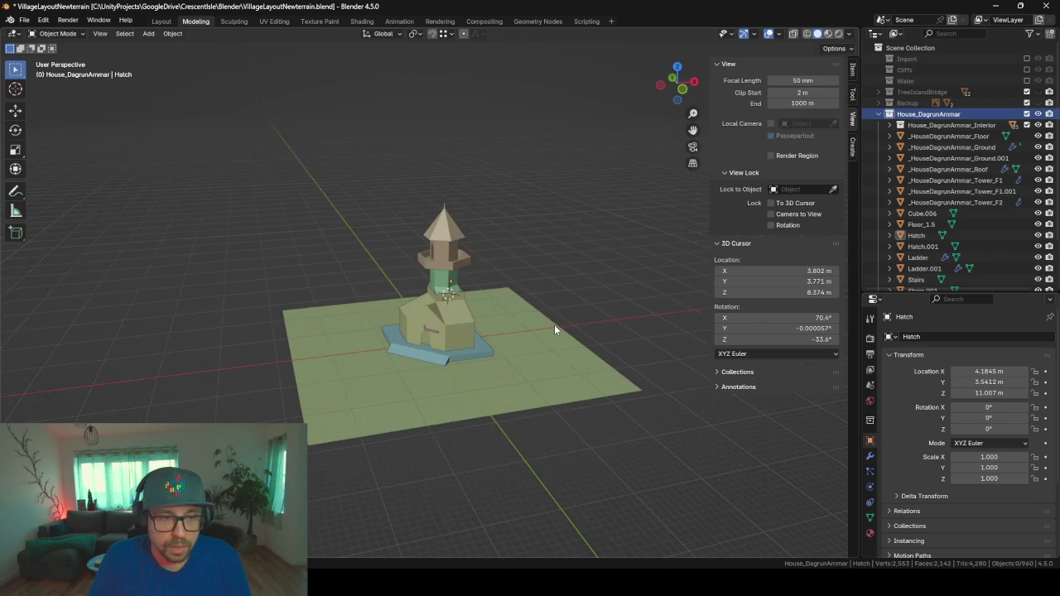
pyautogui.click(877, 113)
pyautogui.scroll(2, 435, 350)
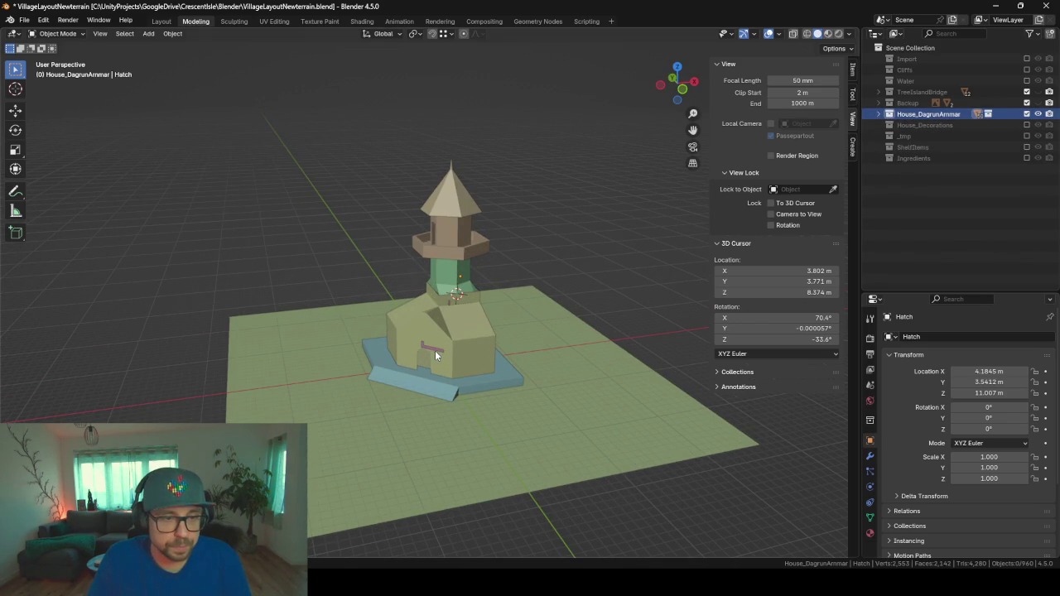
# - Export the active collection as _HouseDagrunAmmarConcept.fbx via F3 search, then switch to Unity
pyautogui.press('F3')
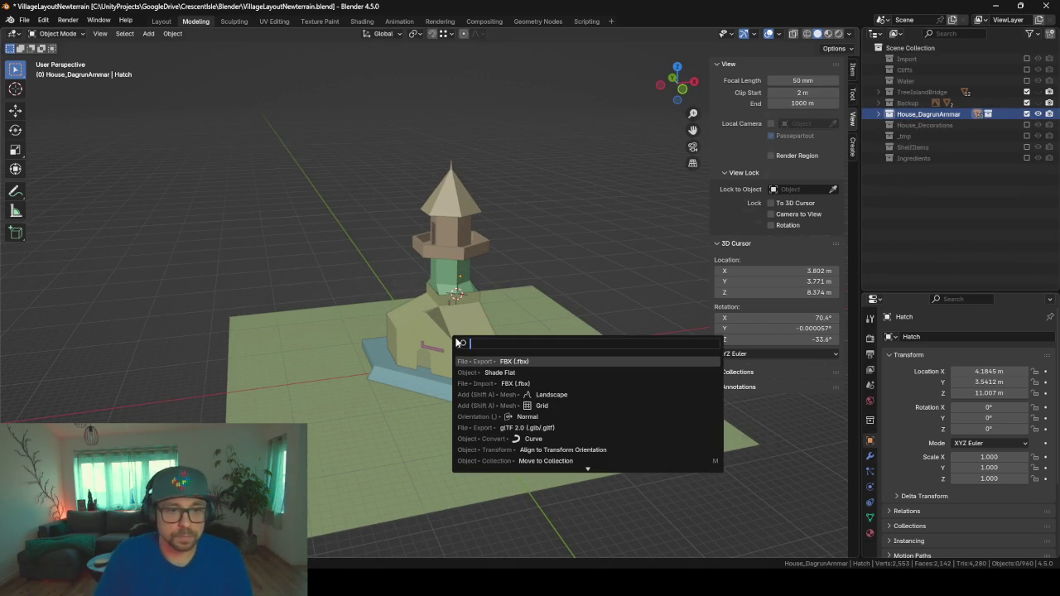
pyautogui.press('Return')
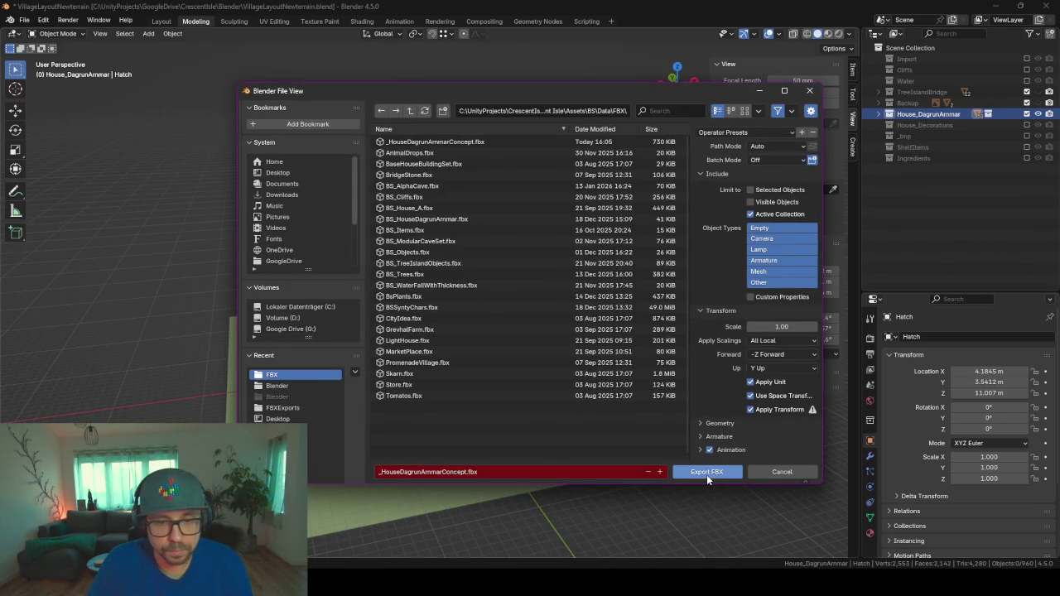
pyautogui.click(706, 472)
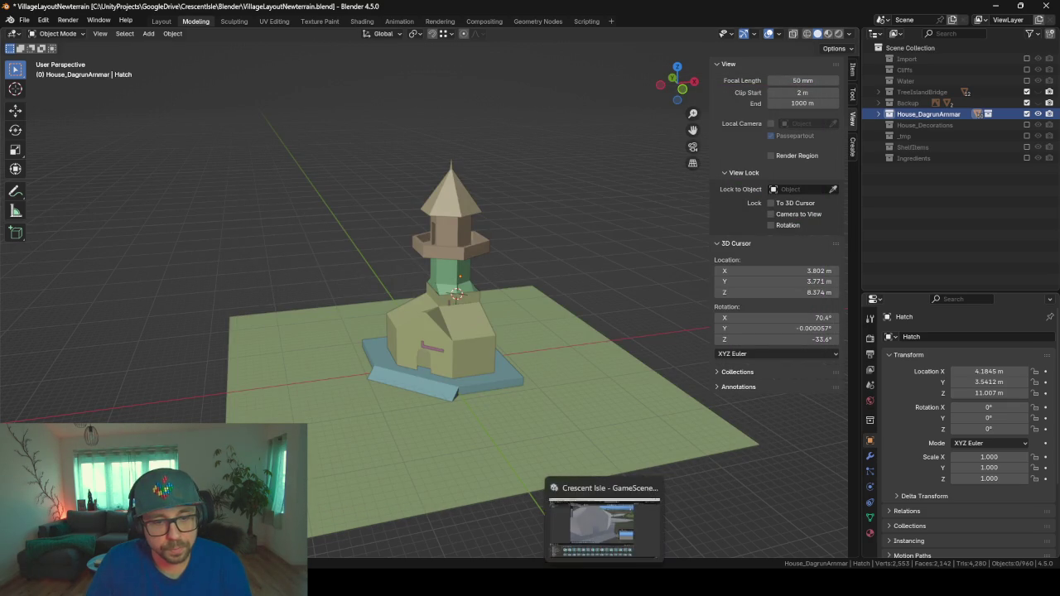
pyautogui.click(609, 521)
# - Fly the Scene camera through the tower's rooms, ladder and base, then enter Play mode
pyautogui.moveTo(524, 306)
pyautogui.mouseDown(button='right')
pyautogui.moveTo(532, 337)
pyautogui.moveTo(642, 308)
pyautogui.moveTo(683, 322)
pyautogui.mouseUp(button='right')
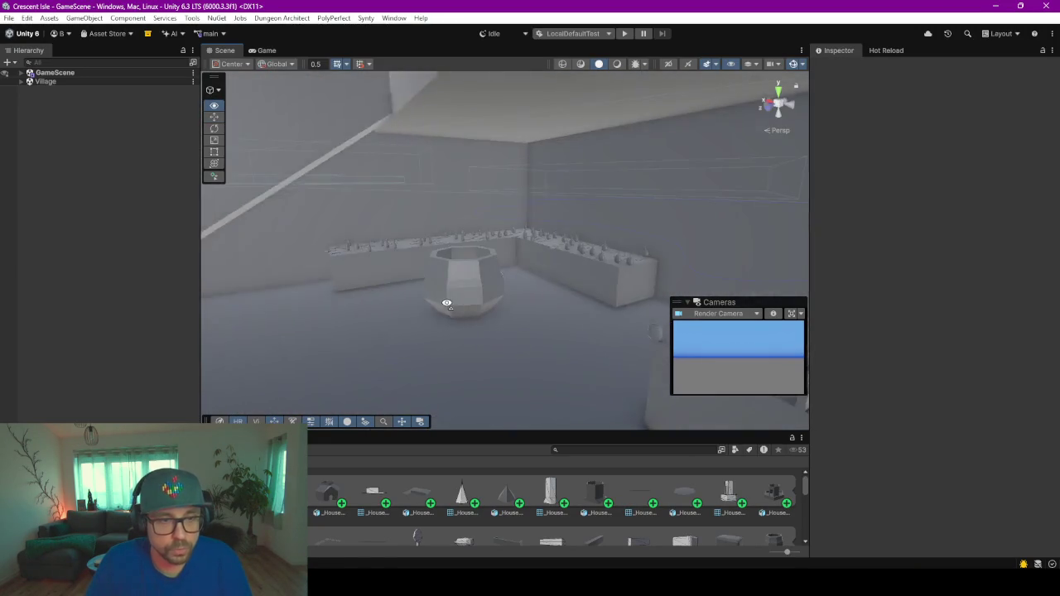
pyautogui.moveTo(488, 217)
pyautogui.mouseDown(button='right')
pyautogui.moveTo(558, 201)
pyautogui.moveTo(771, 237)
pyautogui.moveTo(469, 169)
pyautogui.moveTo(745, 241)
pyautogui.moveTo(717, 265)
pyautogui.mouseUp(button='right')
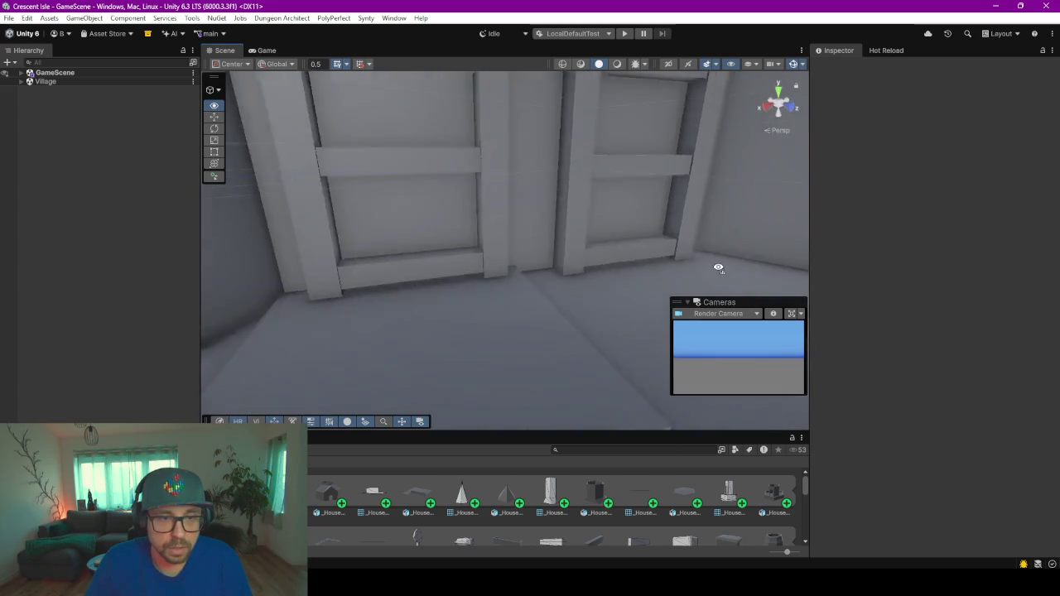
pyautogui.moveTo(717, 264)
pyautogui.mouseDown(button='right')
pyautogui.moveTo(725, 175)
pyautogui.moveTo(643, 208)
pyautogui.moveTo(556, 199)
pyautogui.moveTo(646, 264)
pyautogui.moveTo(535, 315)
pyautogui.moveTo(622, 116)
pyautogui.moveTo(613, 174)
pyautogui.moveTo(504, 232)
pyautogui.moveTo(247, 248)
pyautogui.mouseUp(button='right')
pyautogui.moveTo(465, 248)
pyautogui.mouseDown(button='right')
pyautogui.moveTo(643, 303)
pyautogui.moveTo(684, 303)
pyautogui.moveTo(655, 284)
pyautogui.moveTo(592, 274)
pyautogui.moveTo(502, 279)
pyautogui.moveTo(1019, 228)
pyautogui.moveTo(853, 227)
pyautogui.moveTo(681, 264)
pyautogui.moveTo(681, 284)
pyautogui.mouseUp(button='right')
pyautogui.scroll(-2, 571, 276)
pyautogui.scroll(-2, 643, 303)
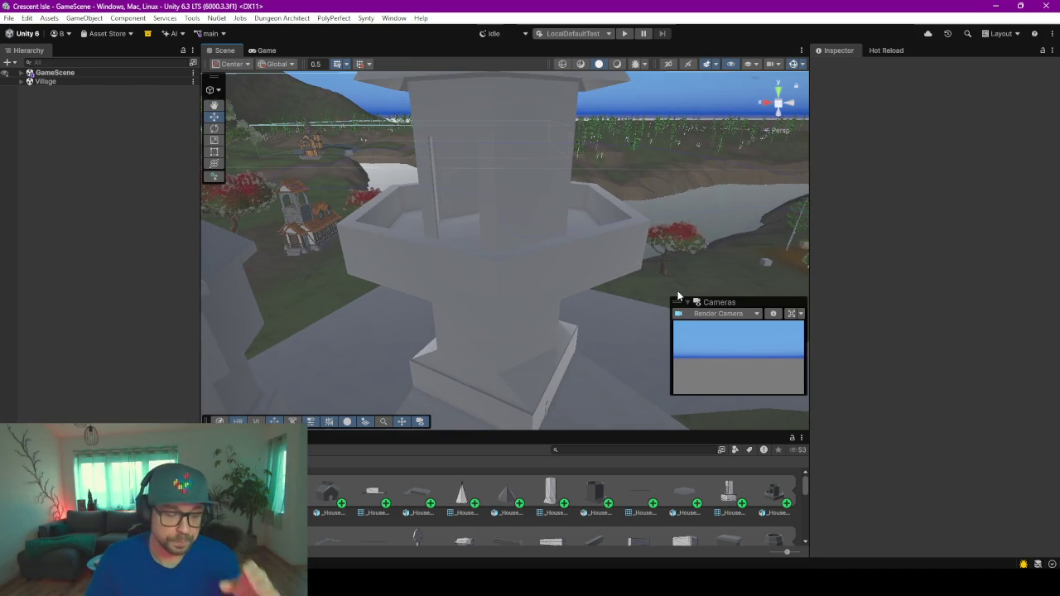
pyautogui.moveTo(568, 240); pyautogui.dragTo(479, 361, button='right')
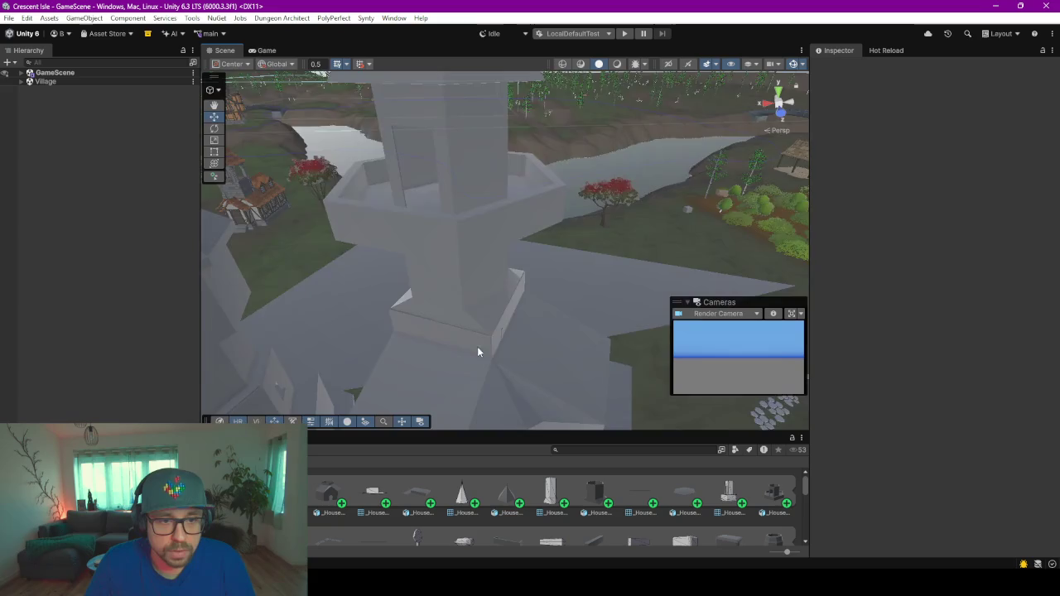
pyautogui.moveTo(479, 361); pyautogui.dragTo(497, 161, button='right')
pyautogui.moveTo(497, 161)
pyautogui.mouseDown(button='middle')
pyautogui.moveTo(528, 223)
pyautogui.moveTo(522, 262)
pyautogui.mouseUp(button='middle')
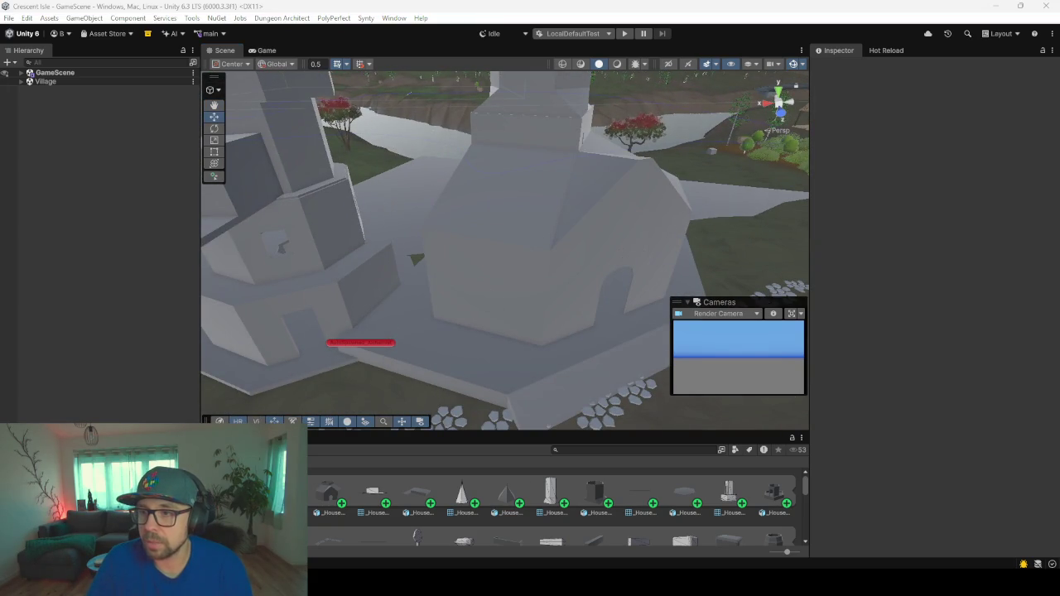
pyautogui.moveTo(530, 323)
pyautogui.mouseDown(button='right')
pyautogui.moveTo(651, 320)
pyautogui.moveTo(596, 295)
pyautogui.moveTo(647, 291)
pyautogui.moveTo(589, 289)
pyautogui.moveTo(604, 284)
pyautogui.moveTo(457, 287)
pyautogui.mouseUp(button='right')
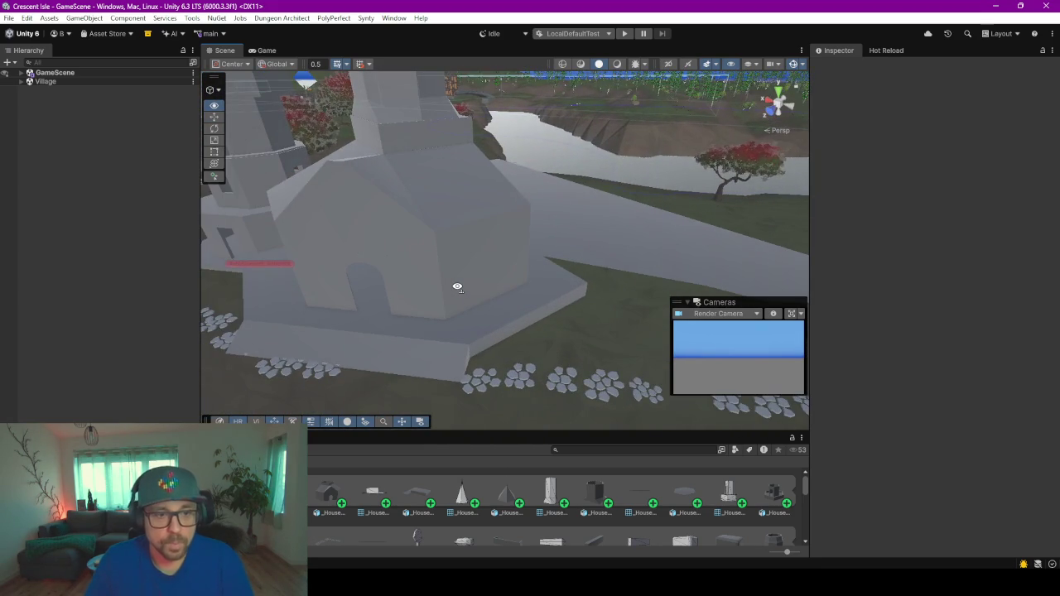
pyautogui.click(625, 34)
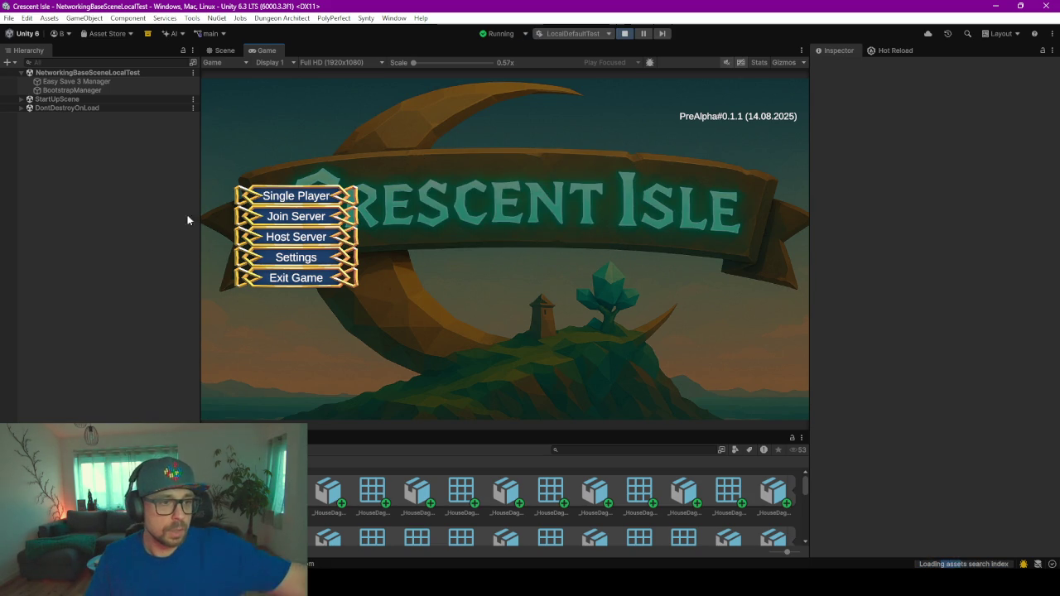
# - Load the single-player save, choose the existing character and start the game
pyautogui.click(287, 195)
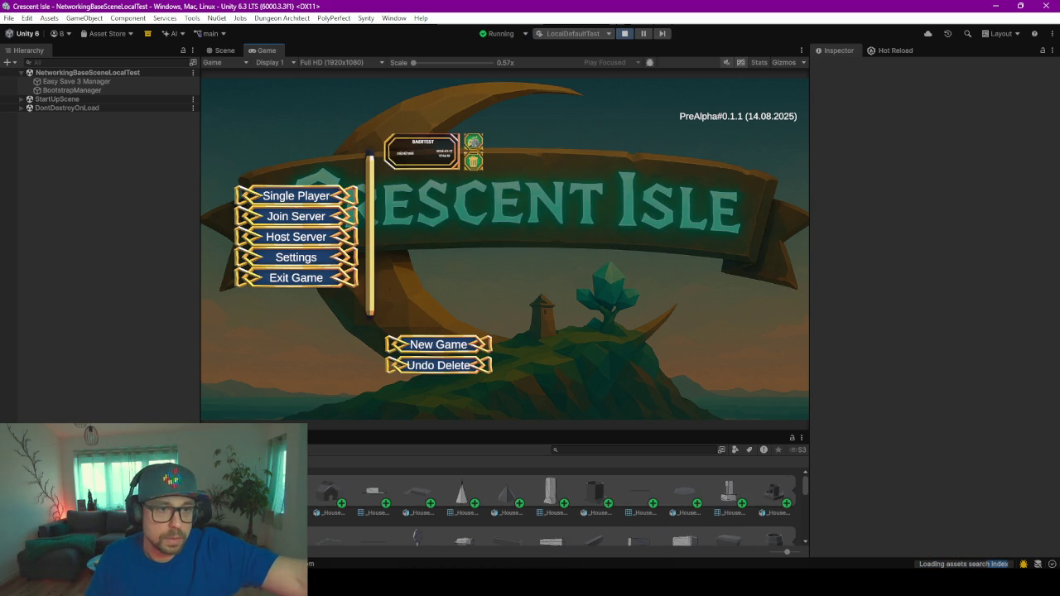
pyautogui.click(423, 150)
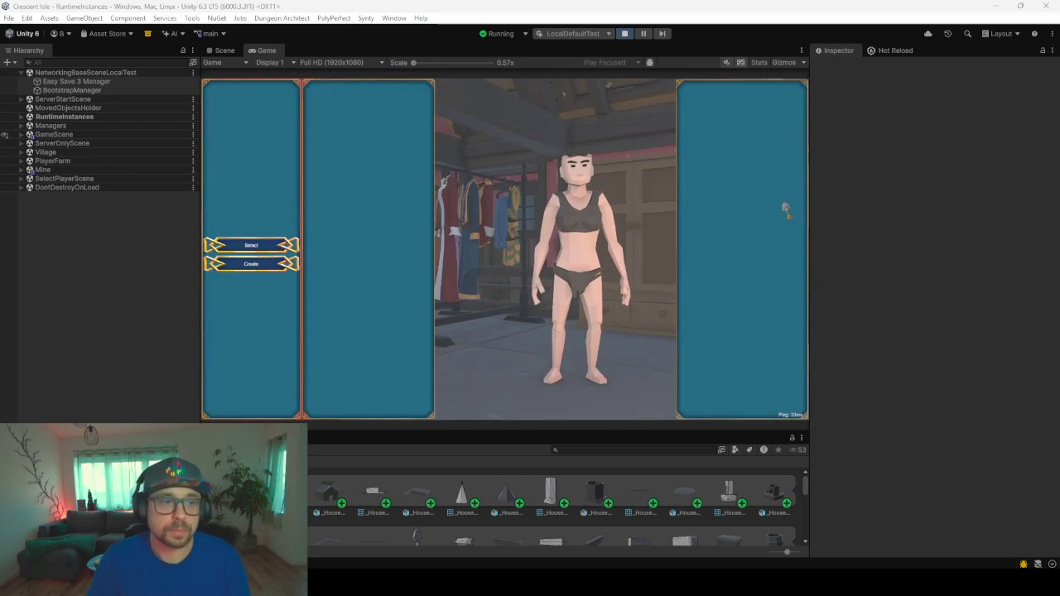
pyautogui.click(265, 246)
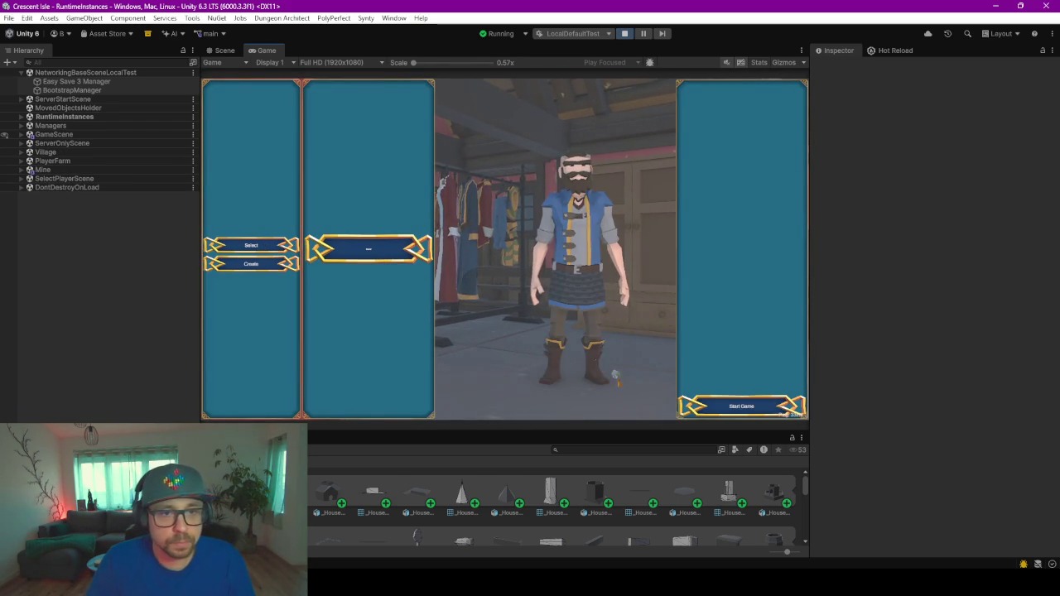
pyautogui.click(722, 405)
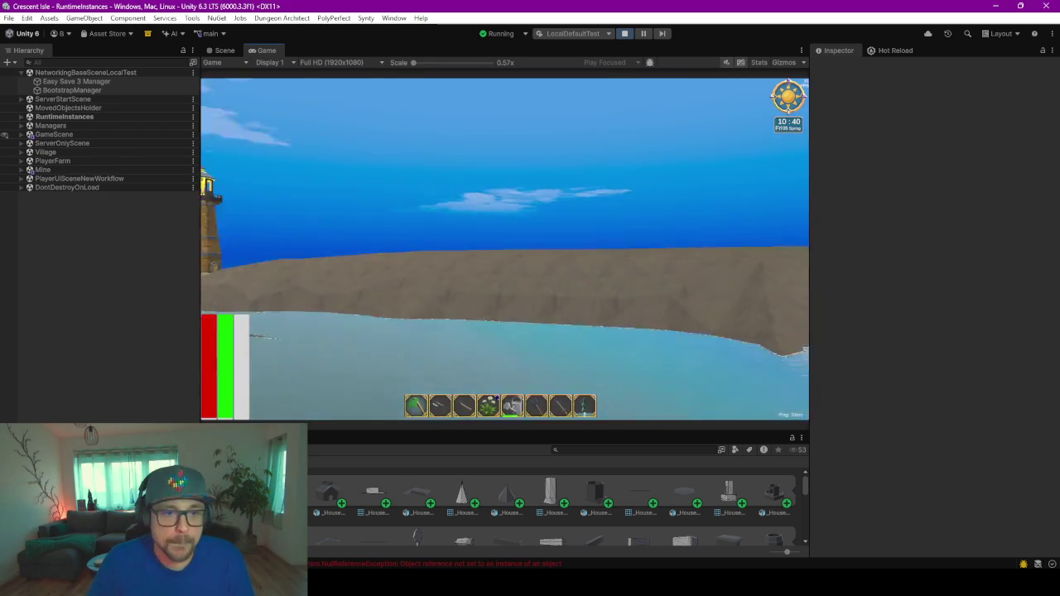
# - Walk into the tower's shelf room and test collision against the octagonal table
pyautogui.press('w')
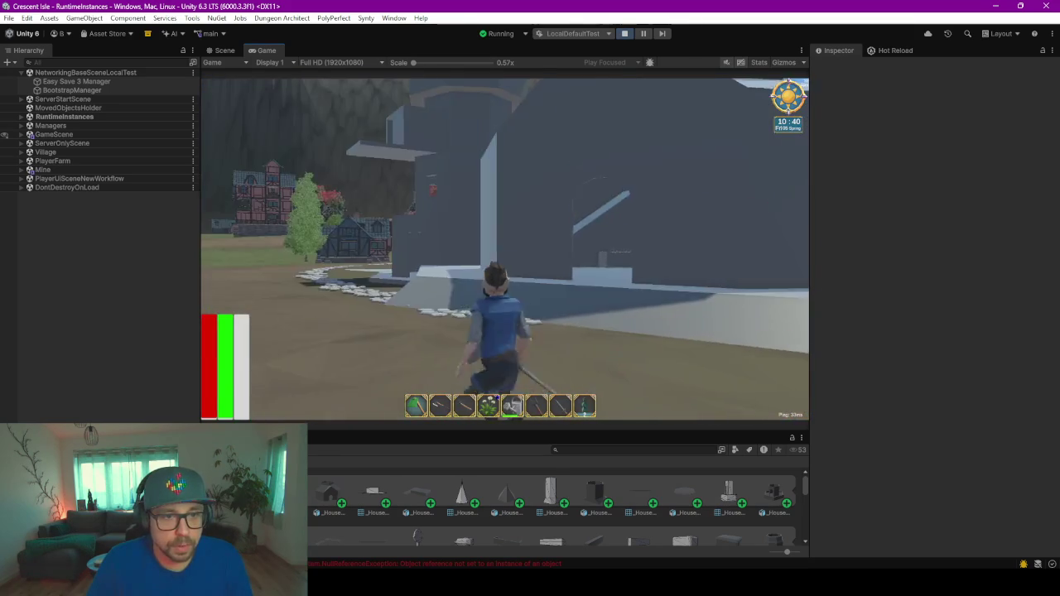
pyautogui.press('w')
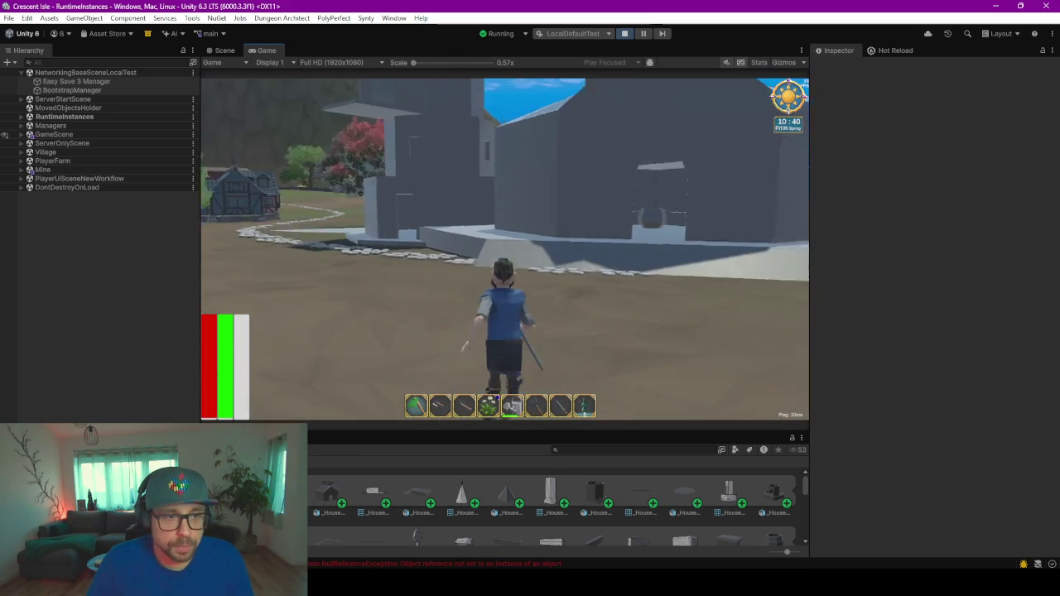
pyautogui.press('w')
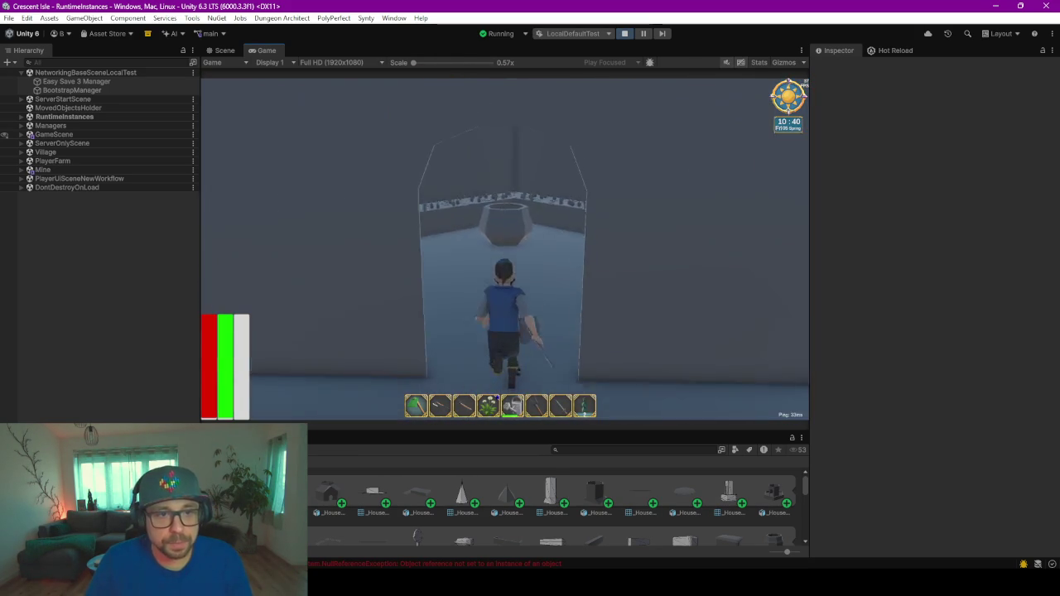
pyautogui.press('w')
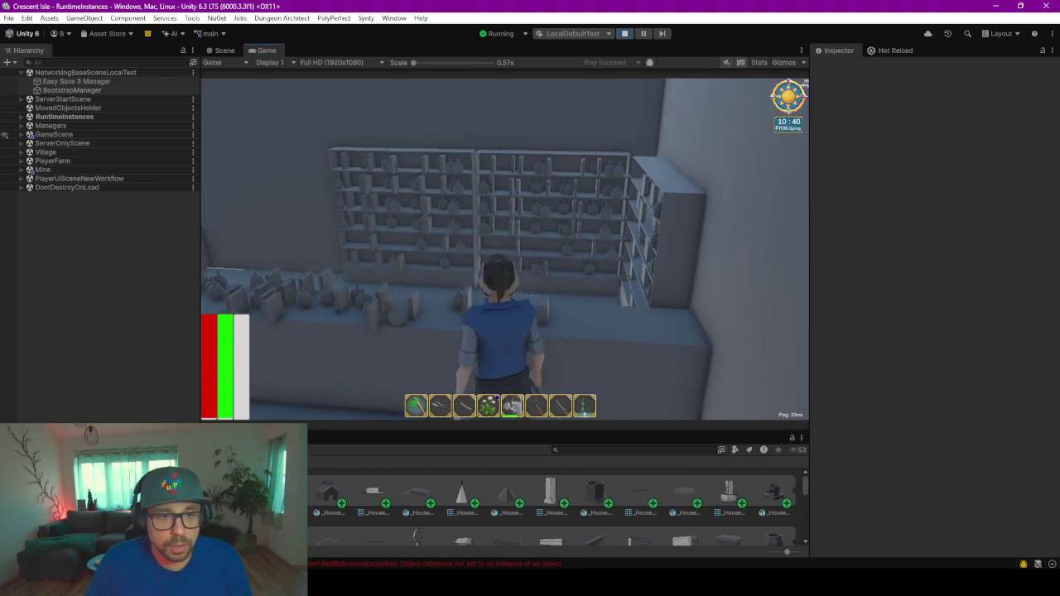
pyautogui.press('w')
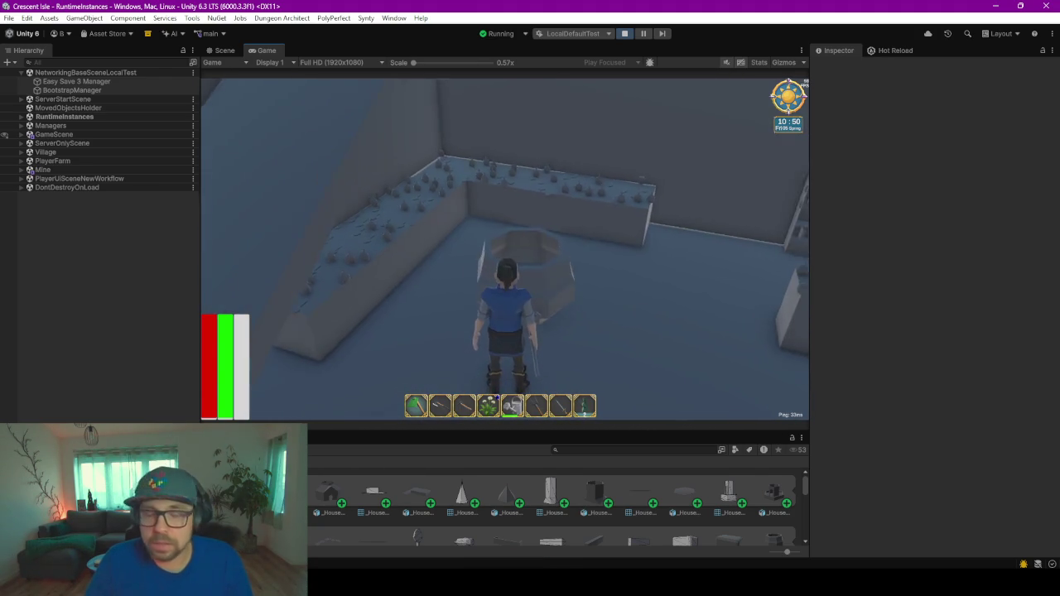
pyautogui.press('w')
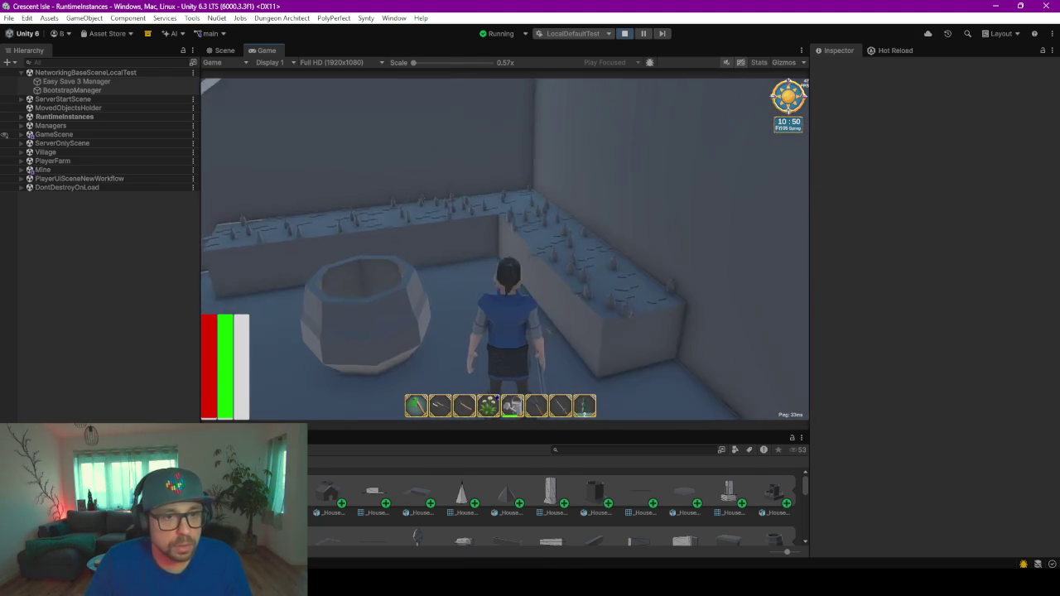
pyautogui.press('w')
pyautogui.press('w')
pyautogui.press('w')
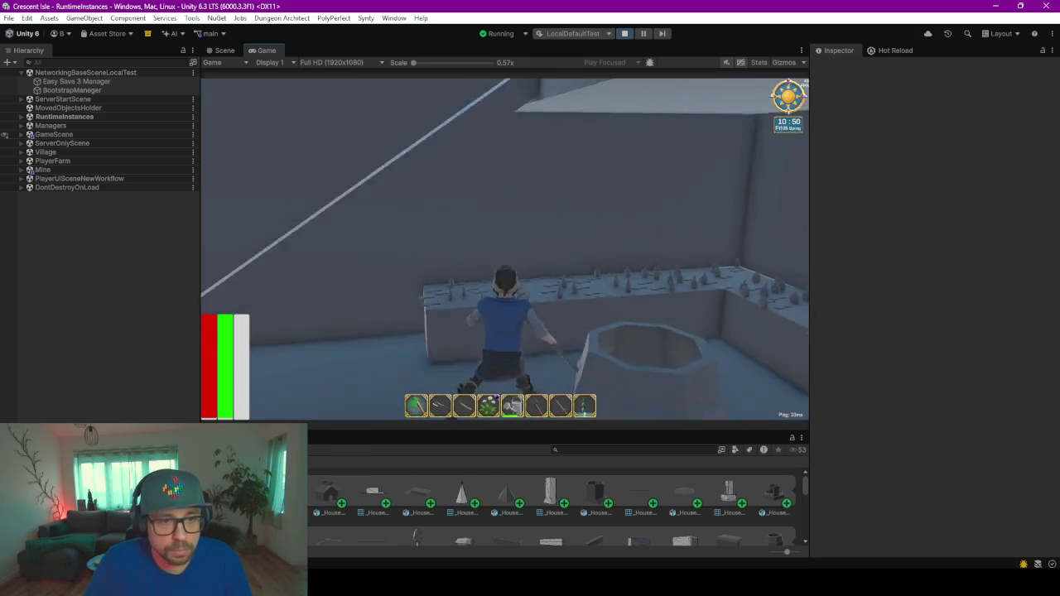
pyautogui.press('w')
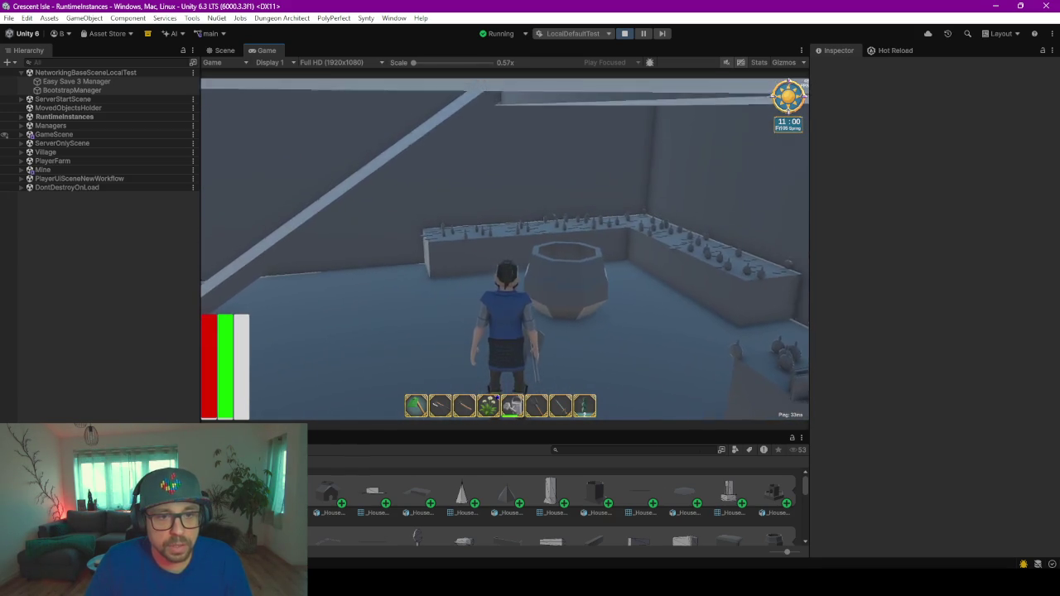
pyautogui.press('w')
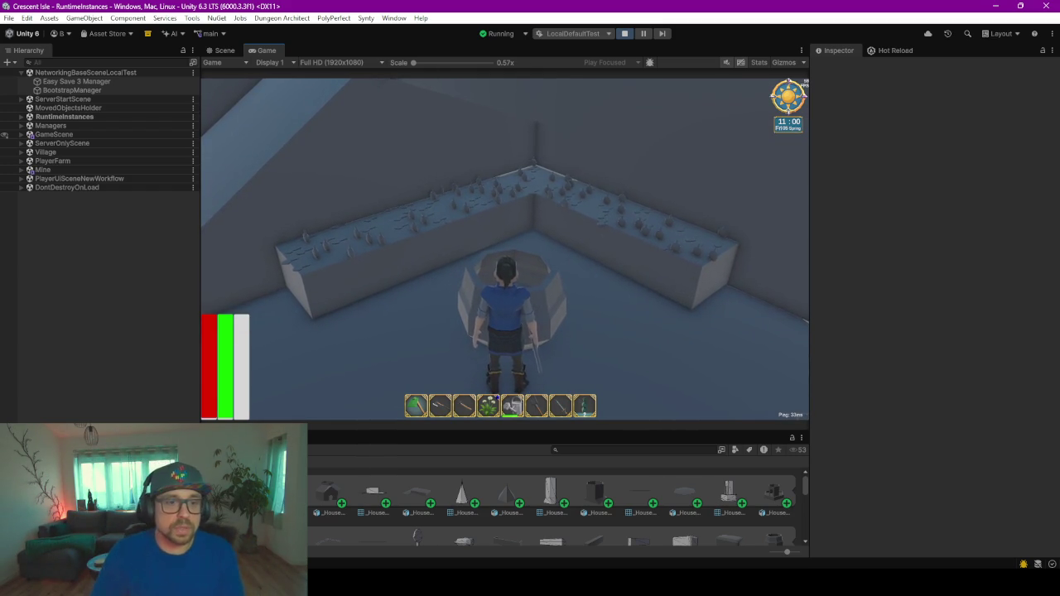
# - Walk around the room, retest the table, then exit the building into the village
pyautogui.press('w')
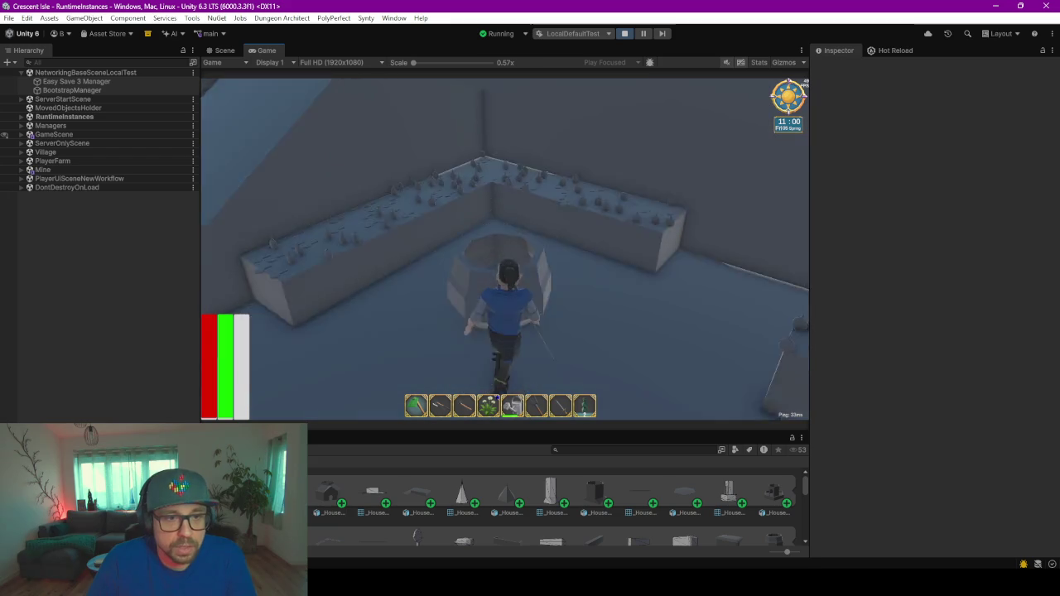
pyautogui.press('w')
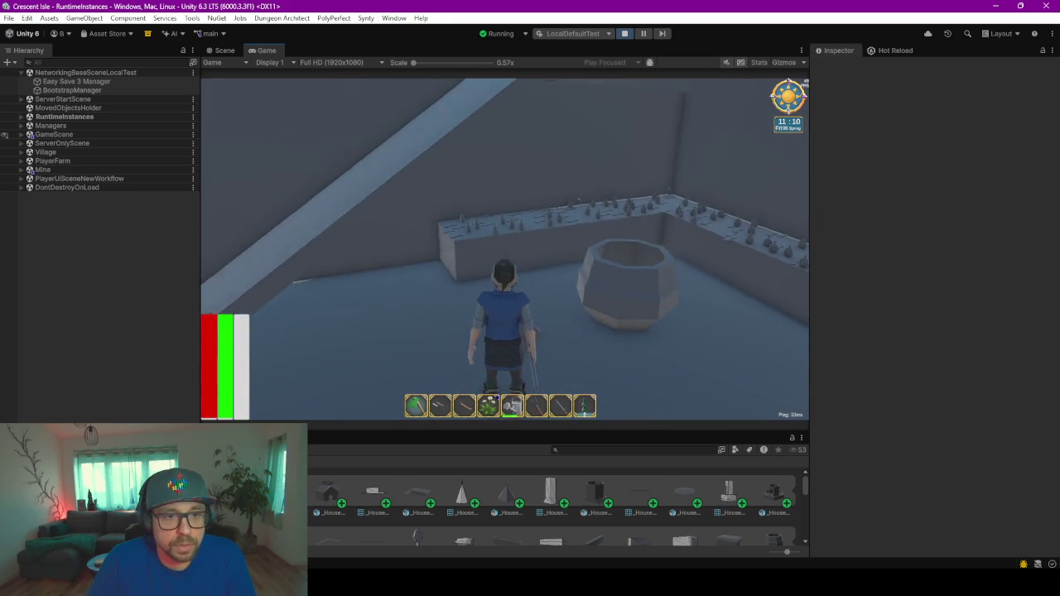
pyautogui.press('w')
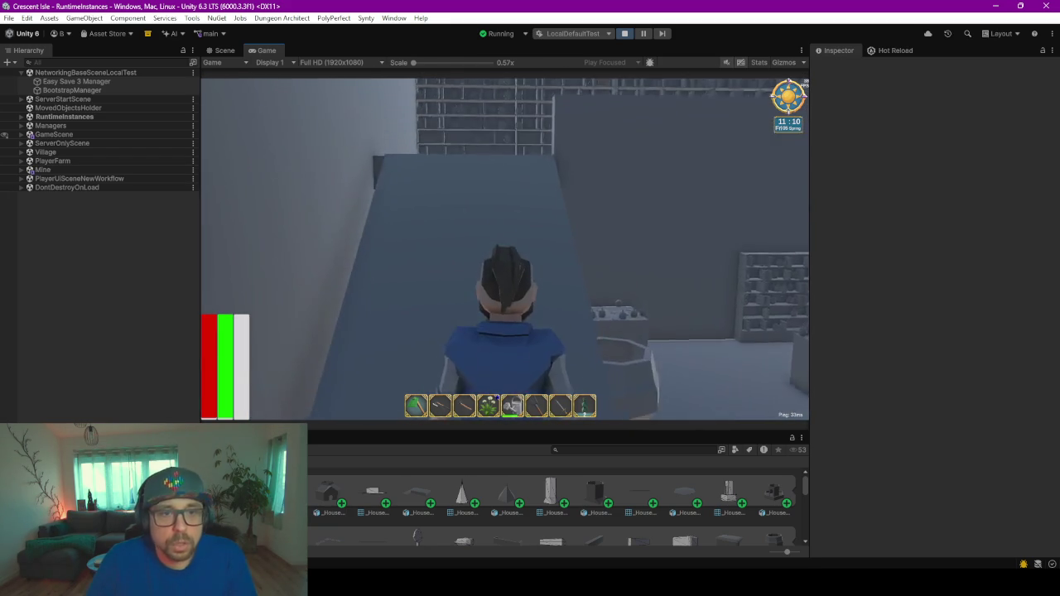
pyautogui.press('w')
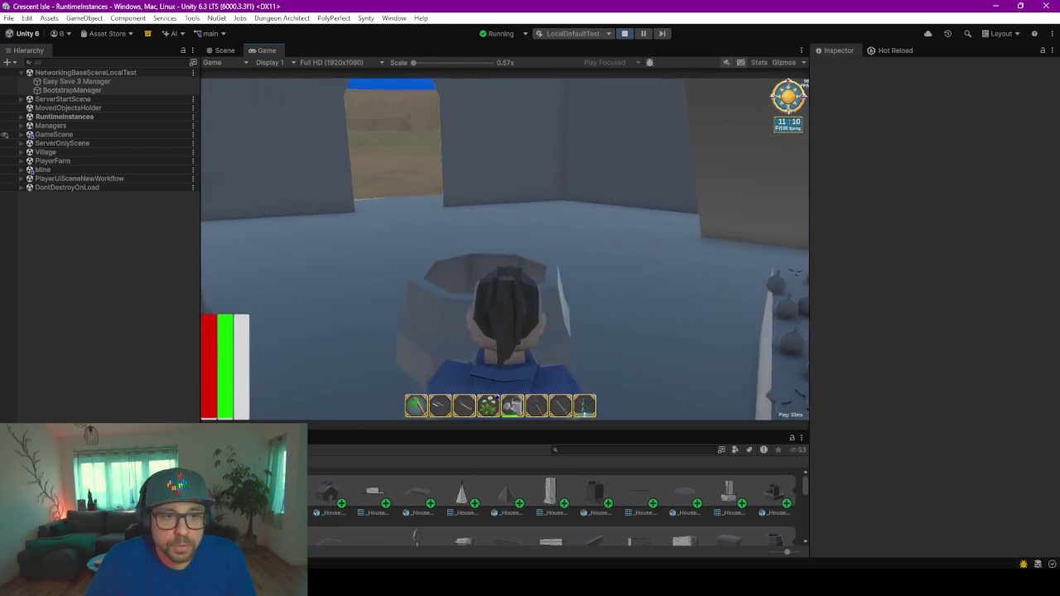
pyautogui.press('w')
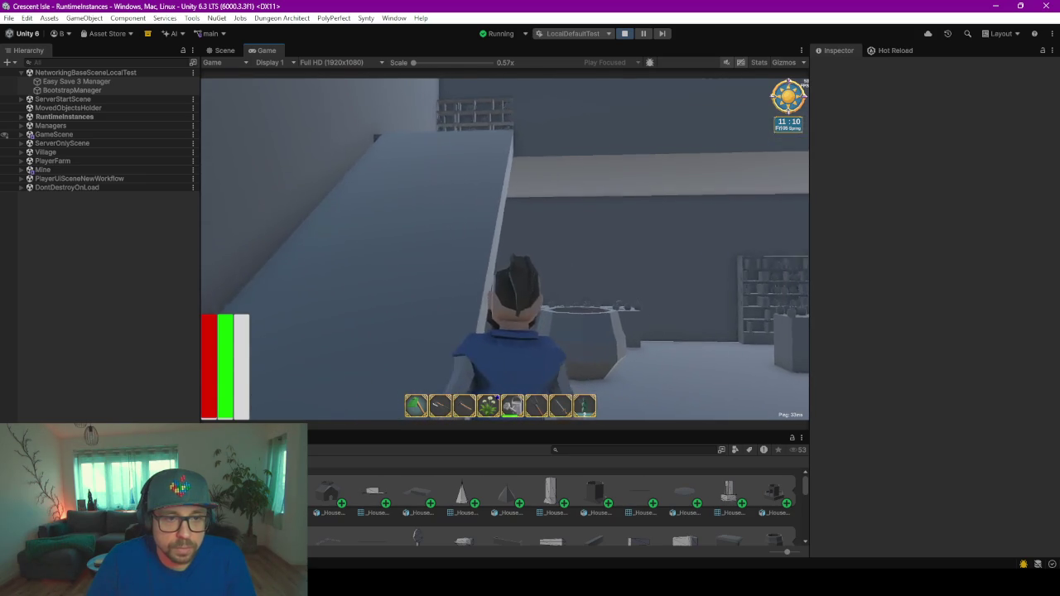
pyautogui.press('w')
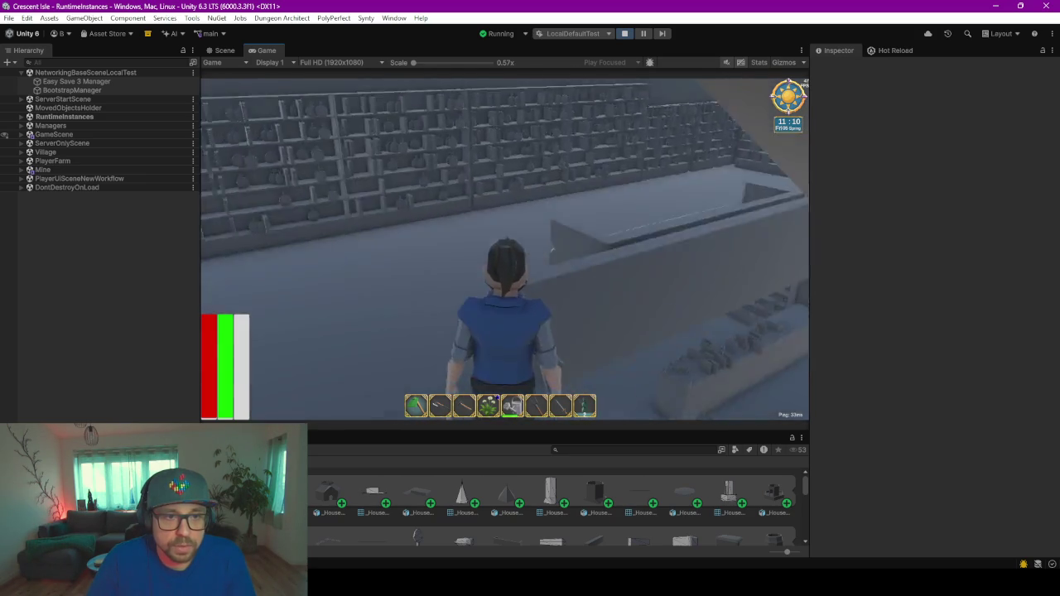
pyautogui.press('w')
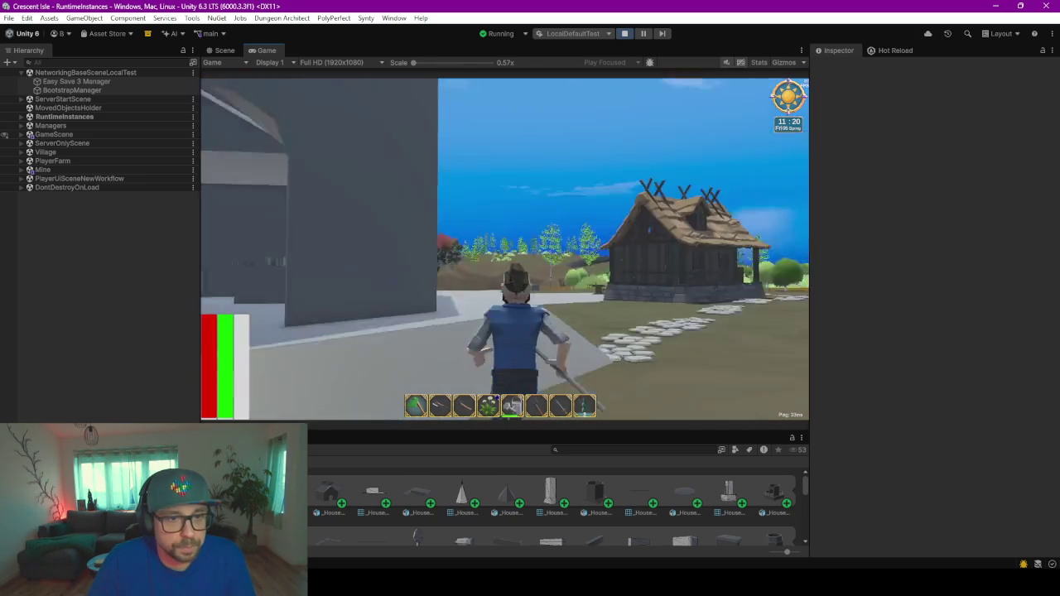
pyautogui.press('s')
pyautogui.click(80, 116)
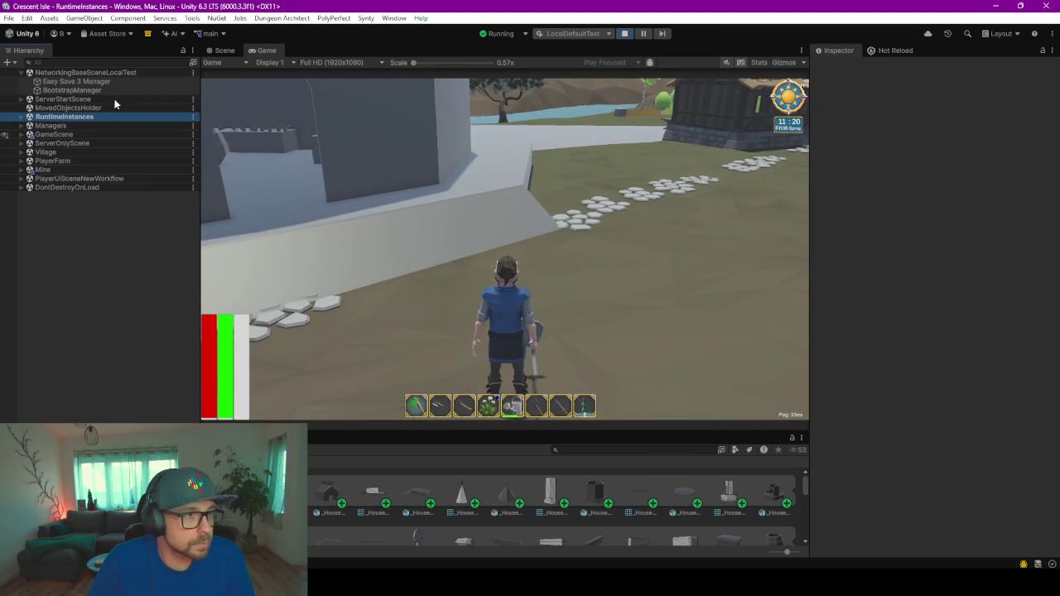
# - Add Mesh Colliders to the house parts from the floor through Shelf.012 plus the stairs
pyautogui.click(218, 51)
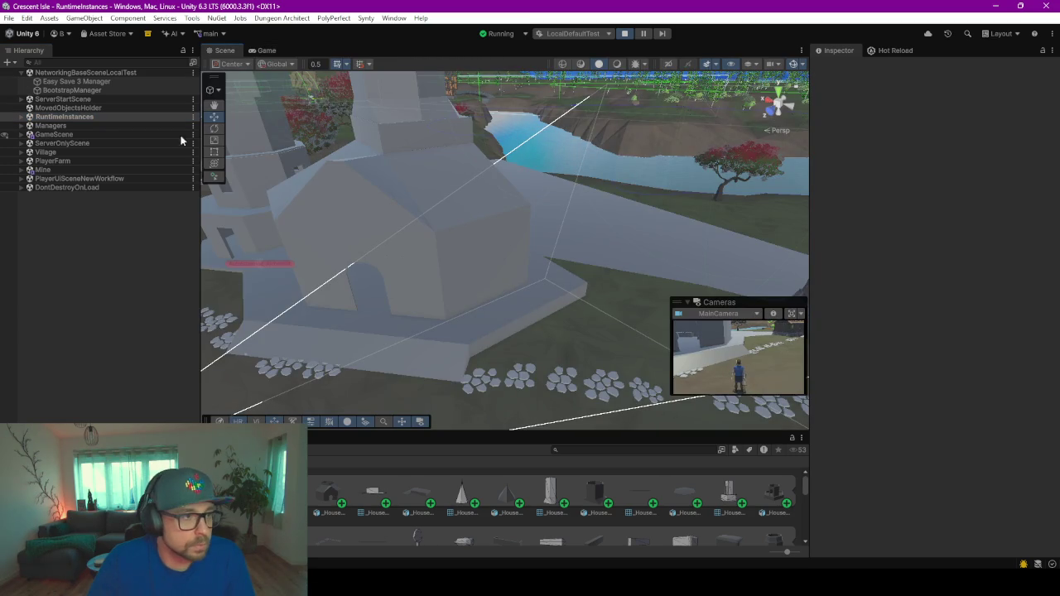
pyautogui.click(92, 265)
pyautogui.scroll(-8, 99, 282)
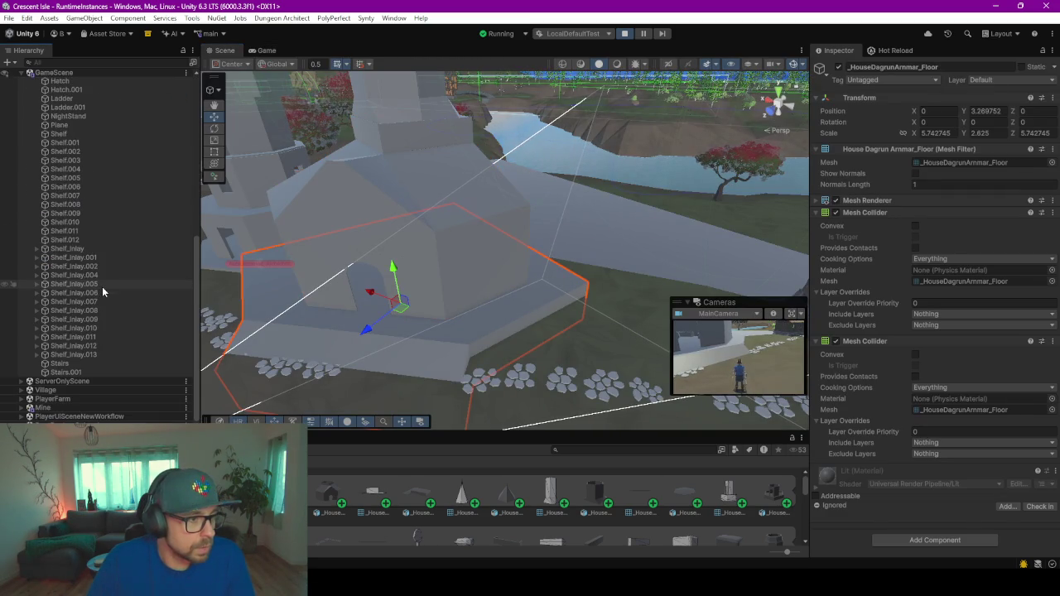
pyautogui.keyDown('shift'); pyautogui.click(72, 239); pyautogui.keyUp('shift')
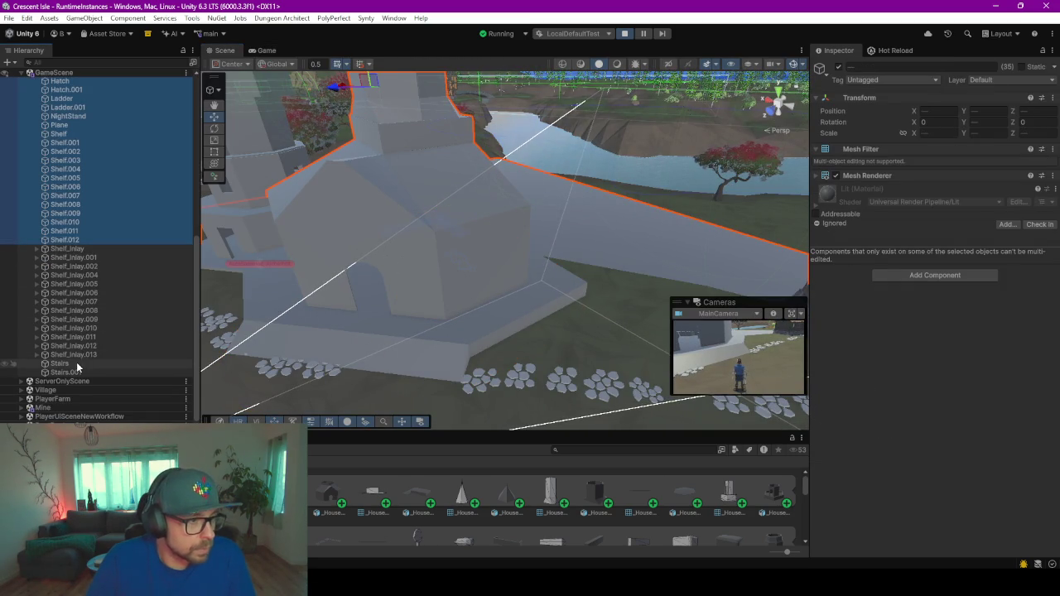
pyautogui.keyDown('ctrl'); pyautogui.click(77, 363); pyautogui.keyUp('ctrl')
pyautogui.moveTo(66, 371)
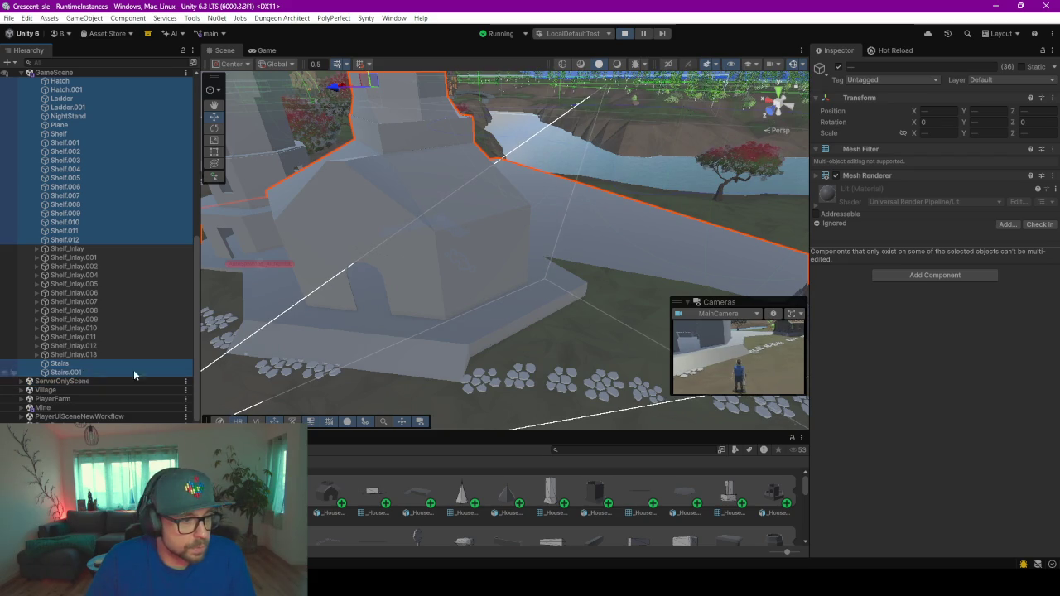
pyautogui.click(901, 278)
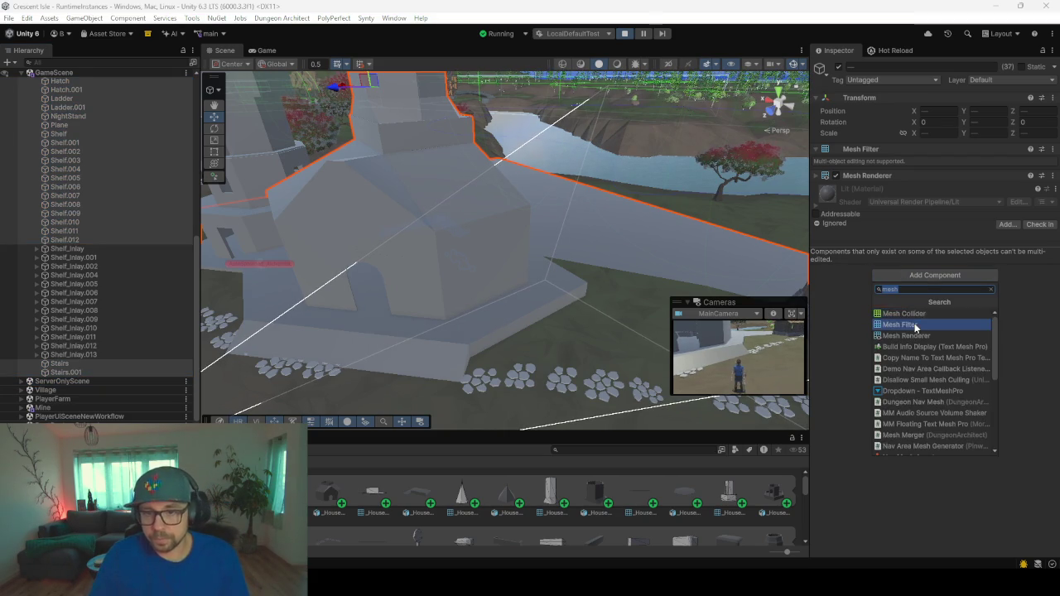
pyautogui.click(907, 313)
# - Select only the house Ground object and return to the running Game view
pyautogui.scroll(5, 99, 178)
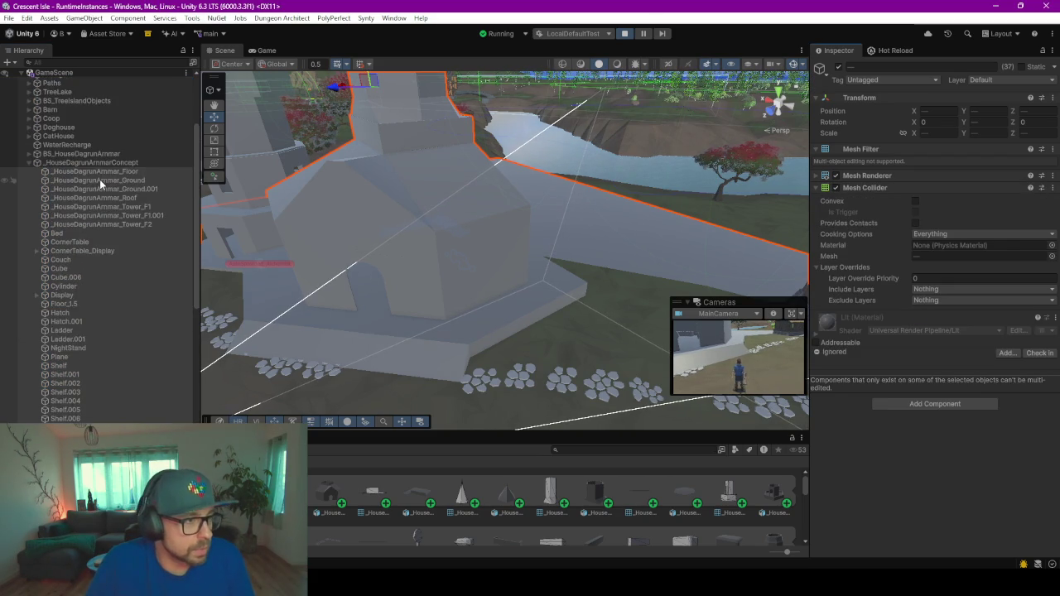
pyautogui.click(100, 179)
pyautogui.click(257, 51)
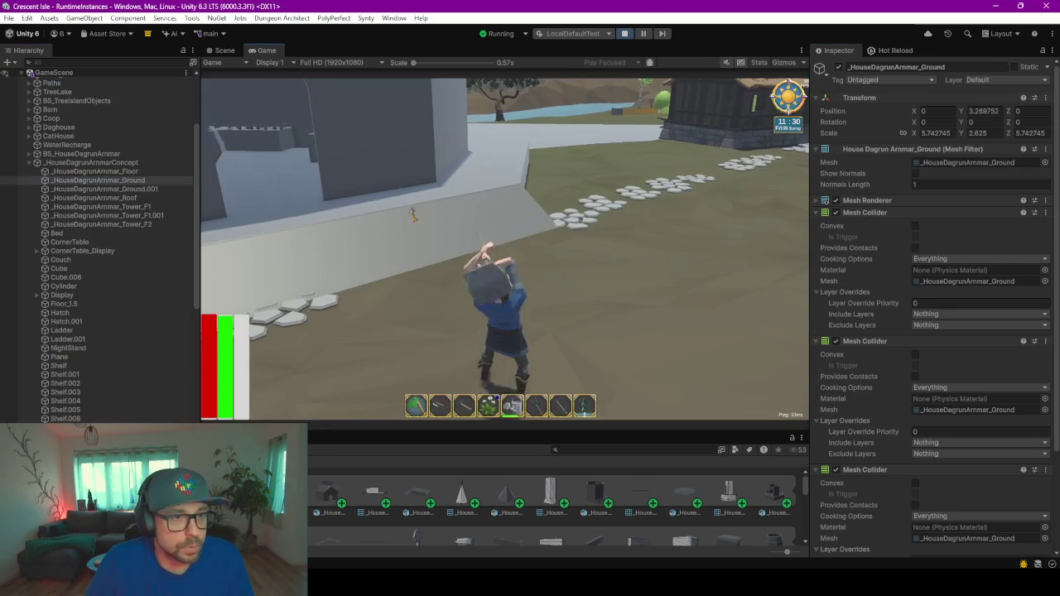
# - Walk the character up to the tower, onto the upper floor and along the shelves
pyautogui.press('w')
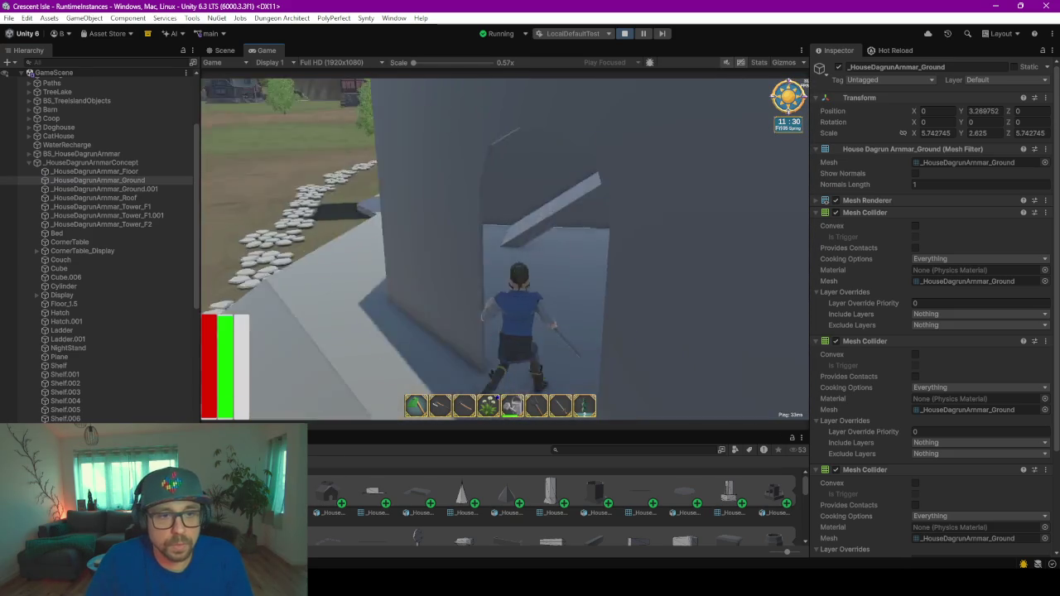
pyautogui.press('w')
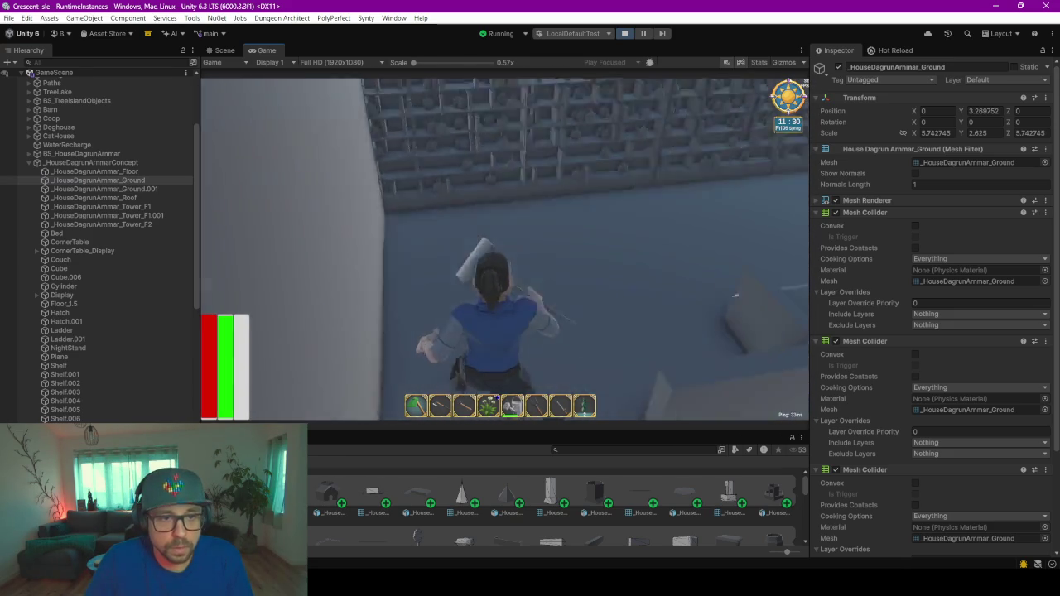
pyautogui.press('w')
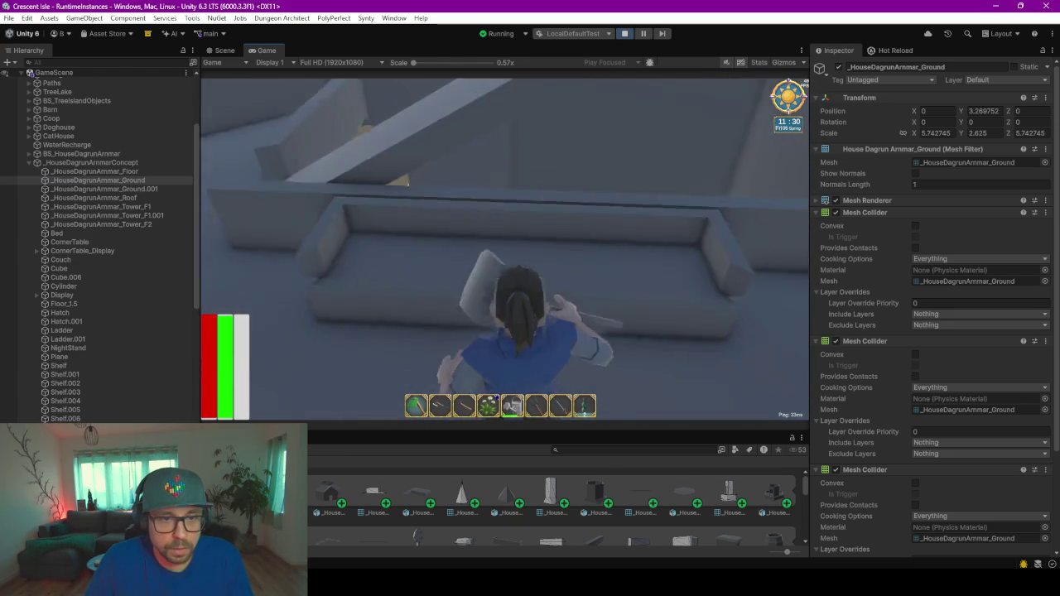
pyautogui.press('w')
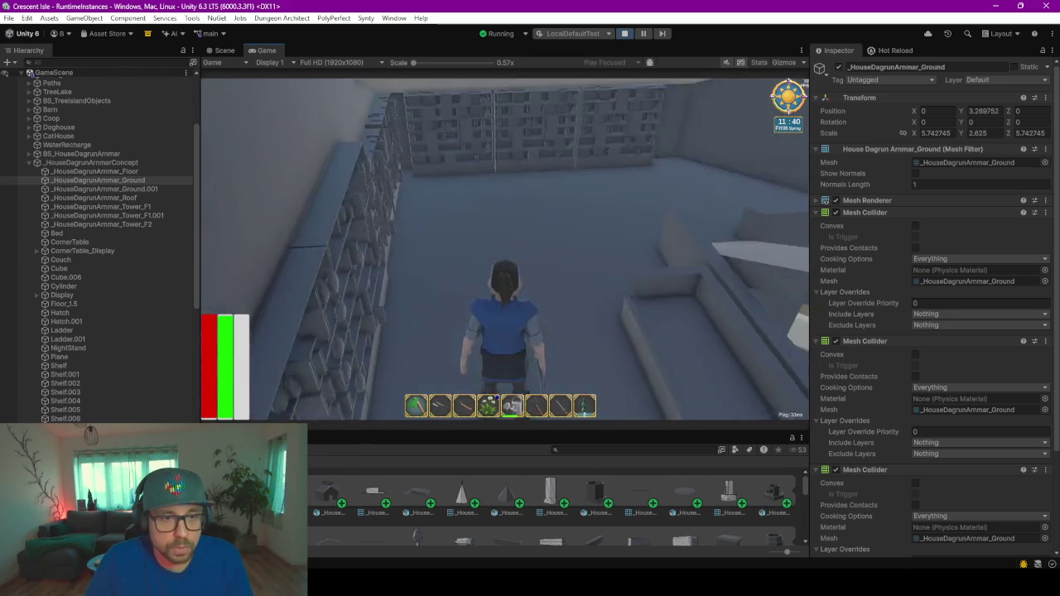
pyautogui.press('w')
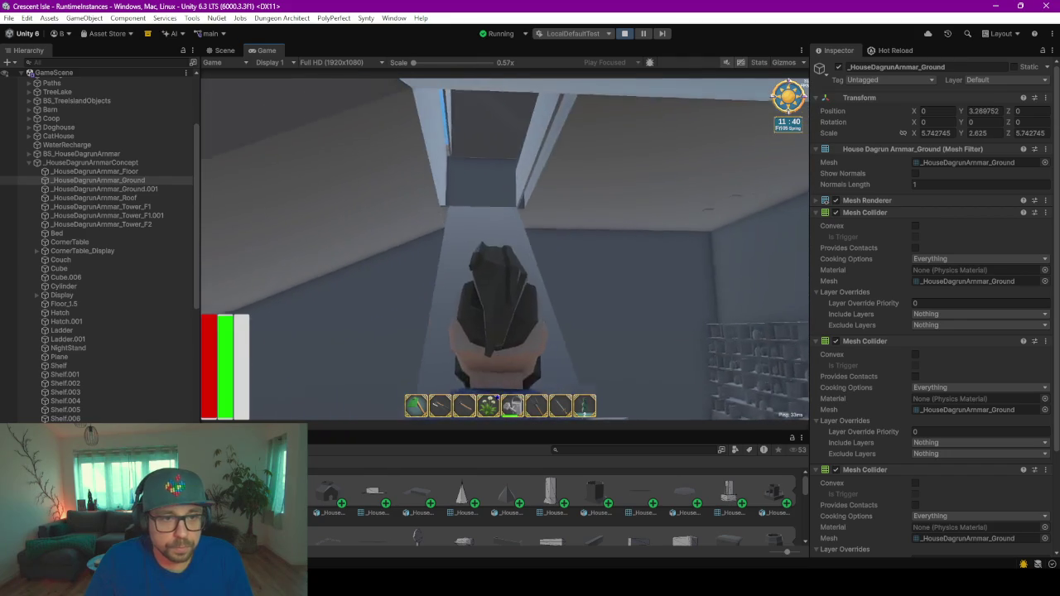
# - Walk to the ladder beneath the ceiling hatch, step back, and switch to the Scene view
pyautogui.press('w')
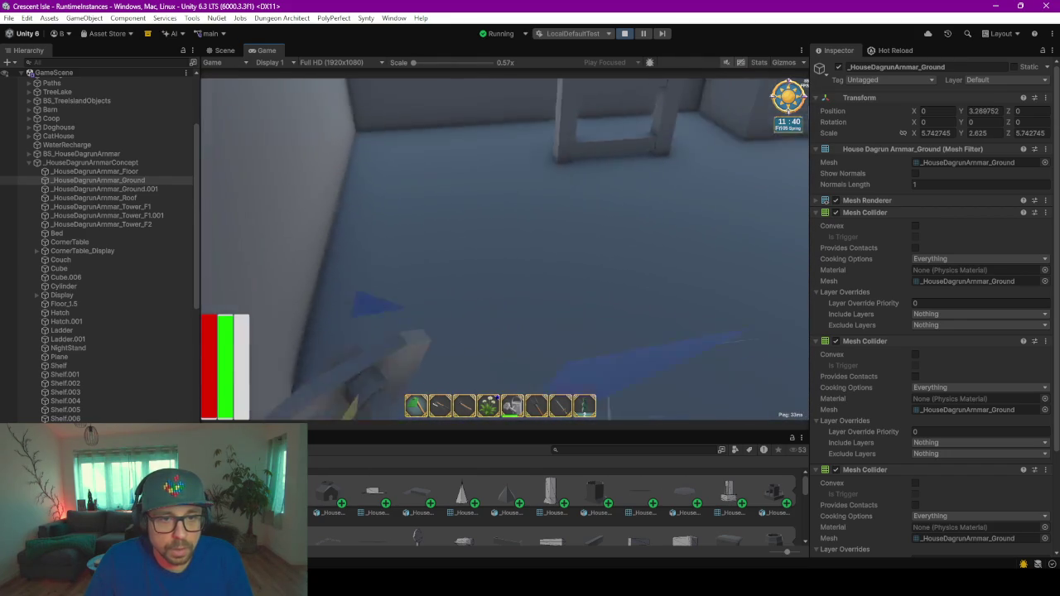
pyautogui.press('w')
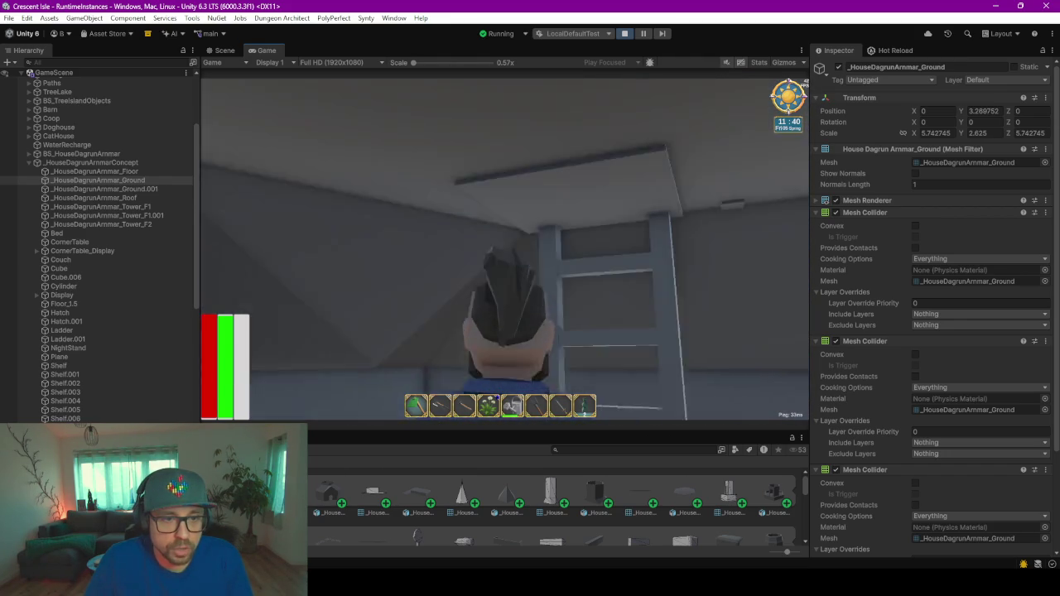
pyautogui.press('w')
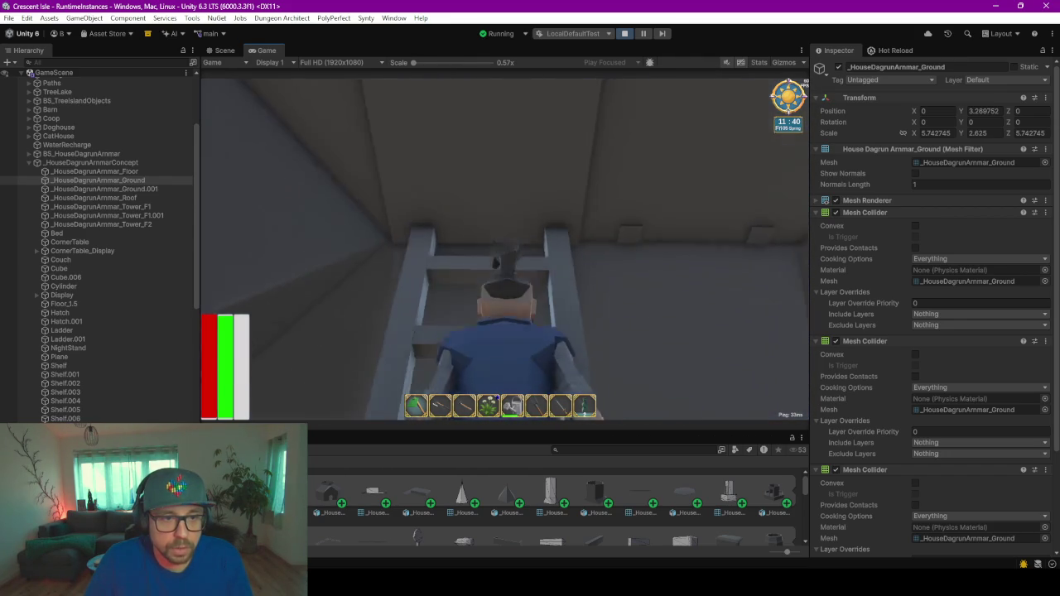
pyautogui.press('s')
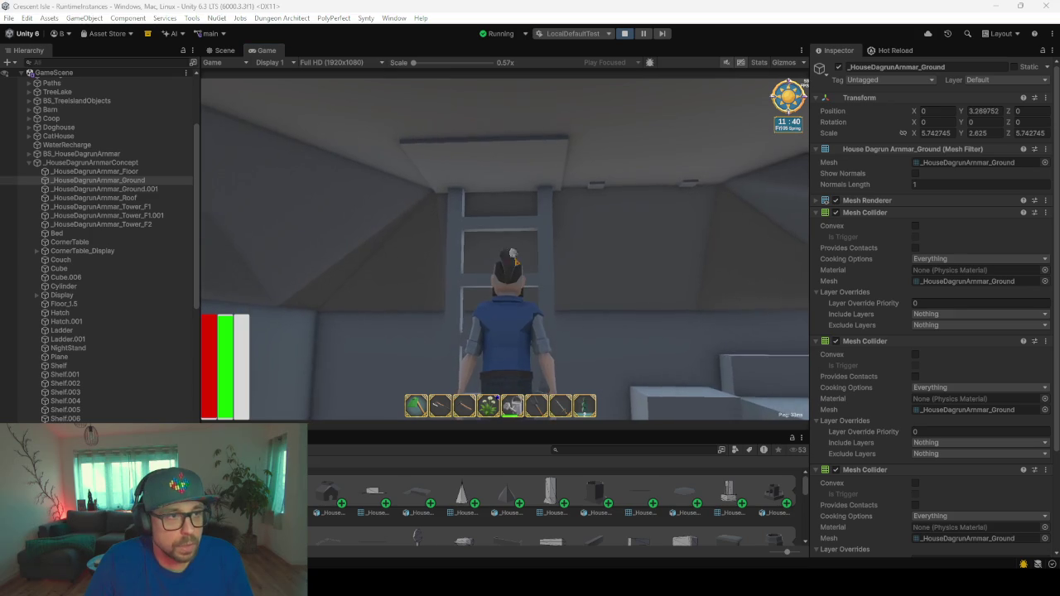
pyautogui.click(224, 50)
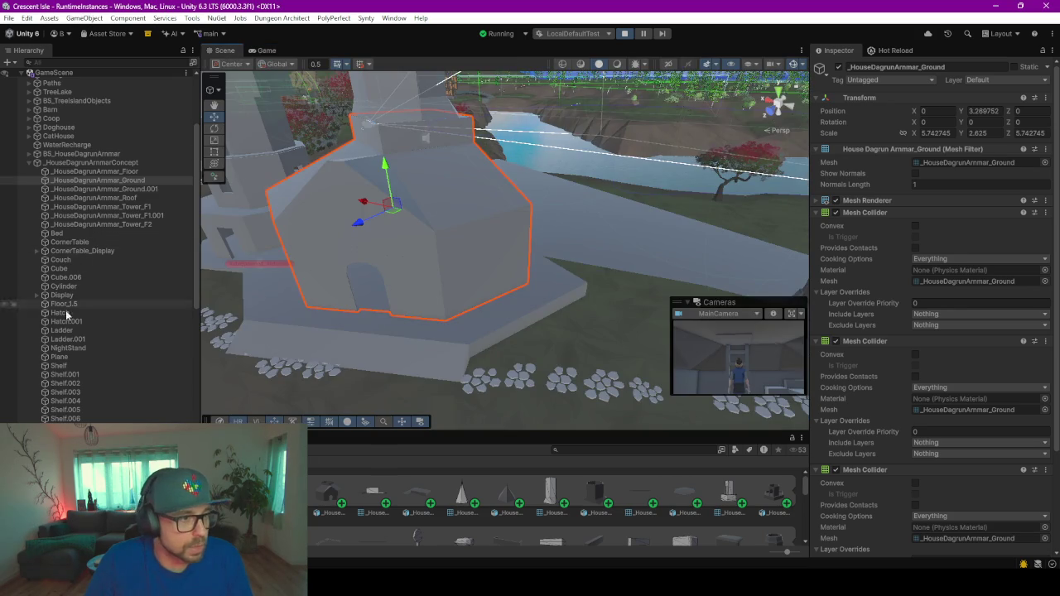
# - Find the Player under RuntimeInstances > PlayerMainSetup(Clone) and frame it in the scene
pyautogui.scroll(-4, 78, 350)
pyautogui.scroll(-3, 84, 362)
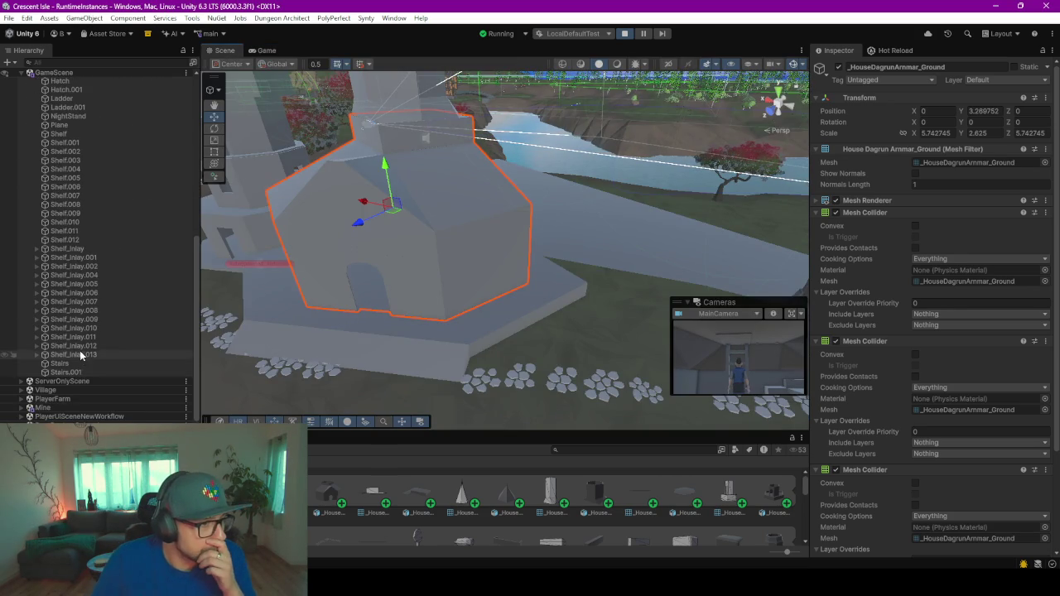
pyautogui.scroll(8, 67, 253)
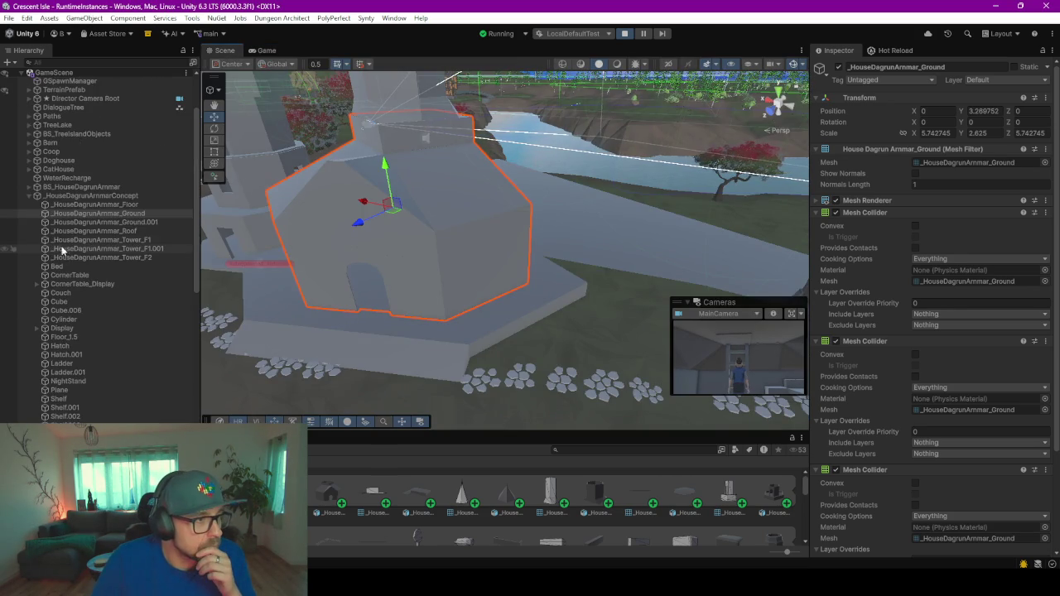
pyautogui.click(30, 200)
pyautogui.click(27, 118)
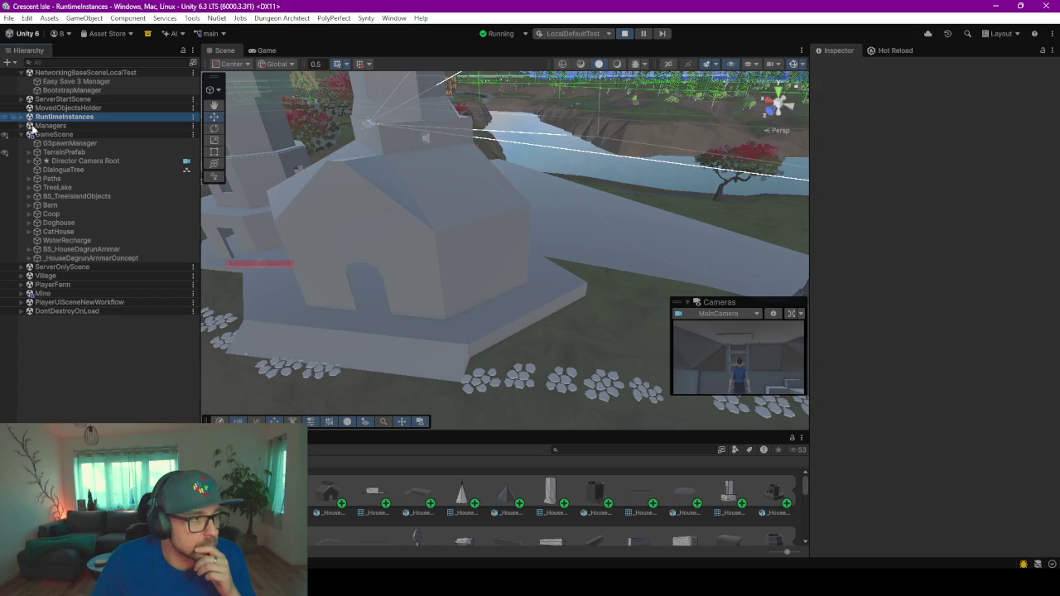
pyautogui.click(22, 117)
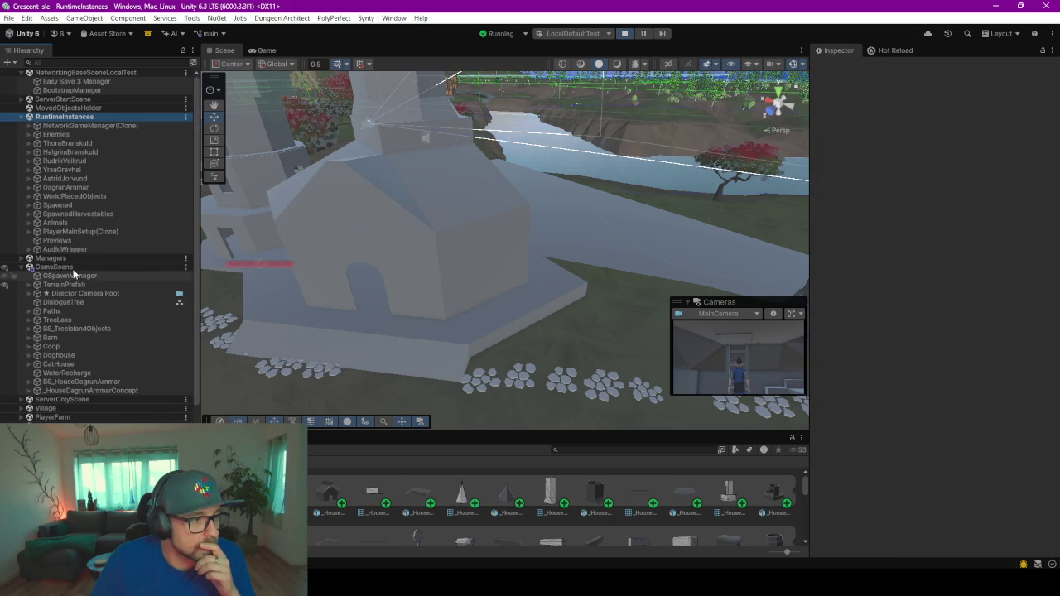
pyautogui.click(71, 231)
pyautogui.press('Right')
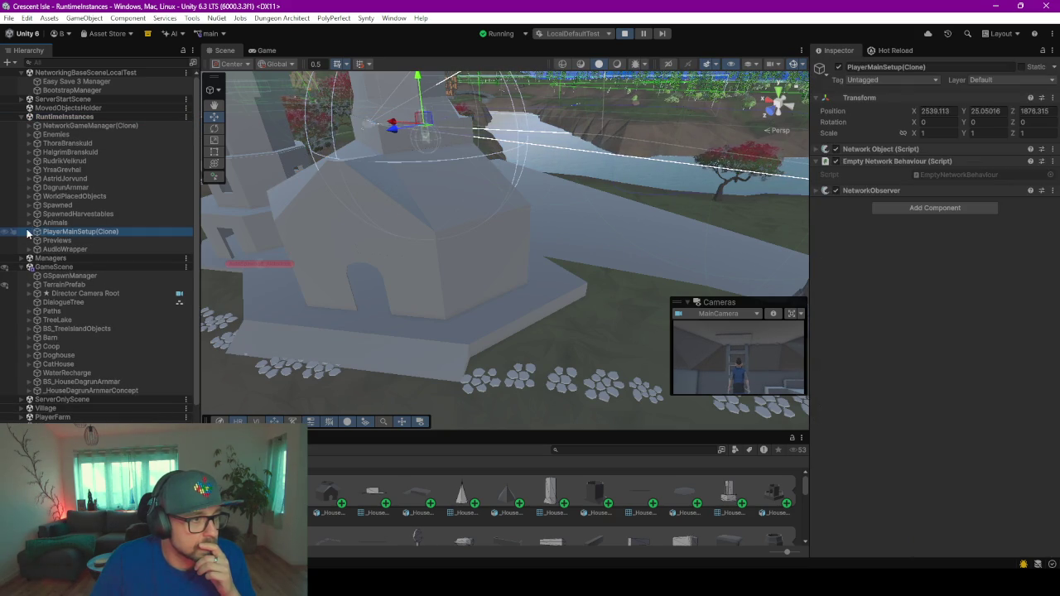
pyautogui.press('f')
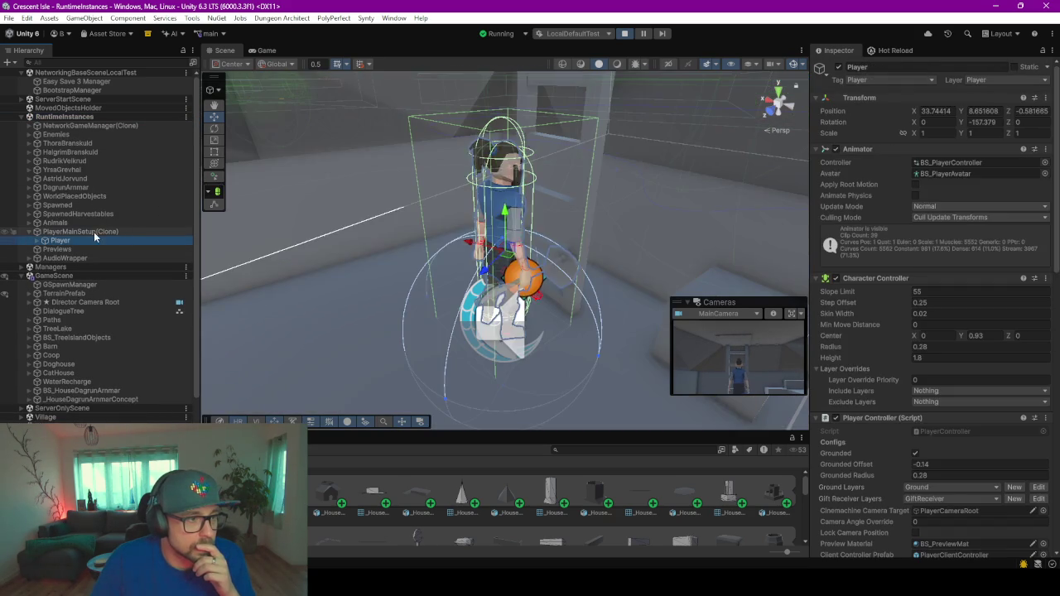
# - Orbit around the Player in the tower's upper room, then return to the running game
pyautogui.moveTo(509, 209)
pyautogui.mouseDown(button='right')
pyautogui.moveTo(517, 262)
pyautogui.moveTo(451, 267)
pyautogui.moveTo(480, 340)
pyautogui.mouseUp(button='right')
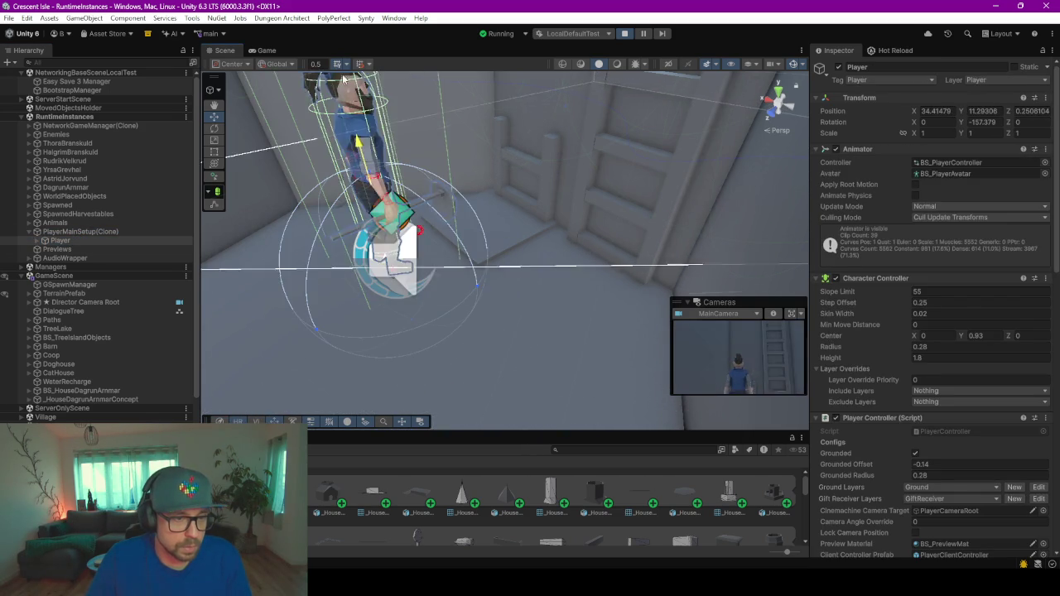
pyautogui.click(266, 50)
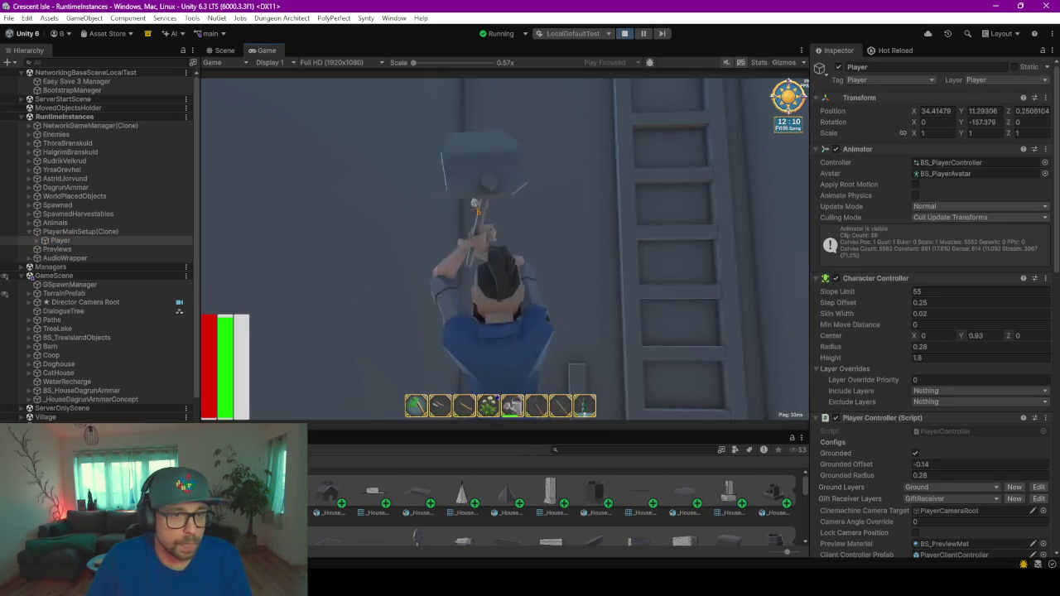
pyautogui.click(222, 50)
pyautogui.scroll(-3, 419, 204)
pyautogui.moveTo(420, 204)
pyautogui.keyDown('alt'); pyautogui.mouseDown()
pyautogui.moveTo(502, 190)
pyautogui.moveTo(494, 400)
pyautogui.moveTo(284, 96)
pyautogui.mouseUp(); pyautogui.keyUp('alt')
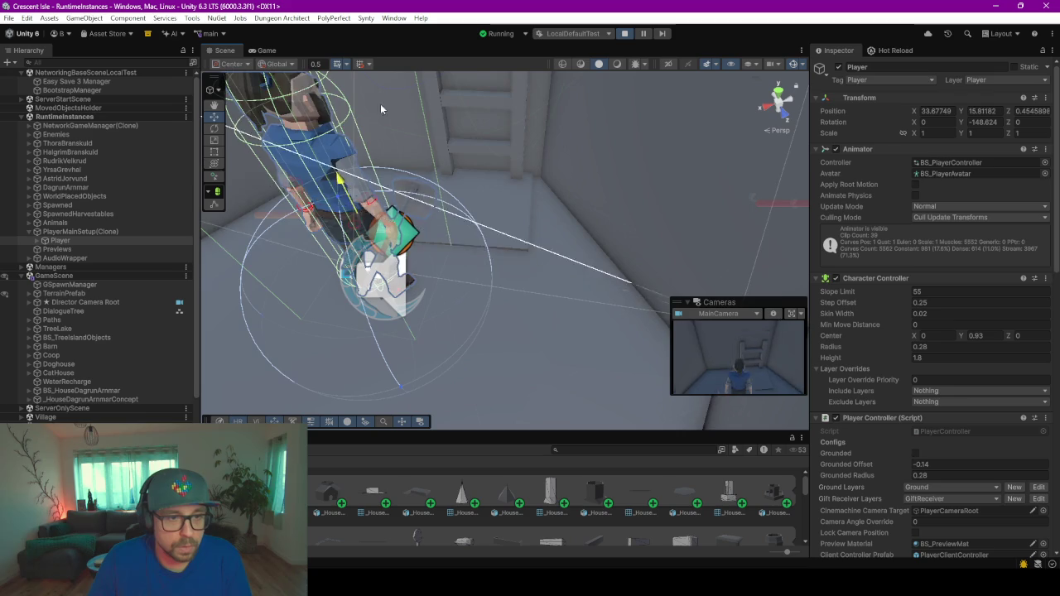
pyautogui.click(266, 50)
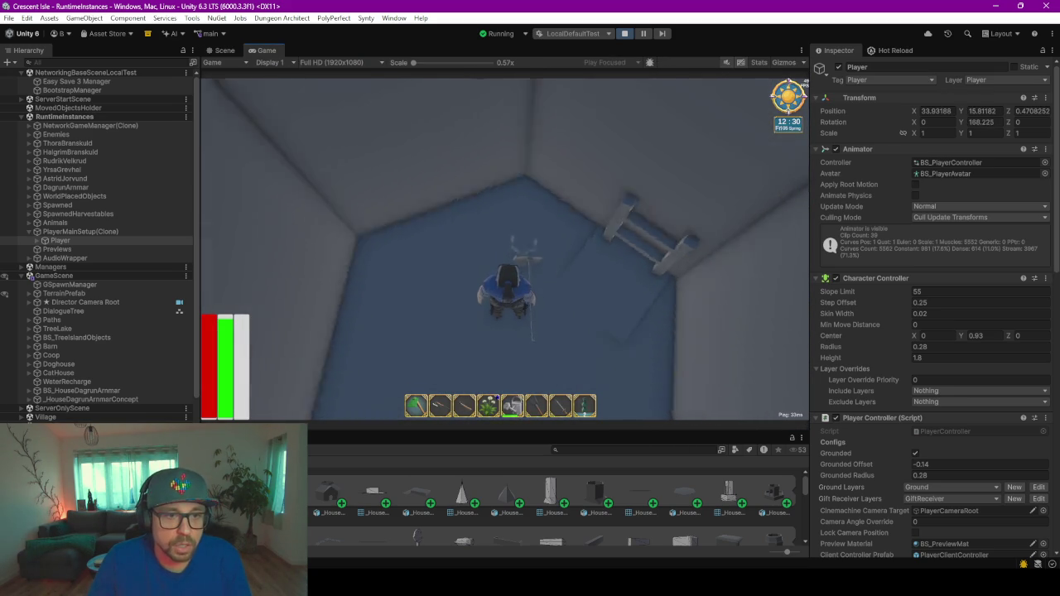
# - Walk through the window onto the rooftop ledge, looking over the water, village and lighthouse
pyautogui.press('w')
pyautogui.press('w')
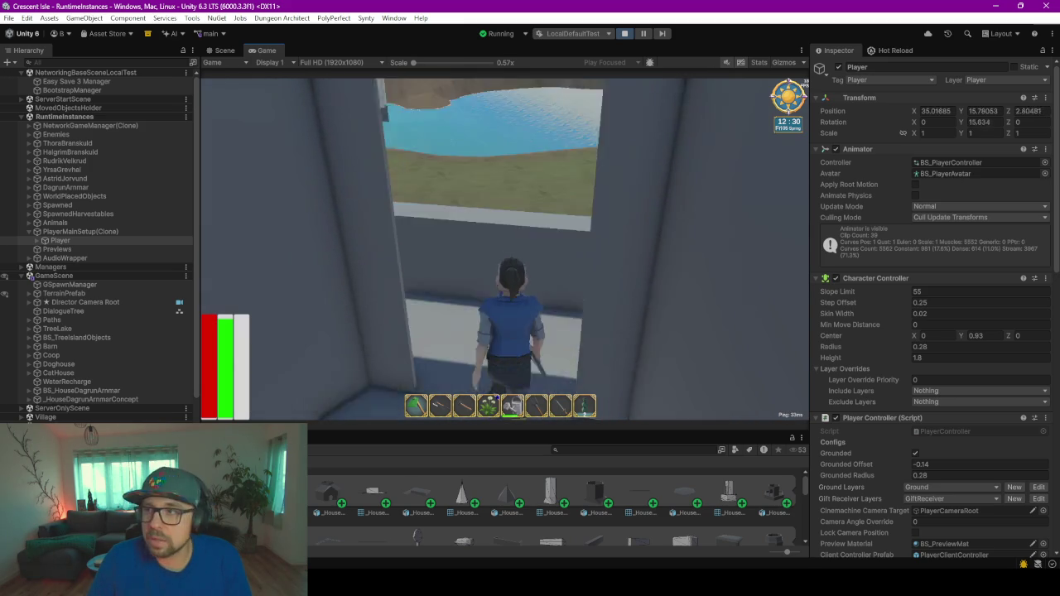
pyautogui.press('w')
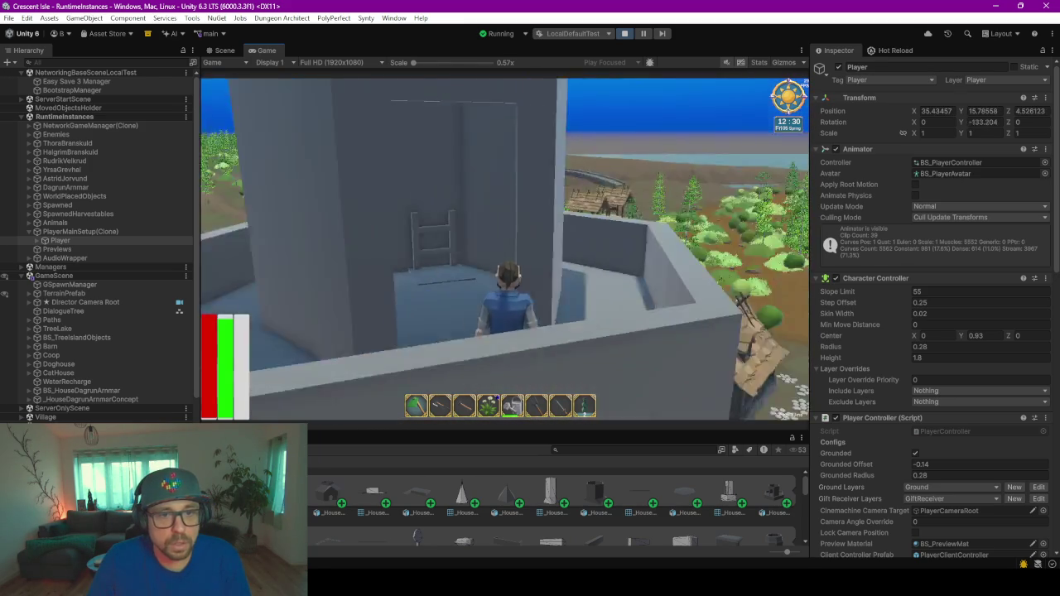
pyautogui.press('w')
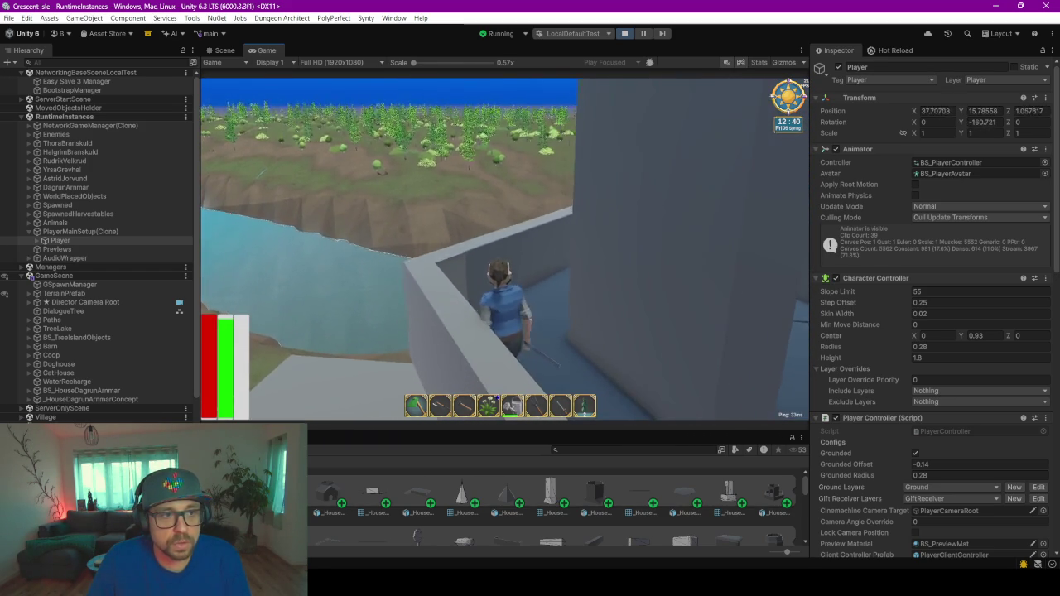
pyautogui.press('w')
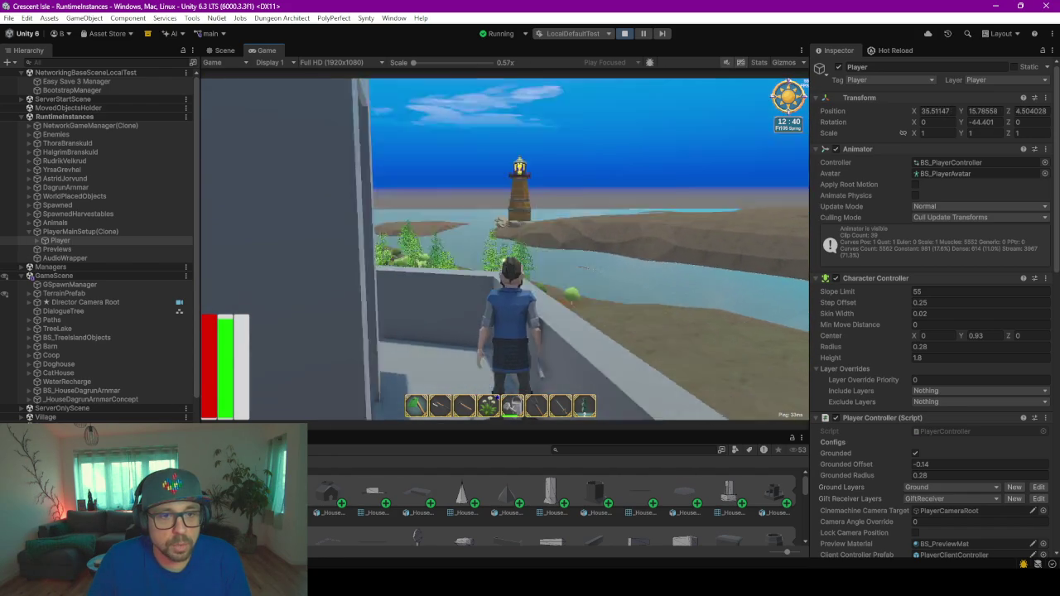
pyautogui.press('w')
pyautogui.press('w')
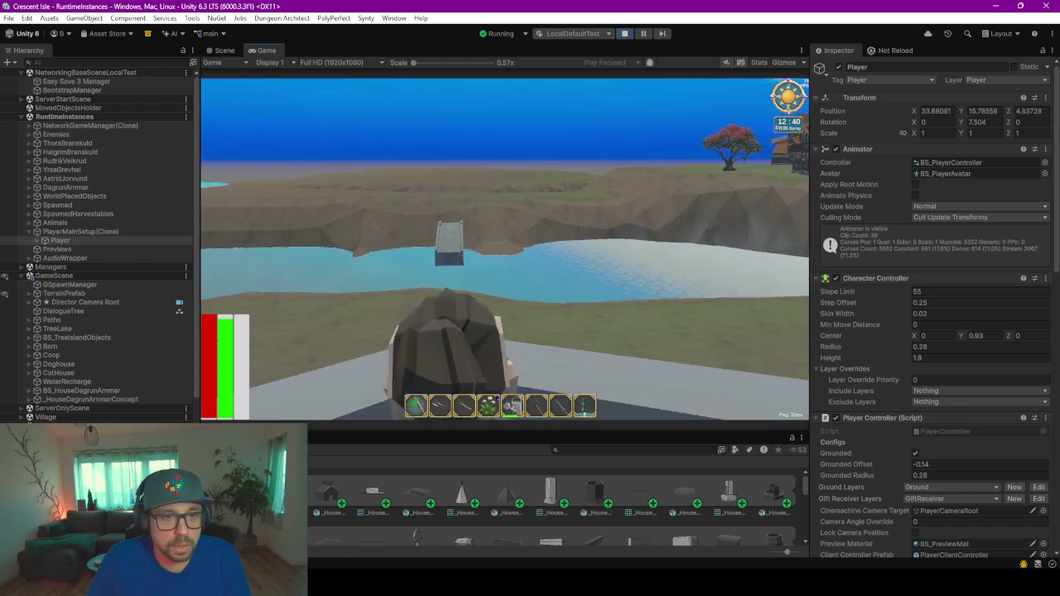
pyautogui.press('w')
pyautogui.press('w')
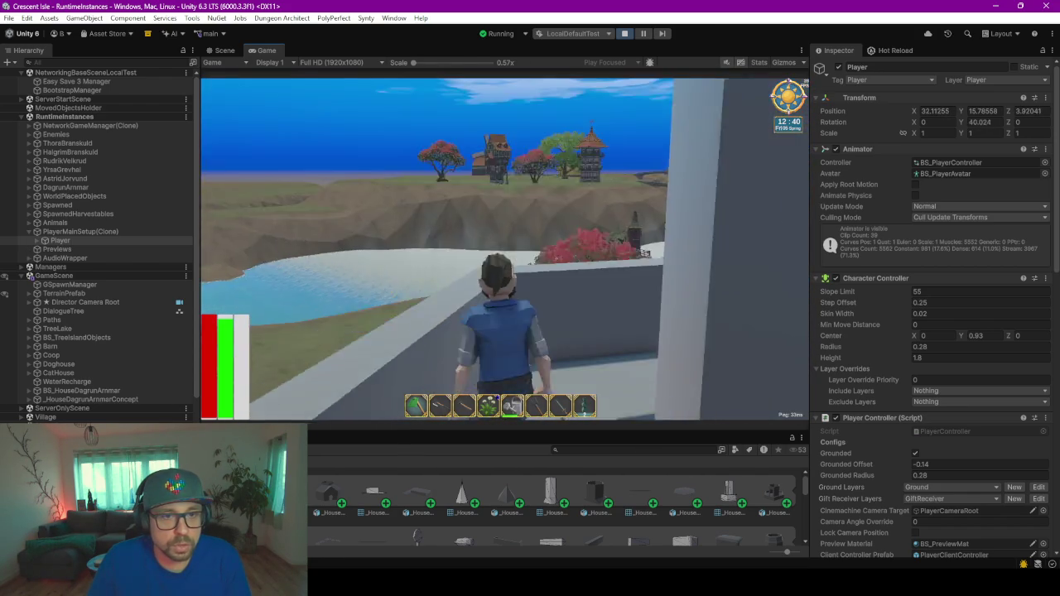
pyautogui.press('w')
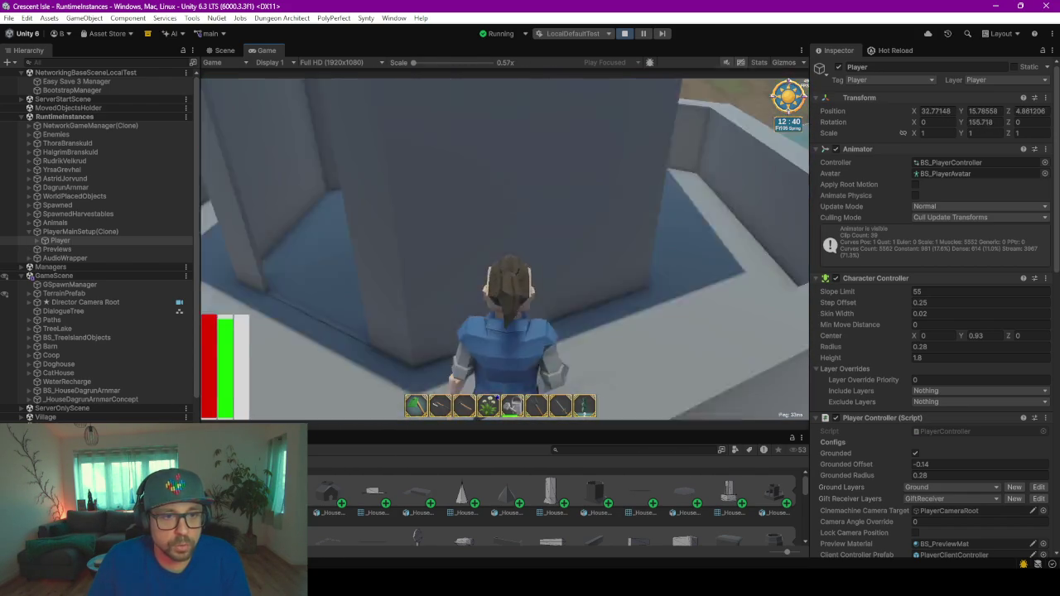
pyautogui.press('w')
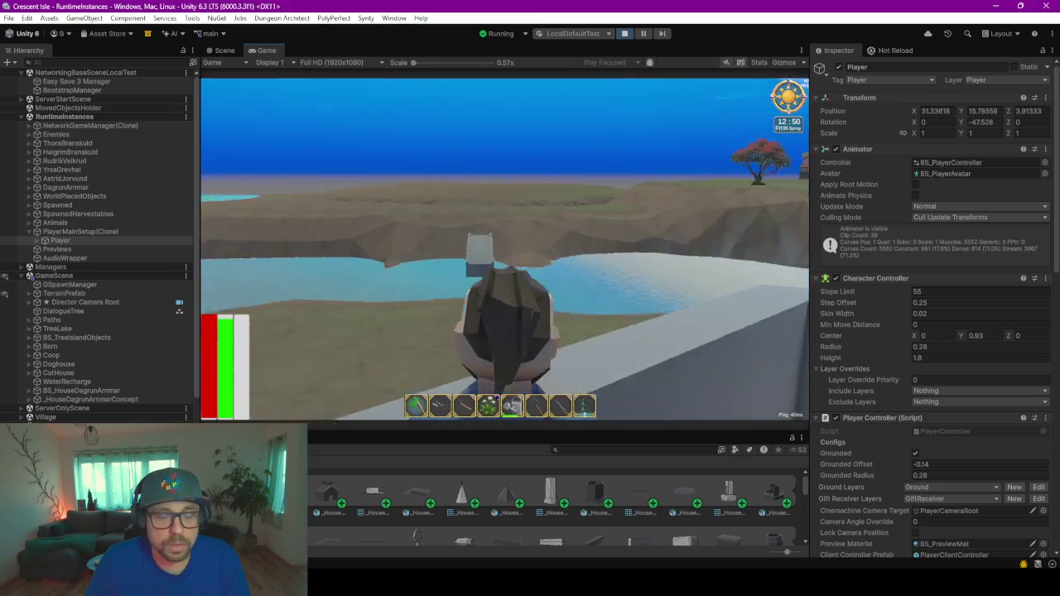
pyautogui.press('w')
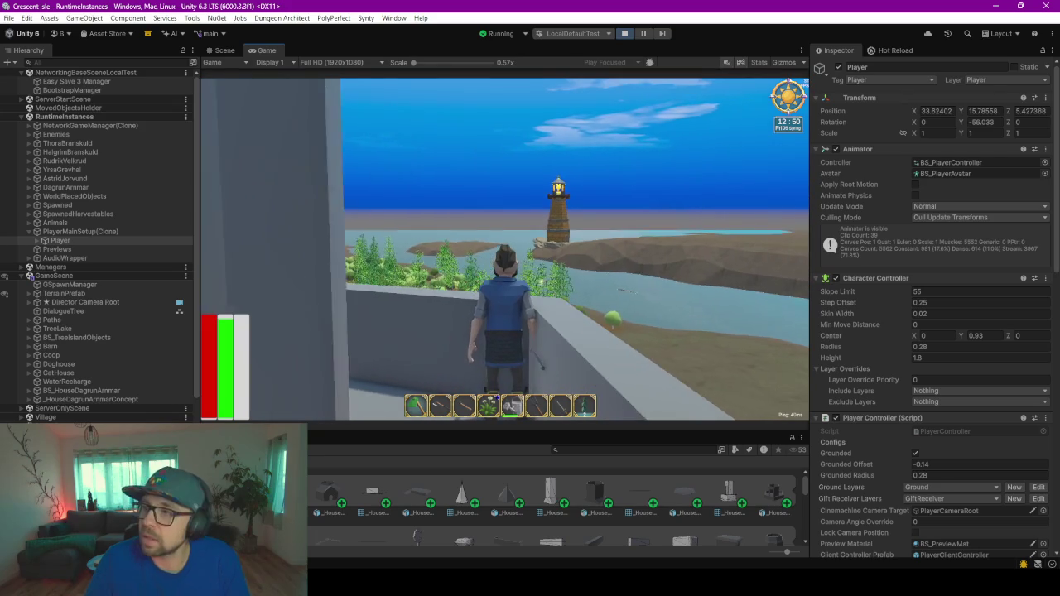
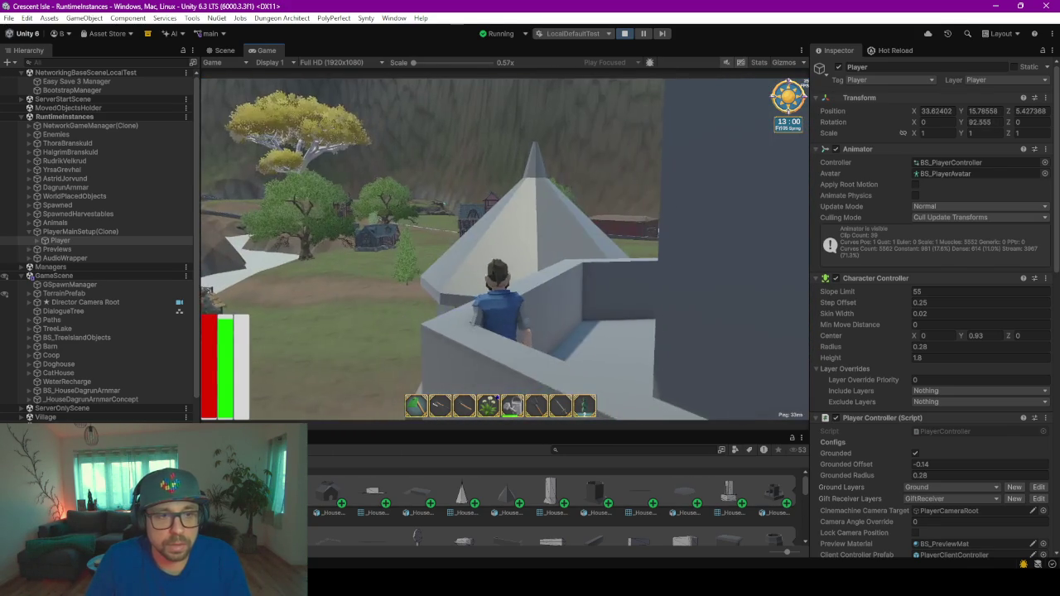
# - Run the player along the wall top, drop to the ground and head for the grey archway
pyautogui.press('w')
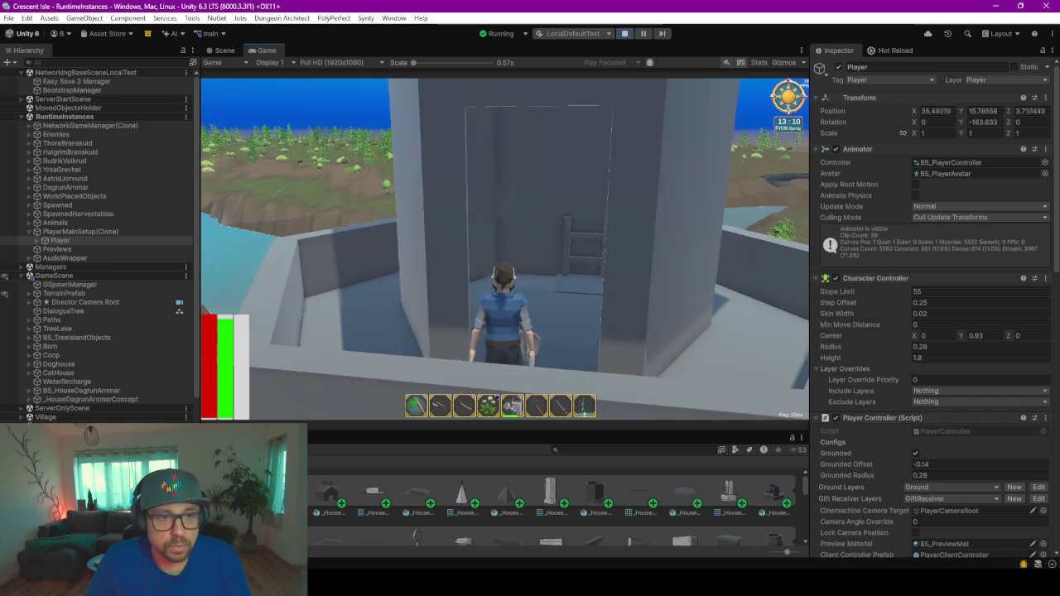
pyautogui.press('space')
pyautogui.press('w')
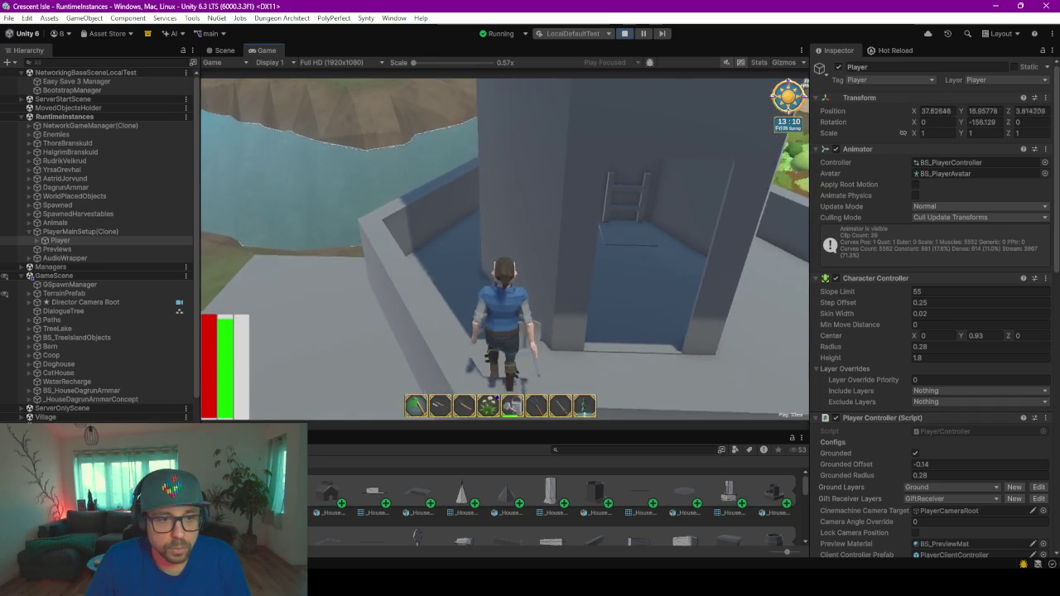
pyautogui.press('w')
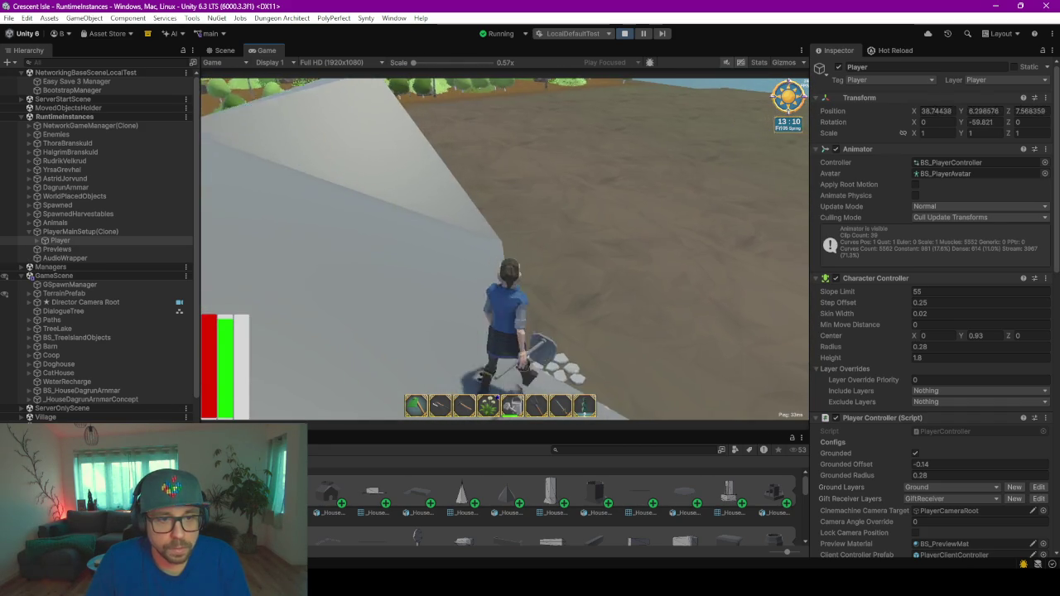
pyautogui.press('d')
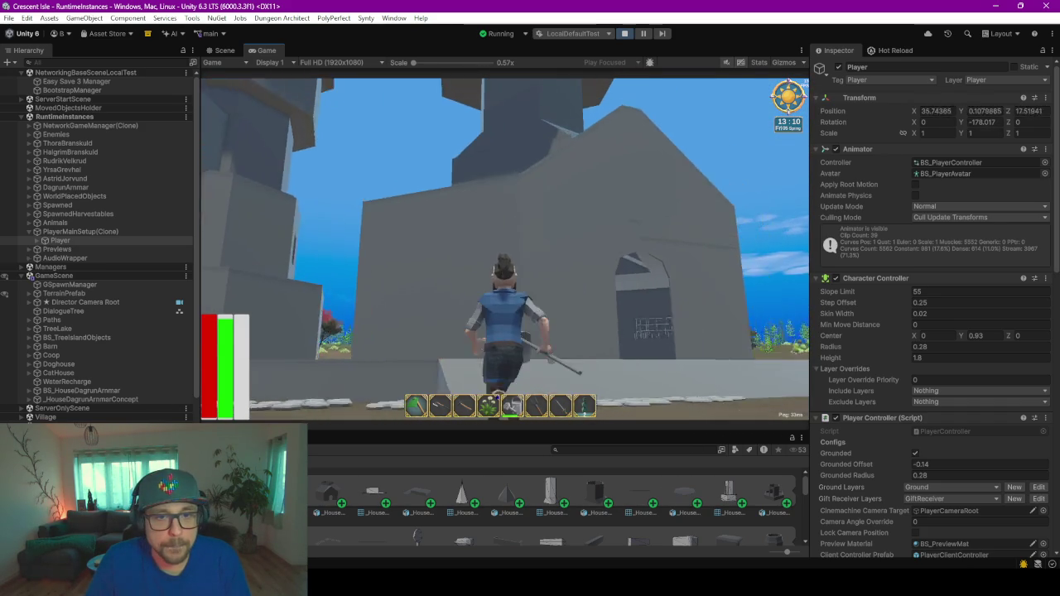
pyautogui.press('w')
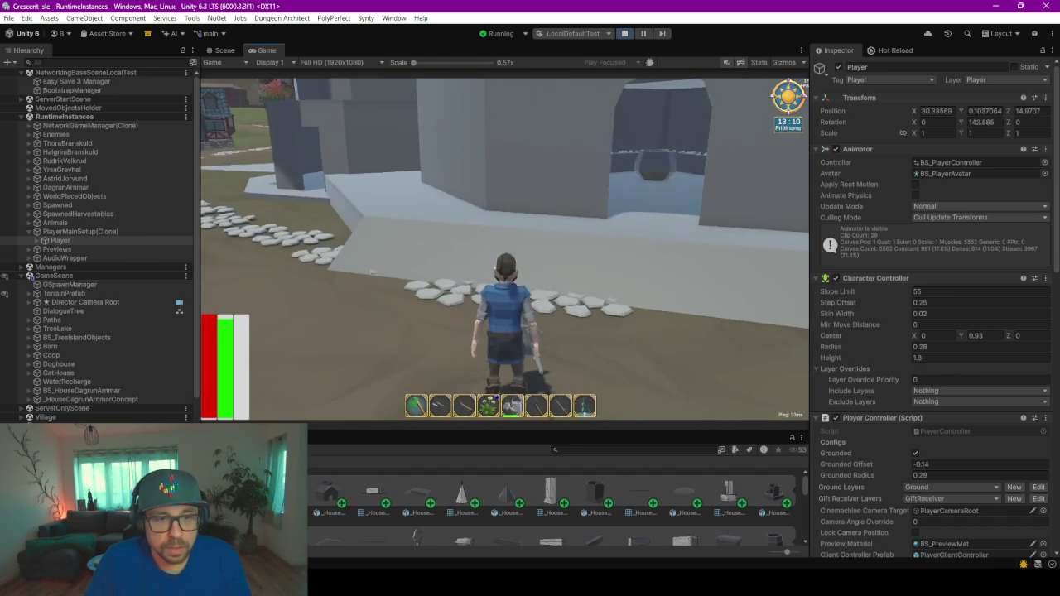
pyautogui.press('w')
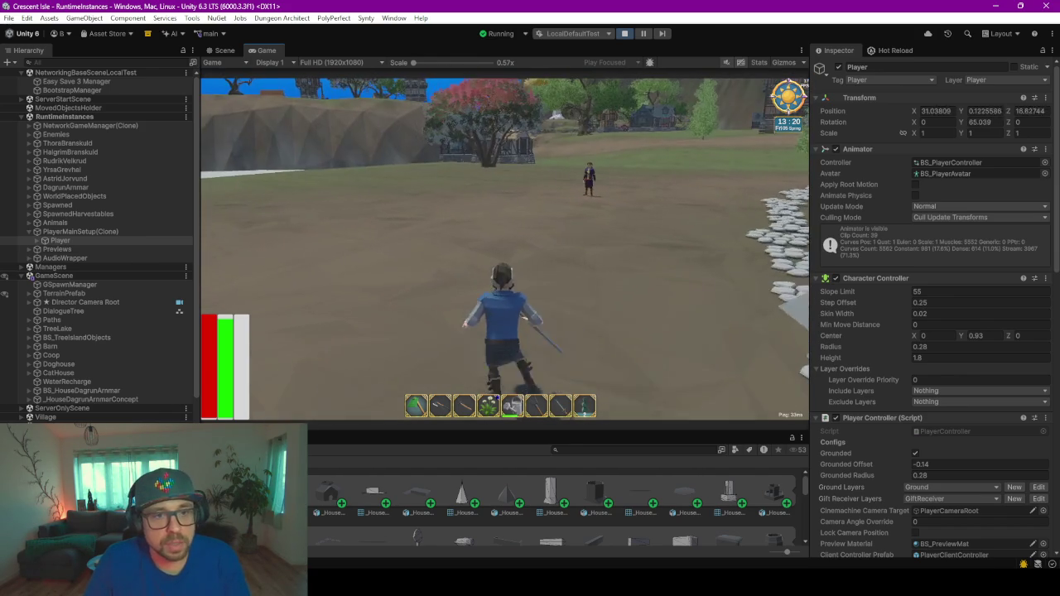
pyautogui.press('w')
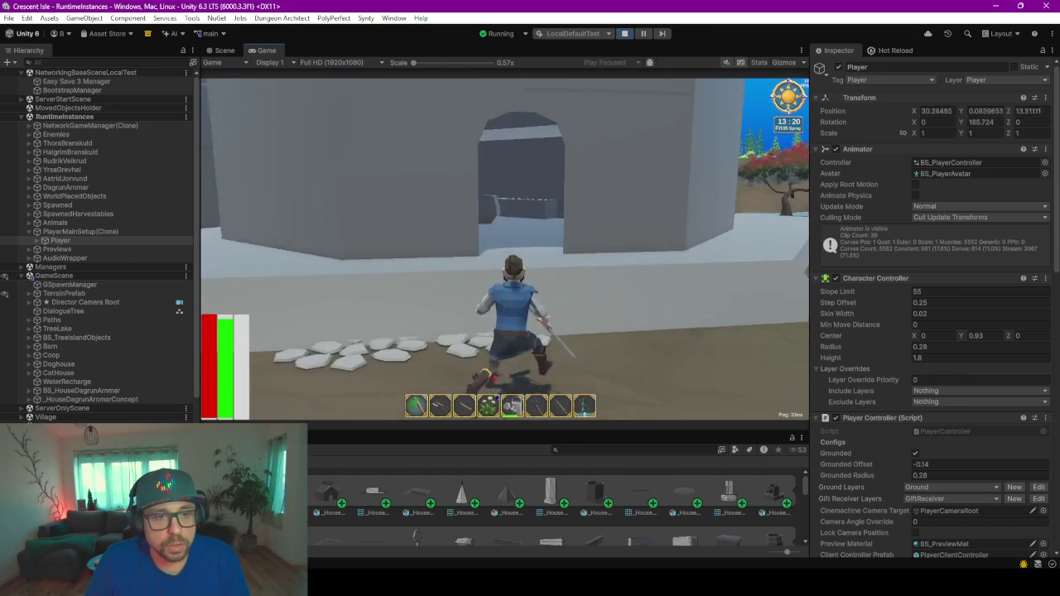
# - Go through the archway into the courtyard and climb to the upper floor beside the ladder
pyautogui.press('w')
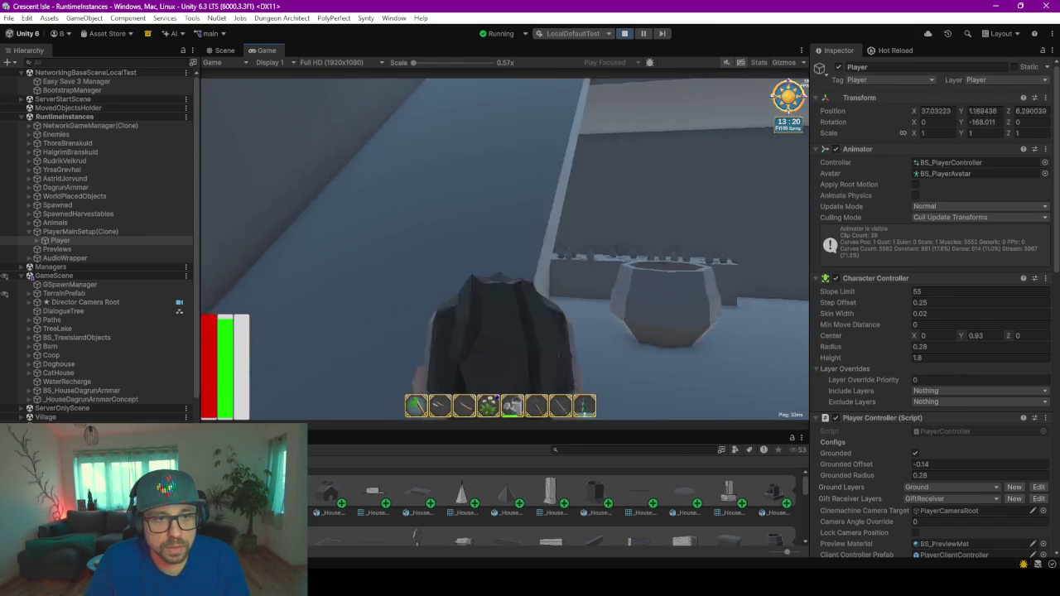
pyautogui.press('w')
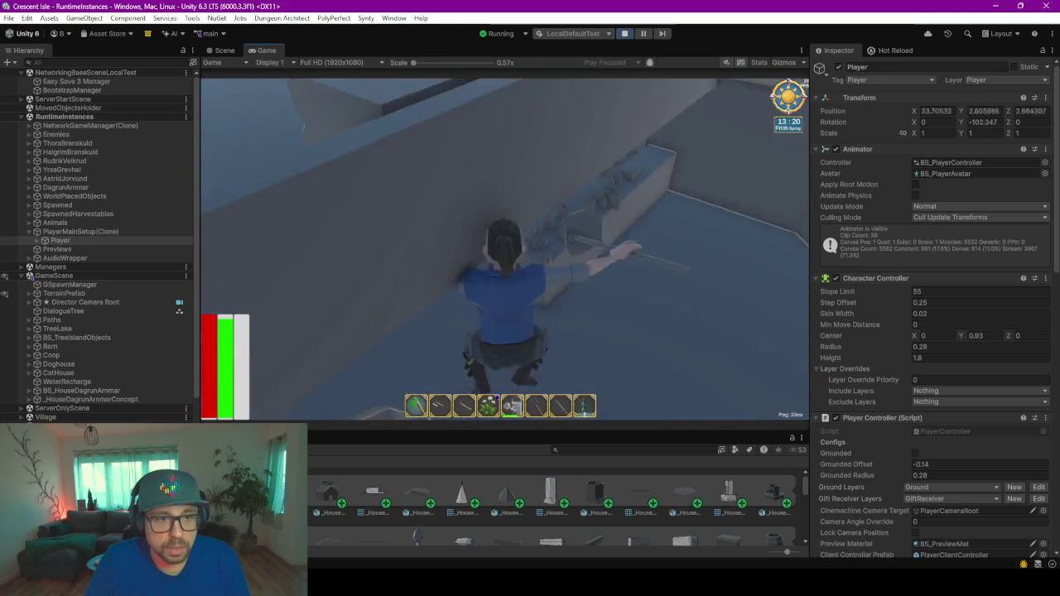
pyautogui.press('w')
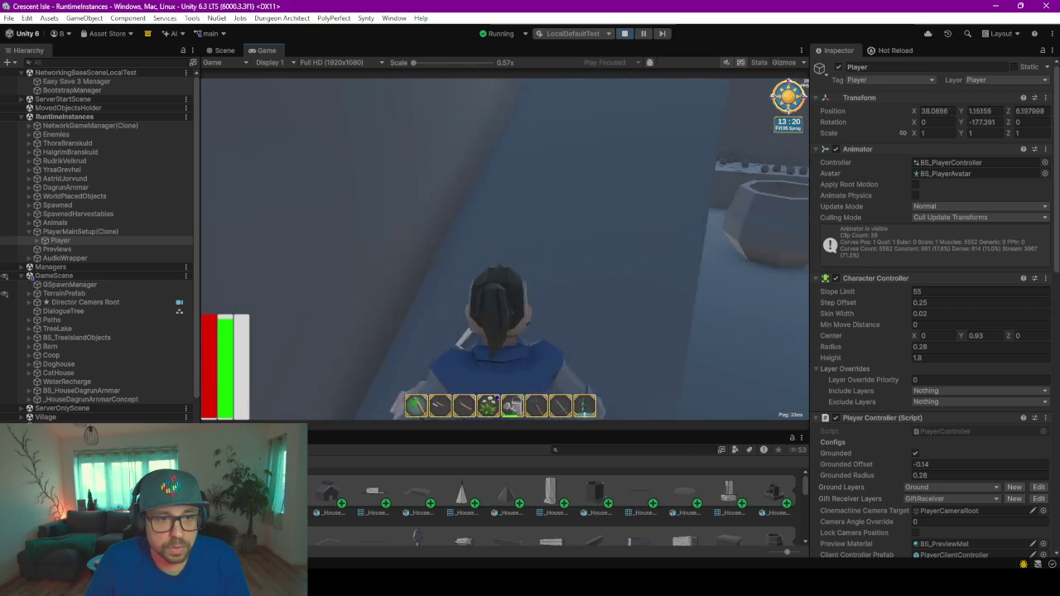
pyautogui.press('w')
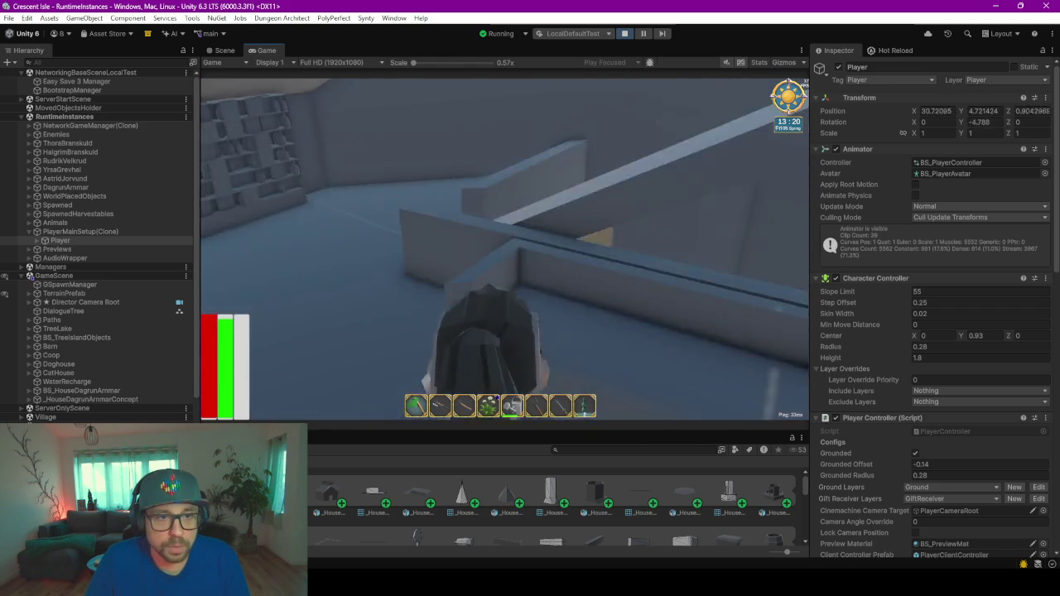
pyautogui.press('w')
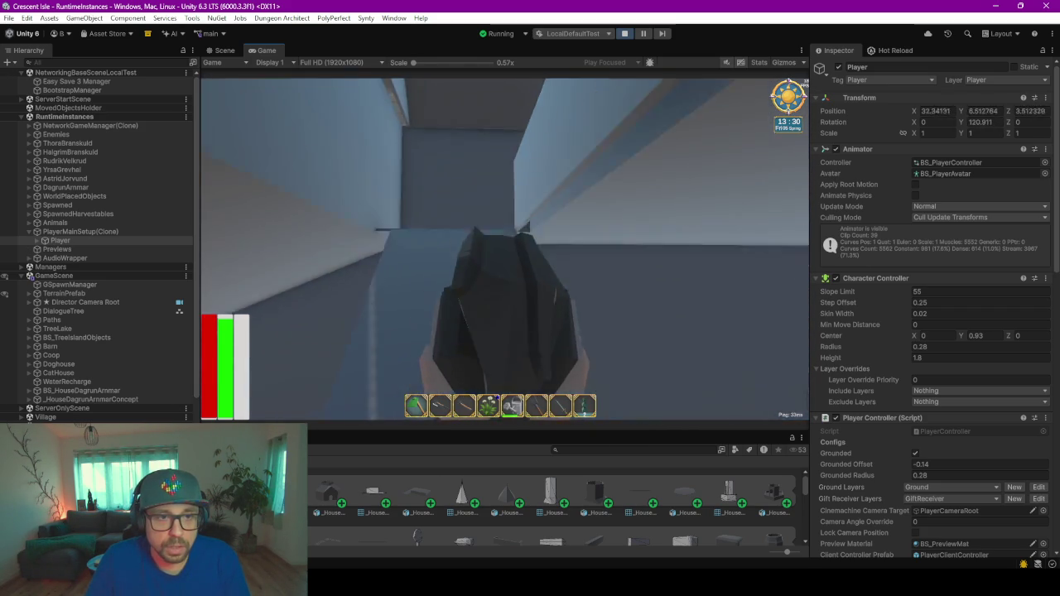
pyautogui.press('w')
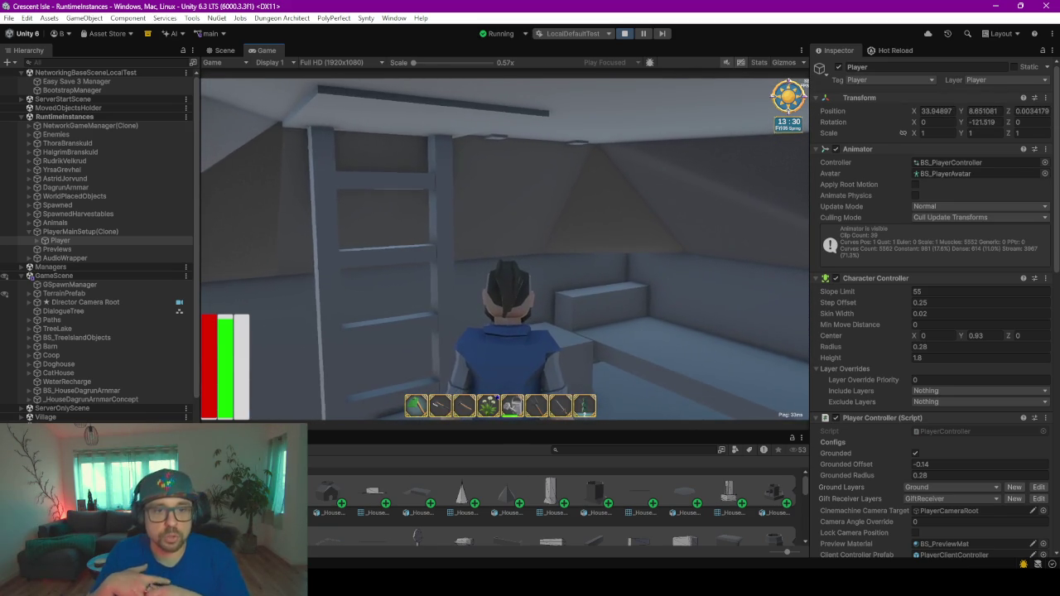
# - Respawn the player at the house from the in-game menu and run around the house
pyautogui.press('Escape')
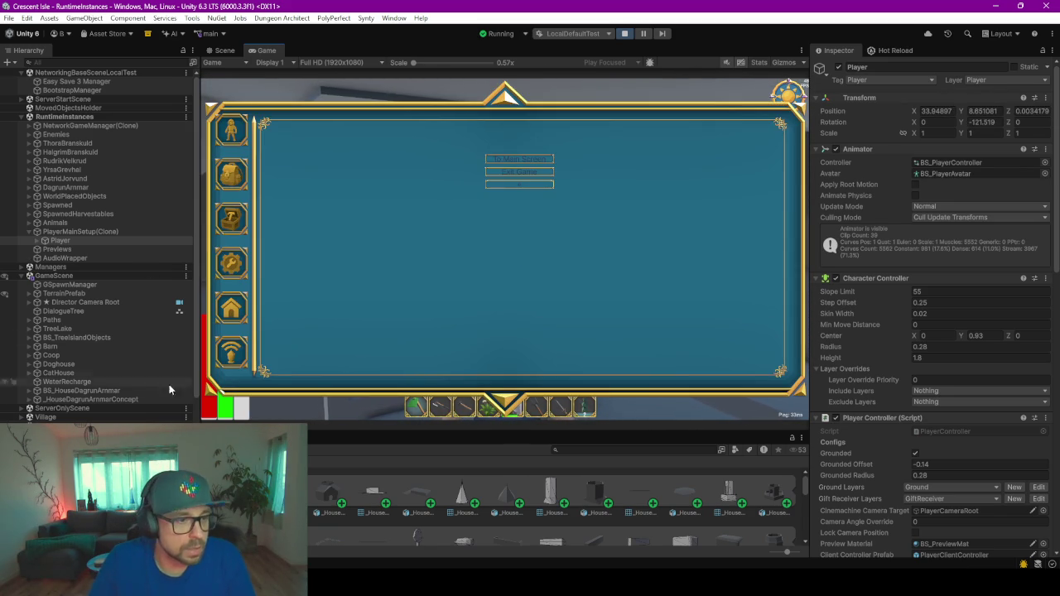
pyautogui.click(509, 181)
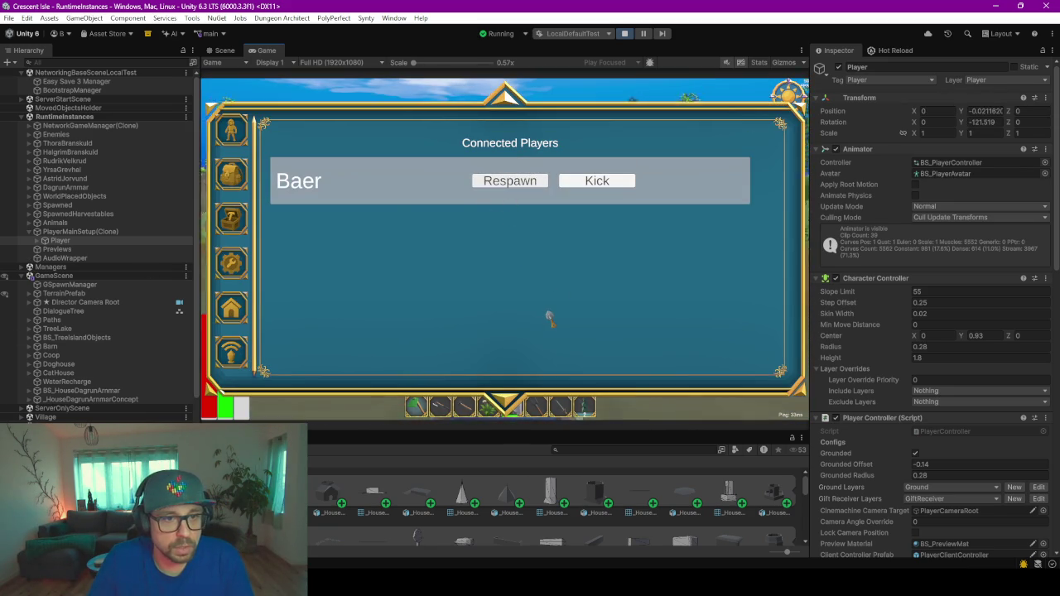
pyautogui.press('w')
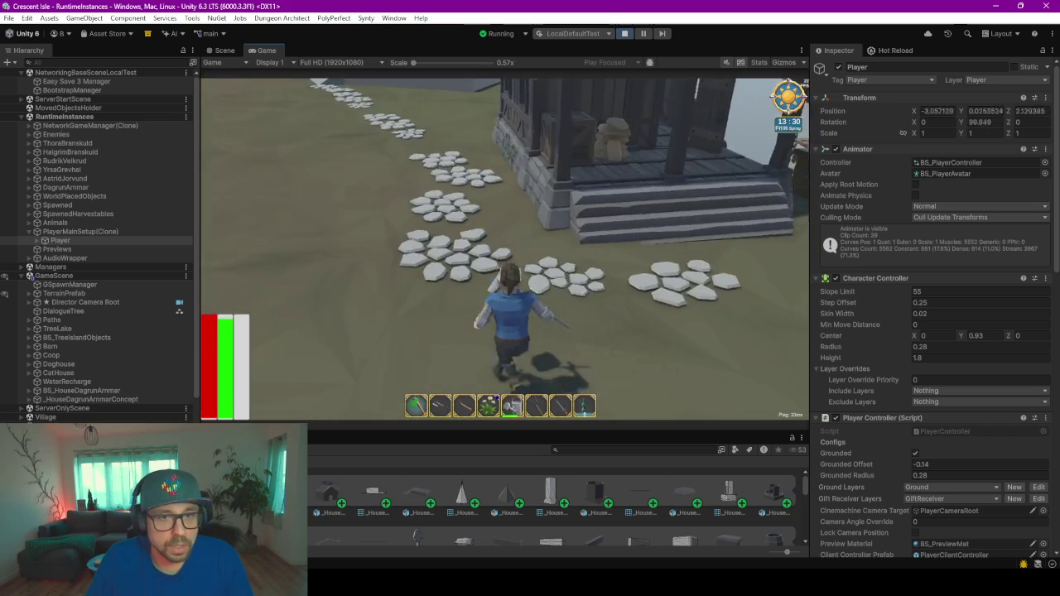
pyautogui.press('w')
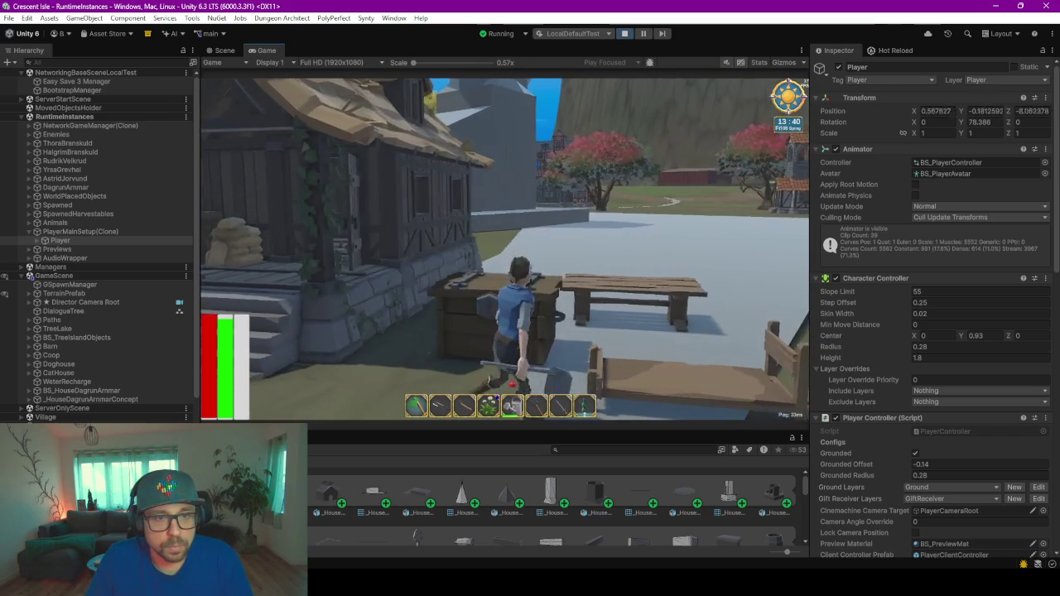
pyautogui.press('w')
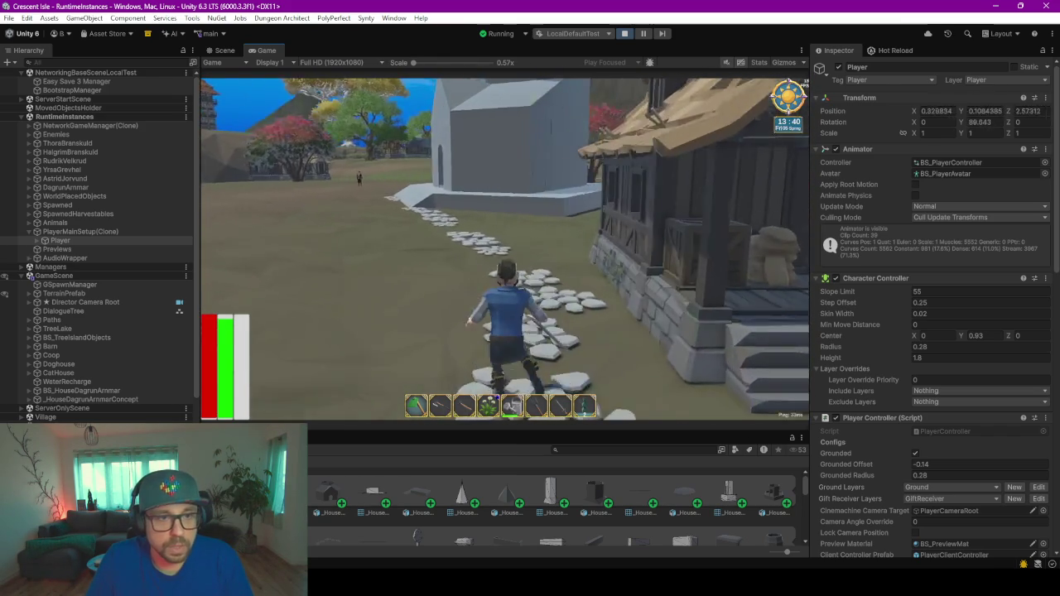
pyautogui.press('w')
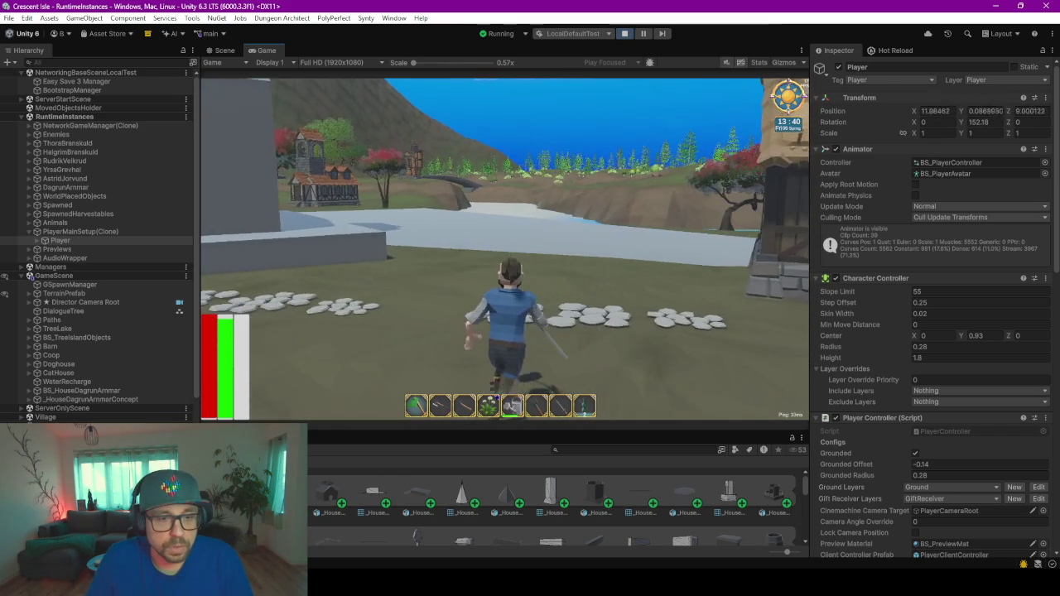
pyautogui.press('w')
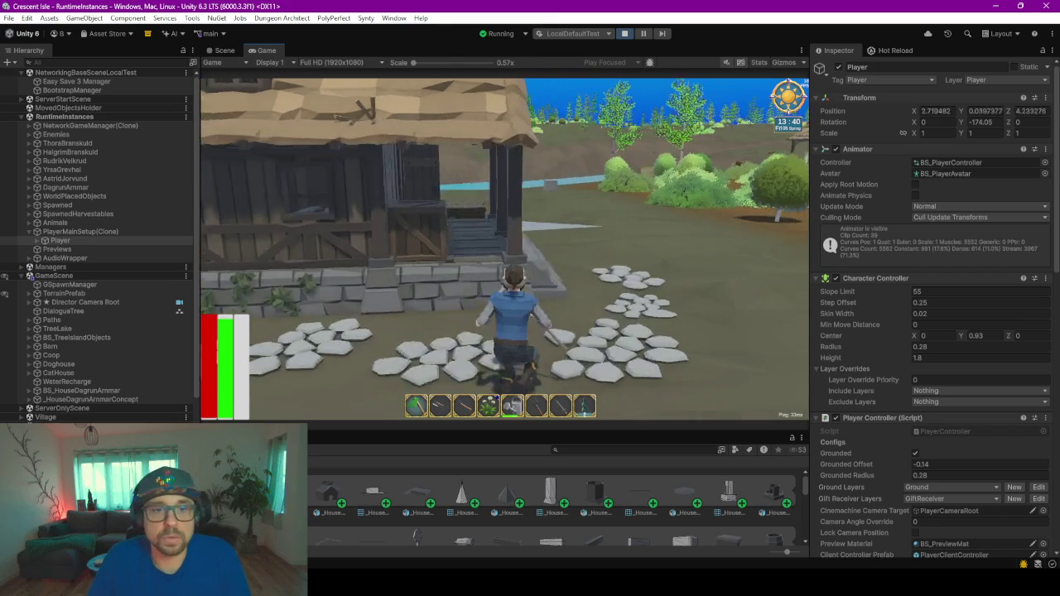
# - Run back to the grey building's entrance, face it, and bring up the in-game menu
pyautogui.press('w')
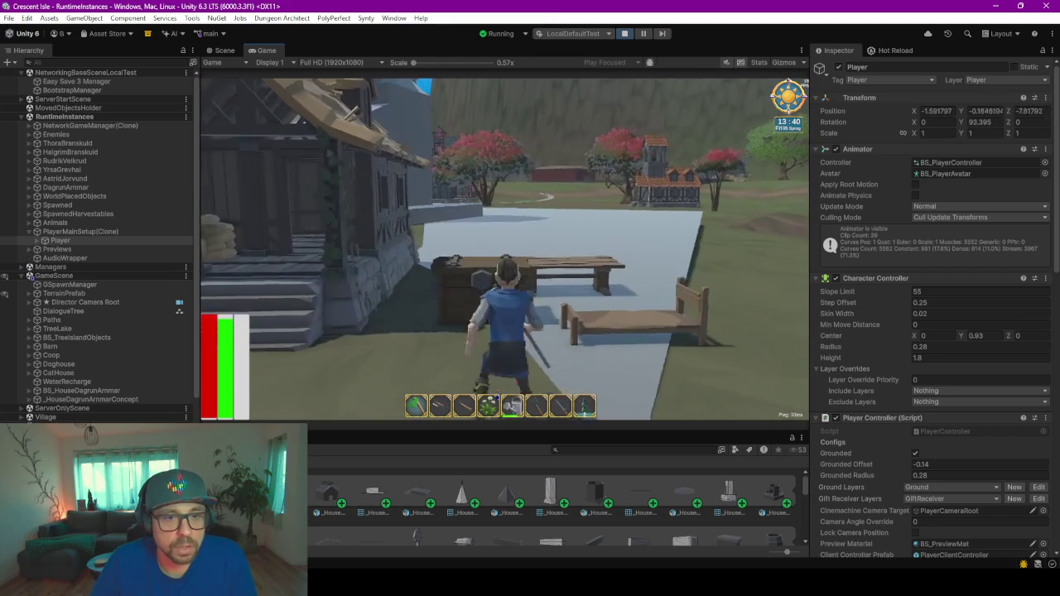
pyautogui.press('w')
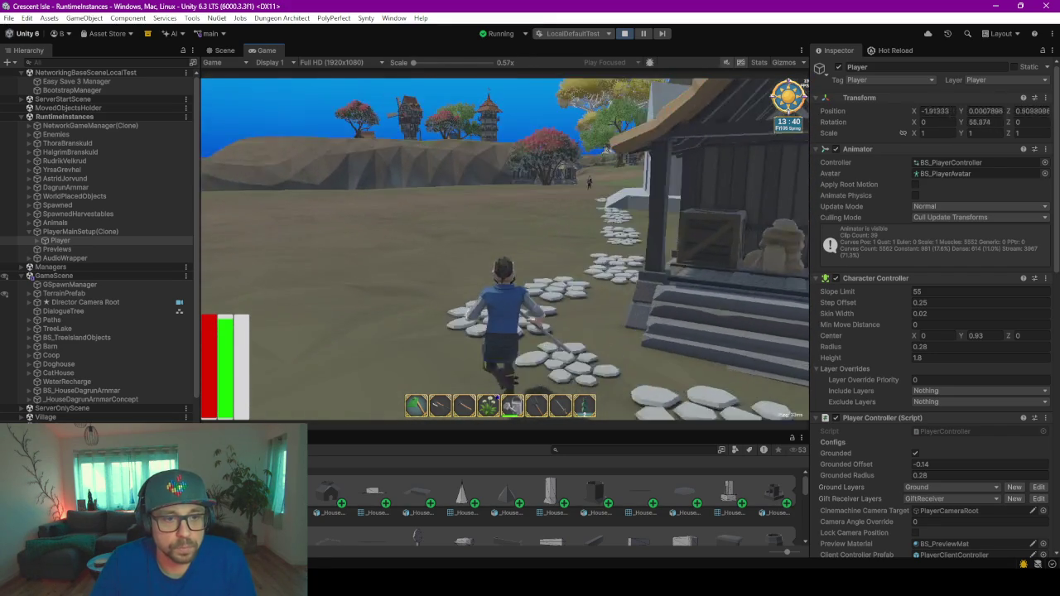
pyautogui.press('w')
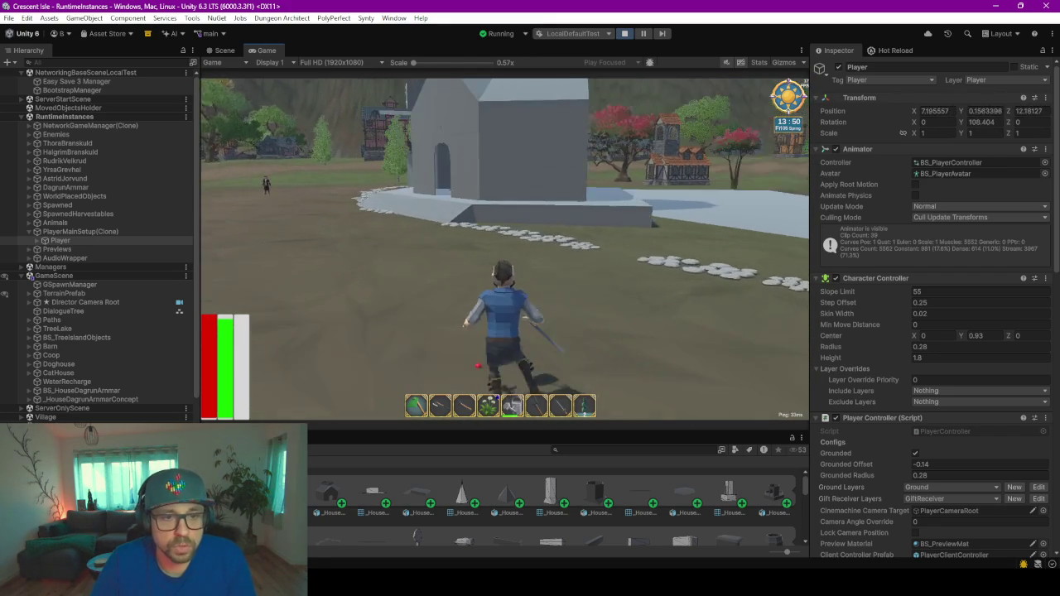
pyautogui.press('w')
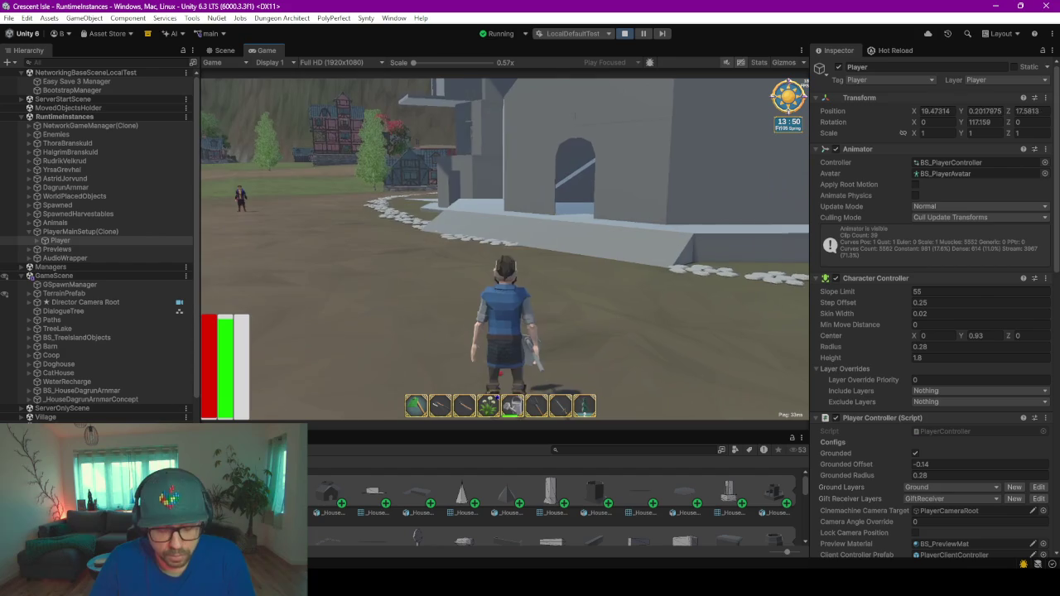
pyautogui.press('w')
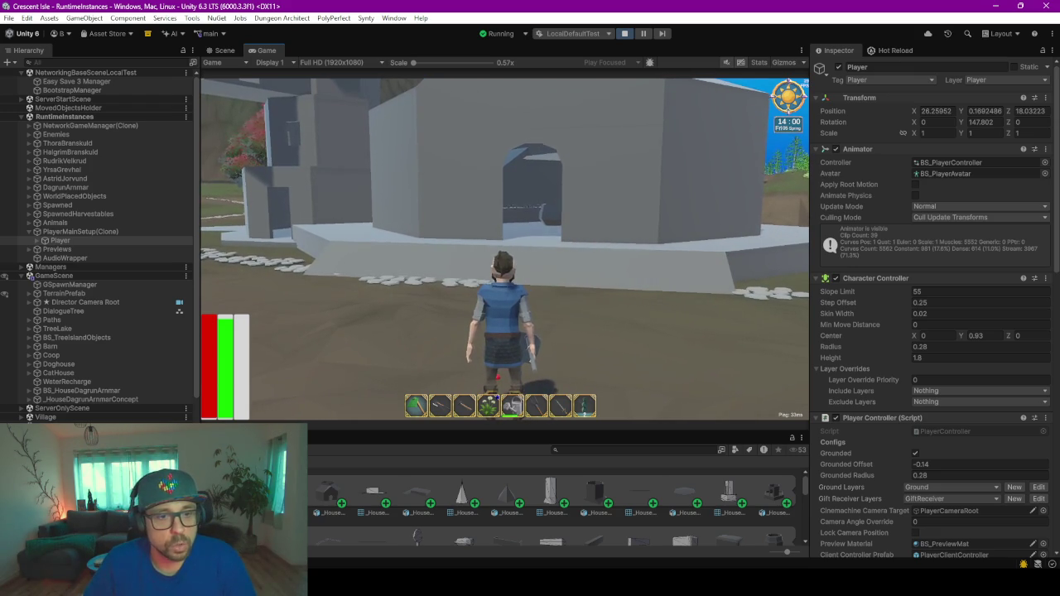
pyautogui.press('a')
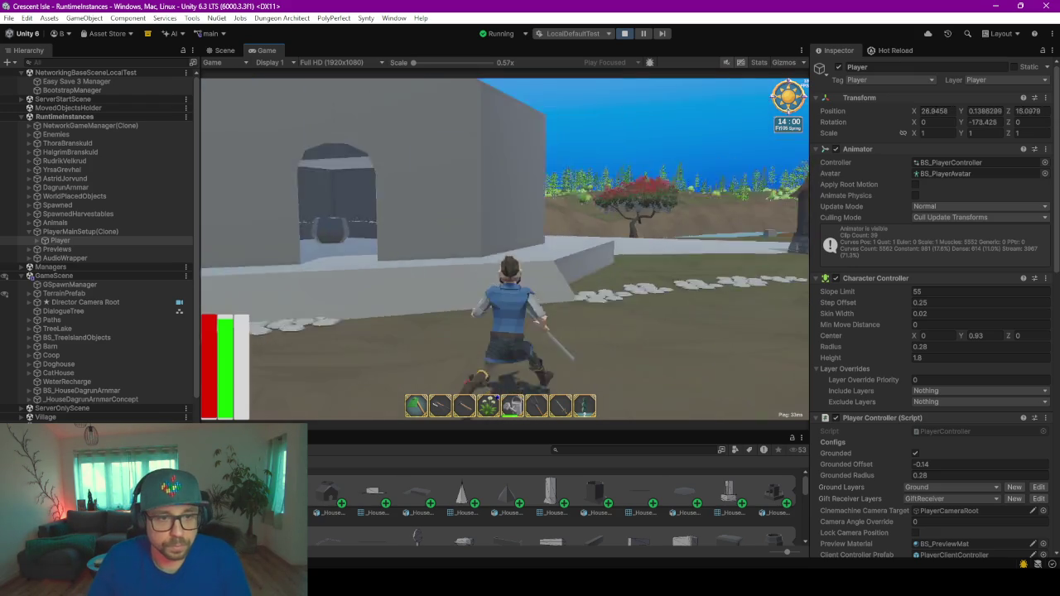
pyautogui.press('Escape')
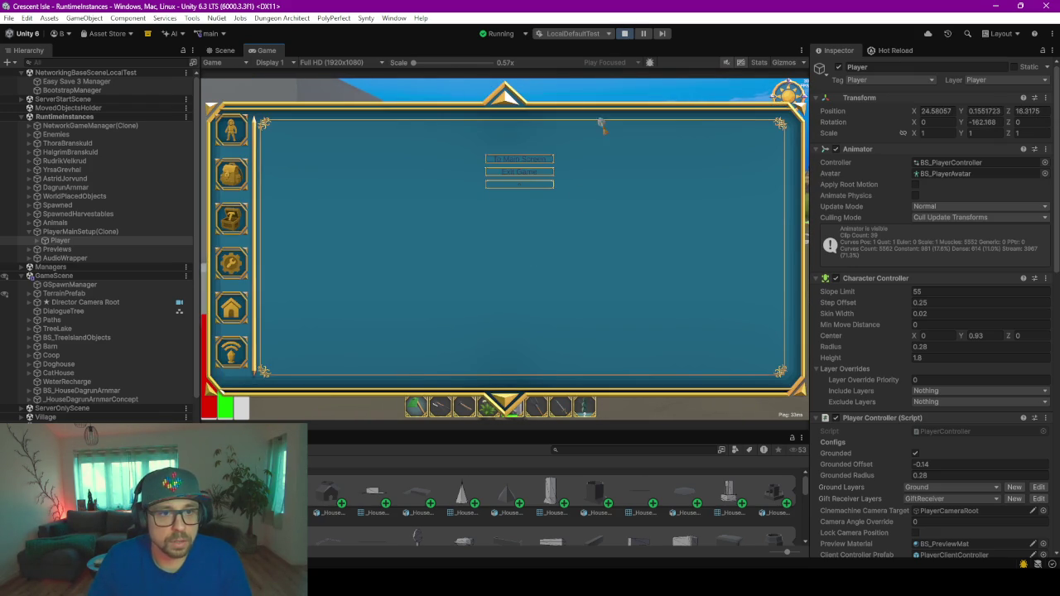
# - Exit the running game and launch the C# project in Rider via Assets > Open C# Project
pyautogui.click(519, 172)
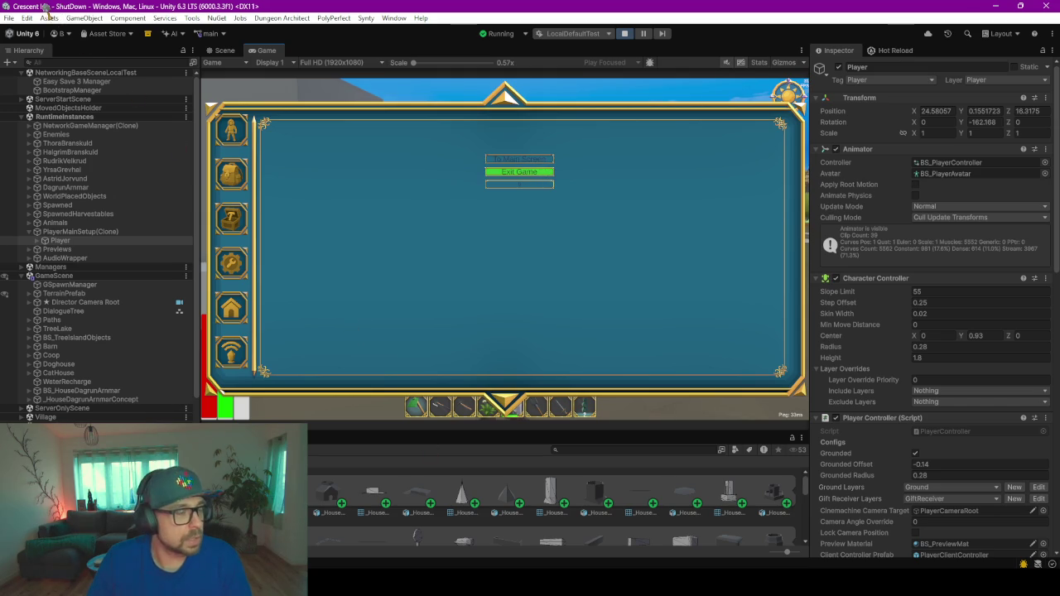
pyautogui.click(49, 18)
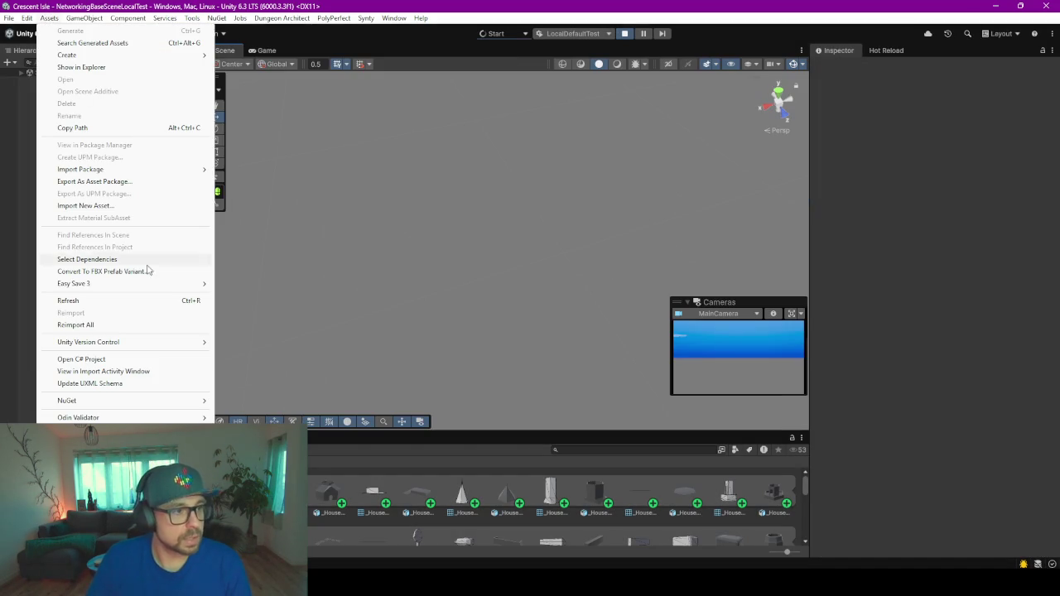
pyautogui.click(93, 363)
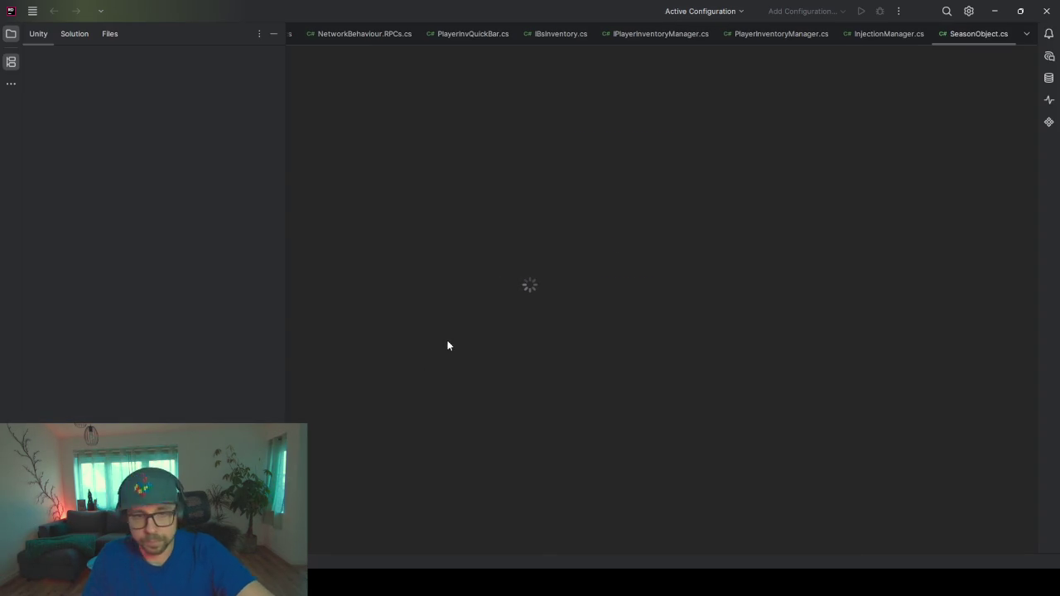
# - Collapse the Attributes, Combat and BSUtils Unity folders in the project tree
pyautogui.rightClick(955, 36)
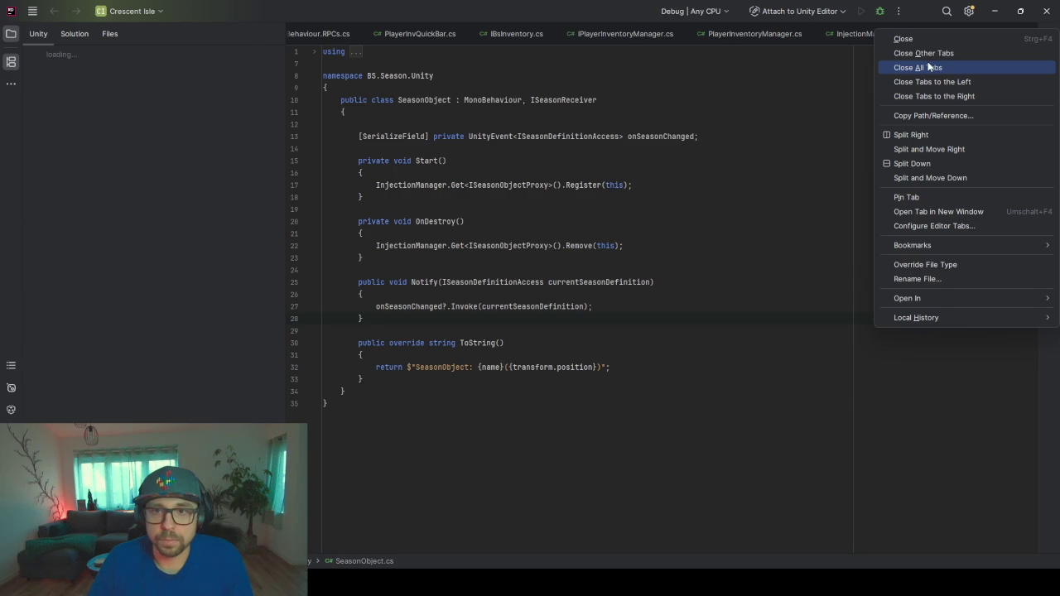
pyautogui.press('Escape')
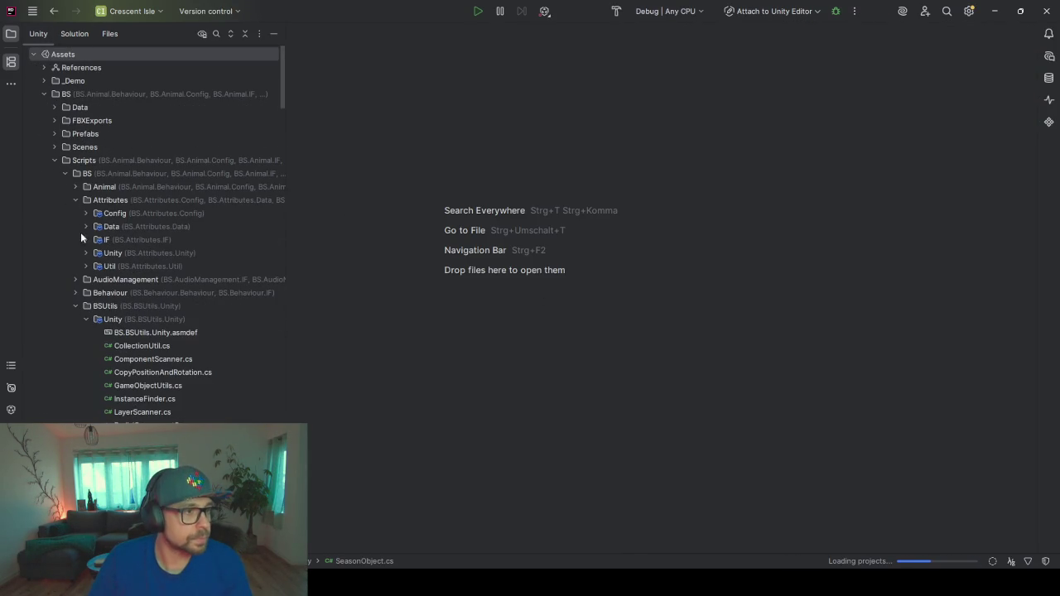
pyautogui.click(74, 201)
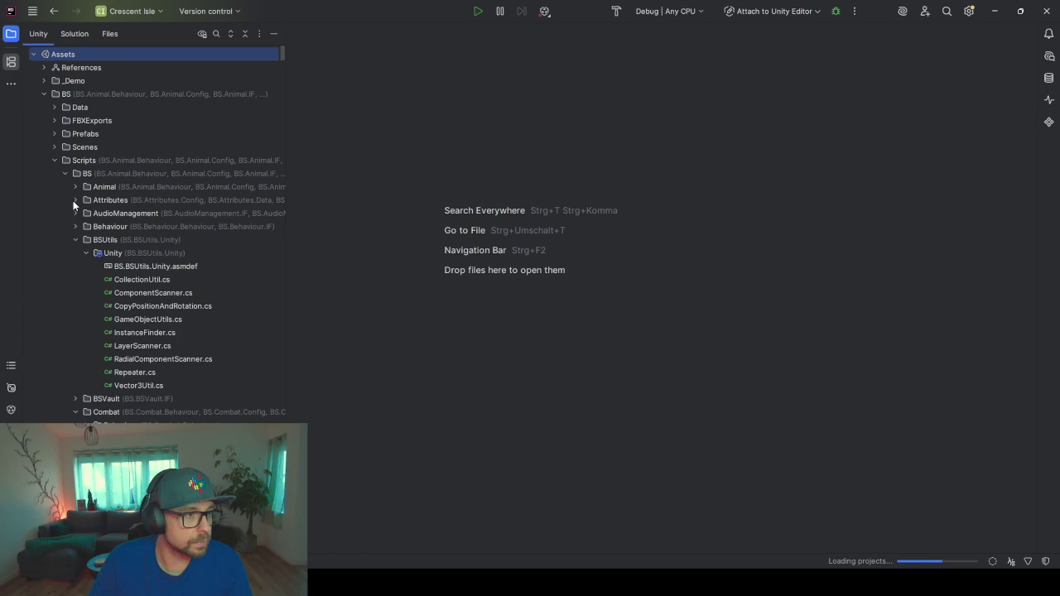
pyautogui.click(76, 240)
pyautogui.click(76, 262)
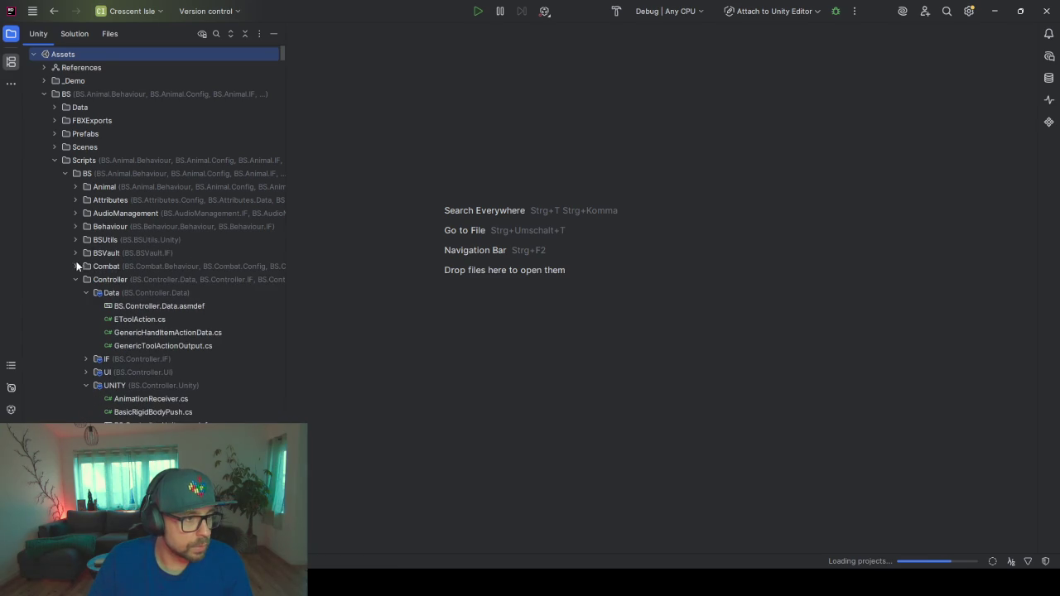
pyautogui.click(78, 240)
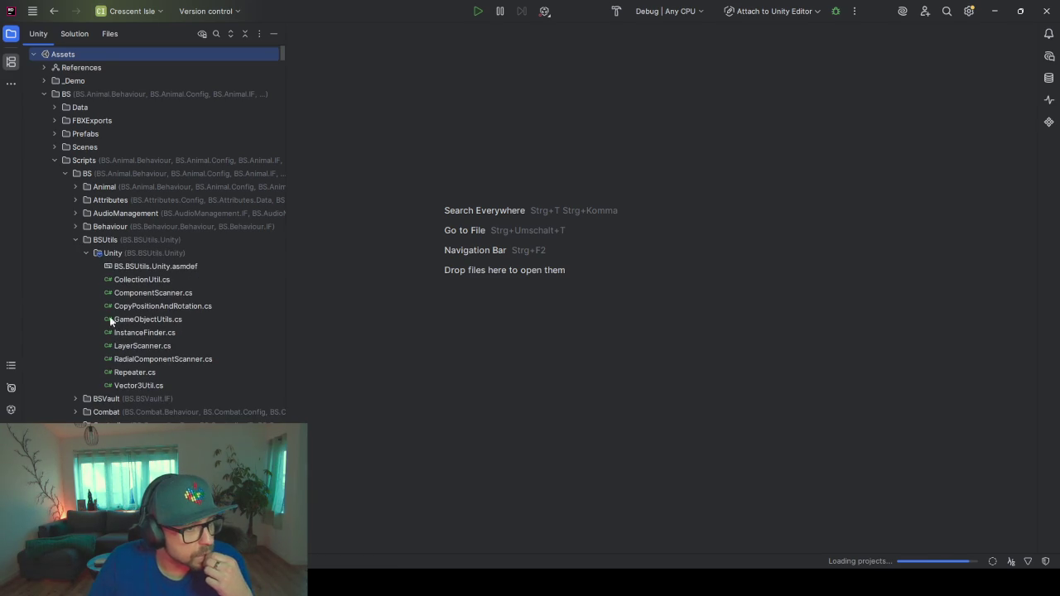
pyautogui.click(81, 256)
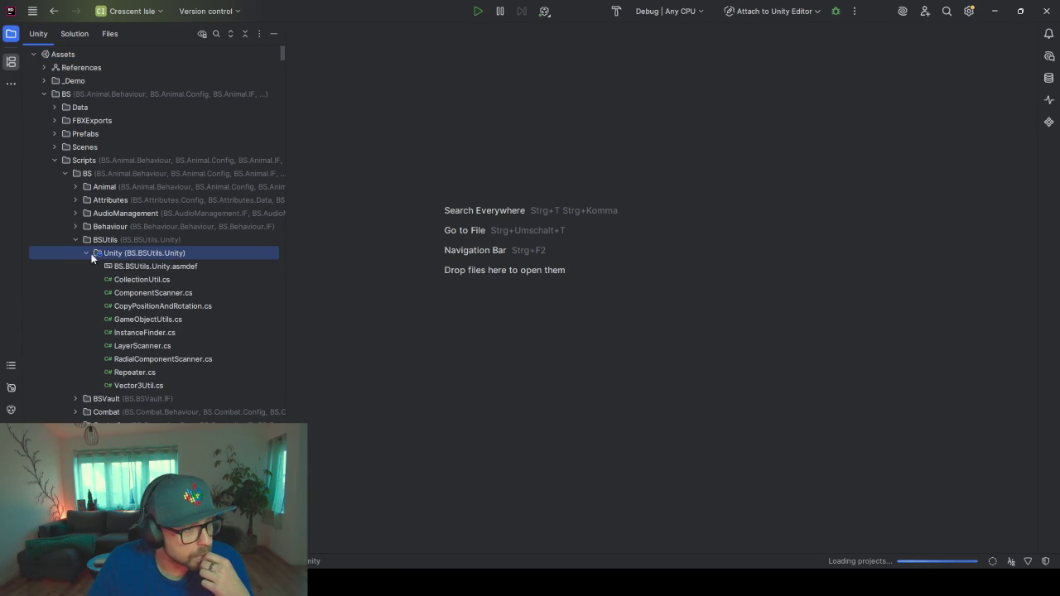
pyautogui.click(87, 252)
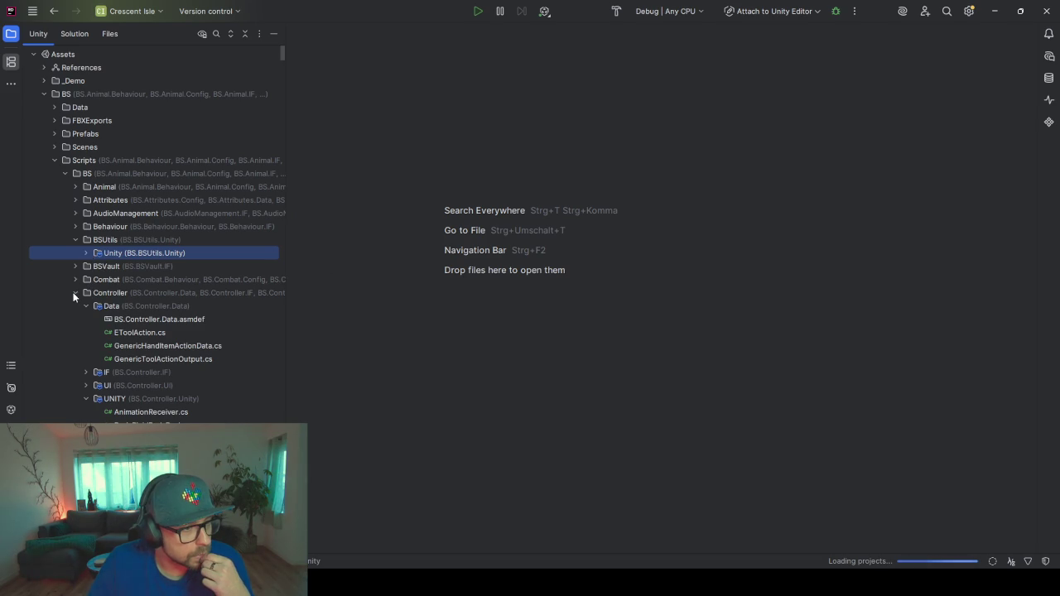
# - Collapse the Controller (with its Data and UNITY folders), Crafting and Definition folders
pyautogui.scroll(-1, 104, 365)
pyautogui.scroll(-3, 124, 348)
pyautogui.scroll(-2, 141, 290)
pyautogui.scroll(-3, 147, 277)
pyautogui.scroll(-2, 149, 331)
pyautogui.scroll(1, 143, 366)
pyautogui.scroll(2, 139, 281)
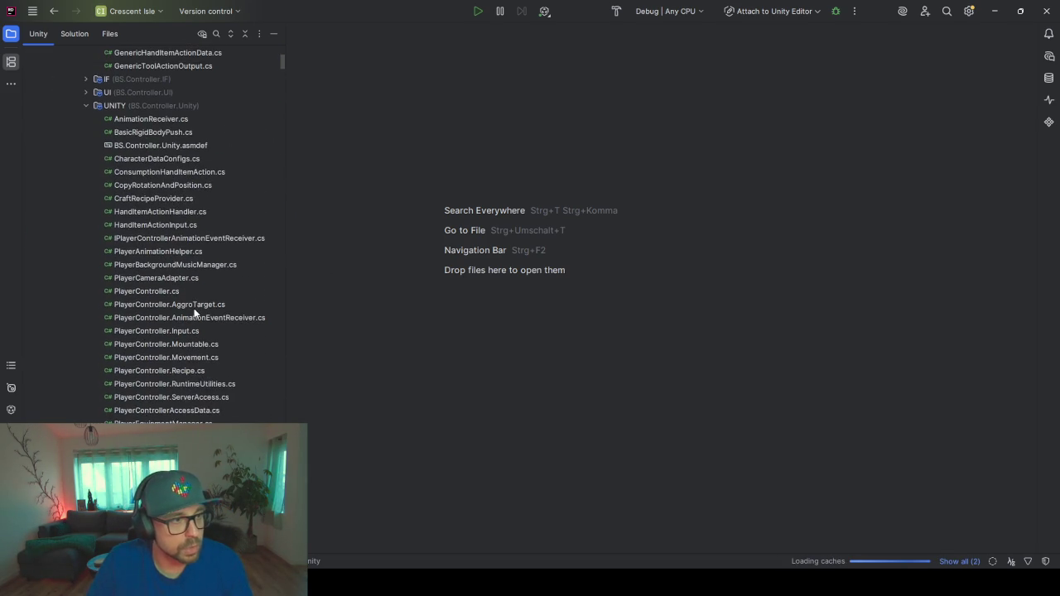
pyautogui.scroll(3, 149, 265)
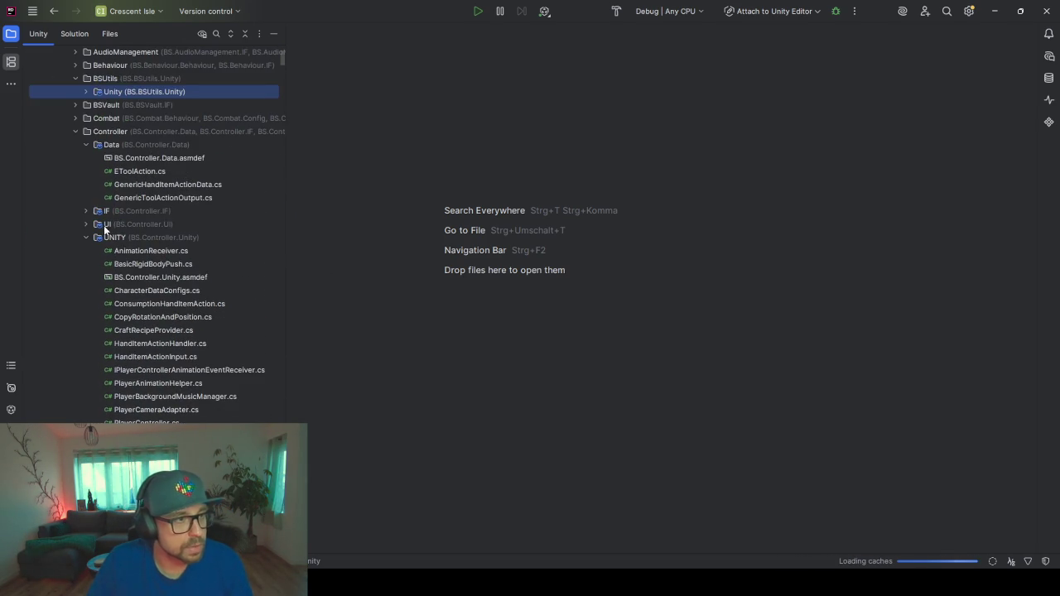
pyautogui.click(86, 144)
pyautogui.click(84, 184)
pyautogui.click(77, 133)
pyautogui.click(76, 145)
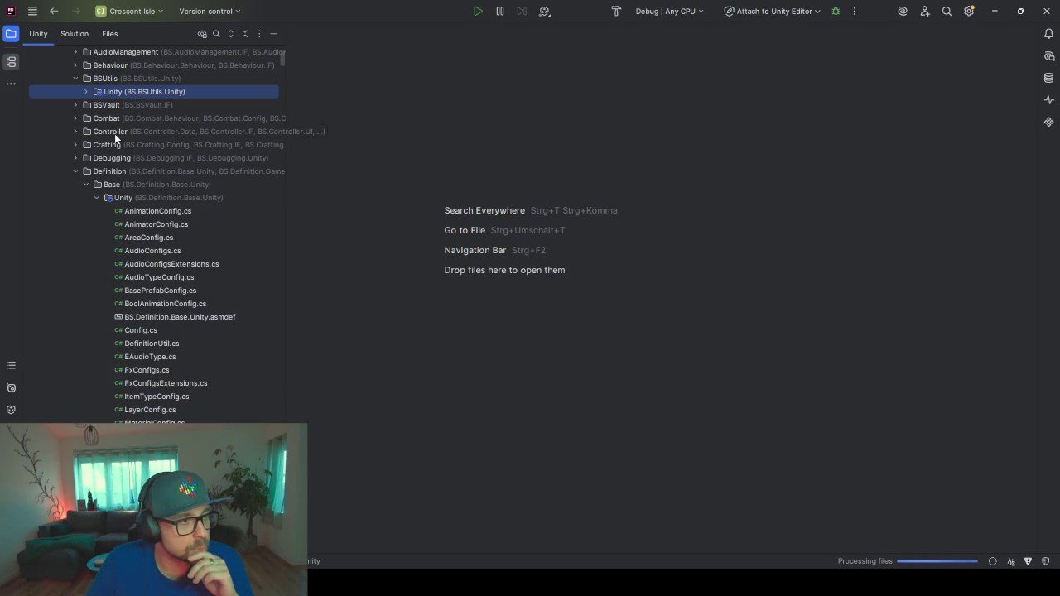
pyautogui.click(115, 133)
pyautogui.click(76, 171)
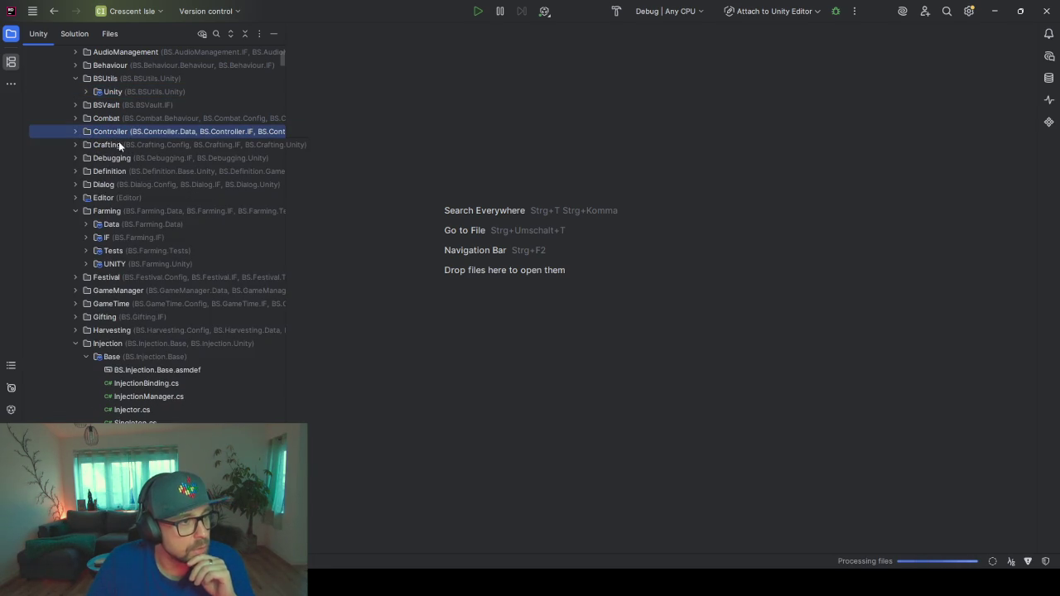
# - Collapse the Editor, Farming, Injection and Interaction folders after checking their contents
pyautogui.click(75, 198)
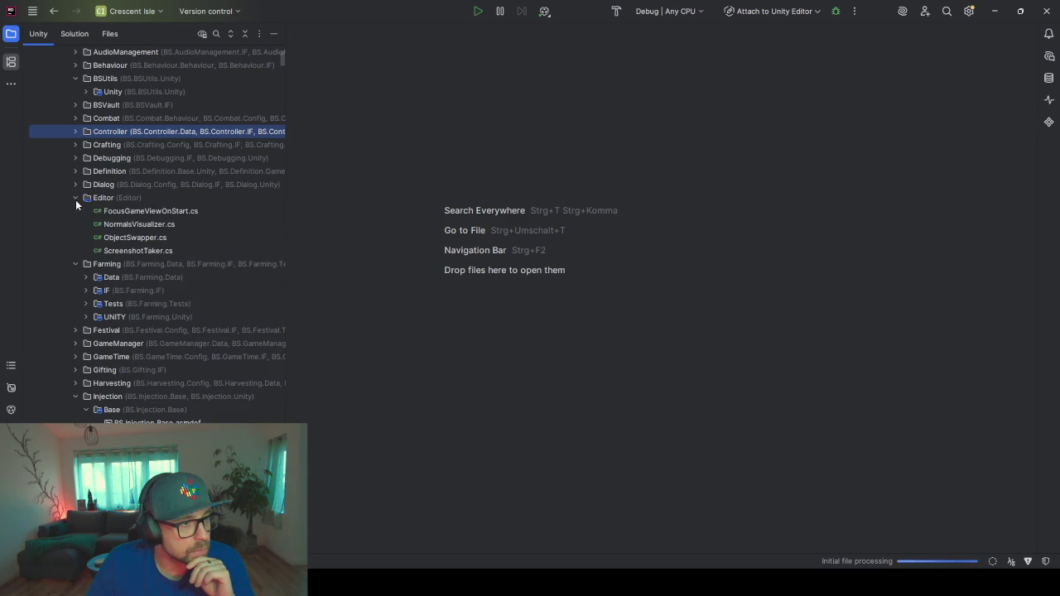
pyautogui.click(76, 197)
pyautogui.click(76, 198)
pyautogui.click(75, 198)
pyautogui.click(75, 211)
pyautogui.click(76, 291)
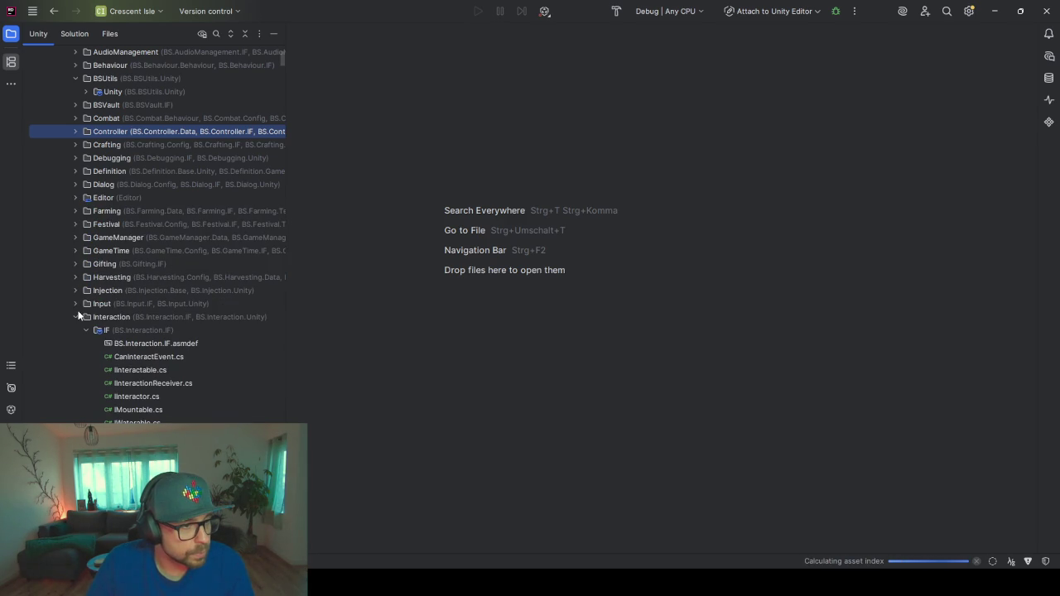
pyautogui.click(79, 315)
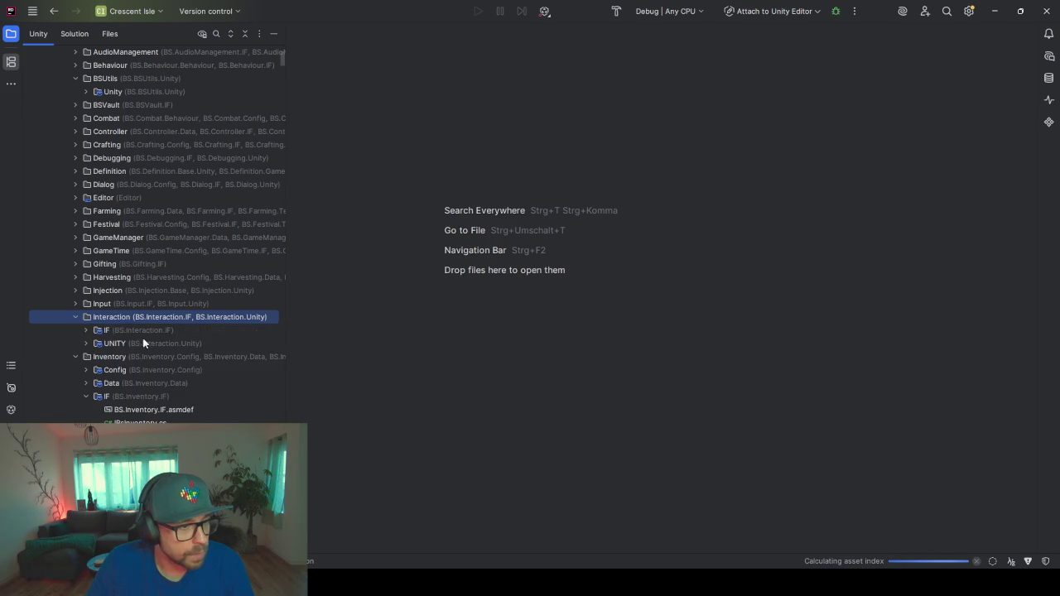
pyautogui.scroll(-3, 107, 315)
pyautogui.click(90, 265)
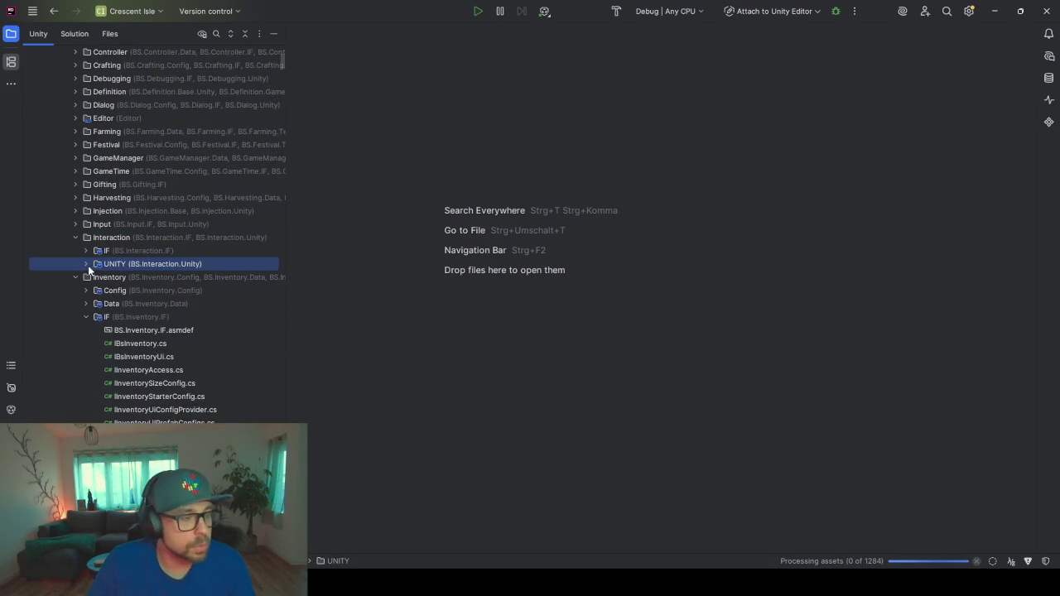
pyautogui.click(85, 265)
pyautogui.click(87, 264)
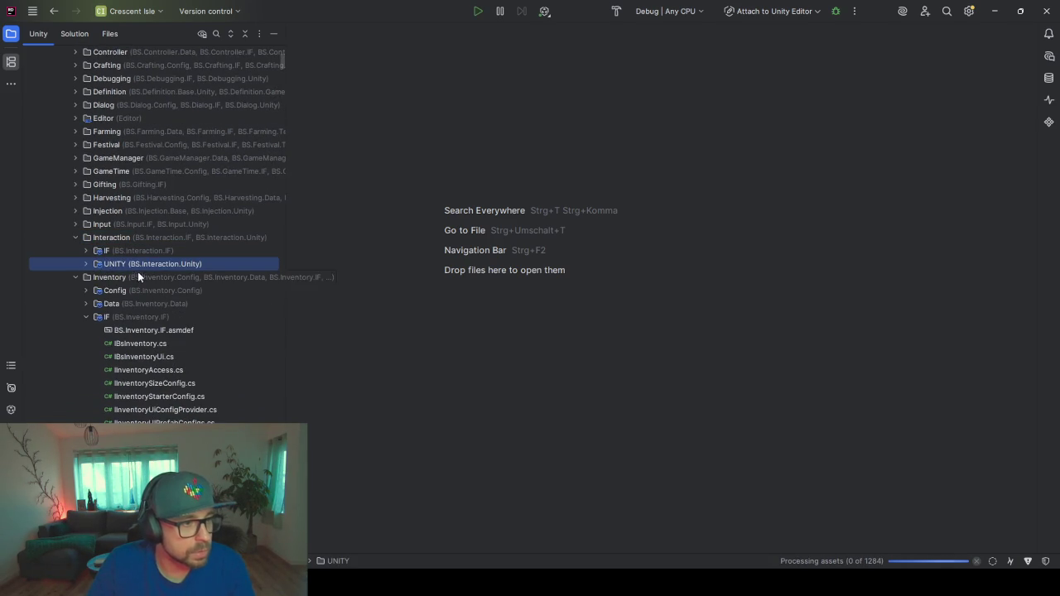
pyautogui.click(74, 237)
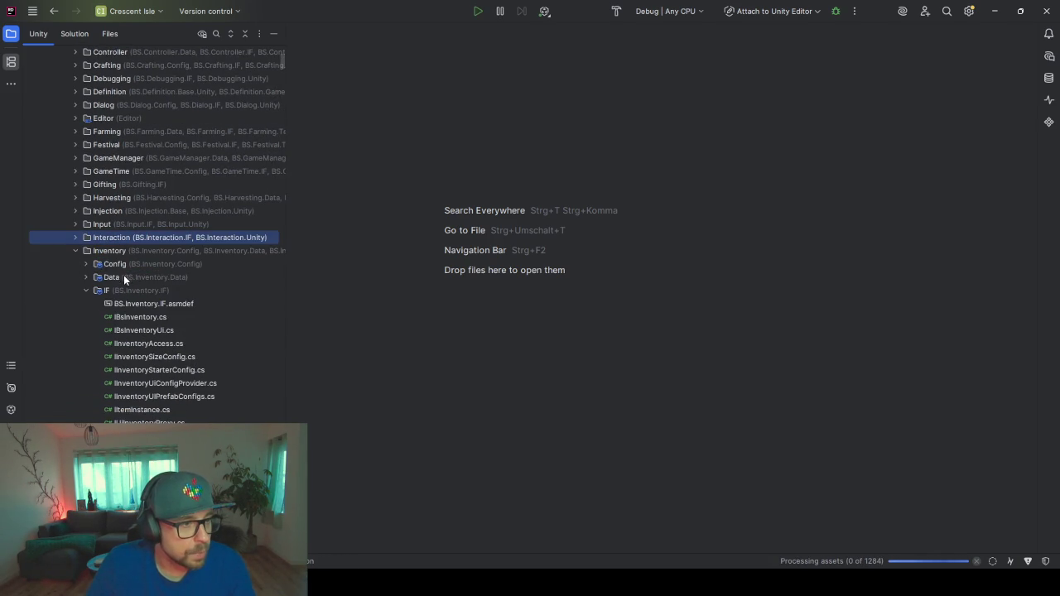
# - Collapse the Items, Player, Season, WorldPlacedObjects and WorldSpawning folders
pyautogui.scroll(-2, 123, 275)
pyautogui.scroll(-2, 124, 270)
pyautogui.scroll(-1, 104, 322)
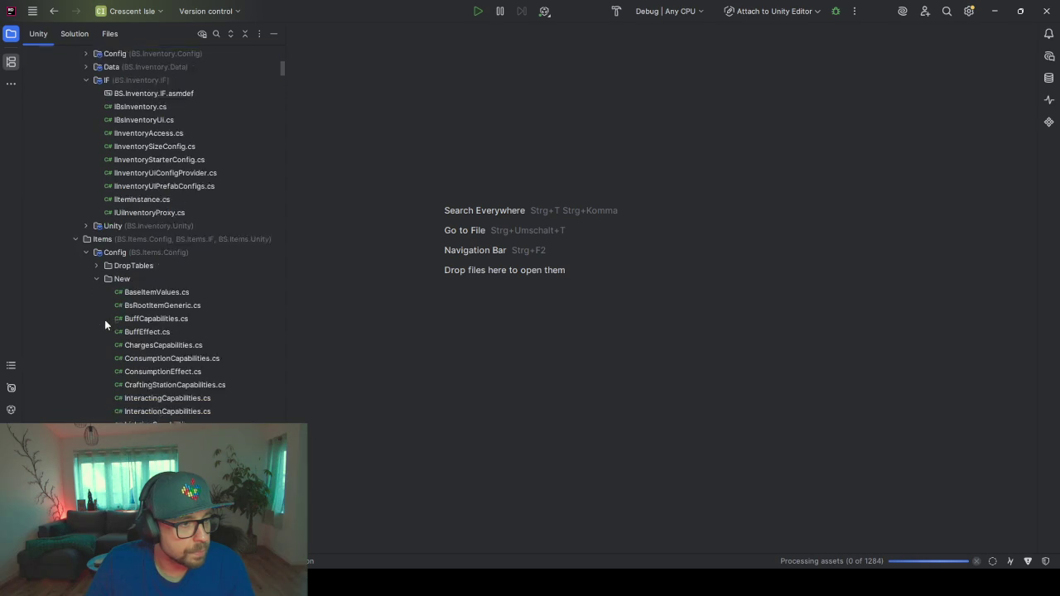
pyautogui.click(75, 210)
pyautogui.doubleClick(75, 290)
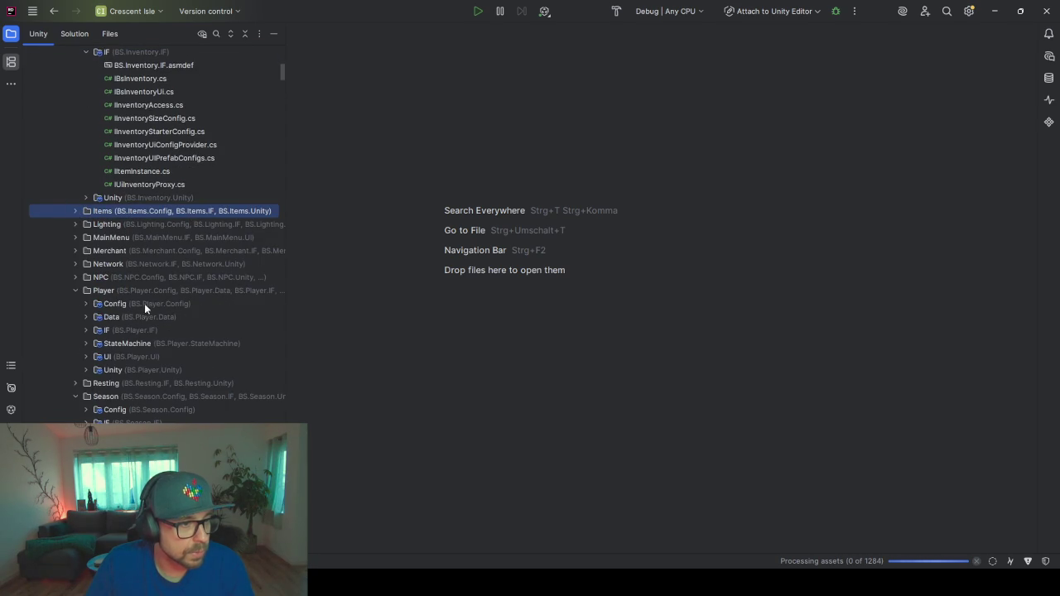
pyautogui.scroll(-2, 124, 303)
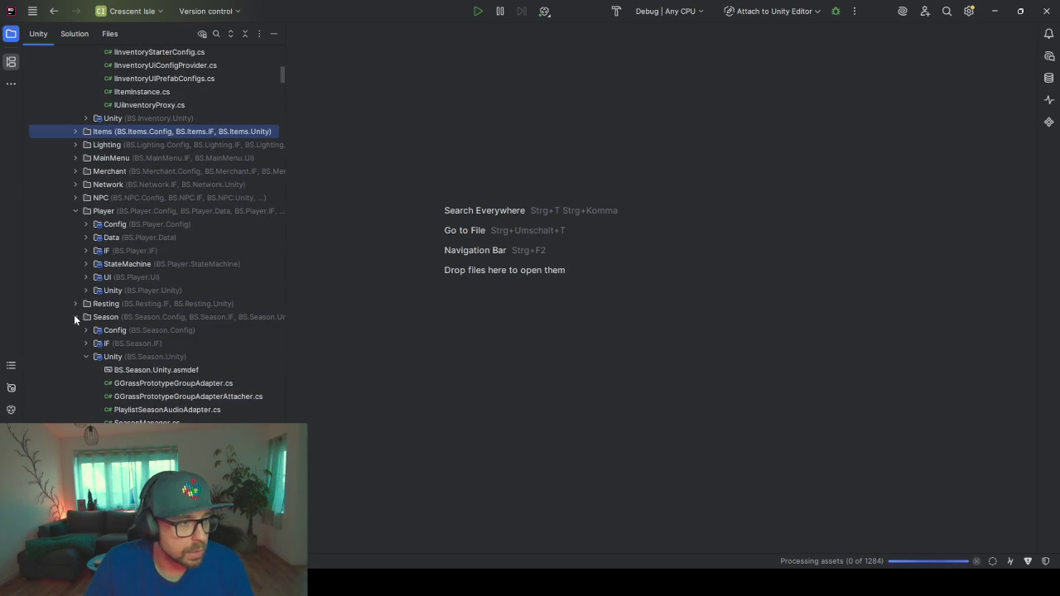
pyautogui.click(78, 212)
pyautogui.click(77, 219)
pyautogui.click(76, 210)
pyautogui.click(75, 237)
pyautogui.click(74, 330)
pyautogui.click(76, 343)
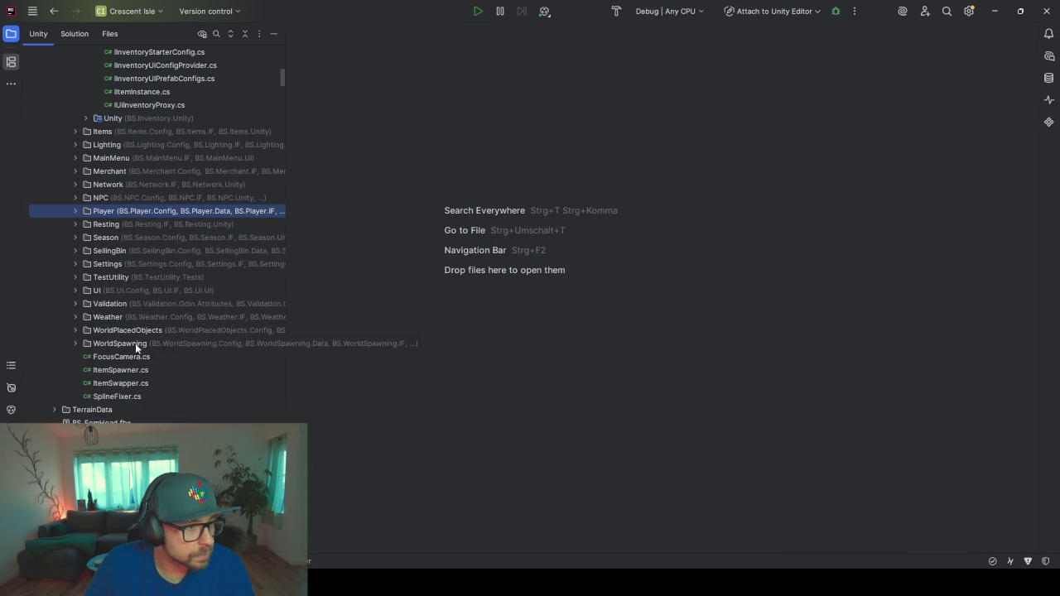
# - Collapse the Inventory folder near the top of the tree
pyautogui.scroll(3, 135, 343)
pyautogui.scroll(2, 135, 316)
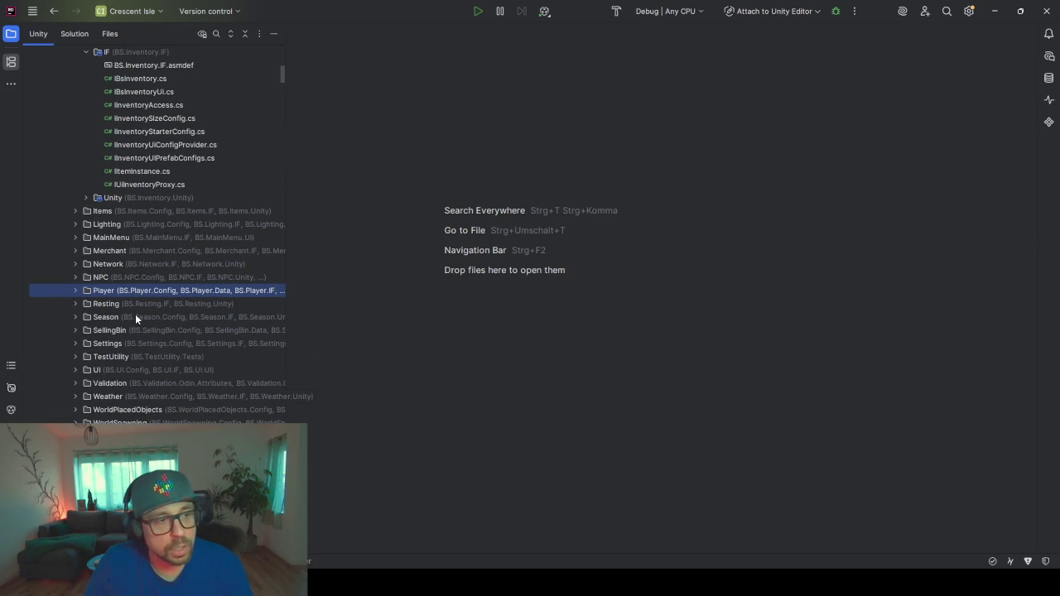
pyautogui.scroll(1, 136, 290)
pyautogui.scroll(5, 137, 288)
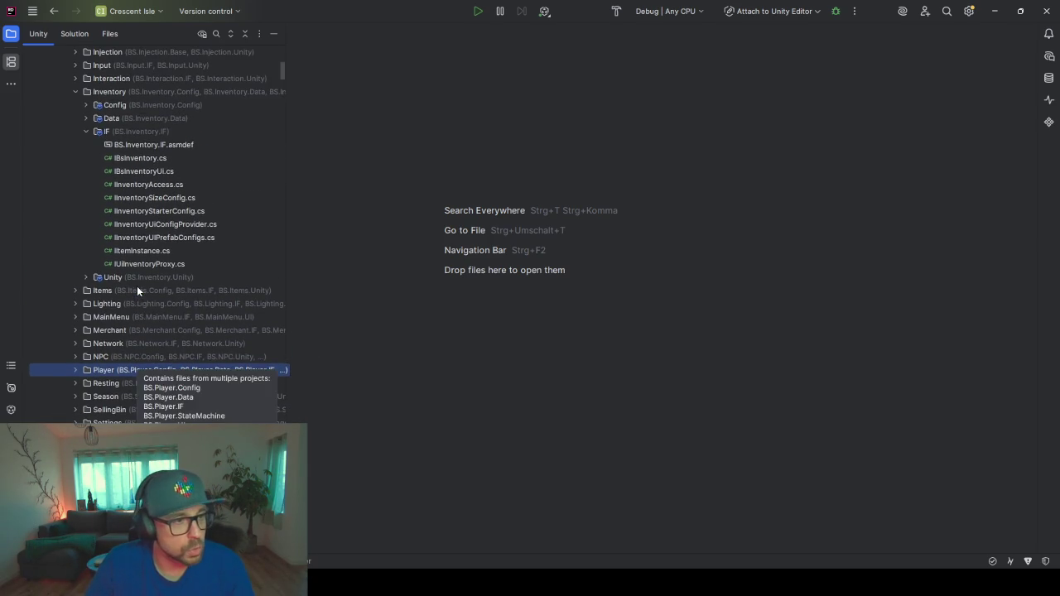
pyautogui.click(75, 92)
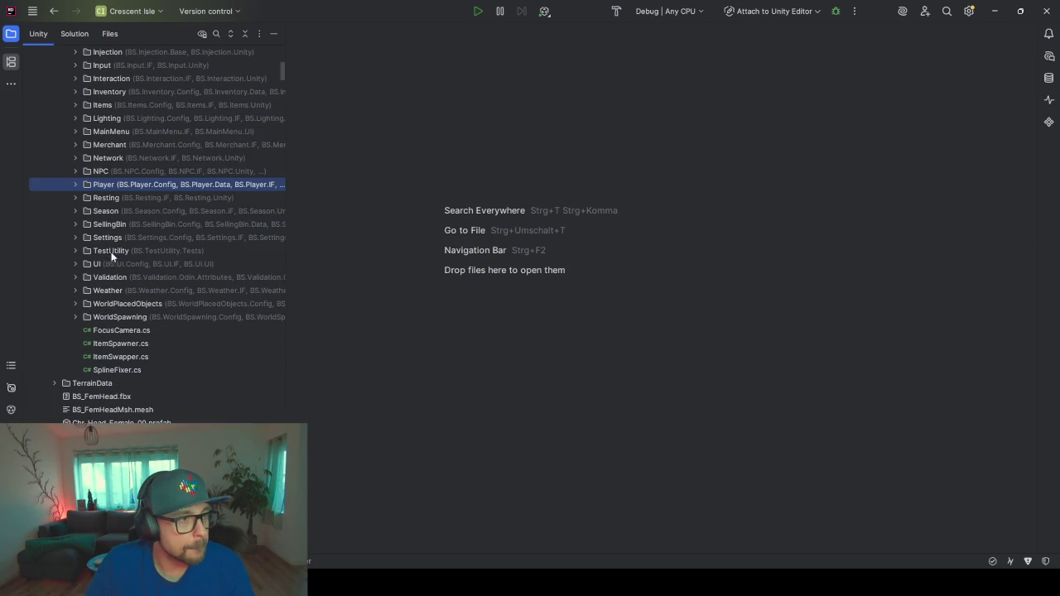
# - Collapse the Behaviour and BSUtils folders, including BSUtils' Unity subfolder
pyautogui.scroll(3, 166, 316)
pyautogui.scroll(5, 165, 314)
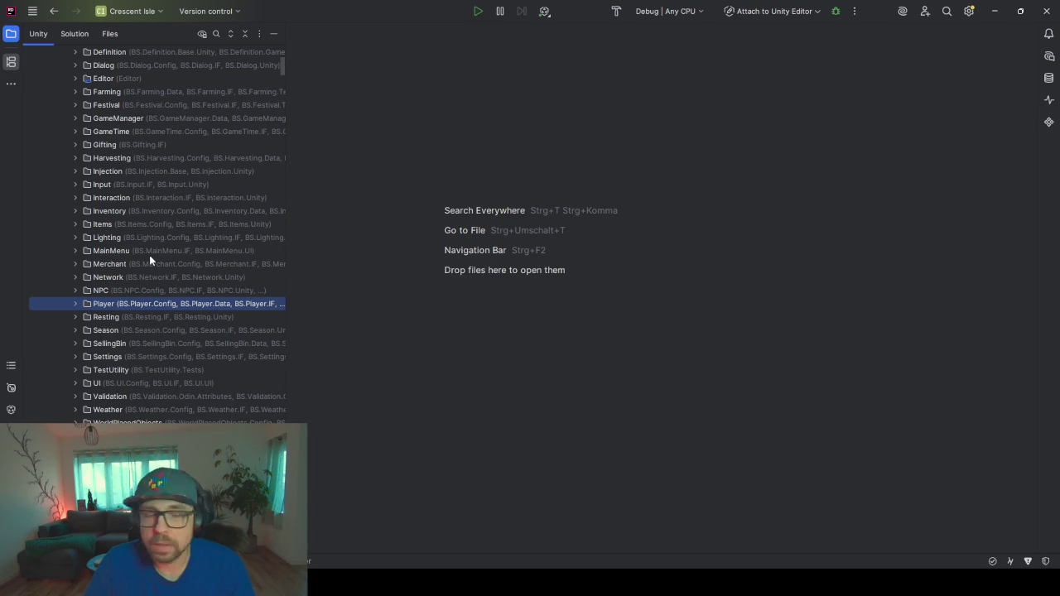
pyautogui.scroll(3, 147, 237)
pyautogui.scroll(5, 145, 172)
pyautogui.scroll(1, 125, 174)
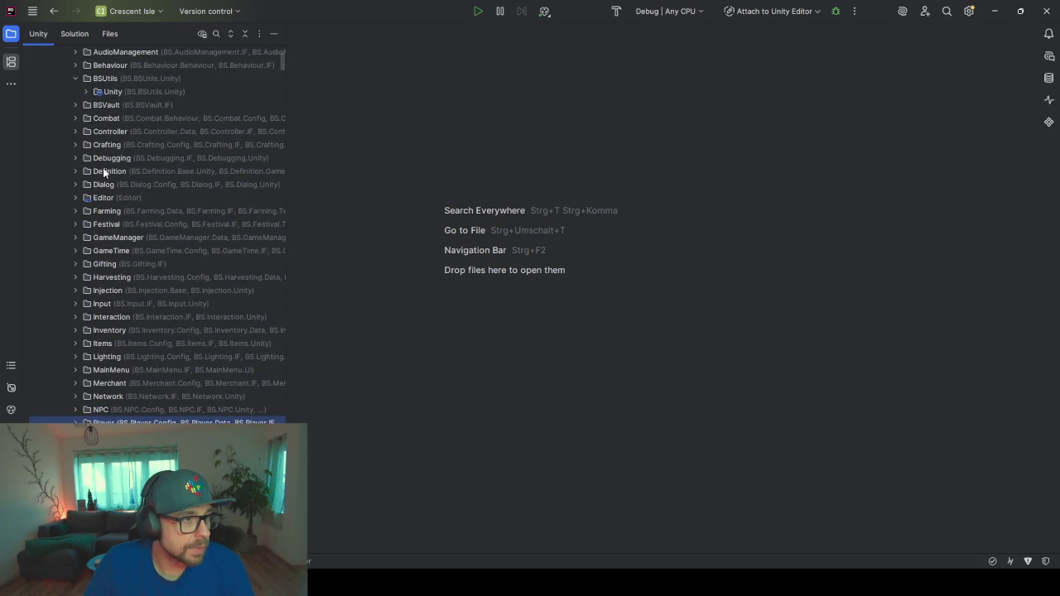
pyautogui.scroll(3, 108, 157)
pyautogui.click(77, 143)
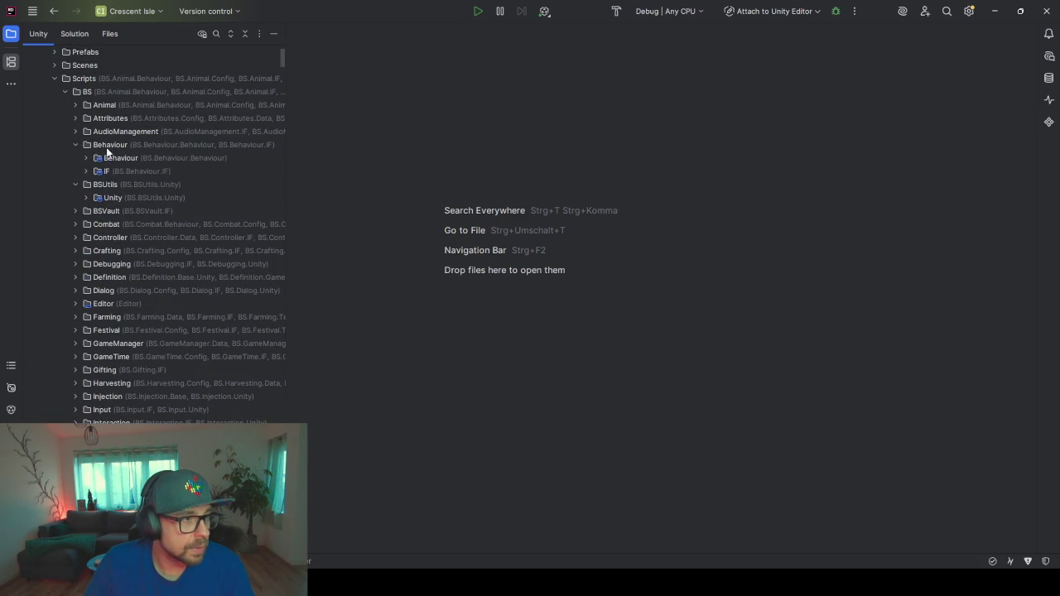
pyautogui.click(77, 144)
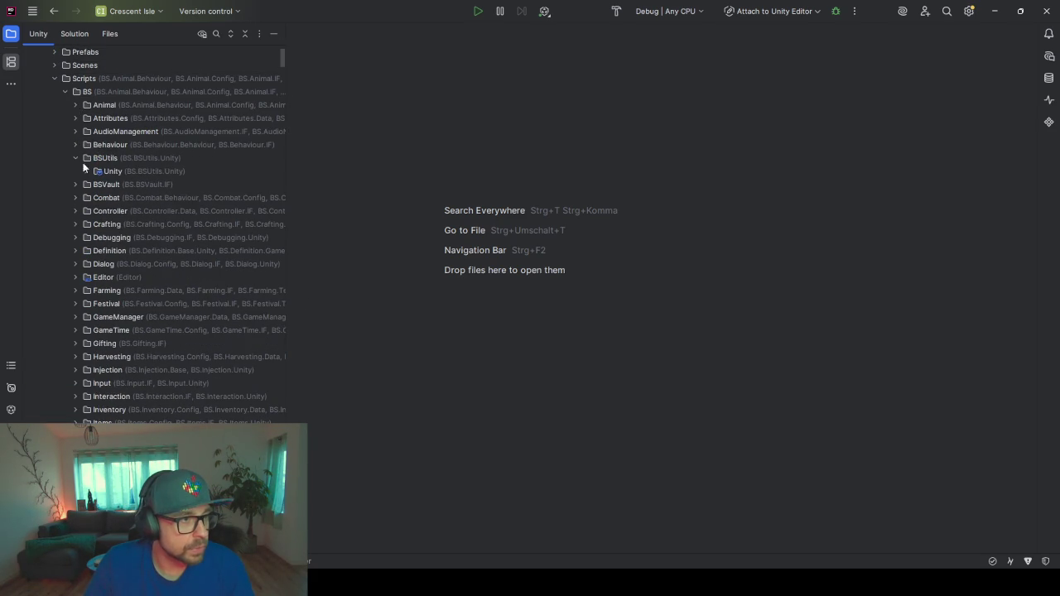
pyautogui.click(77, 158)
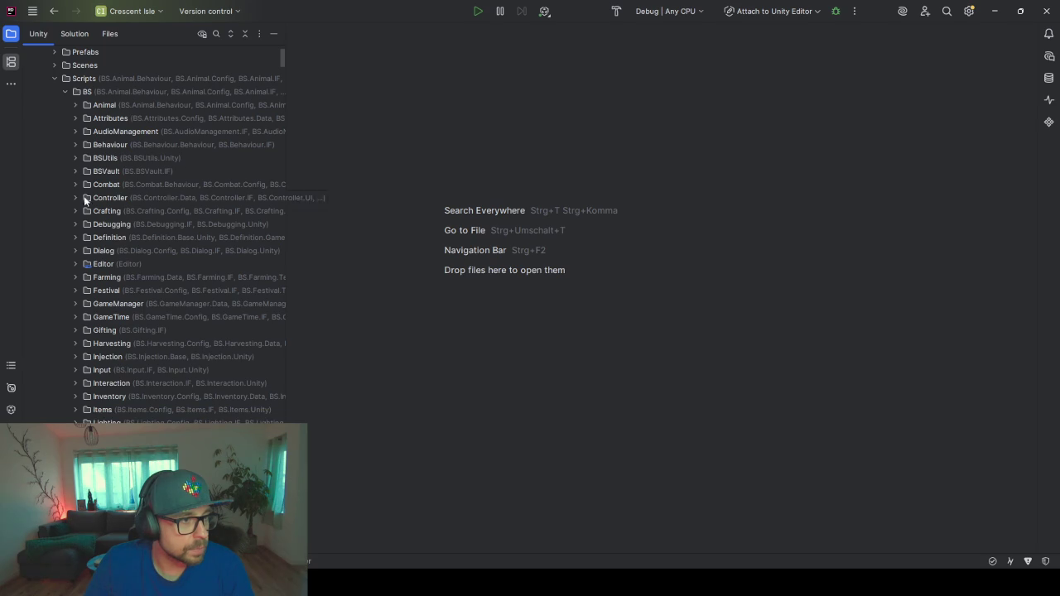
pyautogui.click(77, 158)
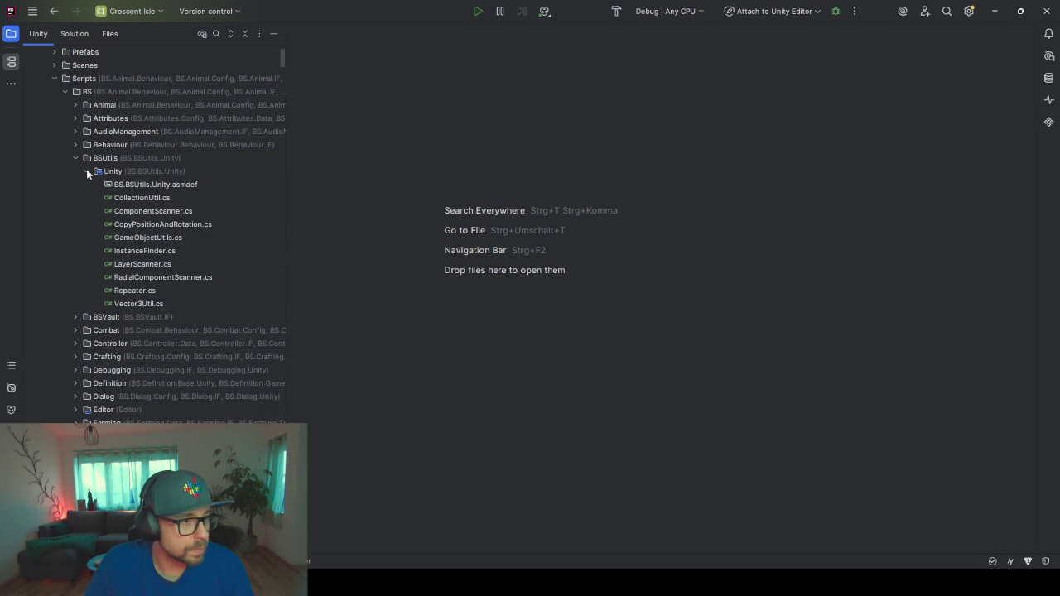
pyautogui.click(86, 171)
pyautogui.click(77, 158)
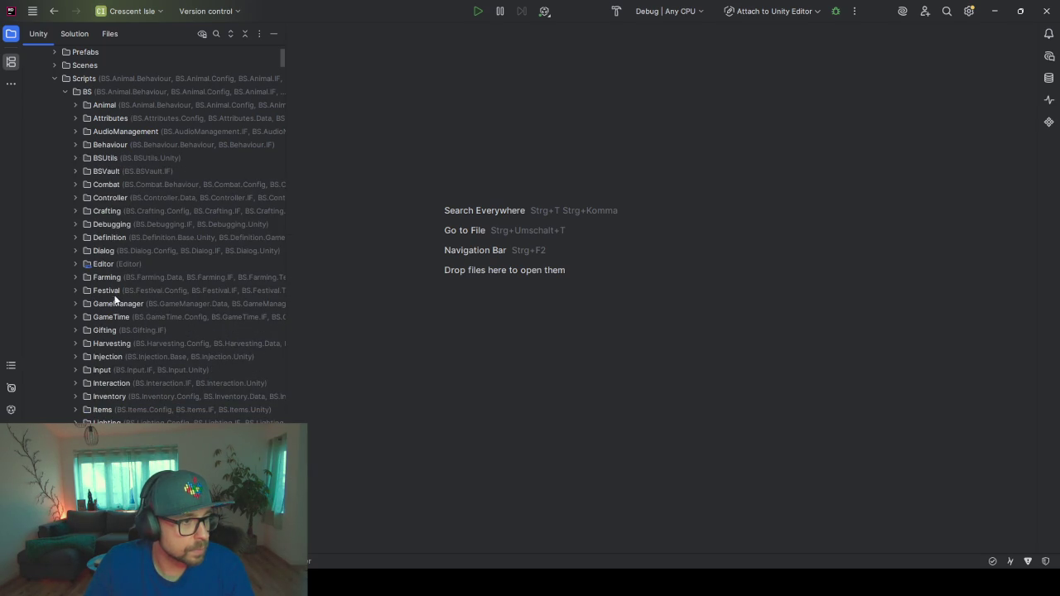
# - Collapse Player, then expand Controller and its UNITY folder to list the PlayerController files
pyautogui.scroll(-2, 112, 278)
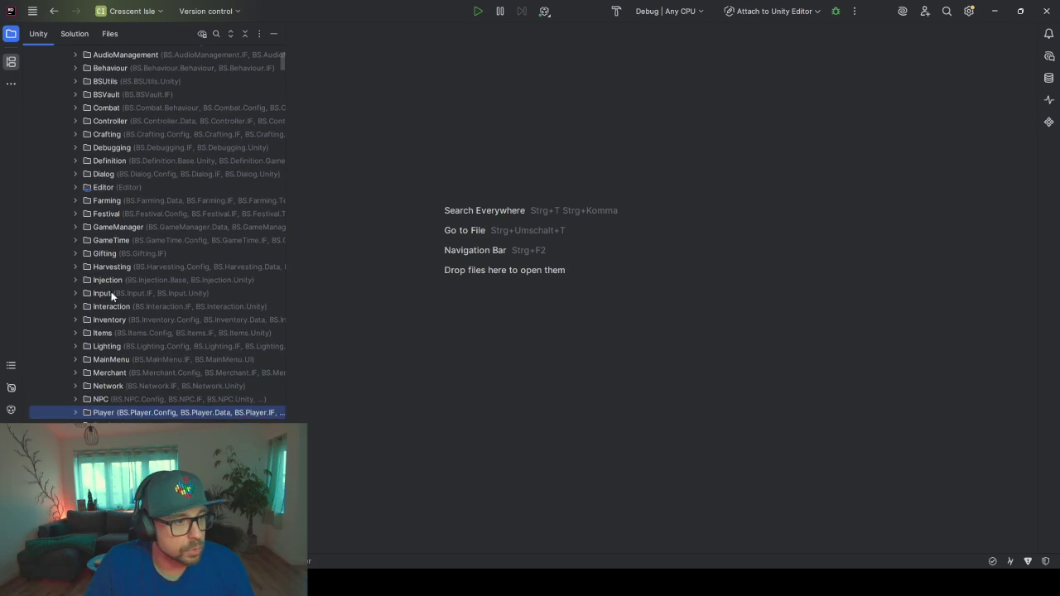
pyautogui.click(76, 407)
pyautogui.scroll(-2, 118, 395)
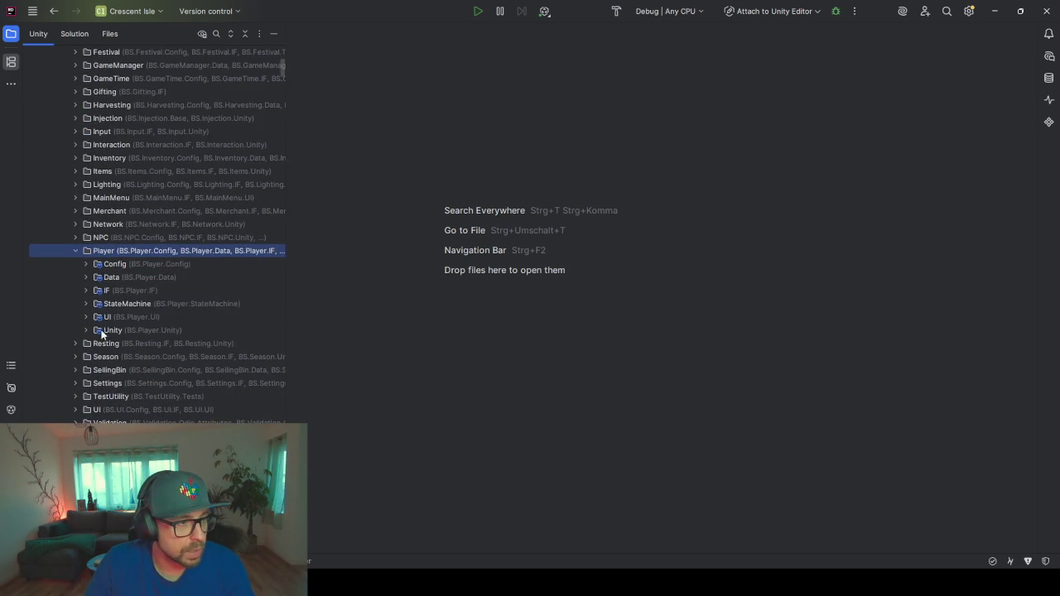
pyautogui.click(78, 253)
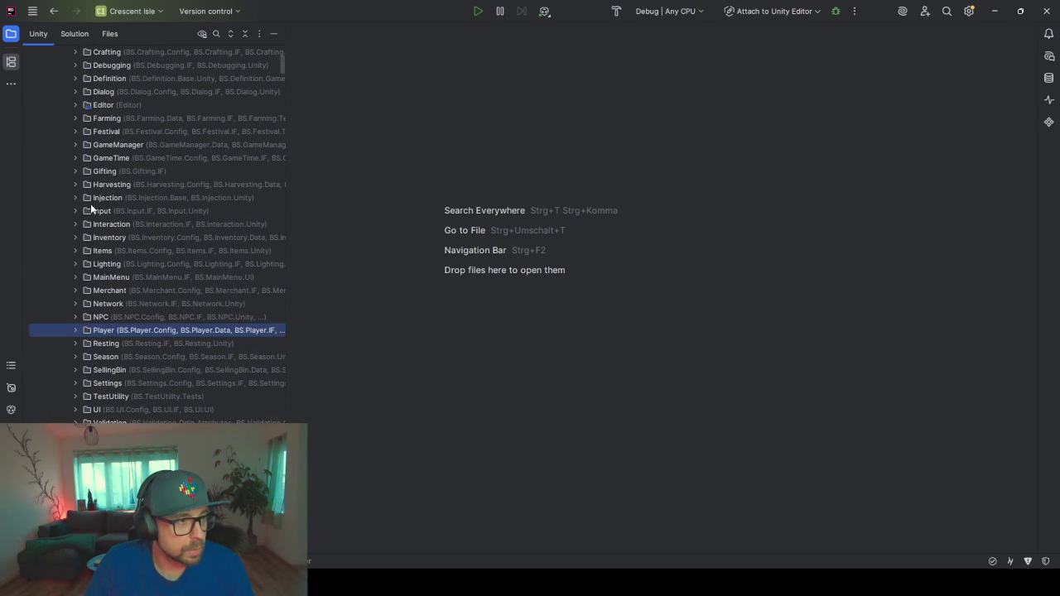
pyautogui.scroll(1, 73, 108)
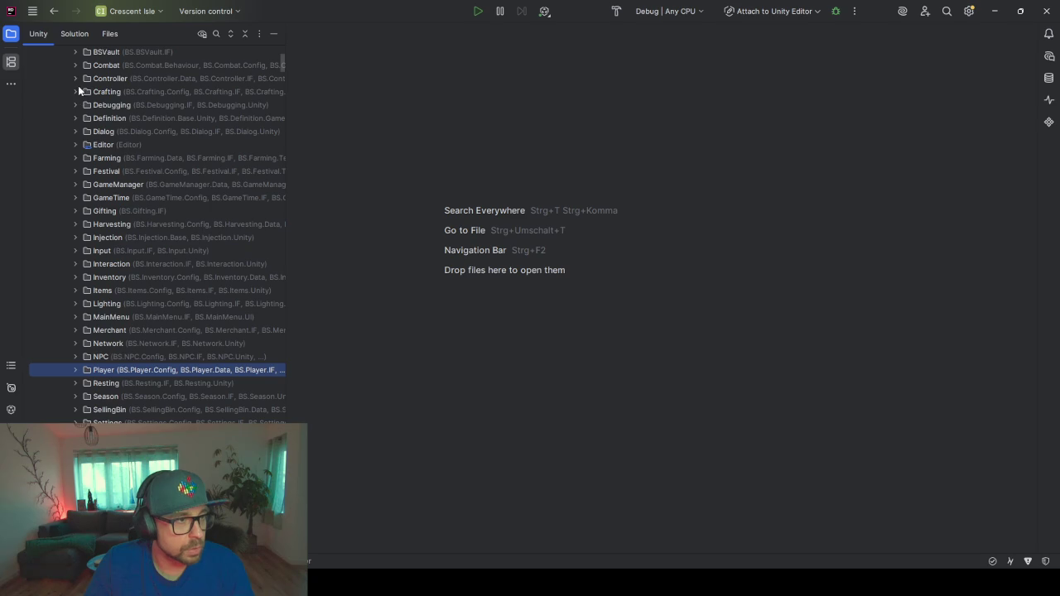
pyautogui.click(75, 79)
pyautogui.click(85, 132)
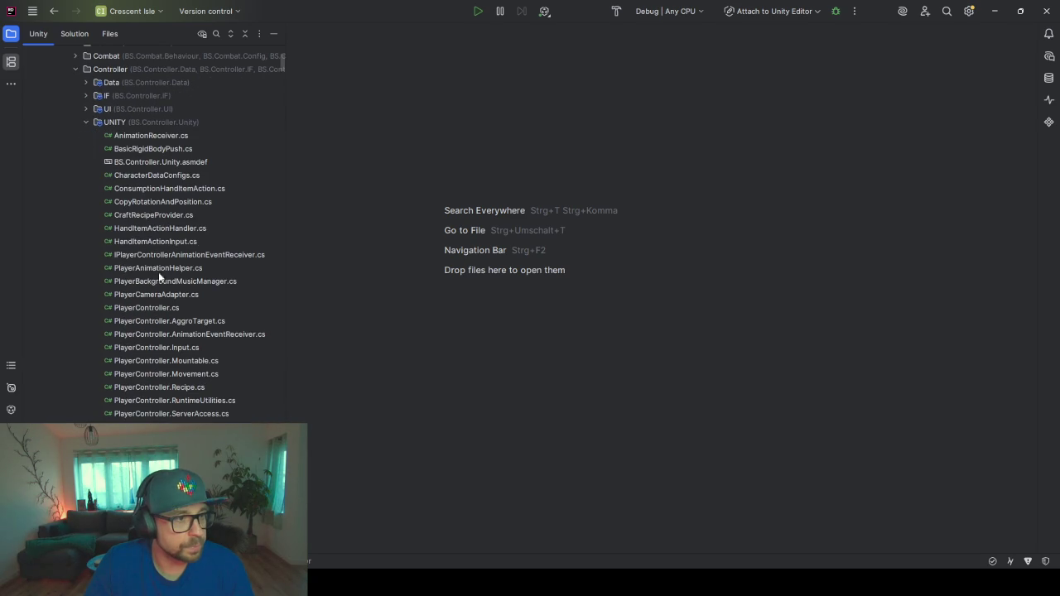
pyautogui.scroll(-2, 164, 249)
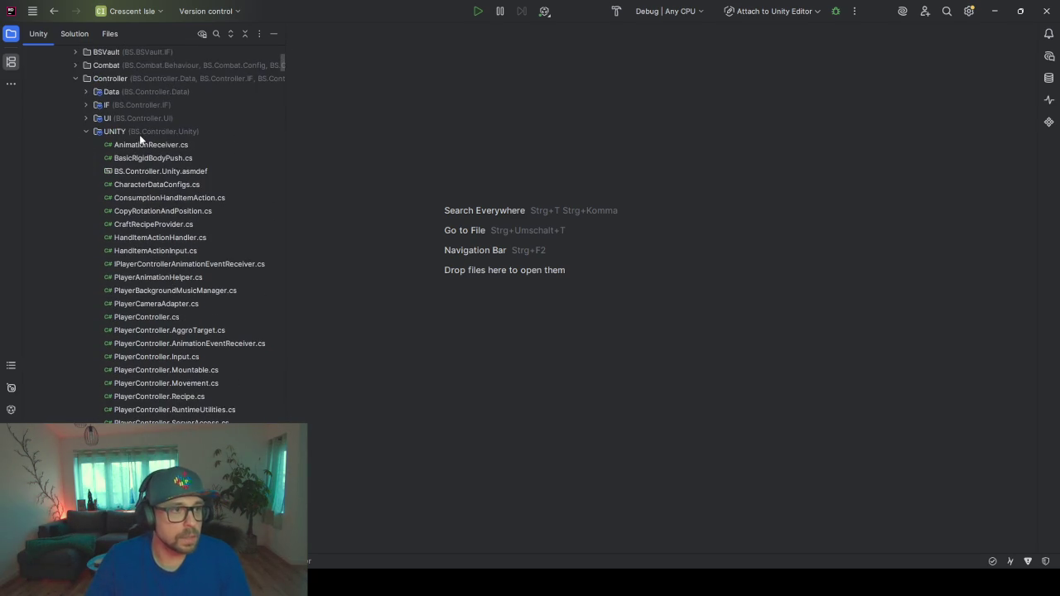
# - Add a new class named WarpPoint to the Controller UNITY folder via Add > Class/Interface
pyautogui.rightClick(139, 134)
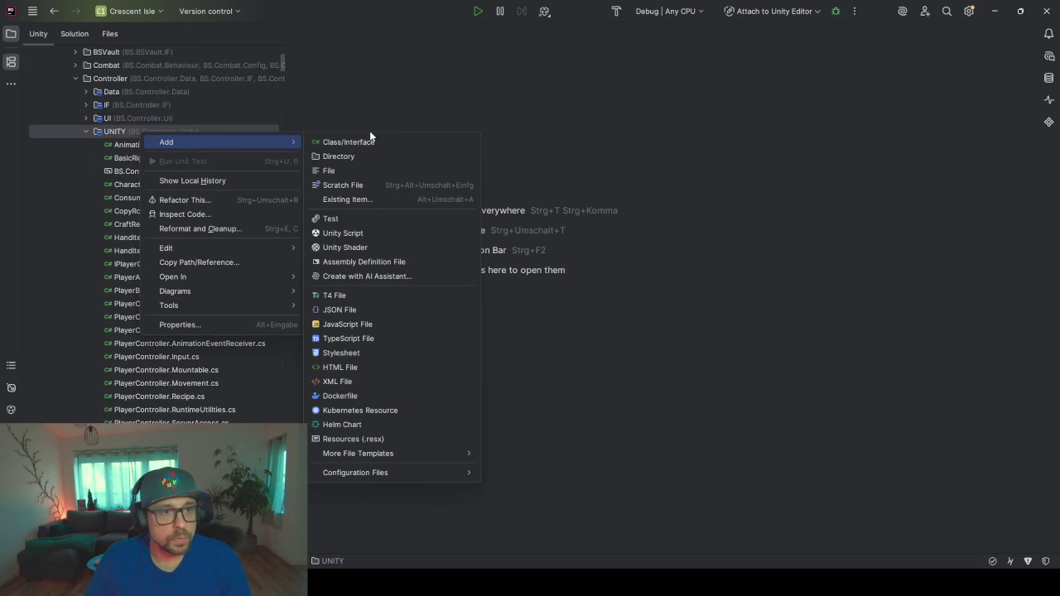
pyautogui.click(362, 142)
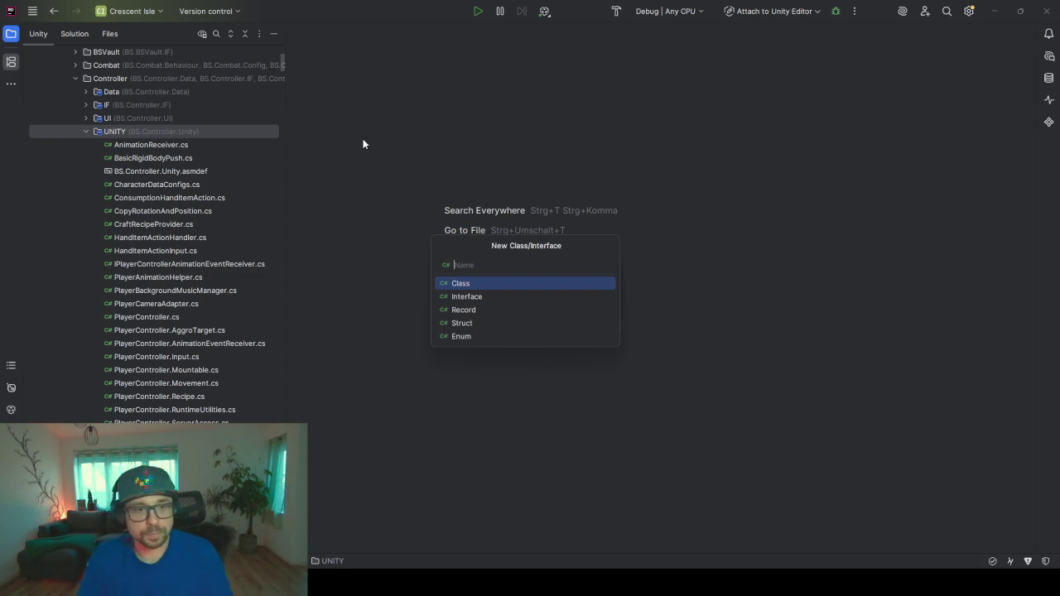
pyautogui.write('WarpPoint')
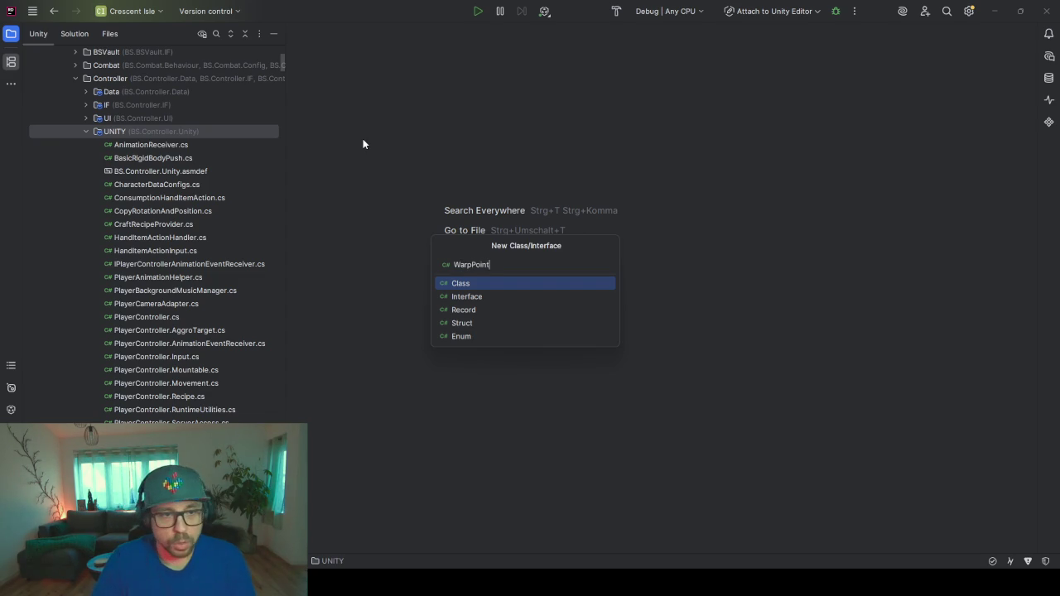
pyautogui.press('Return')
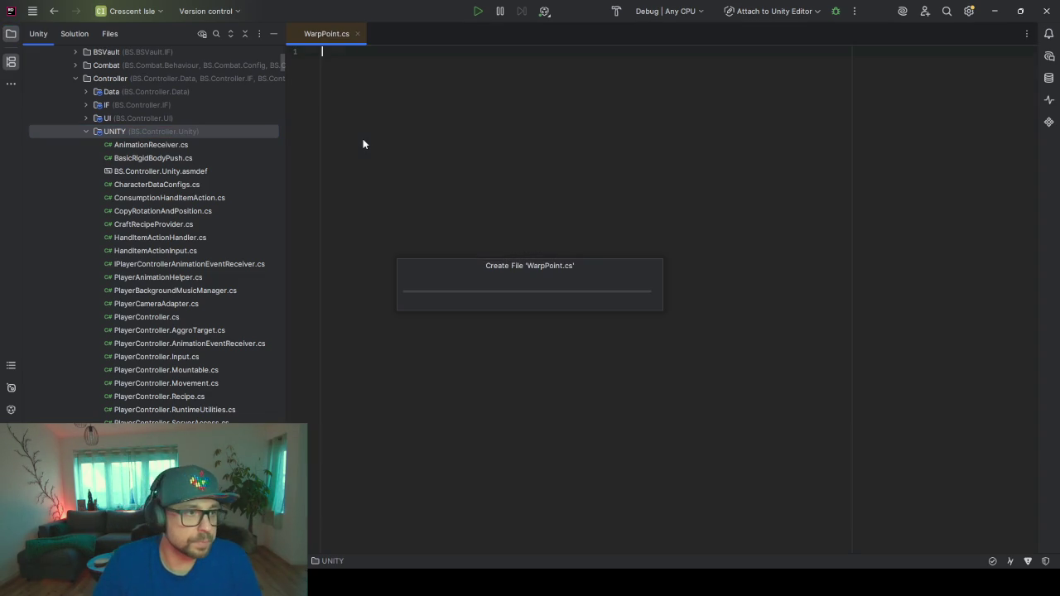
# - Make the WarpPoint class derive from MonoBehaviour
pyautogui.click(457, 76)
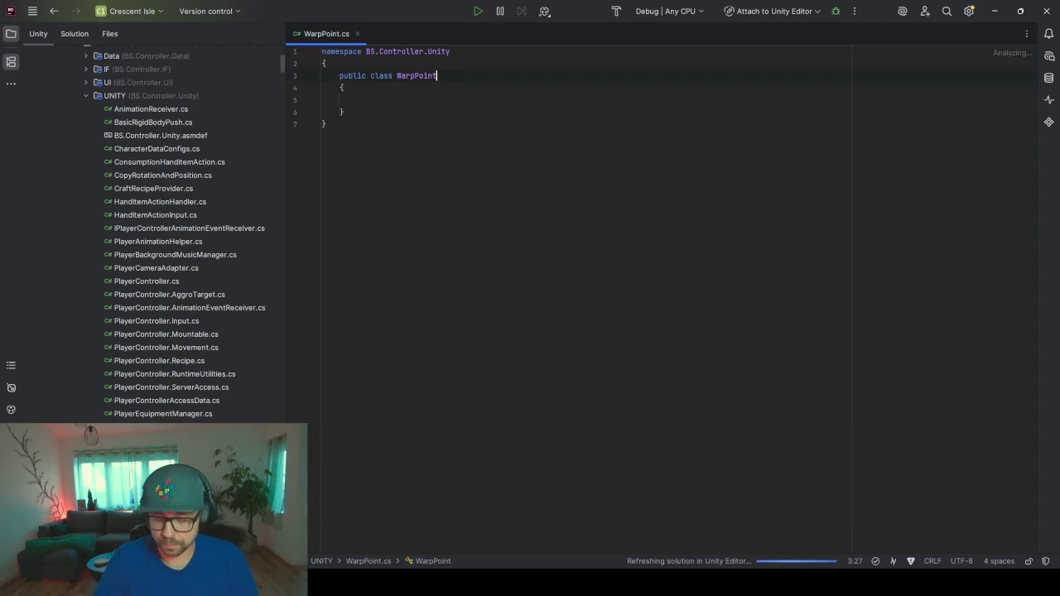
pyautogui.write(': Mono')
pyautogui.press('Return')
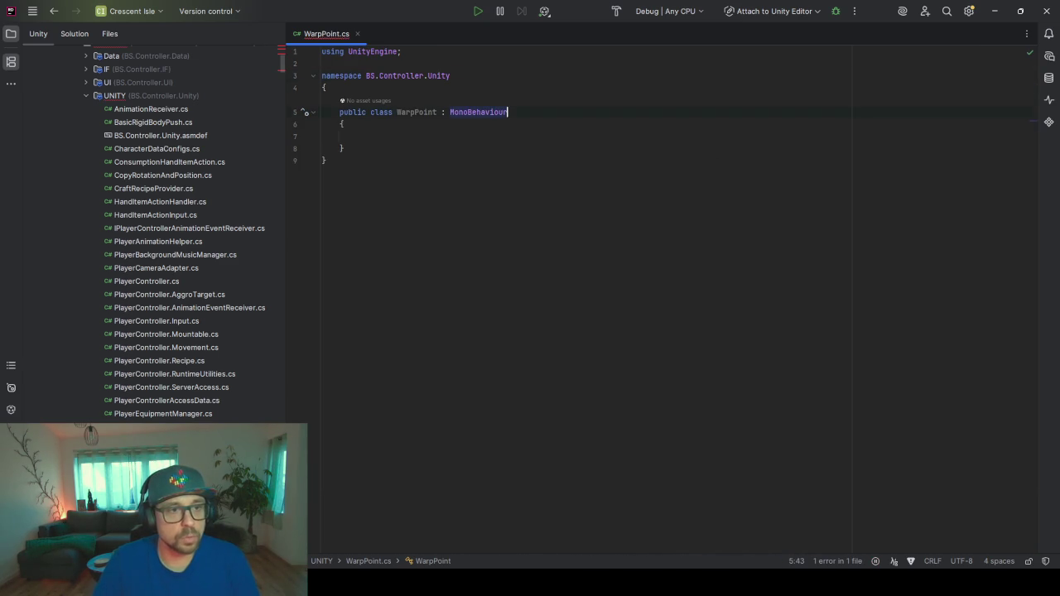
pyautogui.click(357, 137)
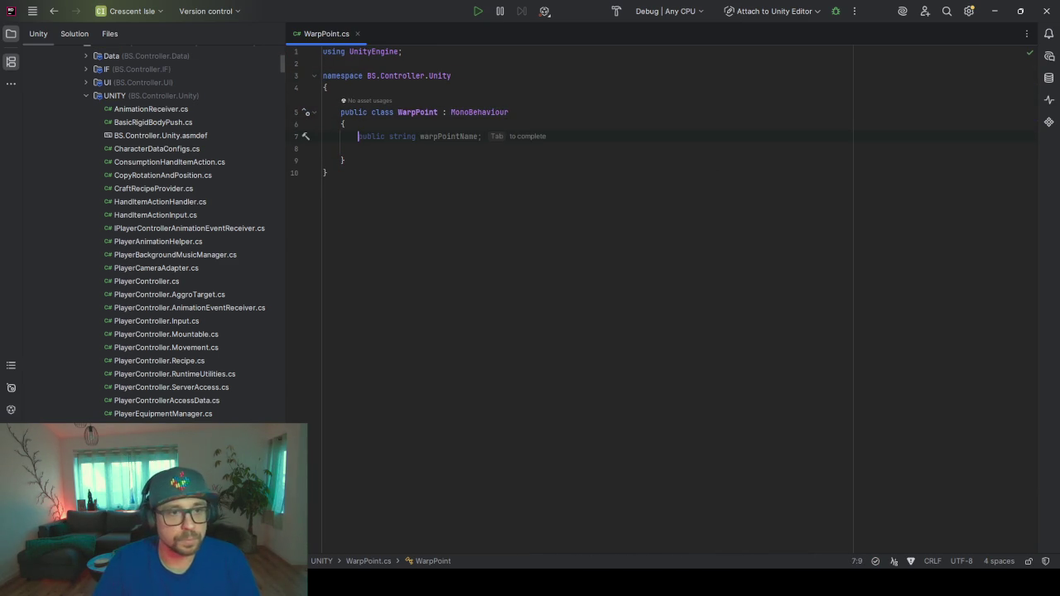
# - Add IInteractable to WarpPoint's declaration and choose Implement missing members
pyautogui.click(583, 104)
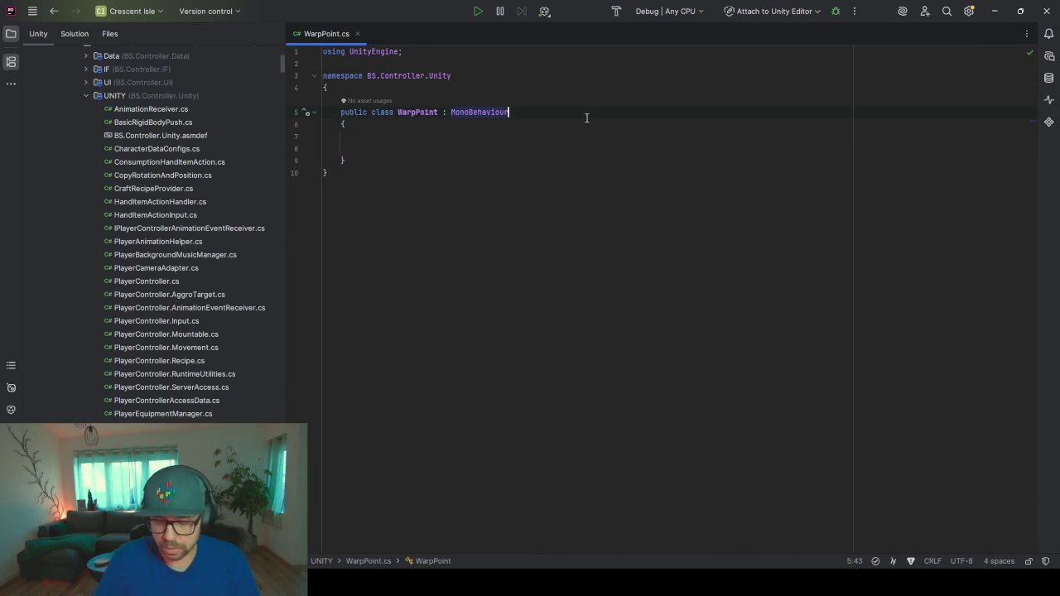
pyautogui.write(', IInter')
pyautogui.press('Return')
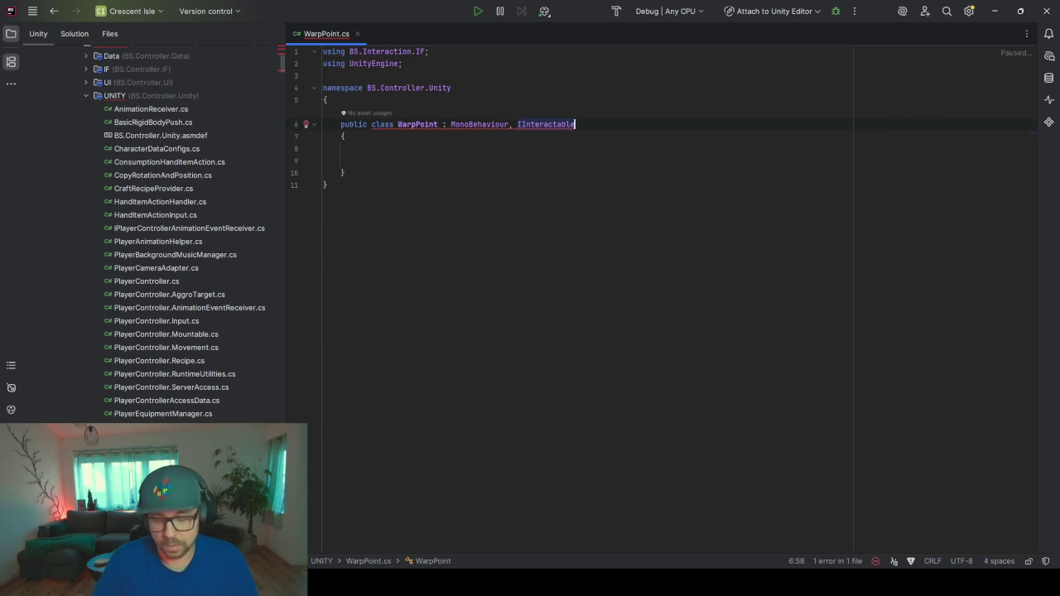
pyautogui.hotkey('alt', 'Return')
pyautogui.press('Return')
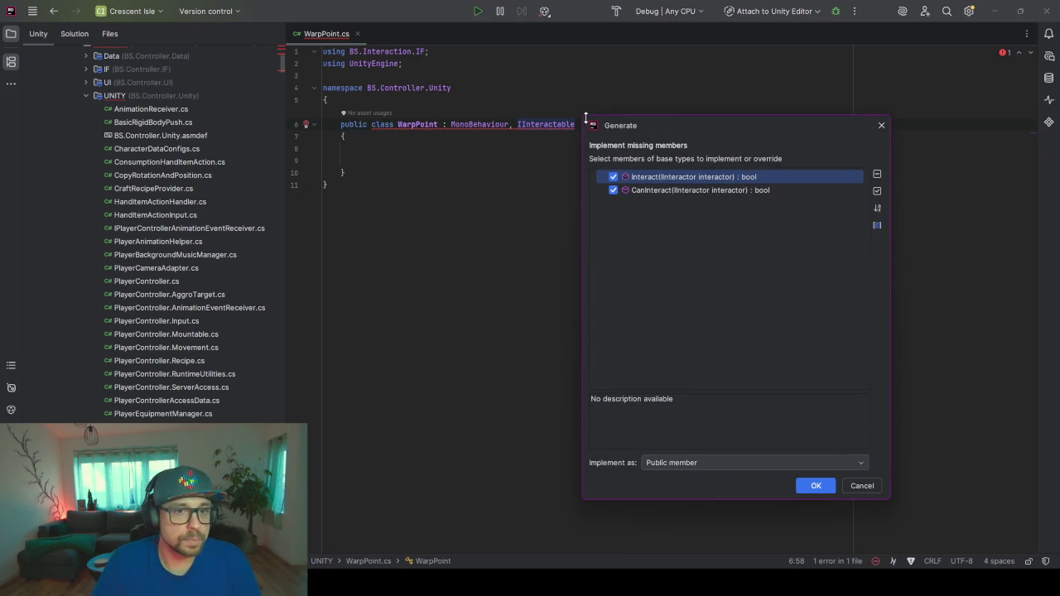
# - Generate the Interact and CanInteract stubs and make CanInteract return true
pyautogui.press('Return')
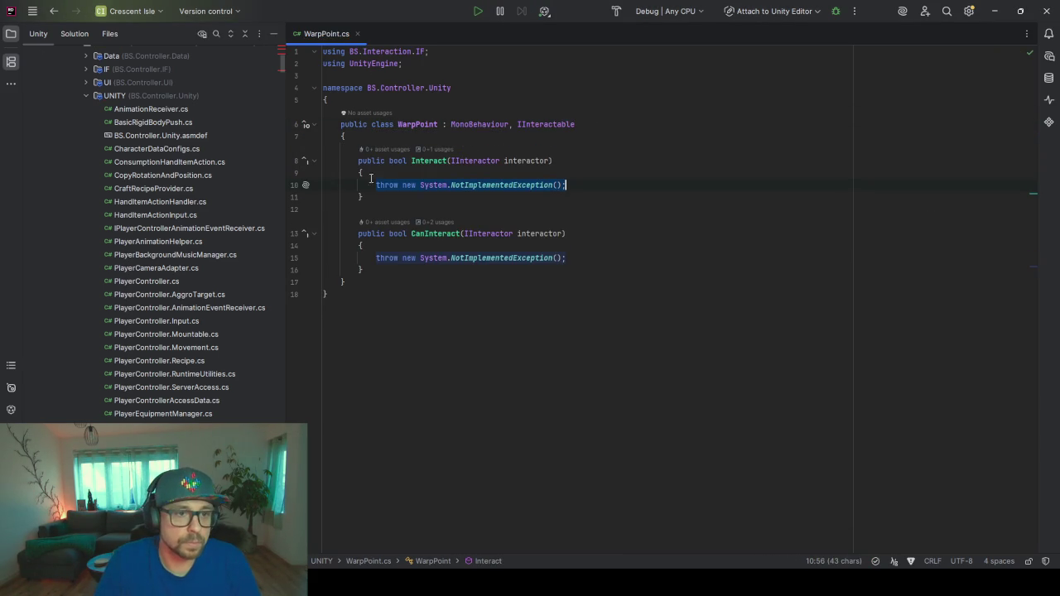
pyautogui.hotkey('ctrl', 'alt', 'F7')
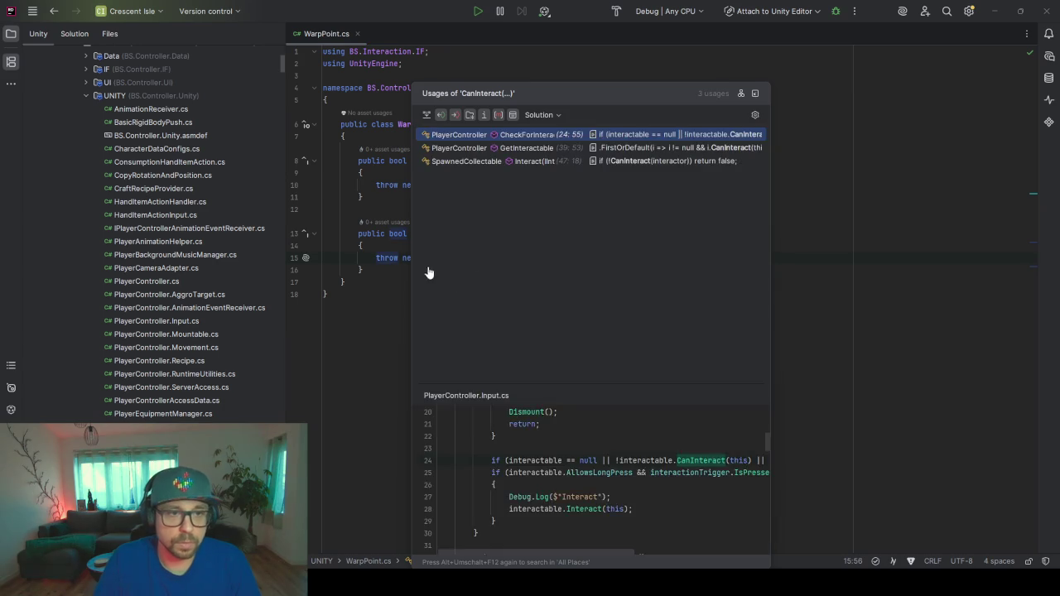
pyautogui.press('Escape')
pyautogui.moveTo(581, 261); pyautogui.dragTo(372, 259)
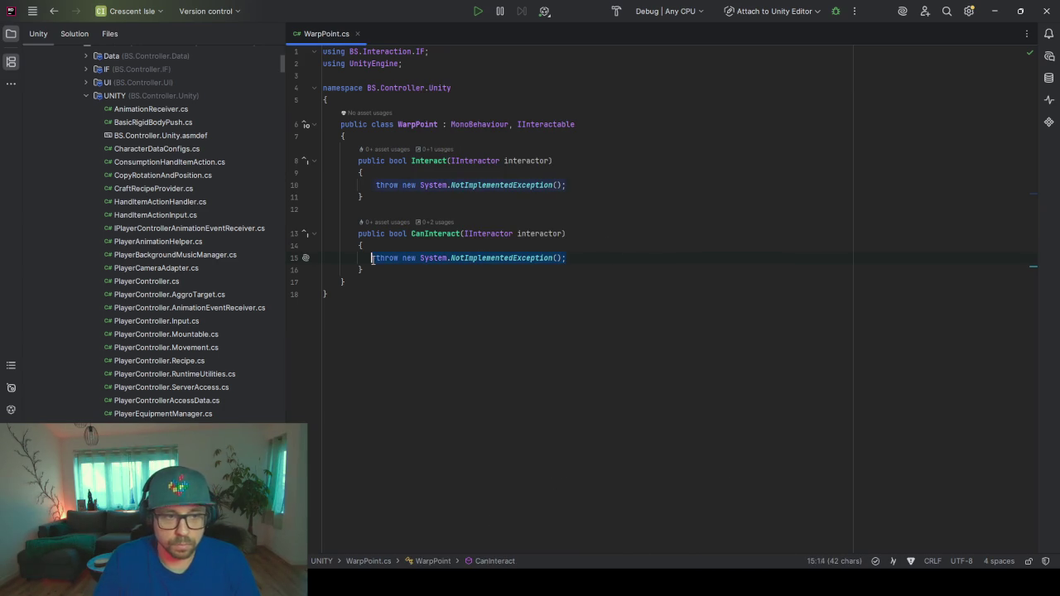
pyautogui.write('return ')
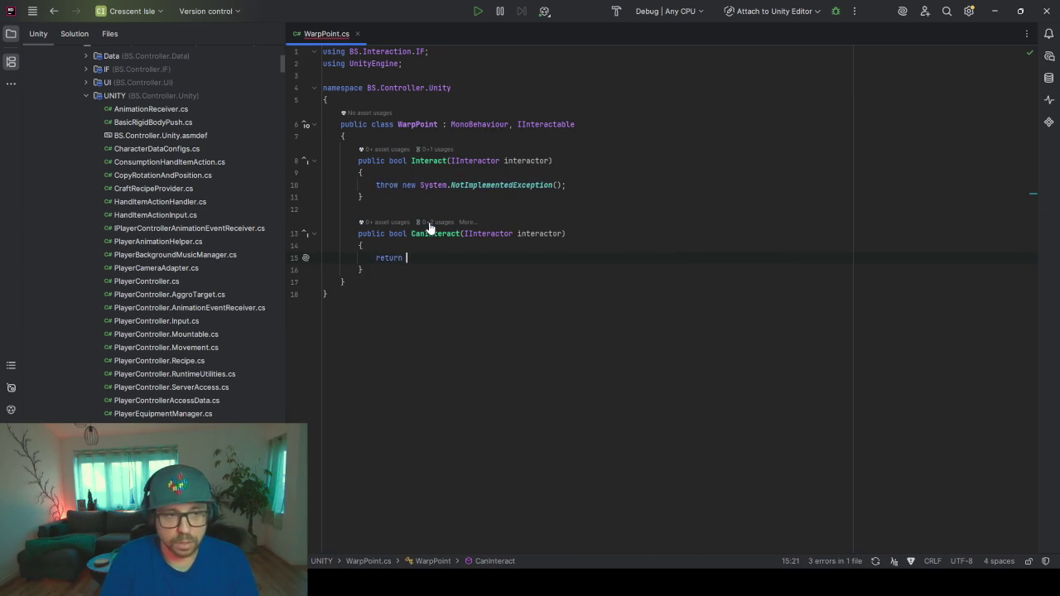
pyautogui.write('true;')
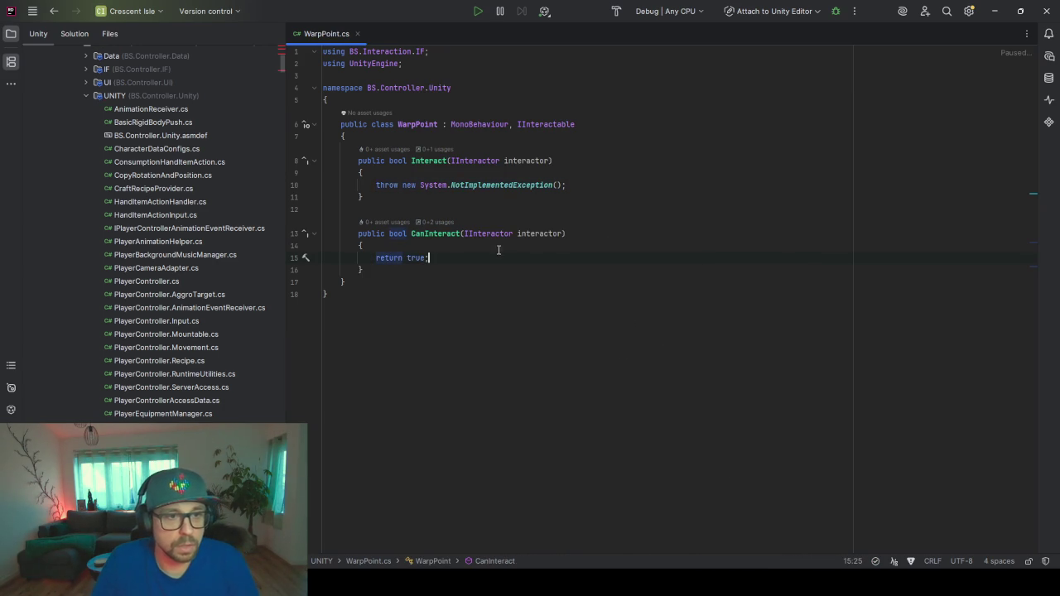
pyautogui.click(462, 267)
pyautogui.press('Return')
pyautogui.press('Return')
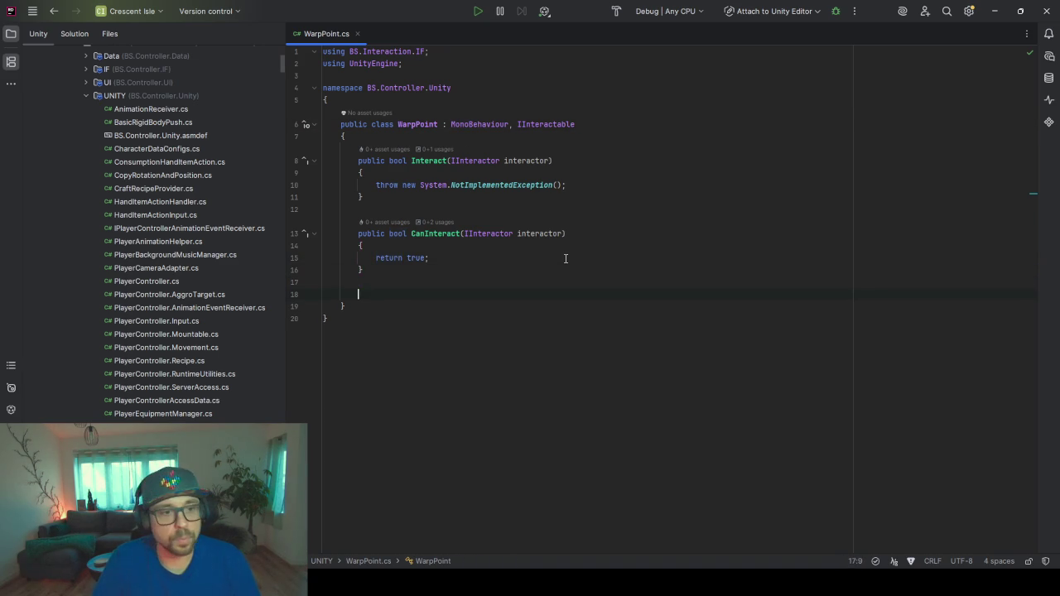
# - Replace Interact's throw with an 'interactor.' call and open the IInteractor interface definition
pyautogui.click(431, 164)
pyautogui.moveTo(575, 187); pyautogui.dragTo(378, 185)
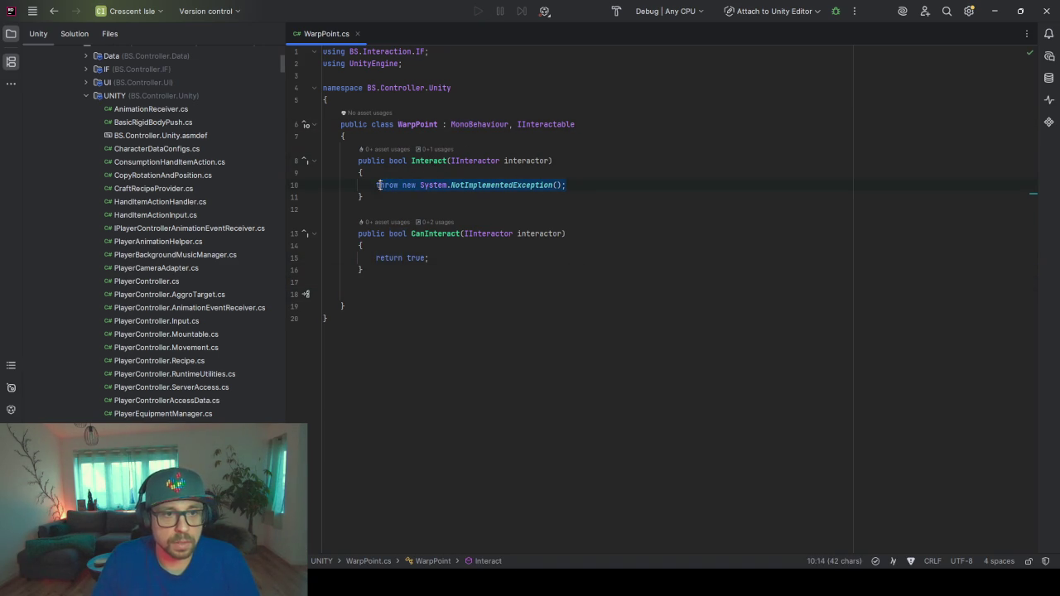
pyautogui.moveTo(567, 186); pyautogui.dragTo(377, 187)
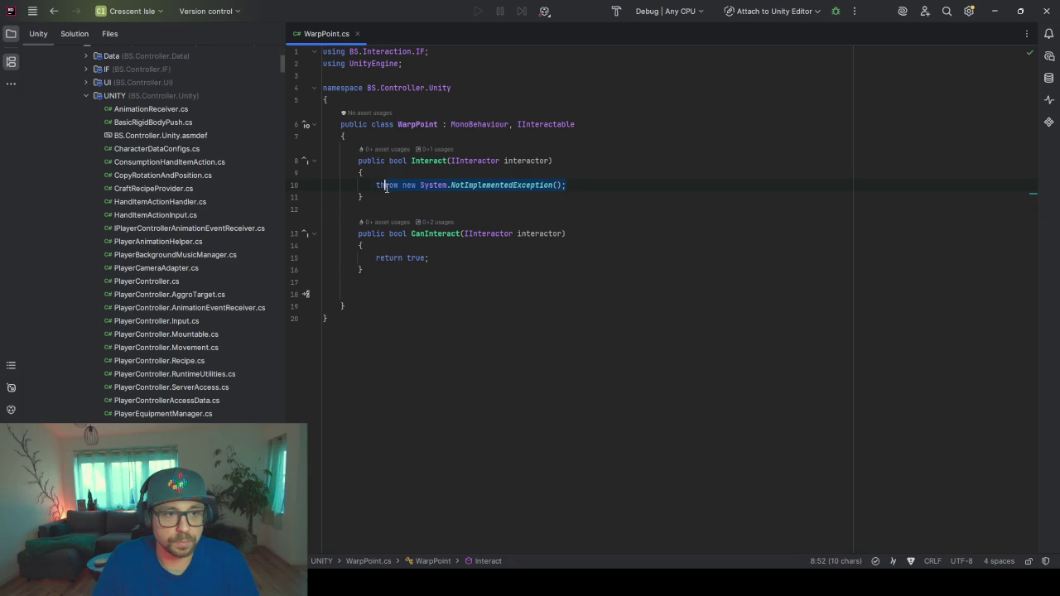
pyautogui.write('interactor.')
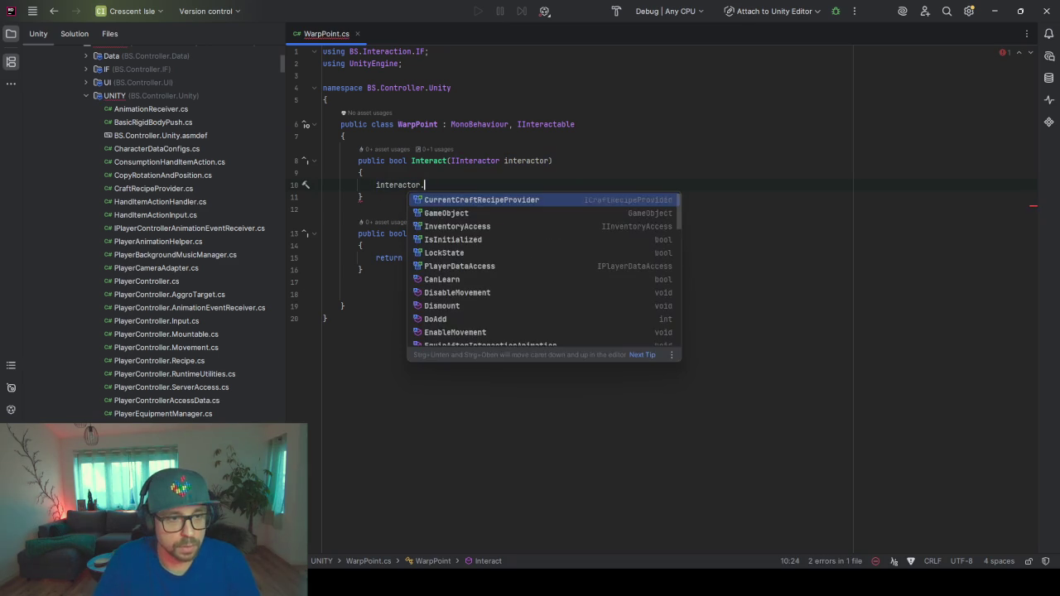
pyautogui.write('Se')
pyautogui.press('BackSpace')
pyautogui.press('BackSpace')
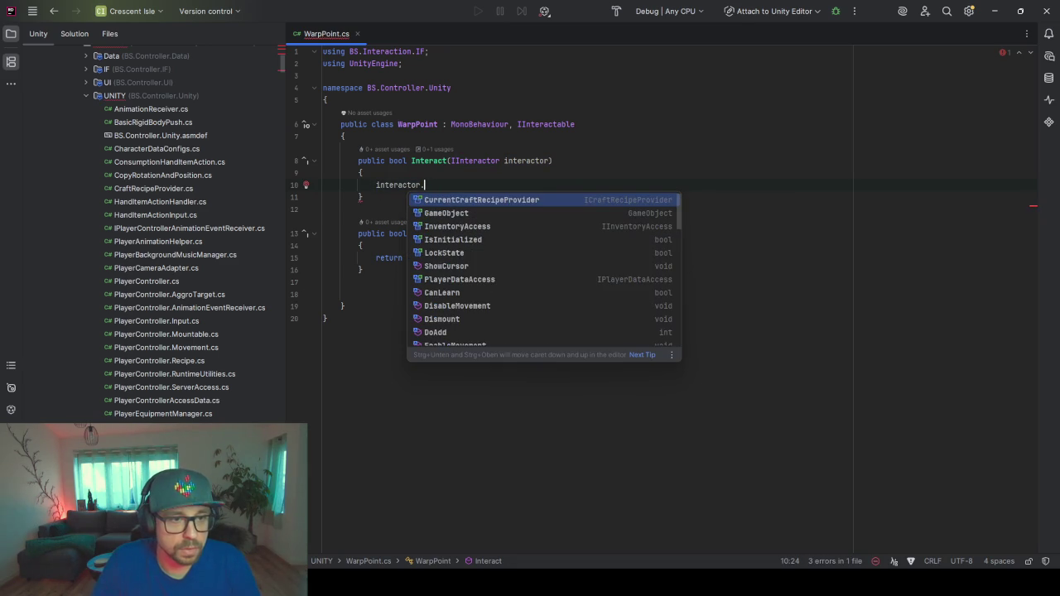
pyautogui.keyDown('ctrl'); pyautogui.click(471, 161); pyautogui.keyUp('ctrl')
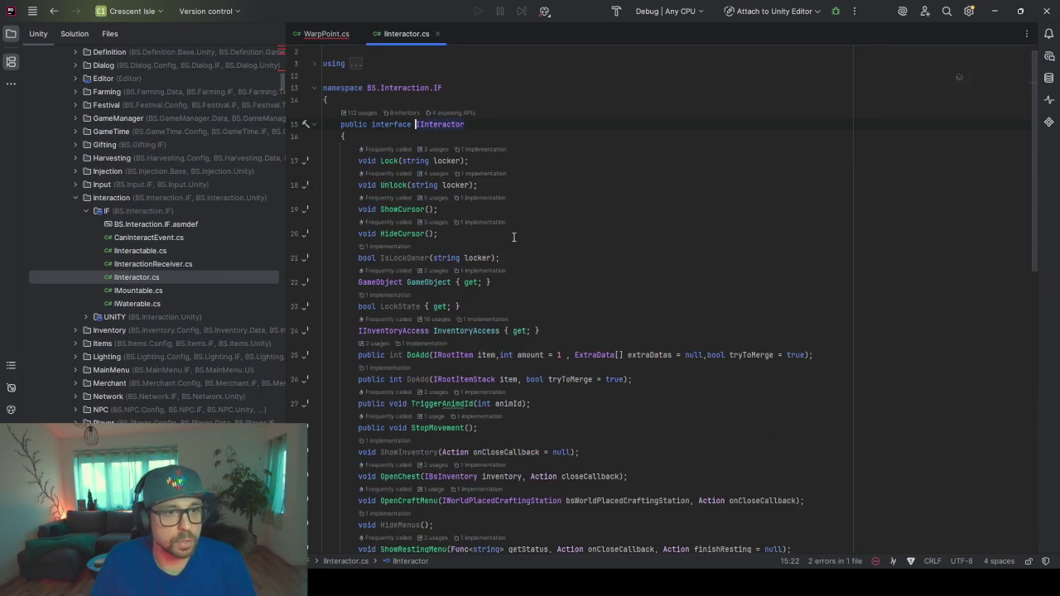
# - Review IInteractor.cs and list every usage of its Respawn method
pyautogui.scroll(-3, 516, 238)
pyautogui.scroll(-3, 520, 244)
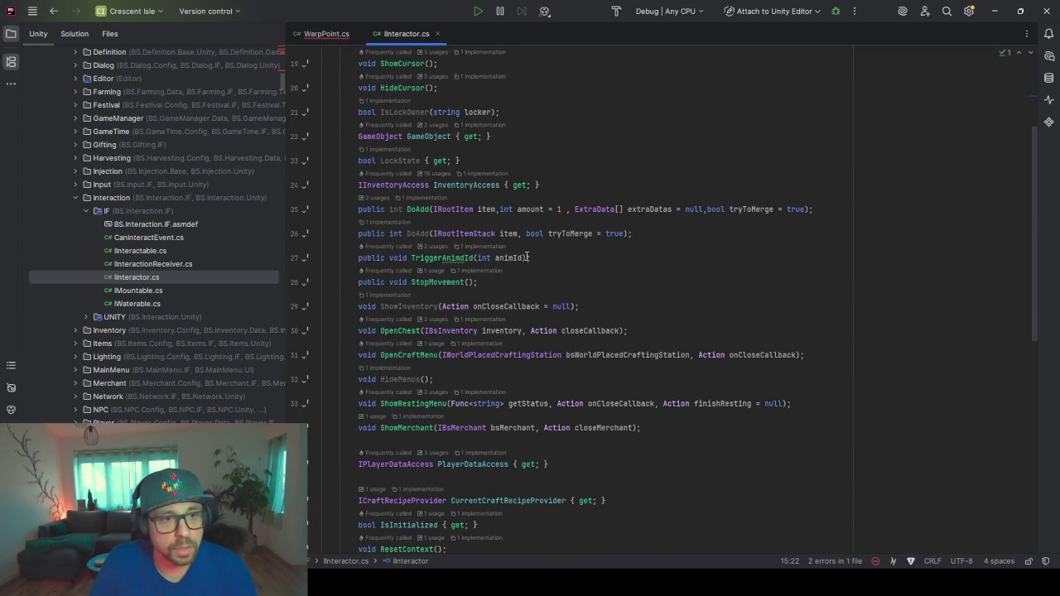
pyautogui.scroll(-1, 527, 255)
pyautogui.scroll(-2, 528, 273)
pyautogui.scroll(-1, 531, 298)
pyautogui.scroll(-1, 533, 322)
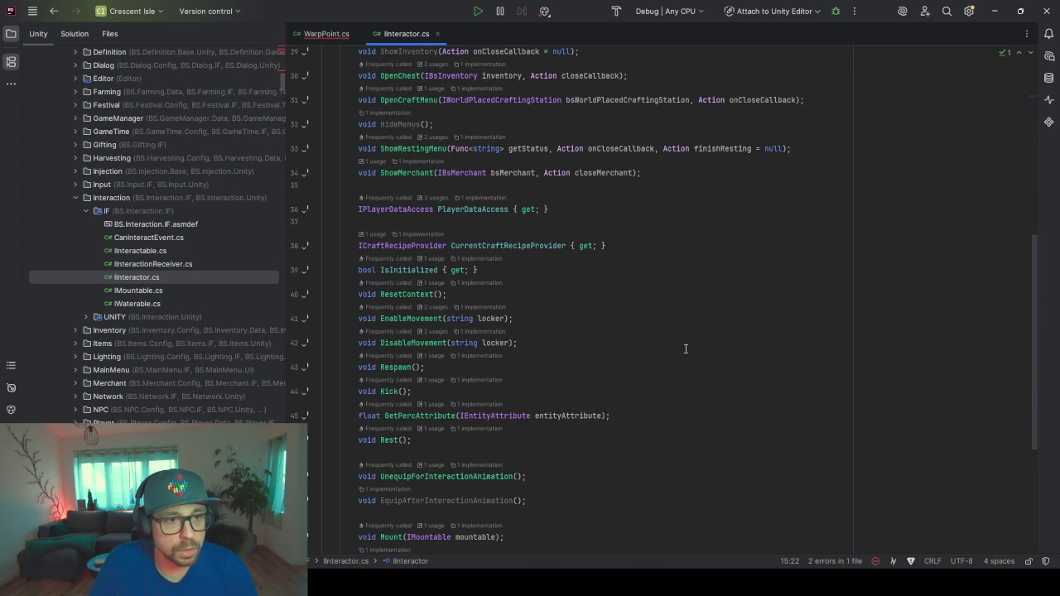
pyautogui.scroll(-3, 684, 348)
pyautogui.scroll(-1, 681, 348)
pyautogui.scroll(-1, 679, 348)
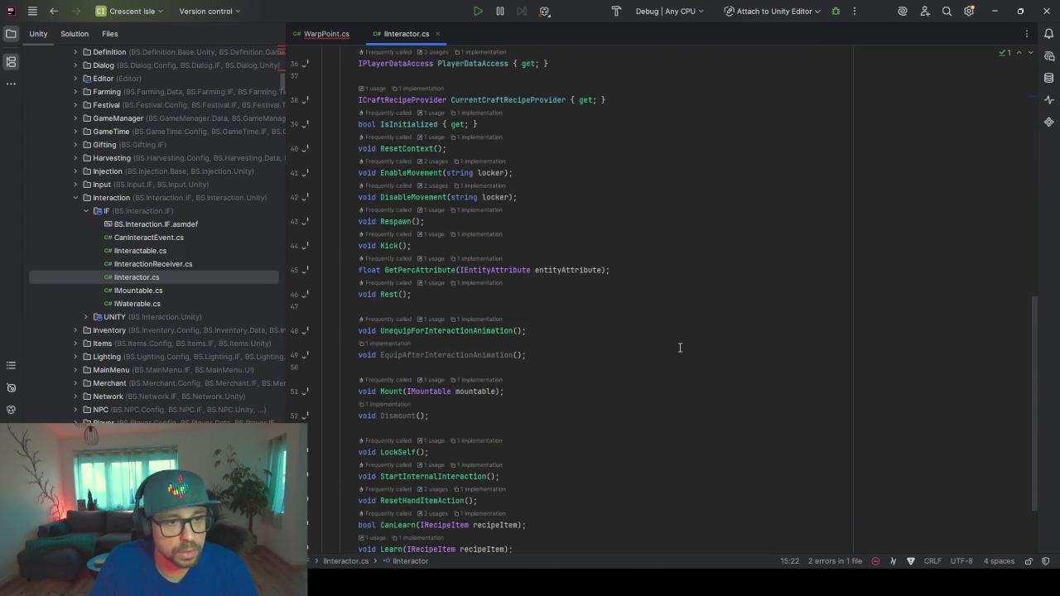
pyautogui.scroll(-2, 678, 347)
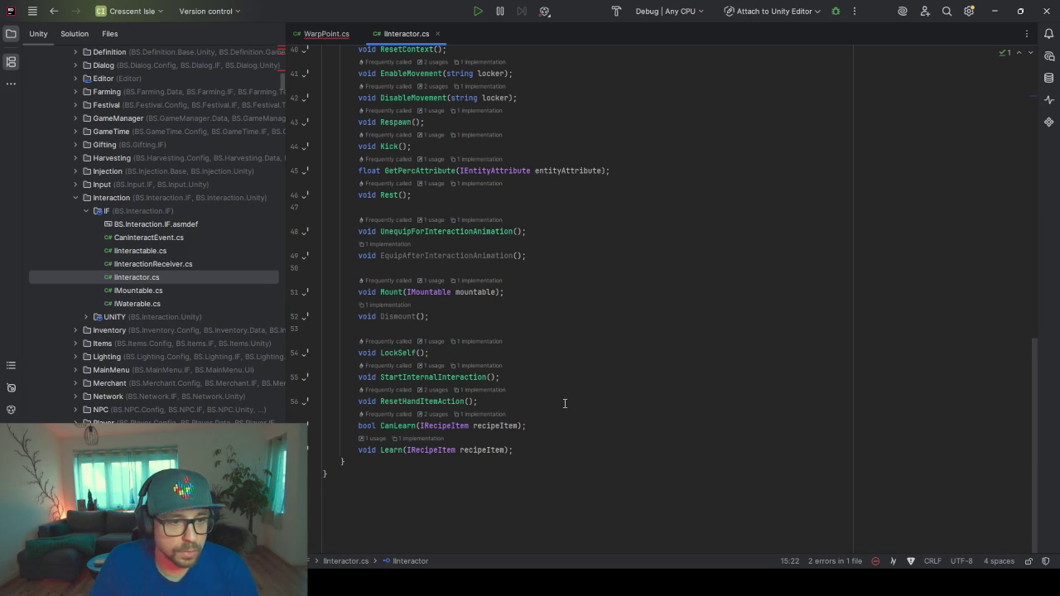
pyautogui.scroll(1, 565, 403)
pyautogui.scroll(2, 564, 403)
pyautogui.scroll(1, 565, 403)
pyautogui.scroll(1, 565, 403)
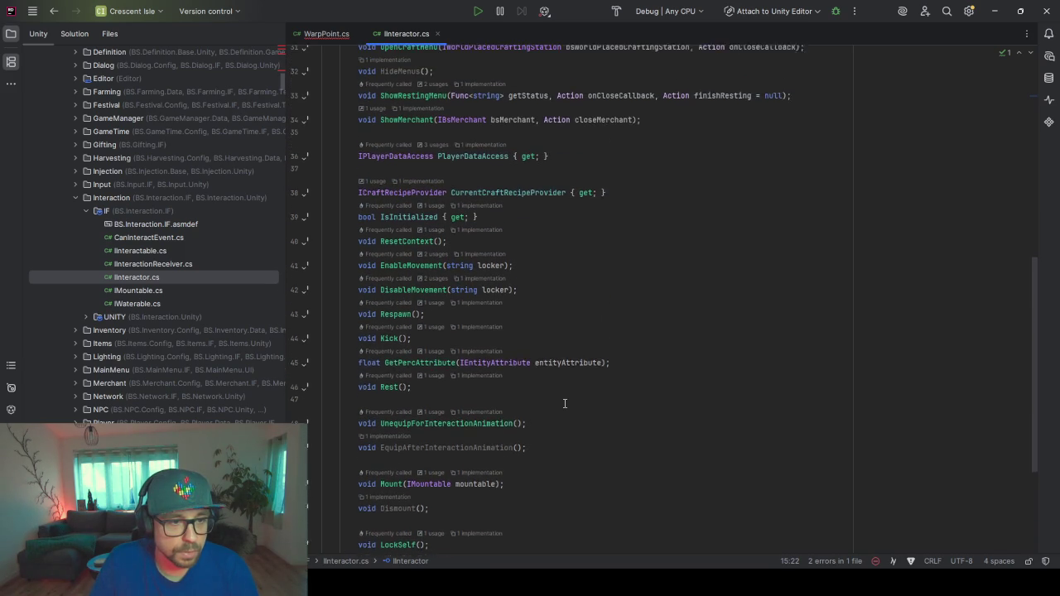
pyautogui.scroll(1, 565, 403)
pyautogui.click(392, 341)
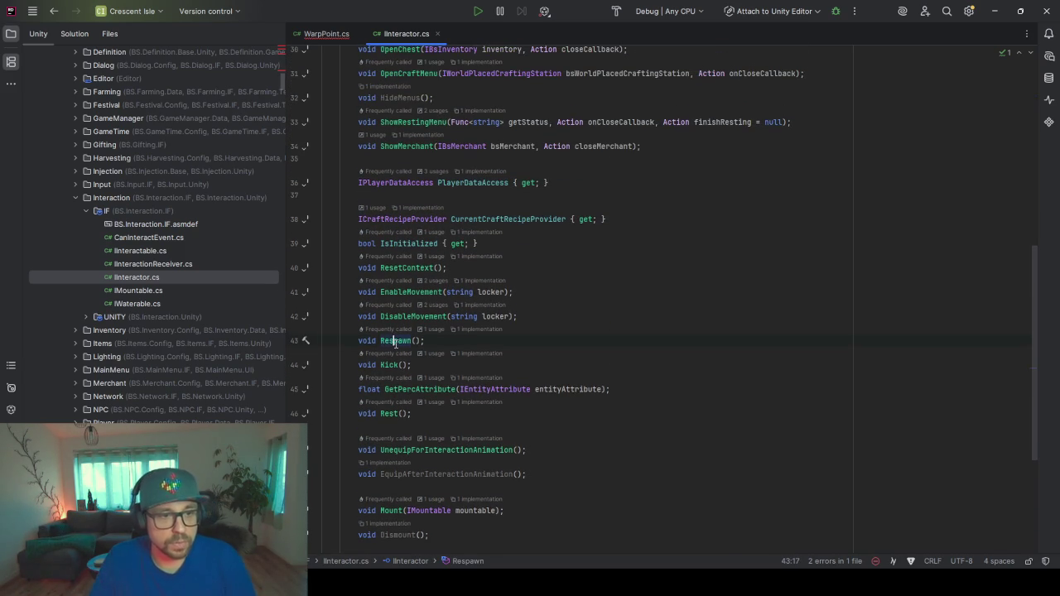
pyautogui.hotkey('alt', 'shift', 'F12')
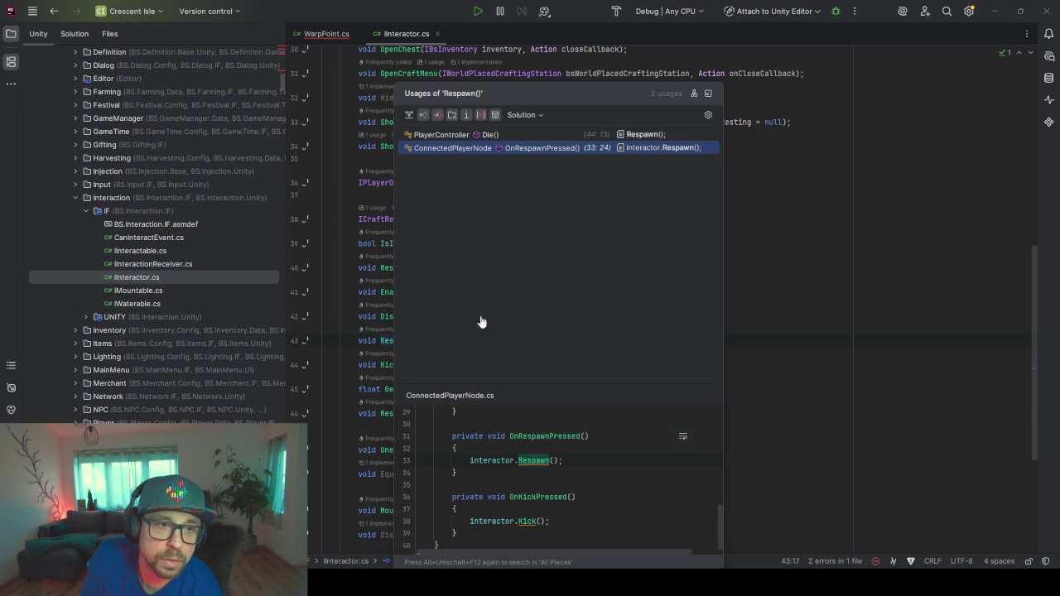
# - Check the ConnectedPlayerNode call, then jump to PlayerController's Respawn implementation
pyautogui.click(450, 148)
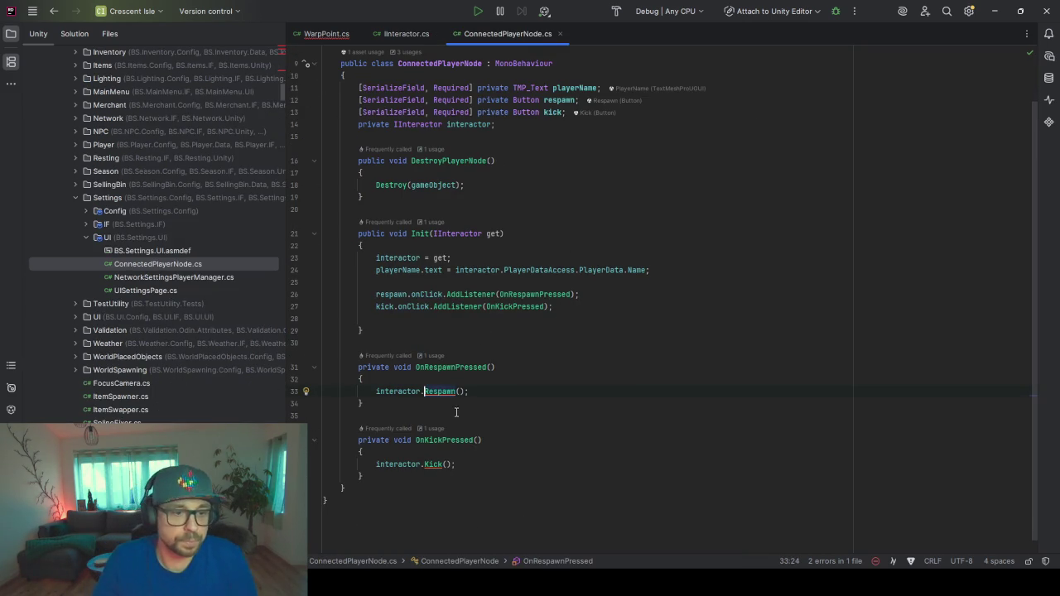
pyautogui.keyDown('ctrl'); pyautogui.click(439, 390); pyautogui.keyUp('ctrl')
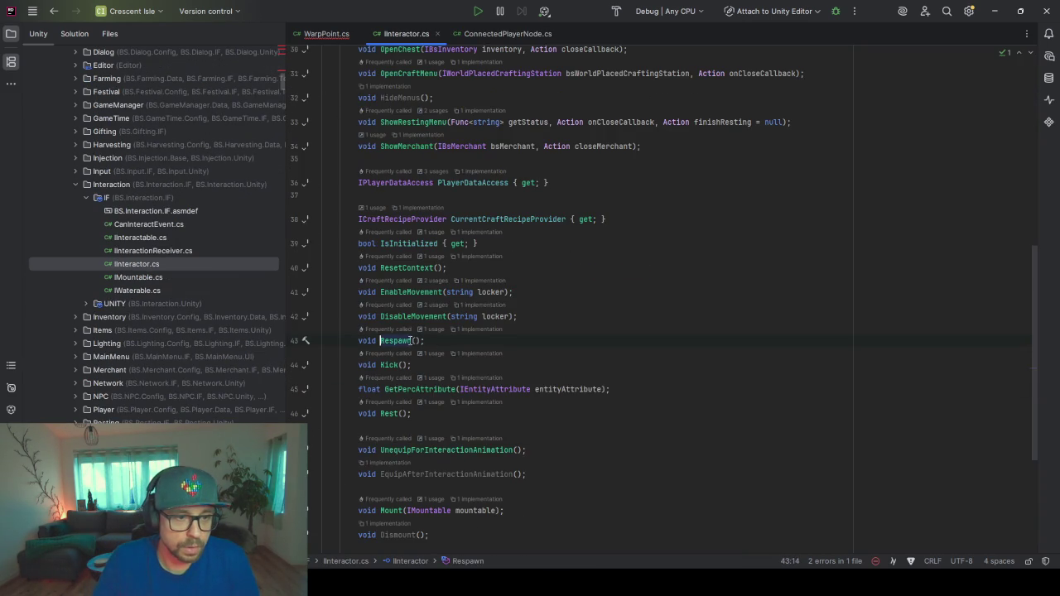
pyautogui.hotkey('ctrl', 'F12')
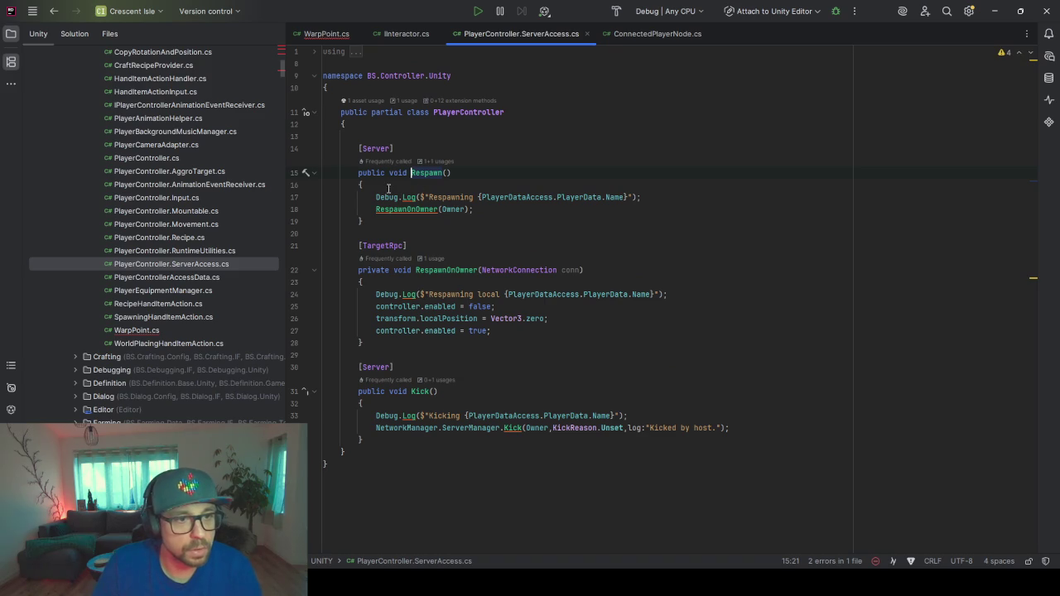
# - Review RespawnOnOwner's controller-disabling and localPosition-reset lines
pyautogui.click(417, 210)
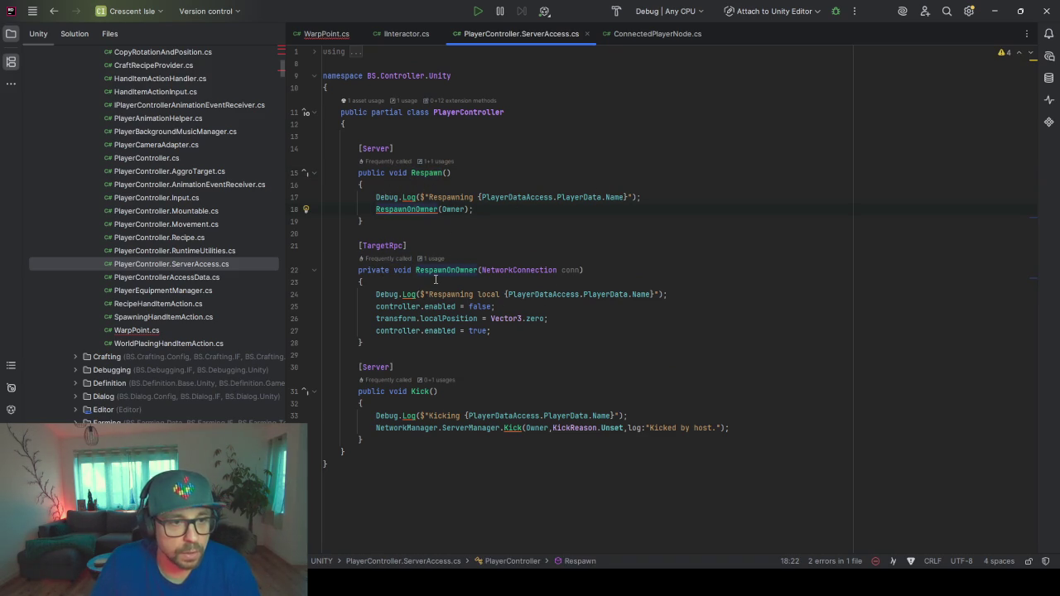
pyautogui.click(385, 306)
pyautogui.click(527, 319)
pyautogui.click(433, 319)
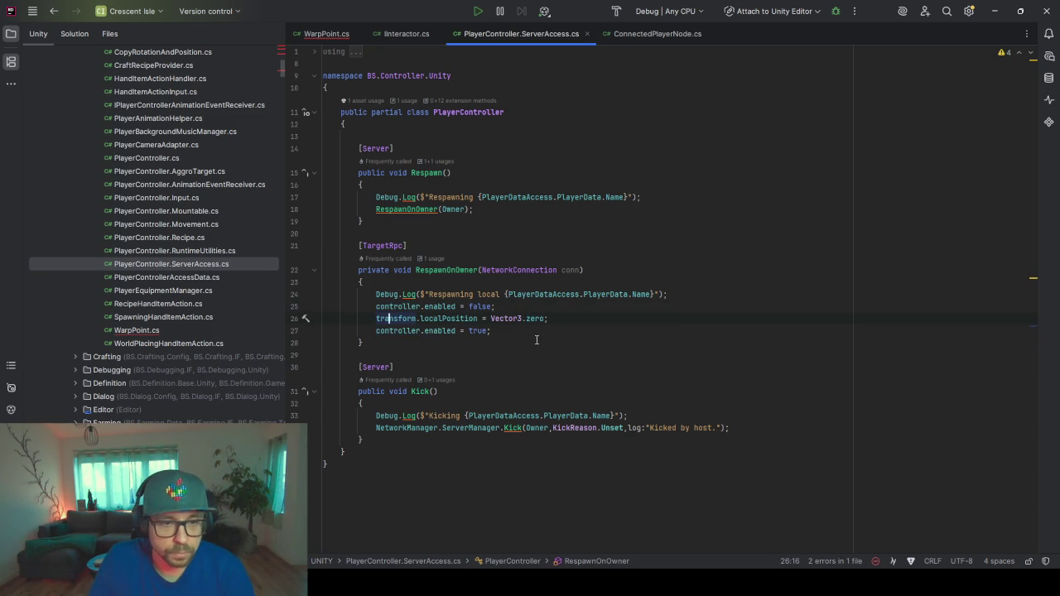
pyautogui.click(402, 345)
# - Revisit the class declaration and Respawn, then add a blank line after Kick
pyautogui.click(461, 114)
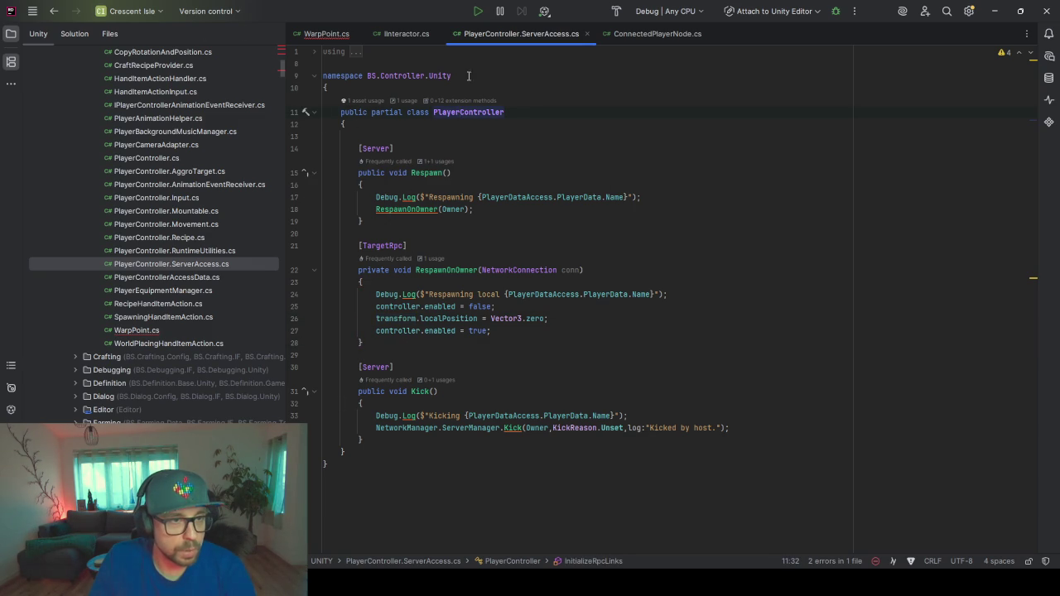
pyautogui.moveTo(218, 328)
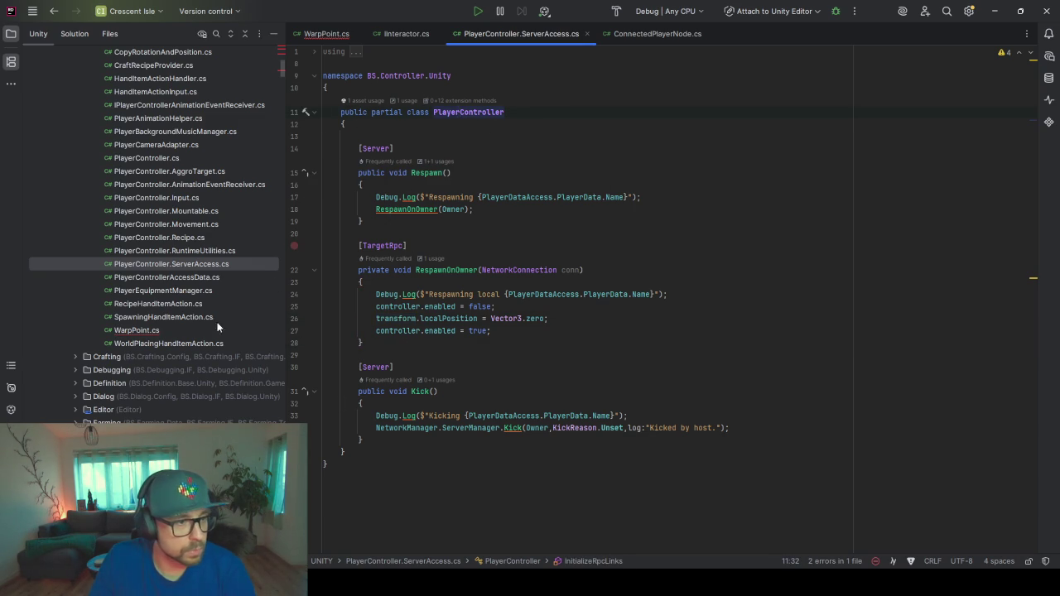
pyautogui.click(677, 172)
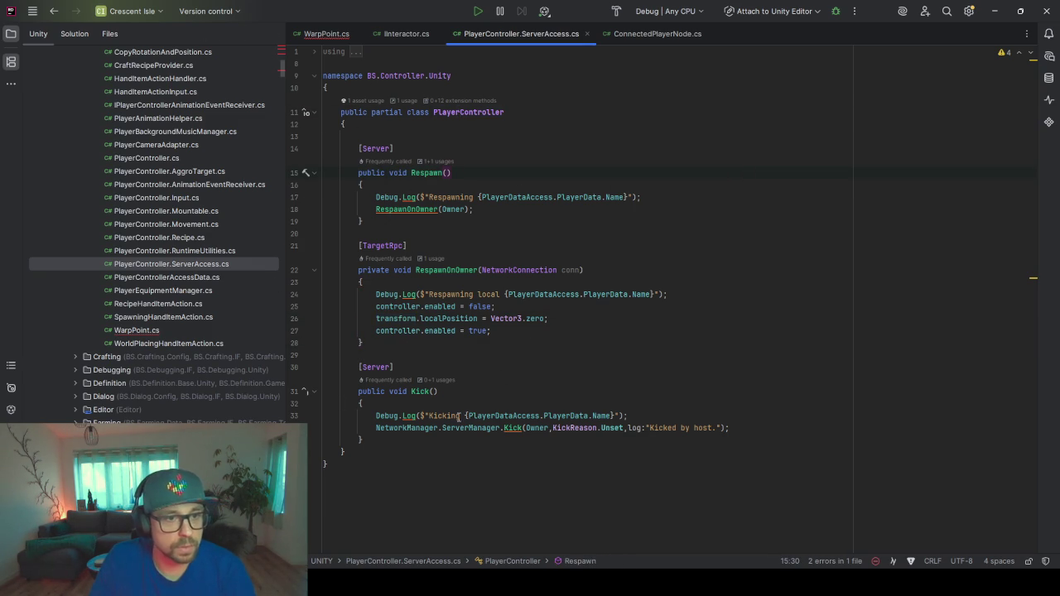
pyautogui.click(362, 440)
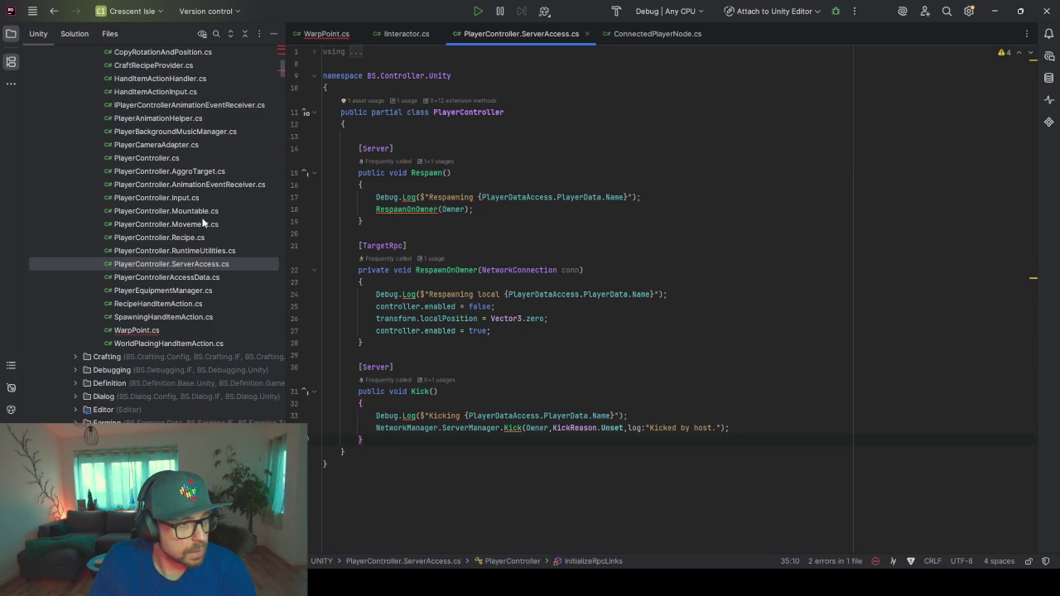
pyautogui.press('Return')
pyautogui.press('Return')
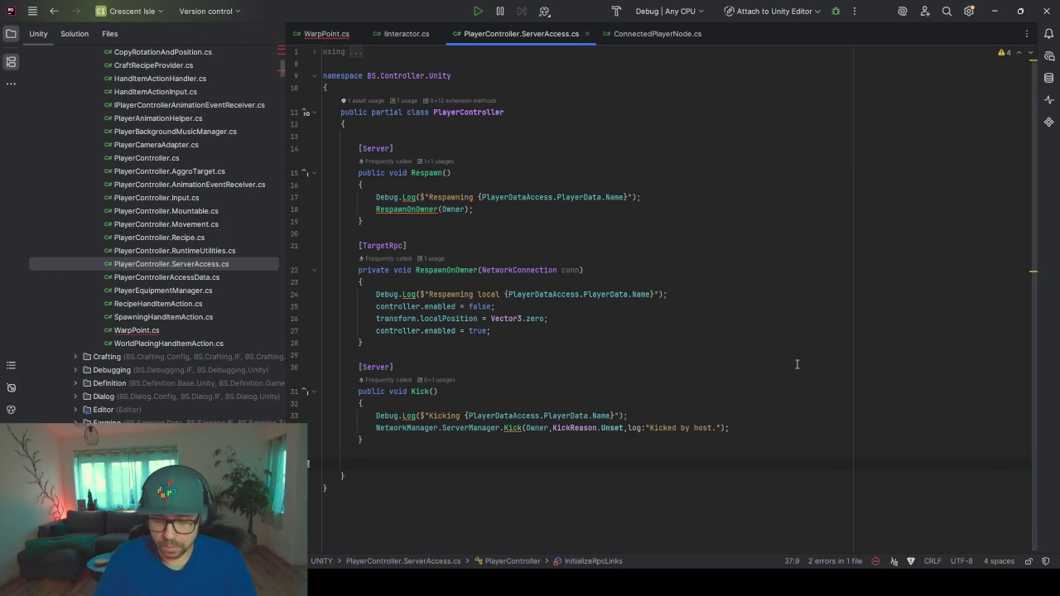
# - Add an empty public SetPositionGlobal(Vector3 pos) method, fixing the misspelled name
pyautogui.write('public ')
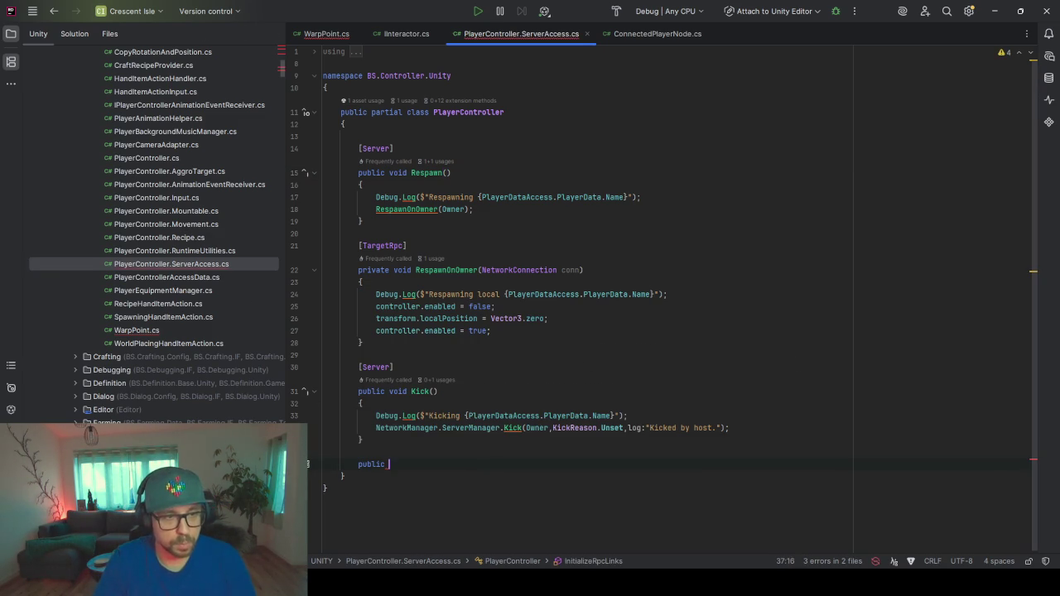
pyautogui.write('void SetLoc')
pyautogui.press('BackSpace')
pyautogui.press('BackSpace')
pyautogui.press('BackSpace')
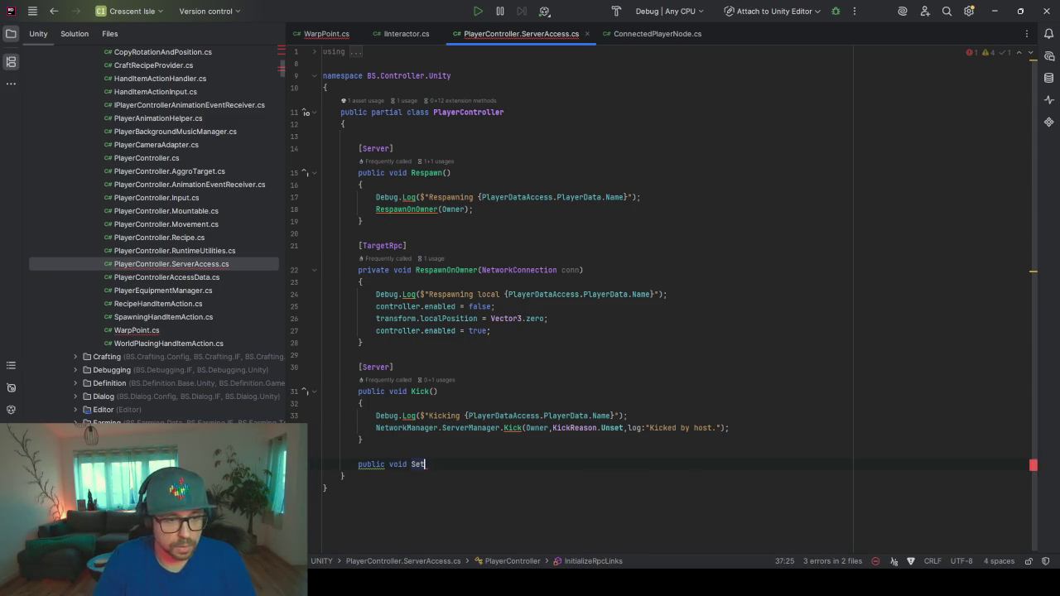
pyautogui.write('Position')
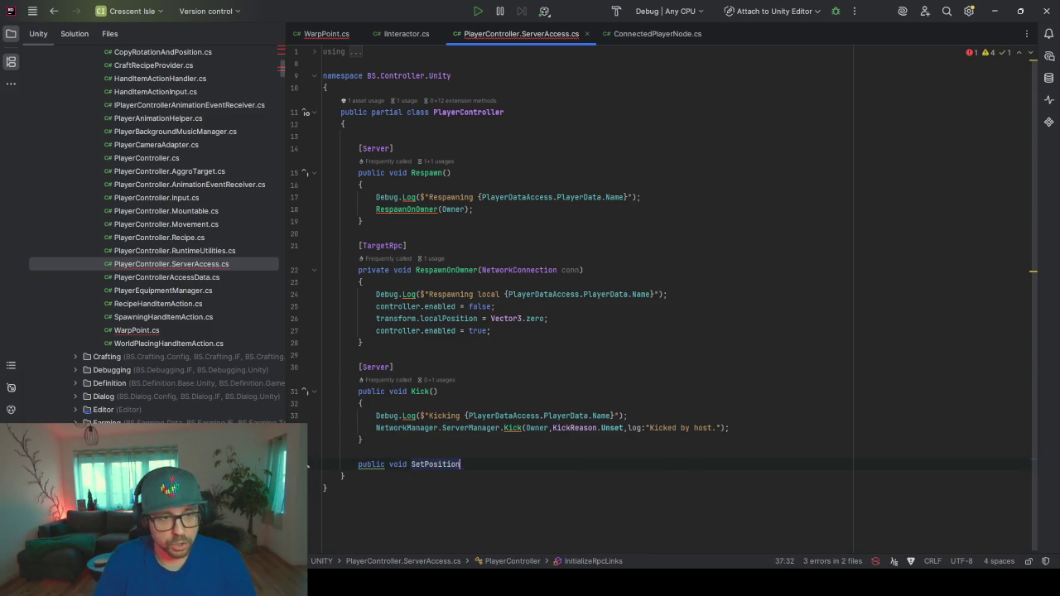
pyautogui.write('Globale')
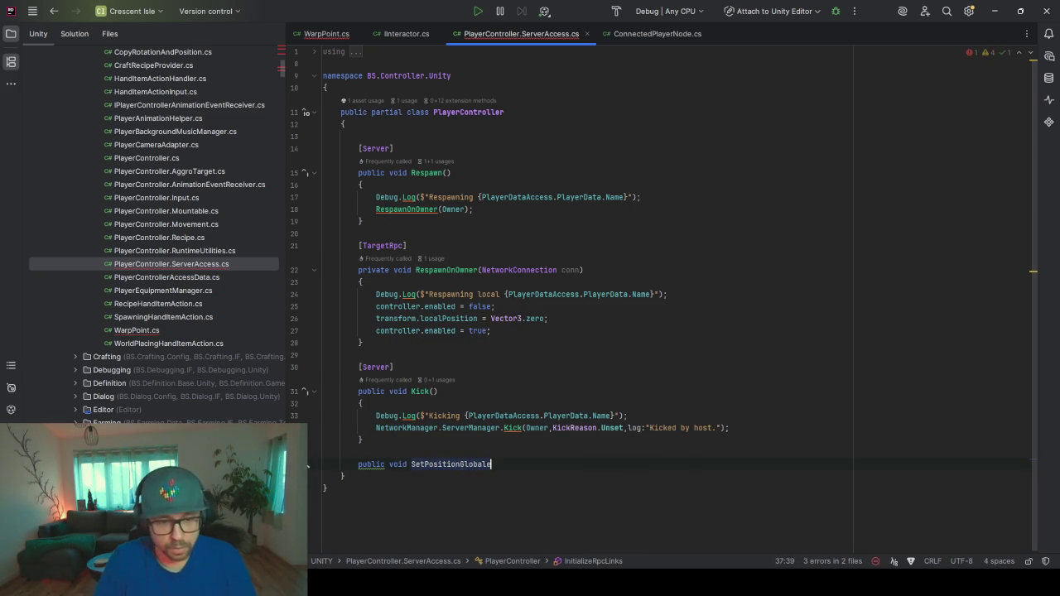
pyautogui.write('(')
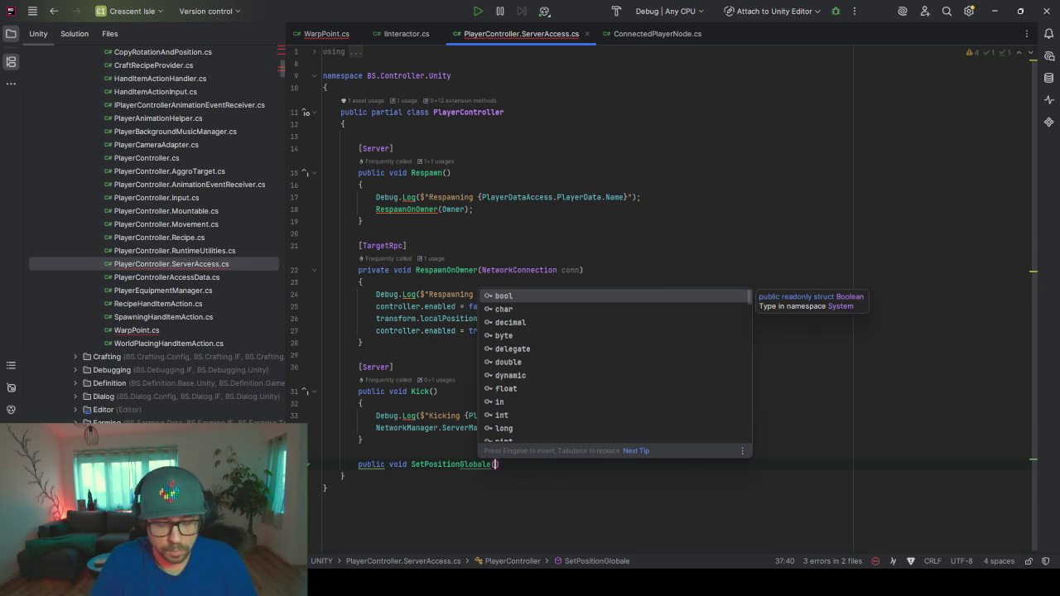
pyautogui.write('Vector3 ')
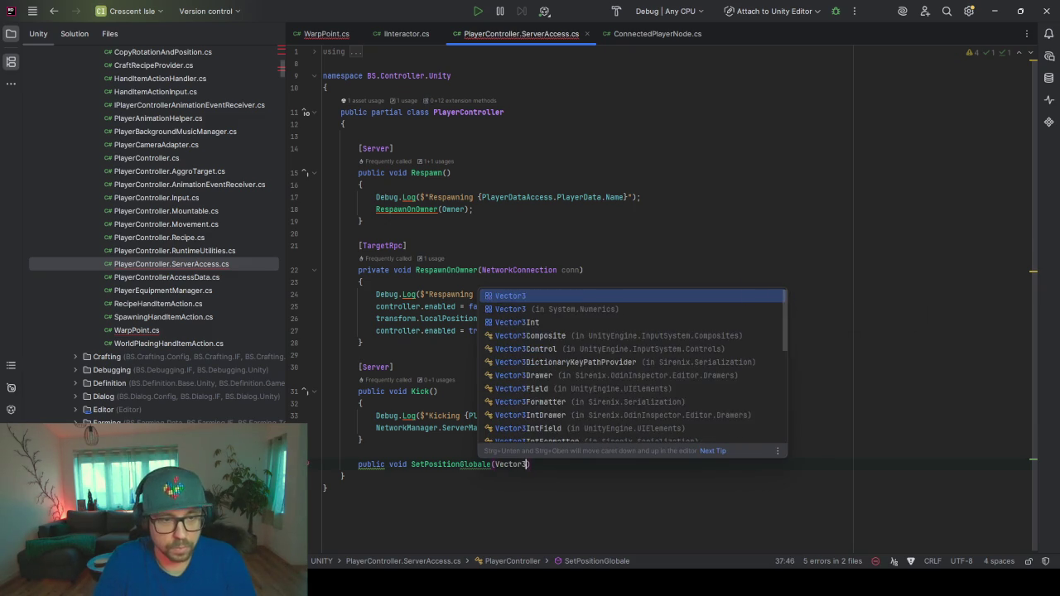
pyautogui.write('pos')
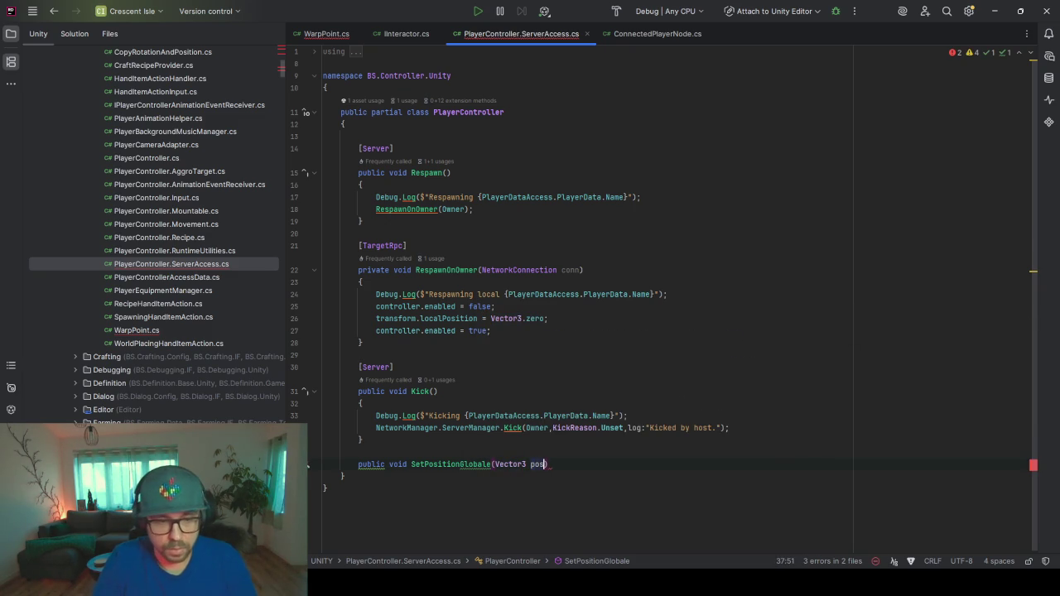
pyautogui.hotkey('ctrl', 'shift', 'Return')
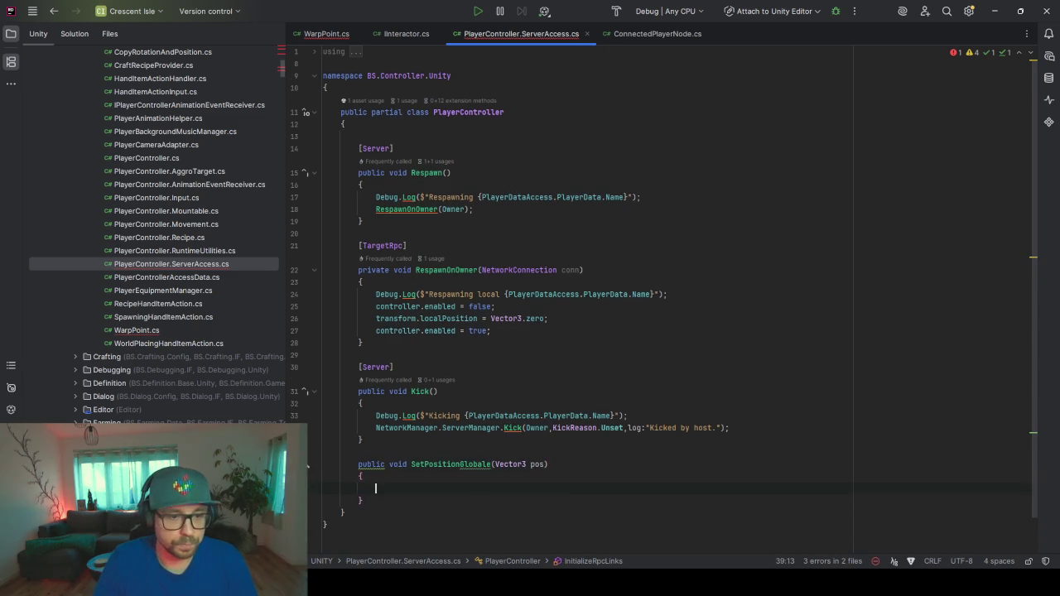
pyautogui.click(489, 463)
pyautogui.press('BackSpace')
pyautogui.press('Down')
pyautogui.press('Down')
pyautogui.press('Down')
pyautogui.scroll(-1, 596, 376)
# - Add an empty public SetPositionLocal(Vector3 pos) method with blank lines below
pyautogui.press('Return')
pyautogui.press('Return')
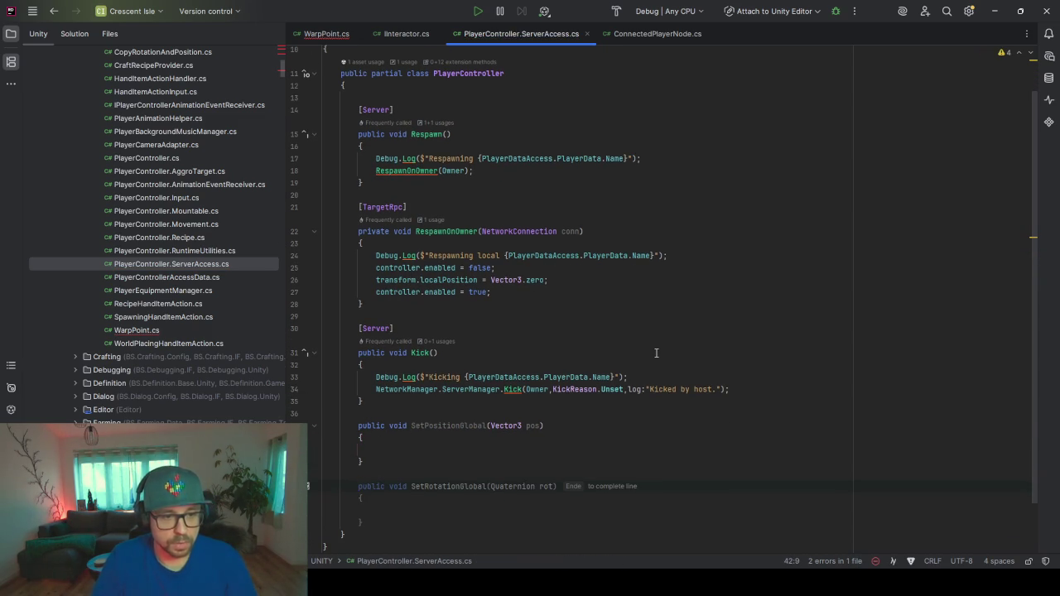
pyautogui.write('public ')
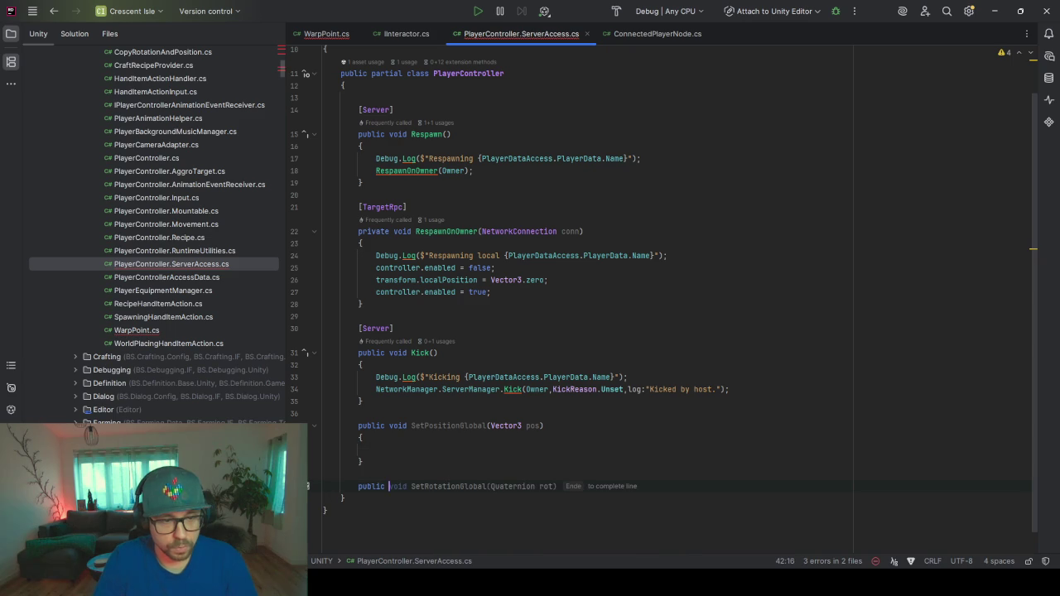
pyautogui.write('void SetPositionLocal')
pyautogui.press('End')
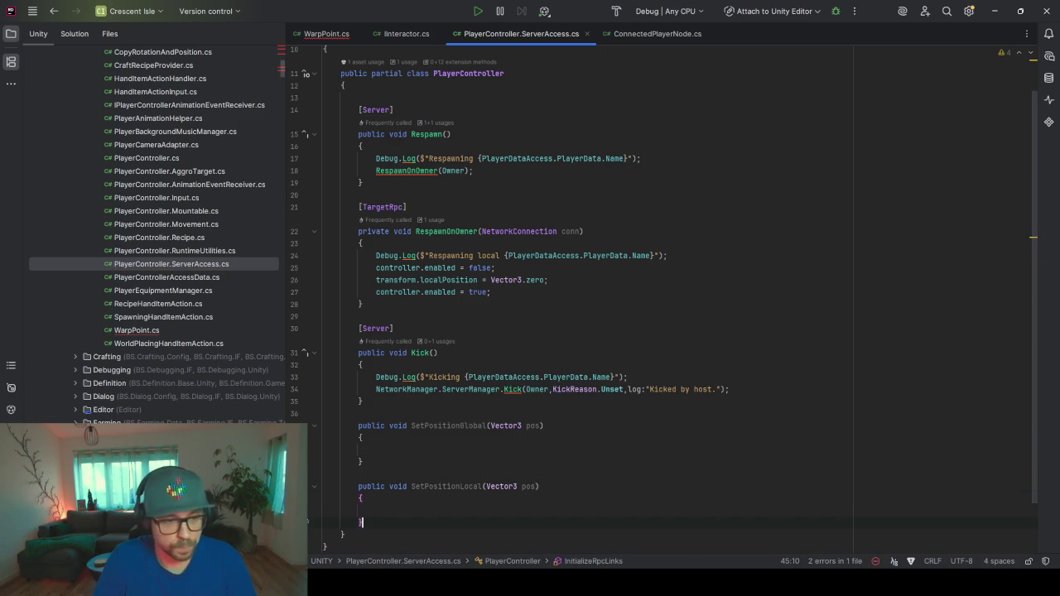
pyautogui.press('Down')
pyautogui.press('Return')
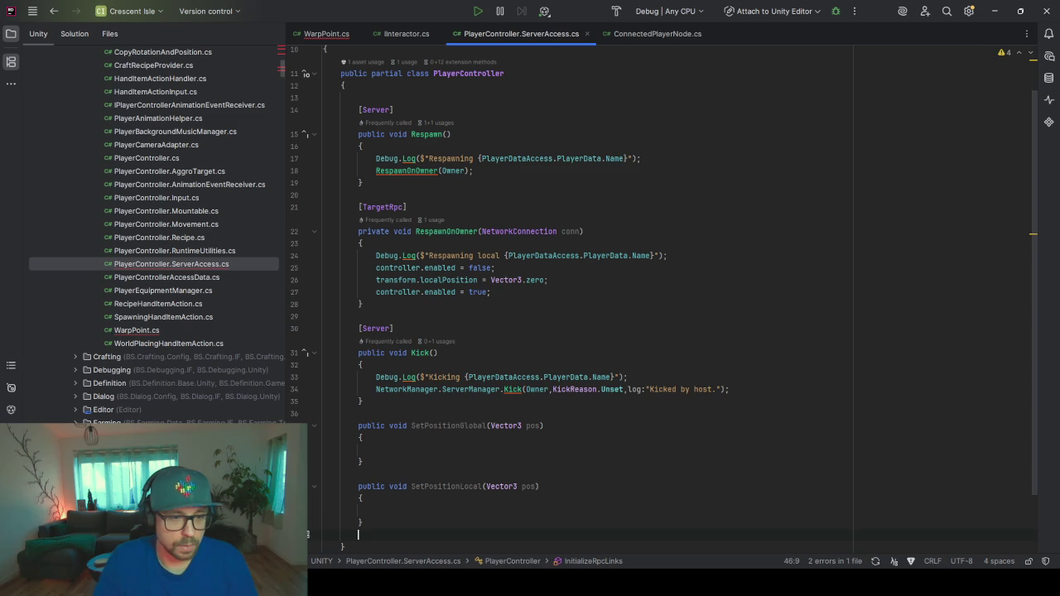
pyautogui.scroll(-2, 693, 294)
pyautogui.scroll(-2, 691, 274)
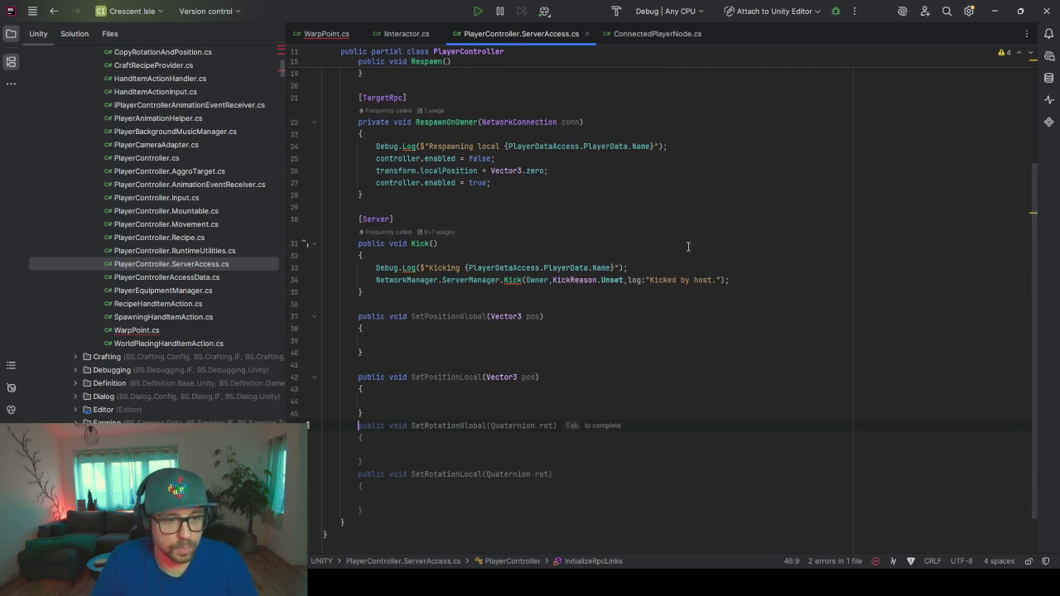
pyautogui.scroll(1, 688, 246)
pyautogui.press('Return')
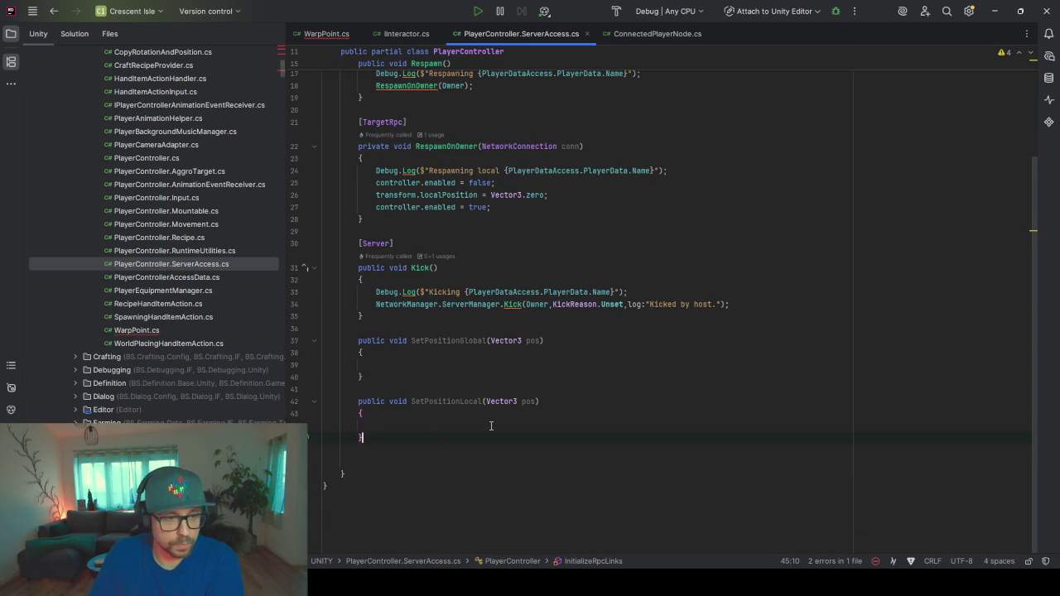
# - Declare an empty private SetPositionInternal(Vector3 pos, bool isGlobal) method
pyautogui.write('private void SetPositio')
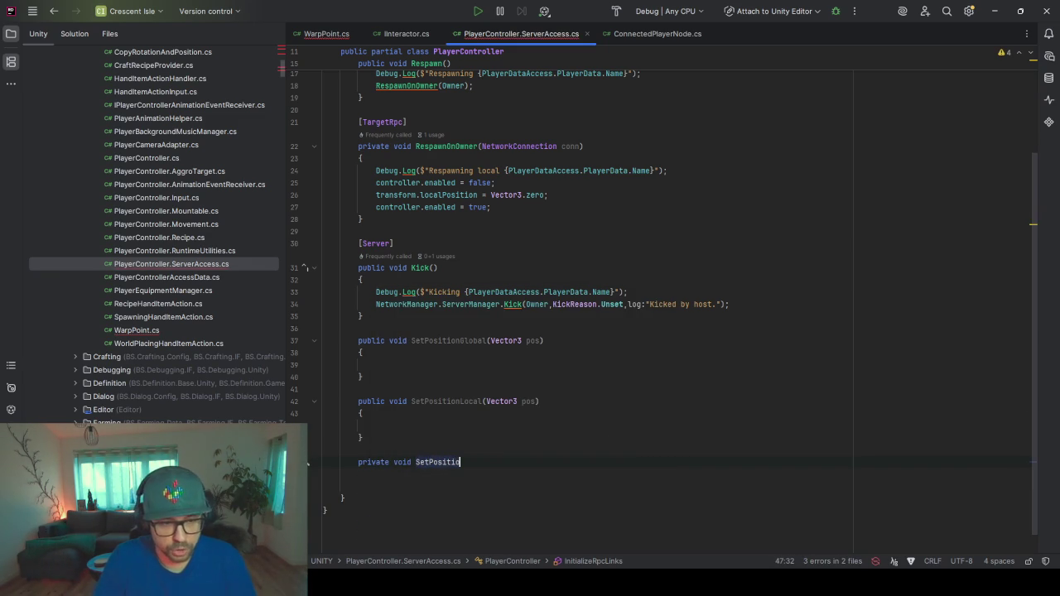
pyautogui.write('n')
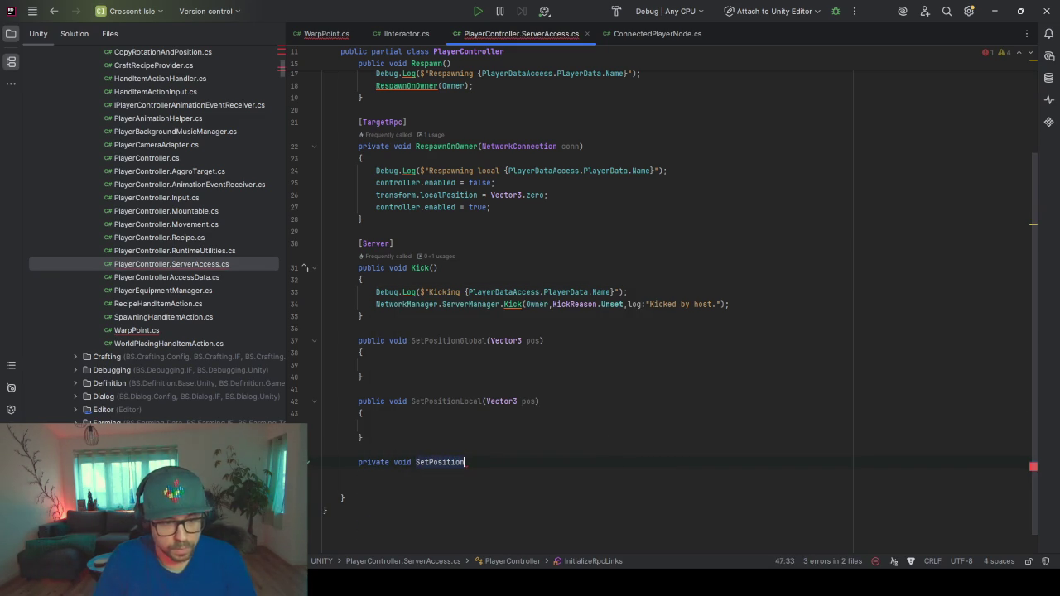
pyautogui.write('Internal')
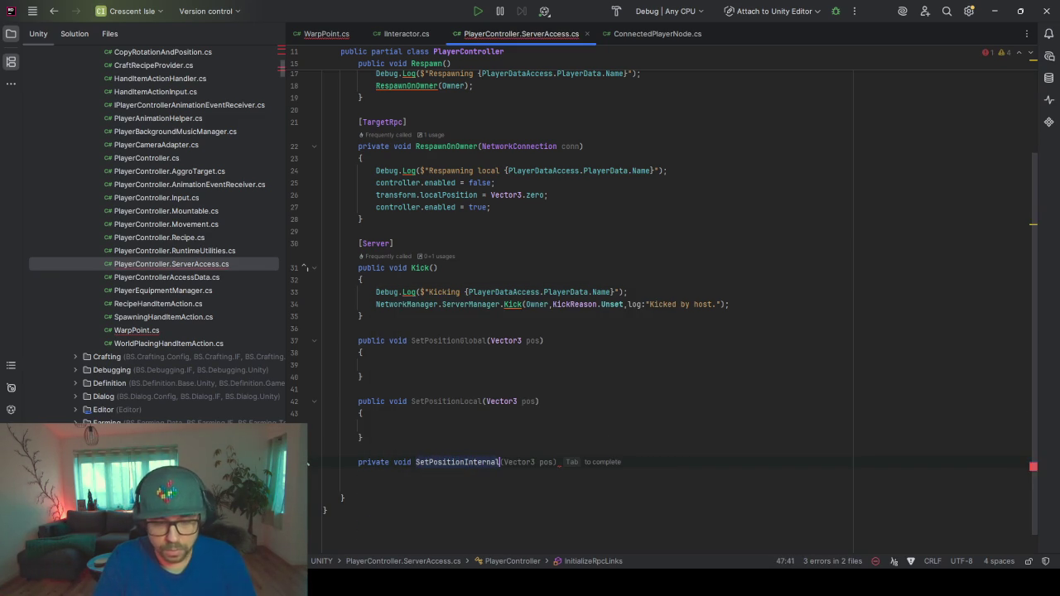
pyautogui.press('Tab')
pyautogui.write(', bool')
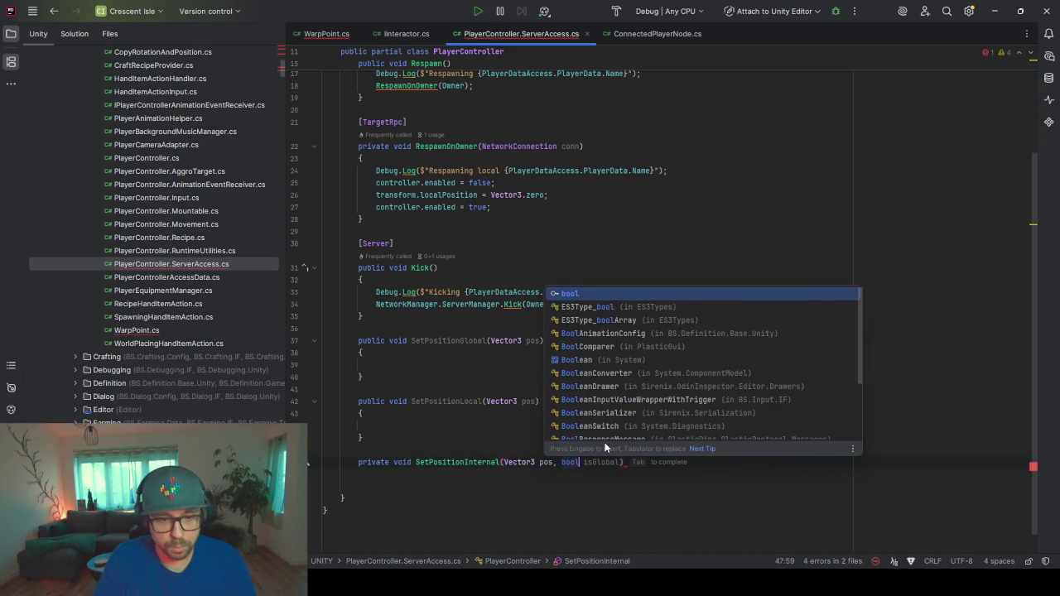
pyautogui.press('Escape')
pyautogui.press('Tab')
pyautogui.hotkey('ctrl', 'shift', 'Return')
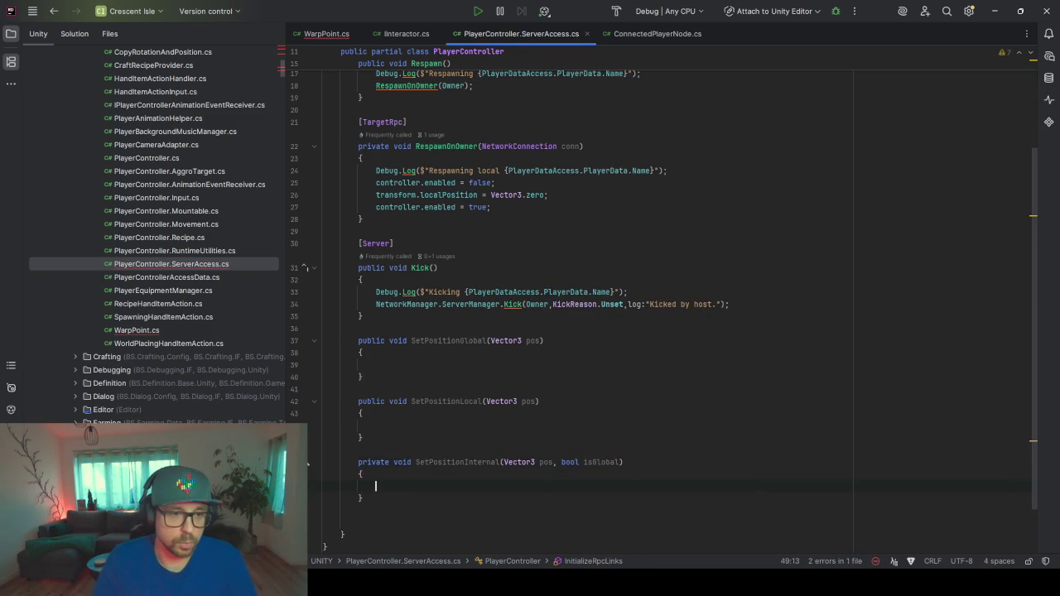
# - Call SetPositionInternal with true from SetPositionGlobal and false from SetPositionLocal
pyautogui.click(512, 364)
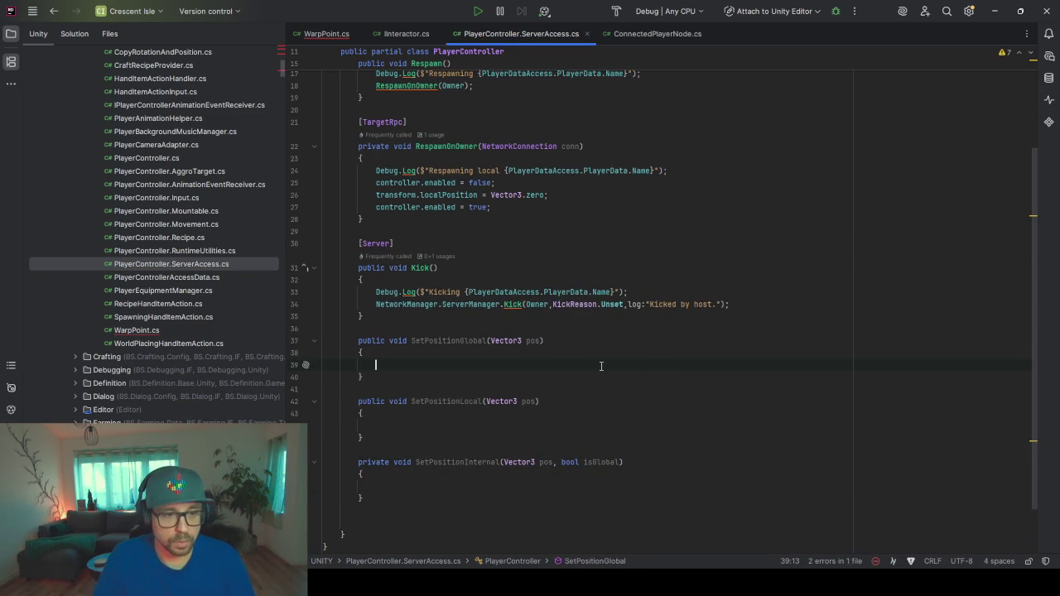
pyautogui.write('Set')
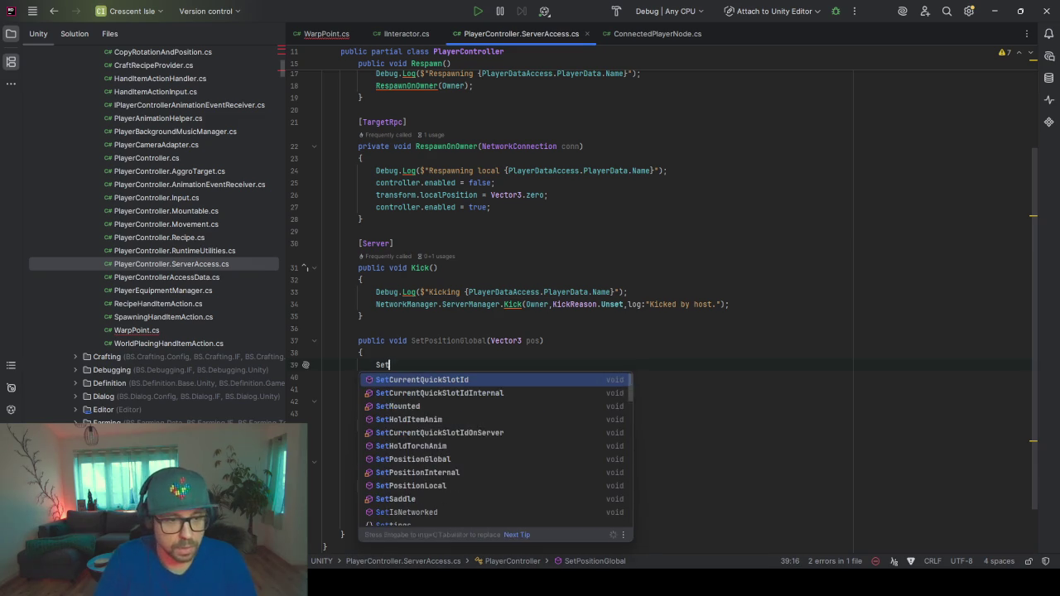
pyautogui.press('Tab')
pyautogui.press('Tab')
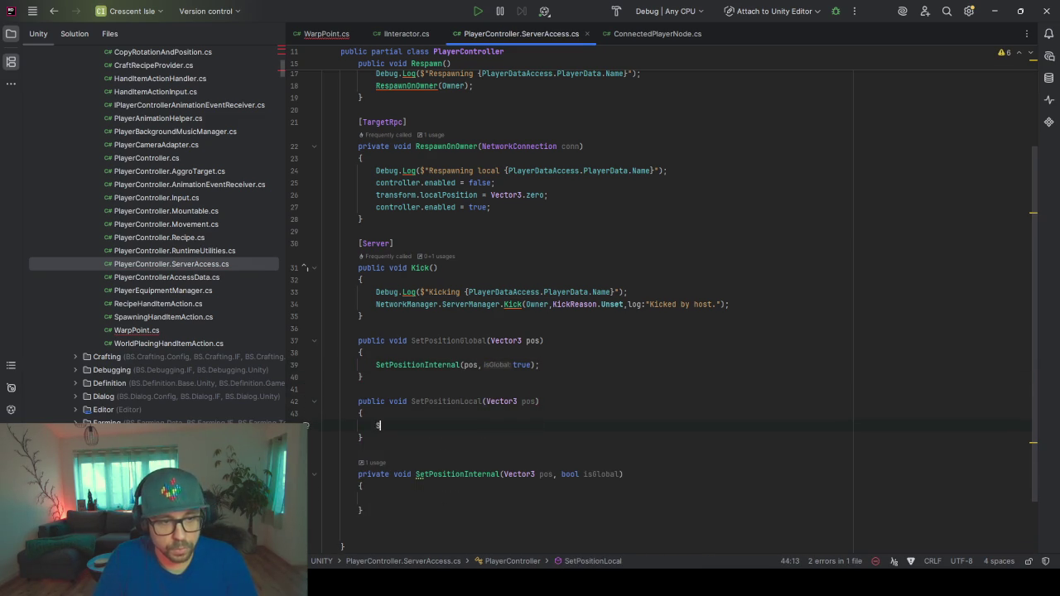
pyautogui.press('Tab')
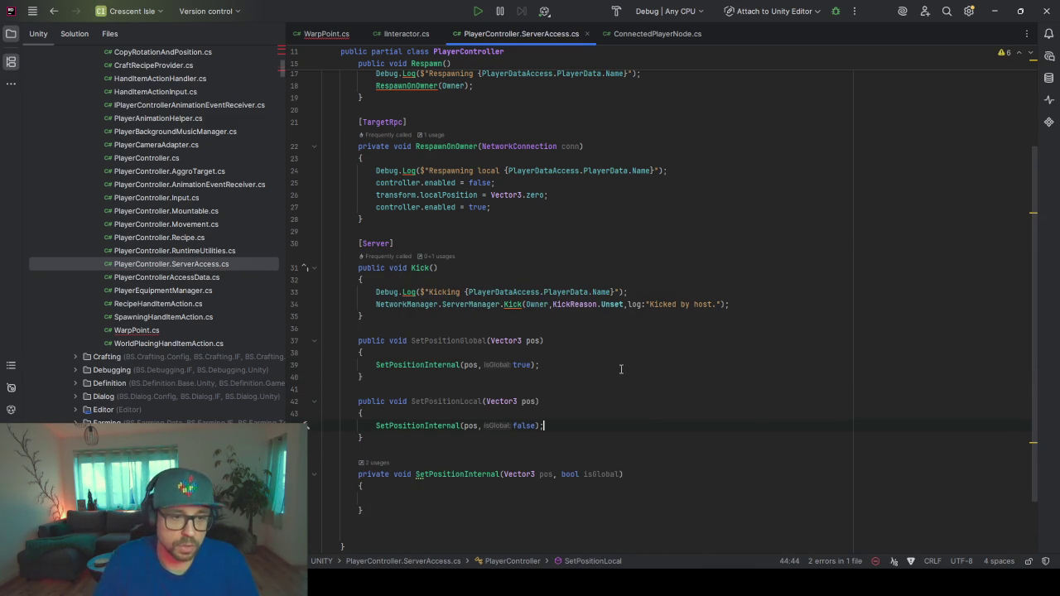
# - Copy the three respawn position-reset lines into SetPositionInternal's body
pyautogui.moveTo(515, 211); pyautogui.dragTo(377, 185)
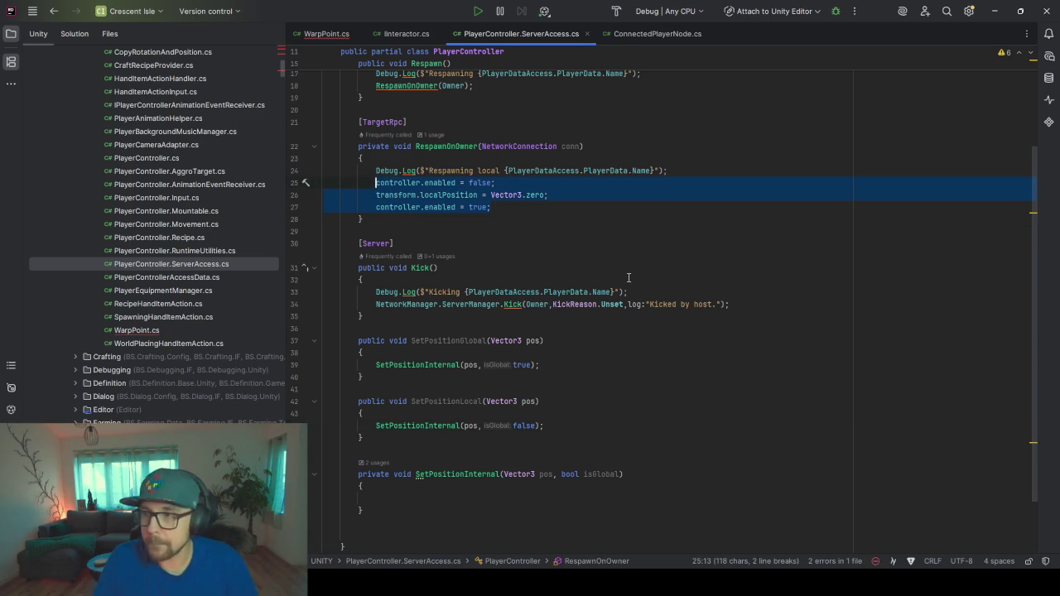
pyautogui.scroll(-2, 538, 348)
pyautogui.click(460, 422)
pyautogui.write('controller.enabled = false;             transform.localPosition = Vector3.zero;             controller.enabled = true;')
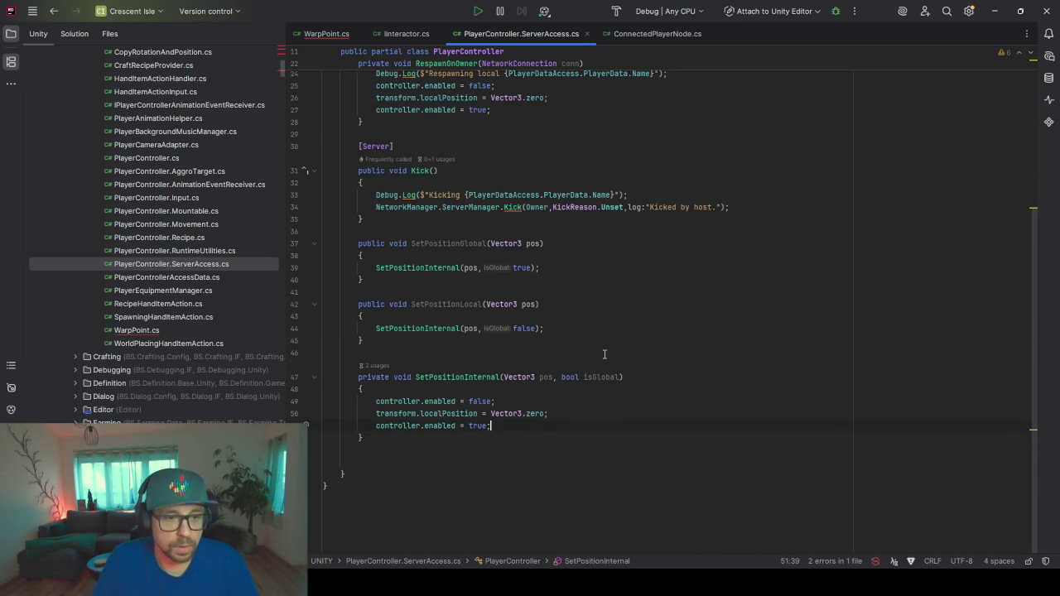
# - Wrap the assignment in an if (isGlobal) / else, moving the localPosition line into else
pyautogui.doubleClick(601, 377)
pyautogui.hotkey('ctrl', 'c')
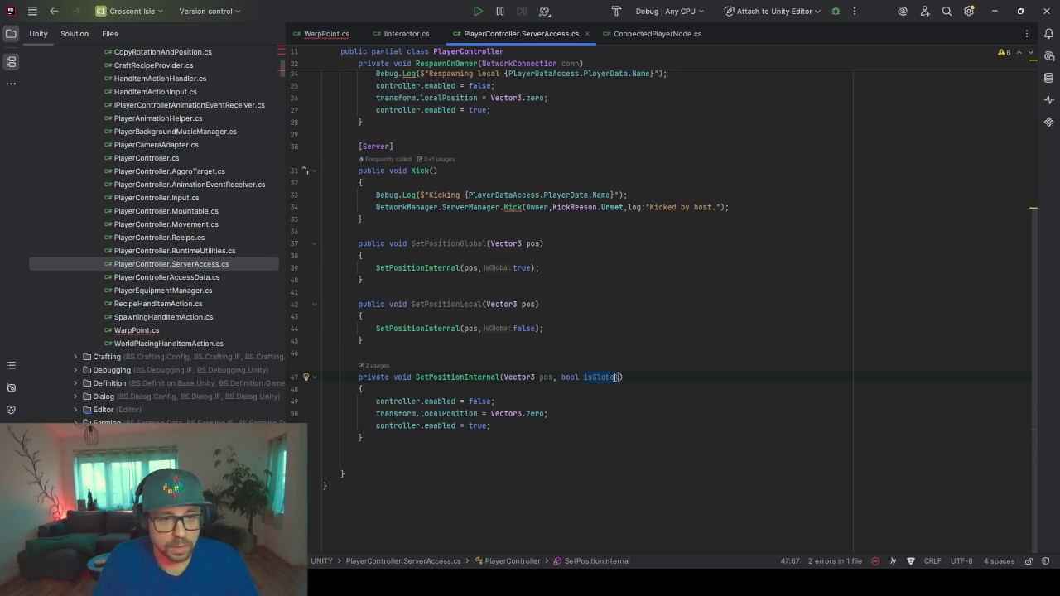
pyautogui.click(375, 413)
pyautogui.hotkey('ctrl', 'v')
pyautogui.write('?')
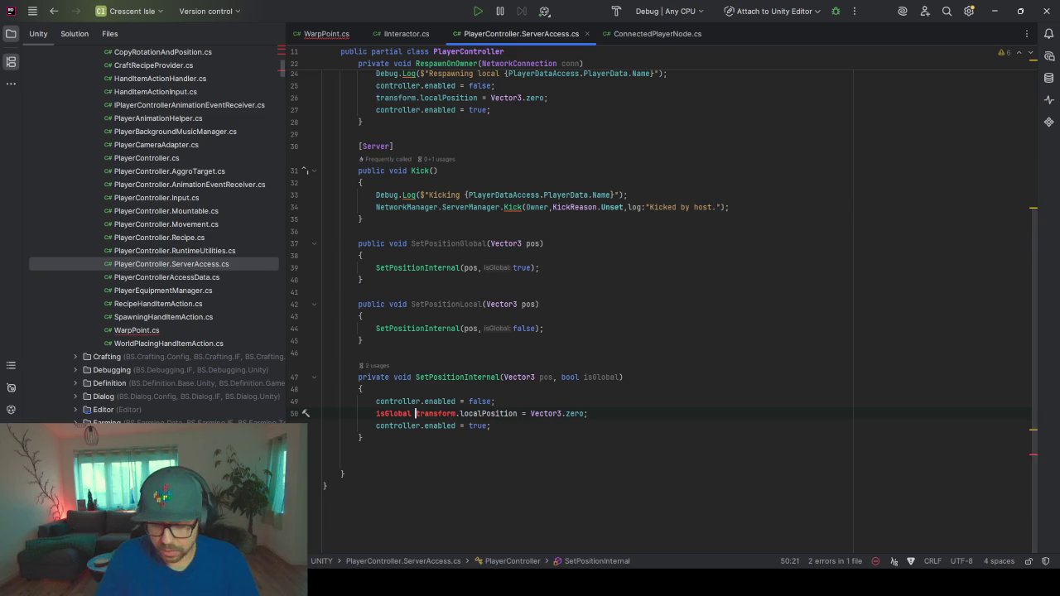
pyautogui.click(662, 377)
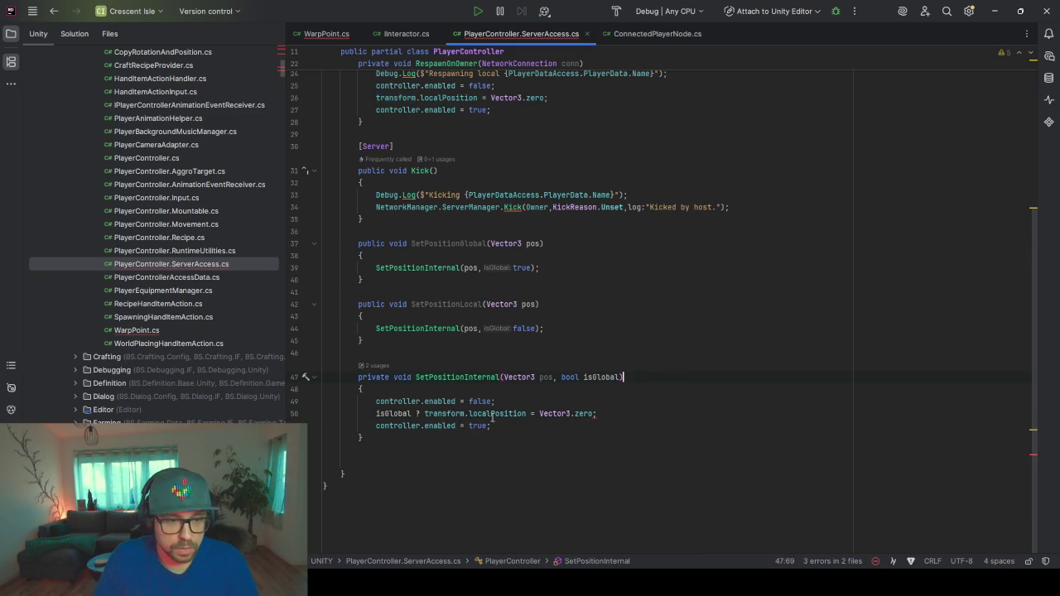
pyautogui.click(421, 414)
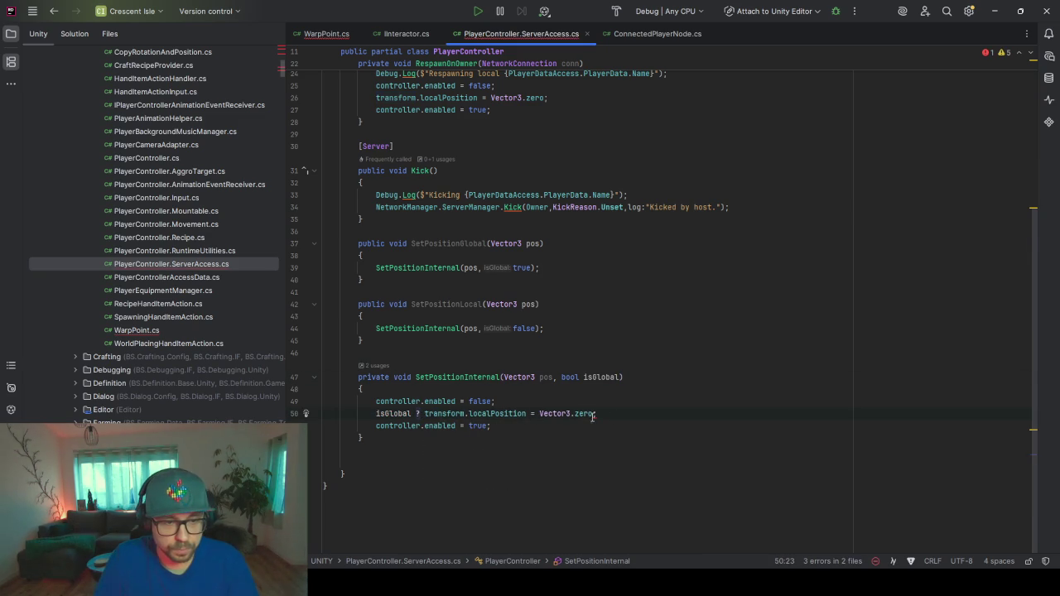
pyautogui.moveTo(420, 412); pyautogui.dragTo(375, 413)
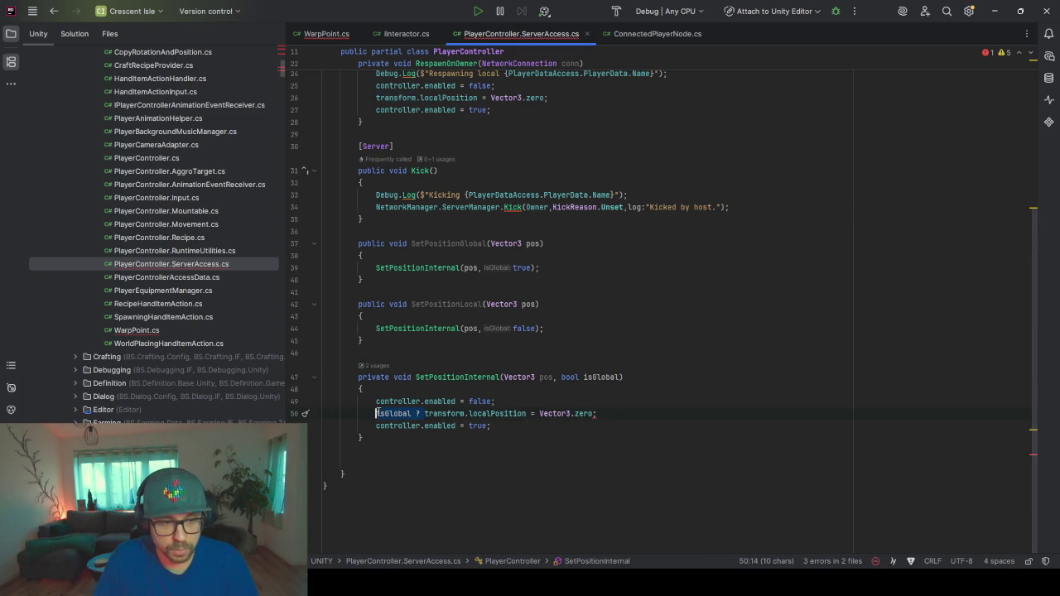
pyautogui.write('if(is')
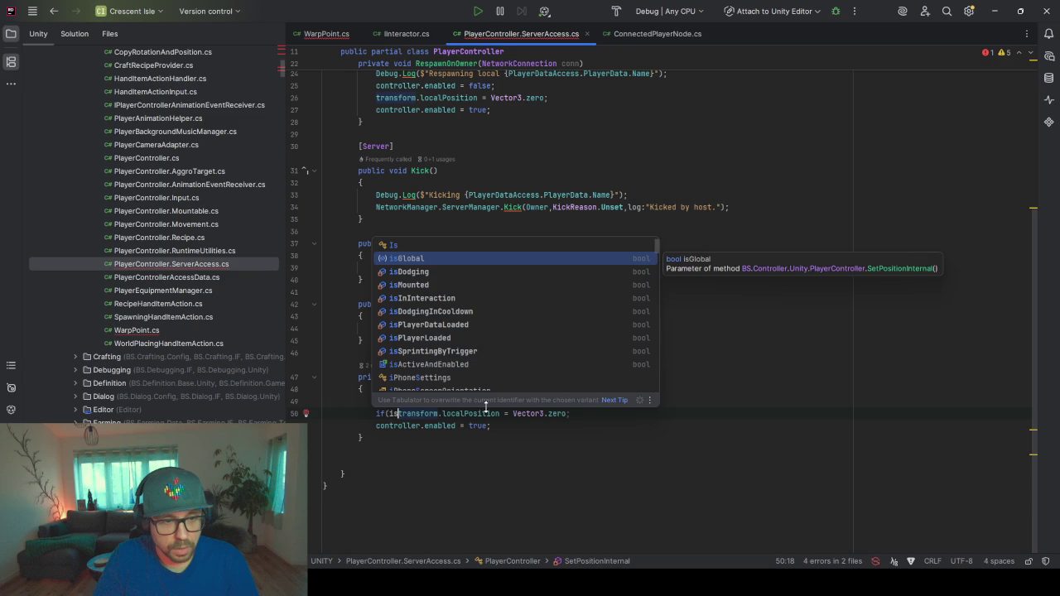
pyautogui.press('Return')
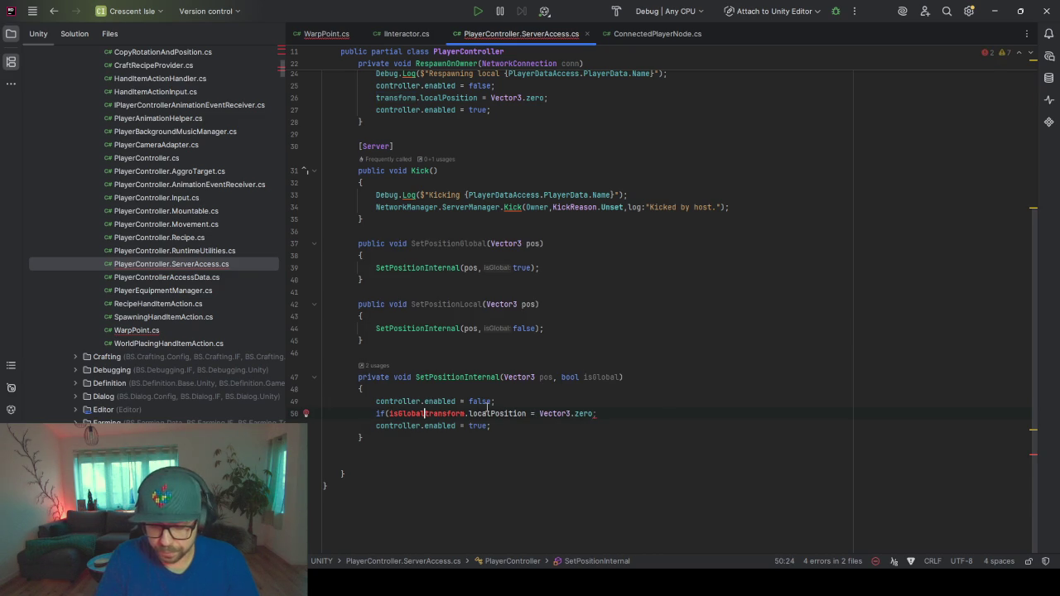
pyautogui.write(')')
pyautogui.press('Return')
pyautogui.write('{')
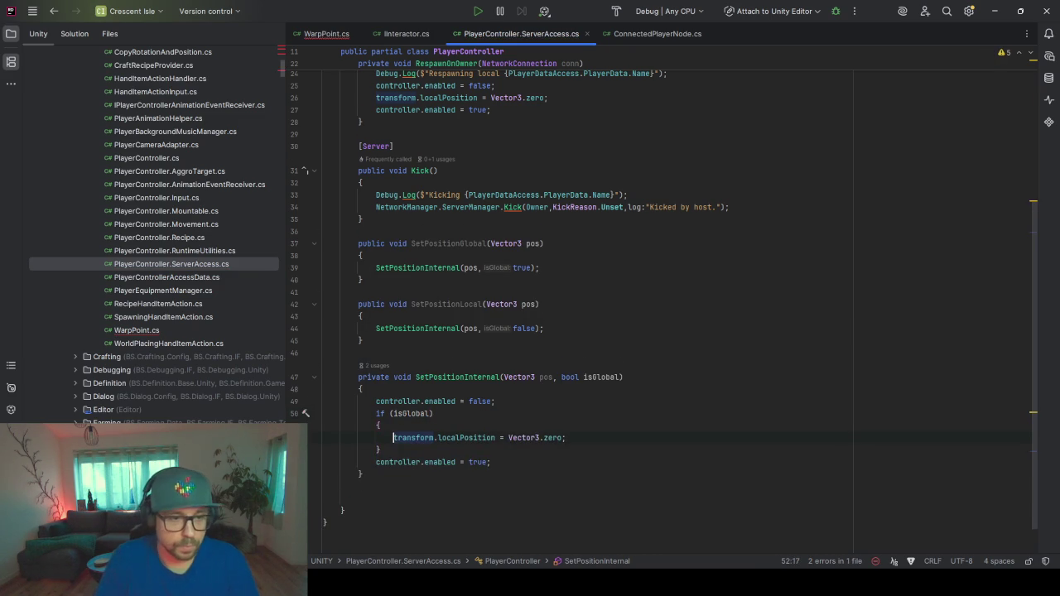
pyautogui.write('lse')
pyautogui.press('Return')
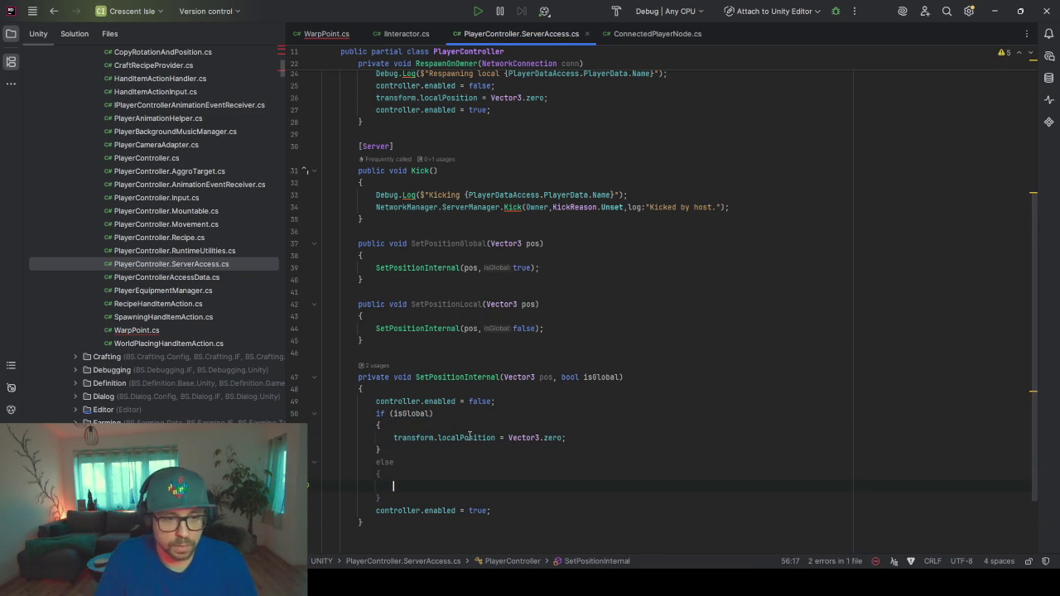
pyautogui.hotkey('alt', 'shift', 'Down')
pyautogui.hotkey('alt', 'shift', 'Down')
pyautogui.hotkey('alt', 'shift', 'Down')
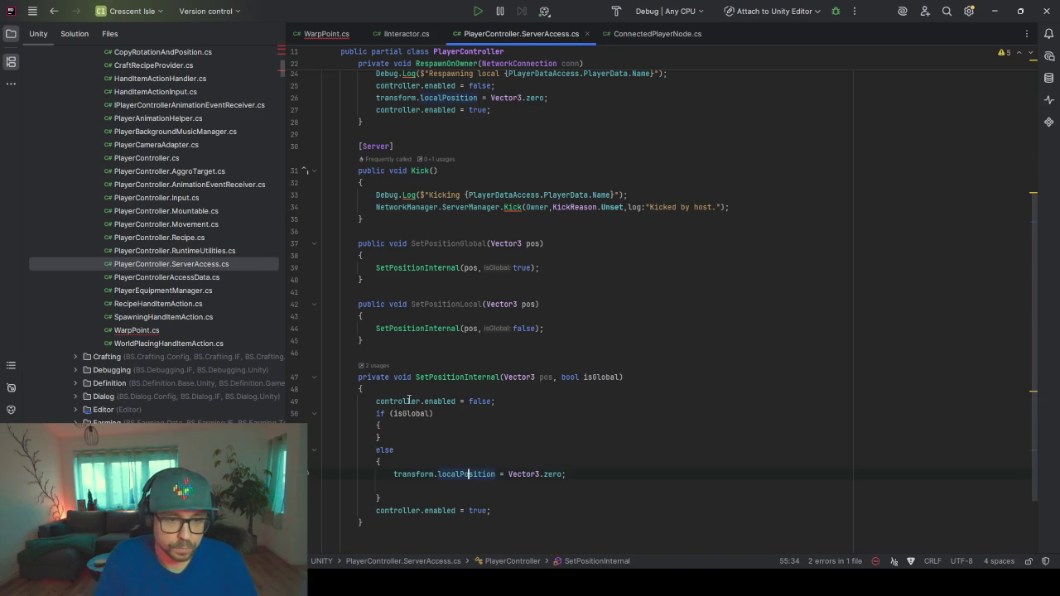
# - Assign pos to transform.localPosition in else and transform.position in the if block
pyautogui.doubleClick(546, 377)
pyautogui.moveTo(563, 473); pyautogui.dragTo(503, 478)
pyautogui.write('pos')
pyautogui.click(652, 426)
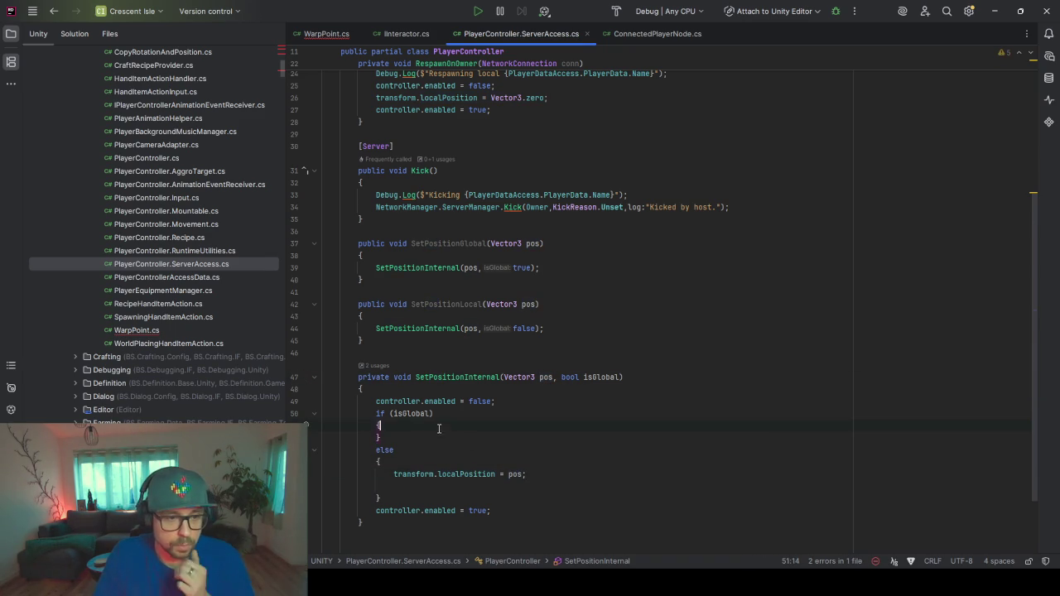
pyautogui.press('Return')
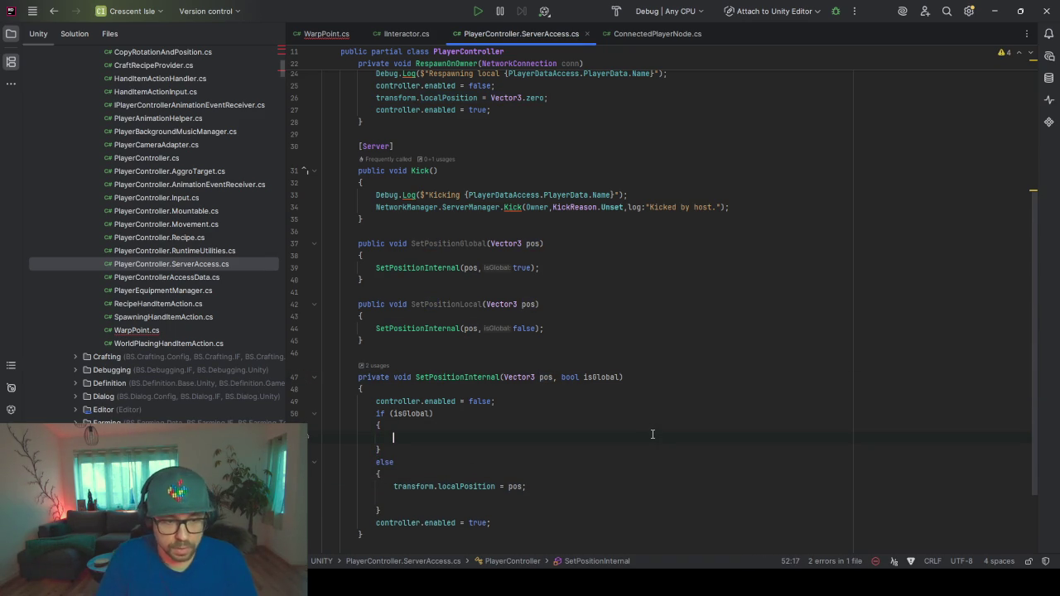
pyautogui.write('transform')
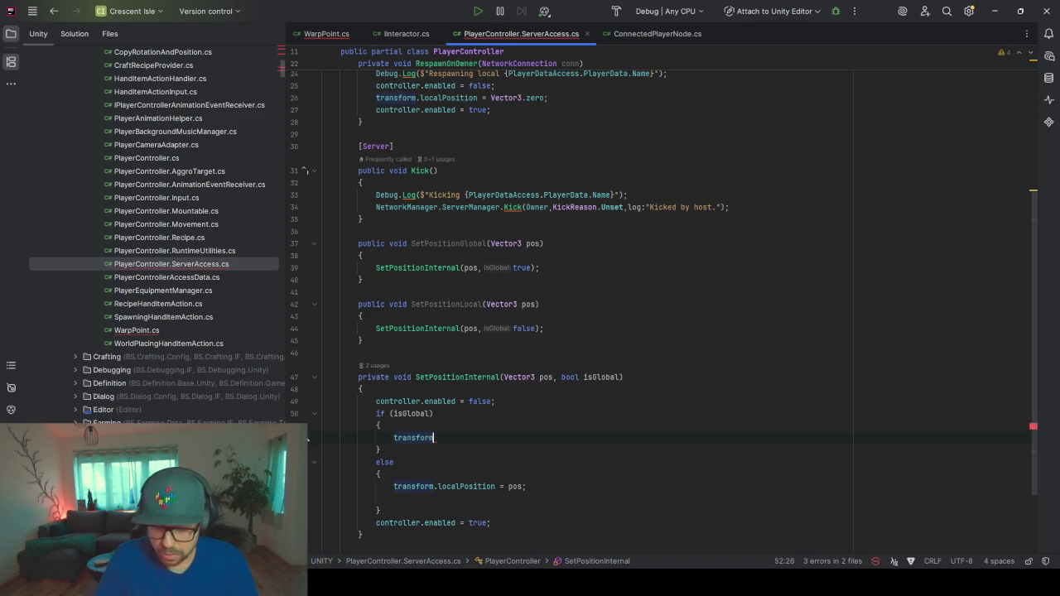
pyautogui.write('.pos')
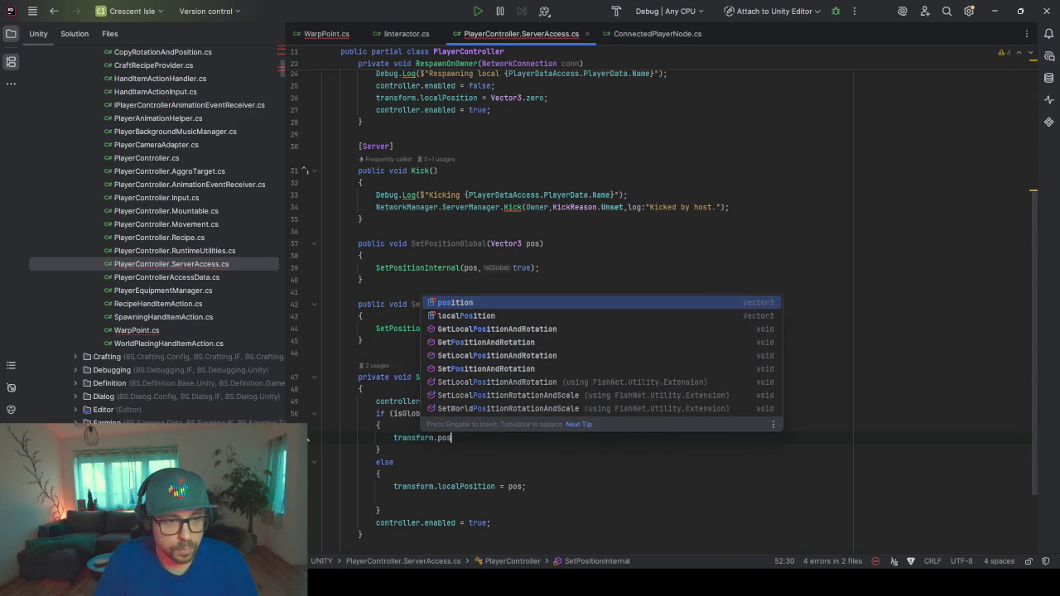
pyautogui.press('Return')
pyautogui.press('Tab')
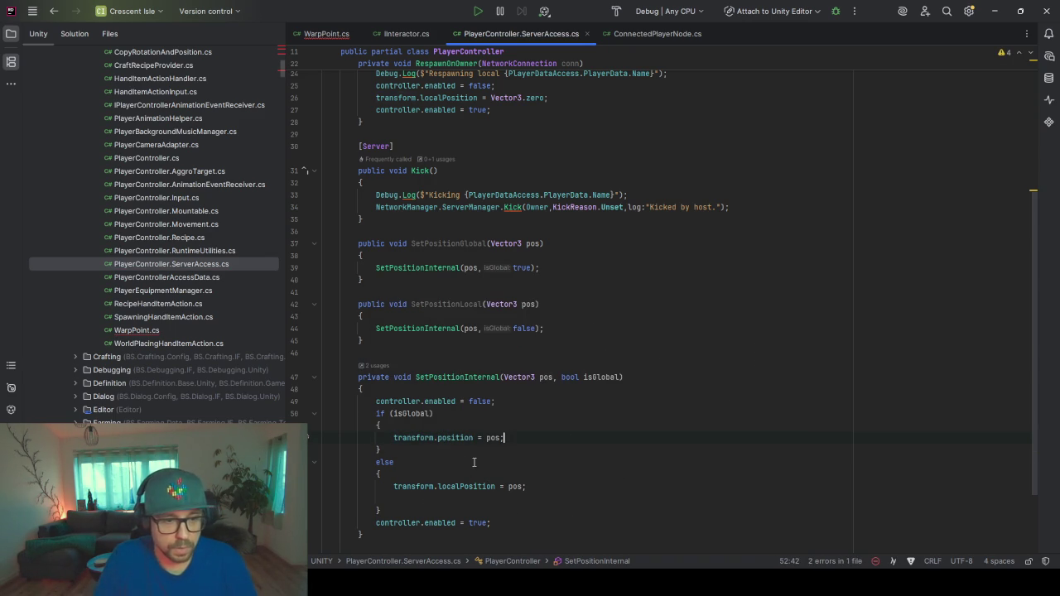
# - Run Code Cleanup to reformat the file
pyautogui.hotkey('ctrl', 'e')
pyautogui.press('c')
pyautogui.press('Return')
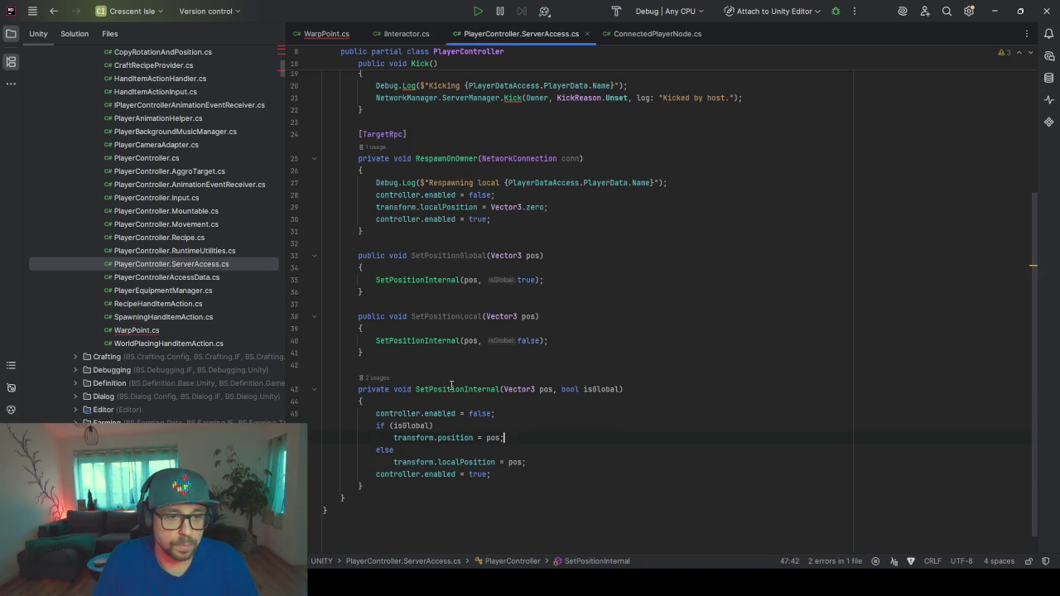
pyautogui.doubleClick(476, 388)
pyautogui.scroll(2, 476, 385)
pyautogui.click(717, 255)
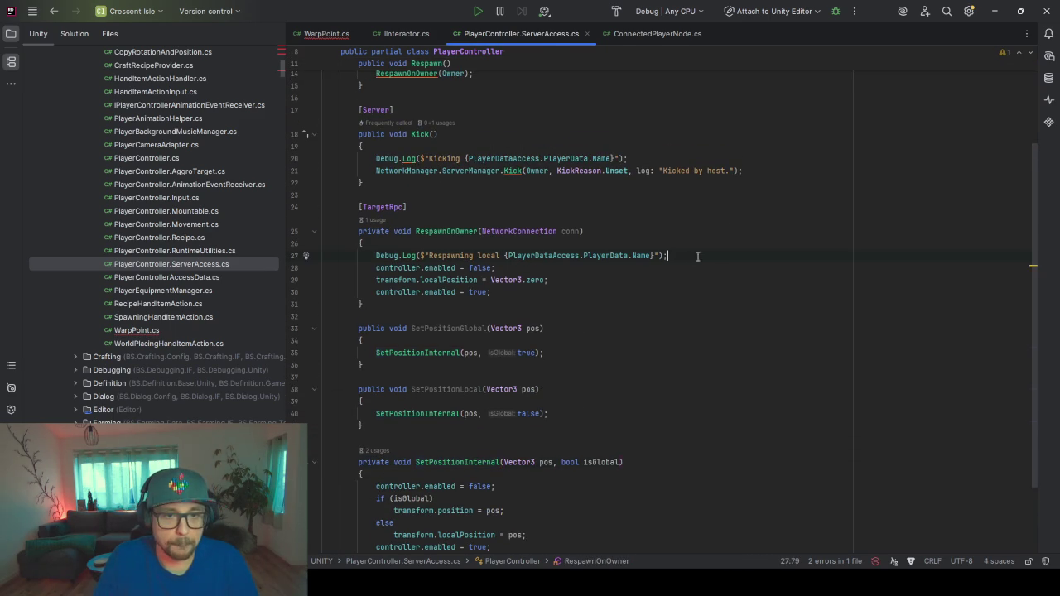
pyautogui.press('Return')
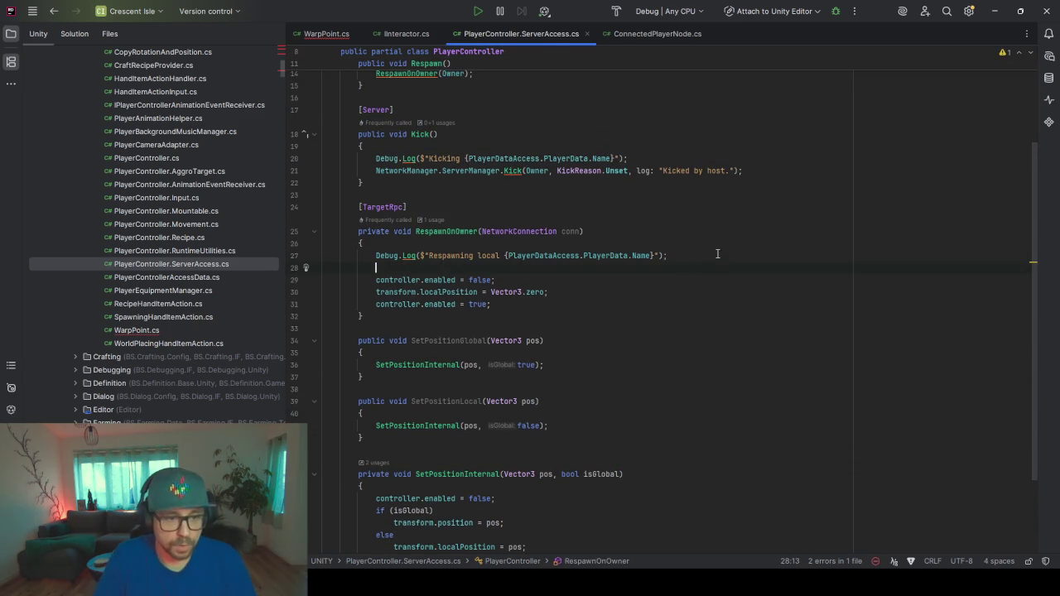
pyautogui.write('SetPos')
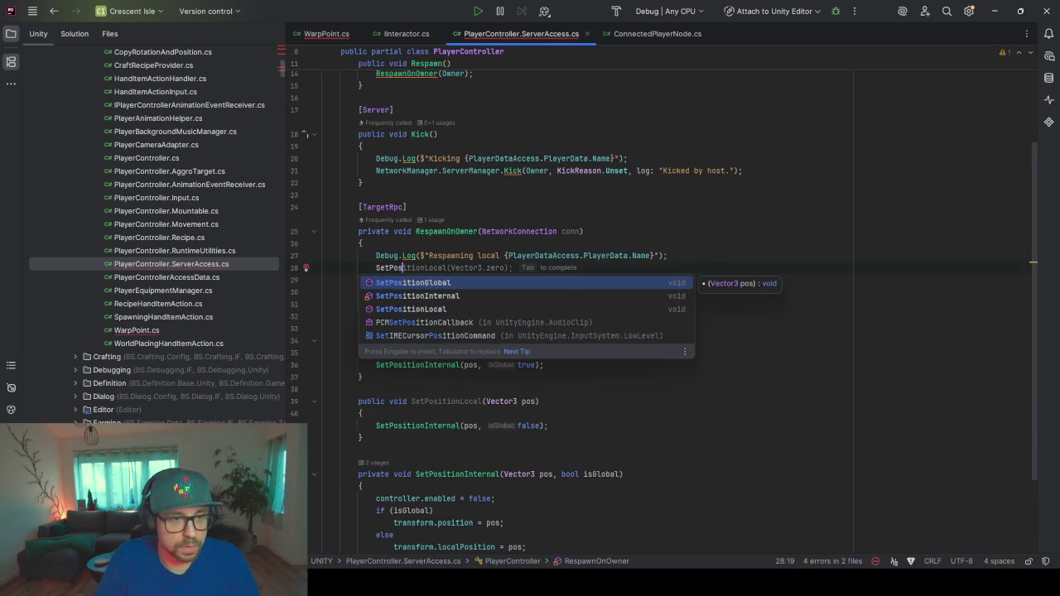
pyautogui.press('Tab')
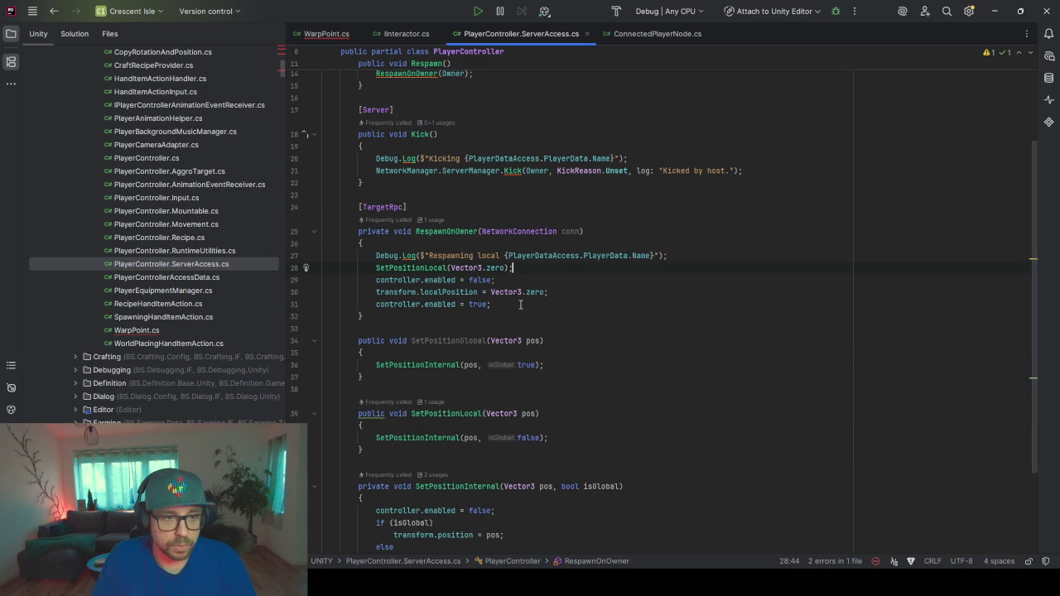
pyautogui.moveTo(520, 305); pyautogui.dragTo(519, 270)
pyautogui.press('BackSpace')
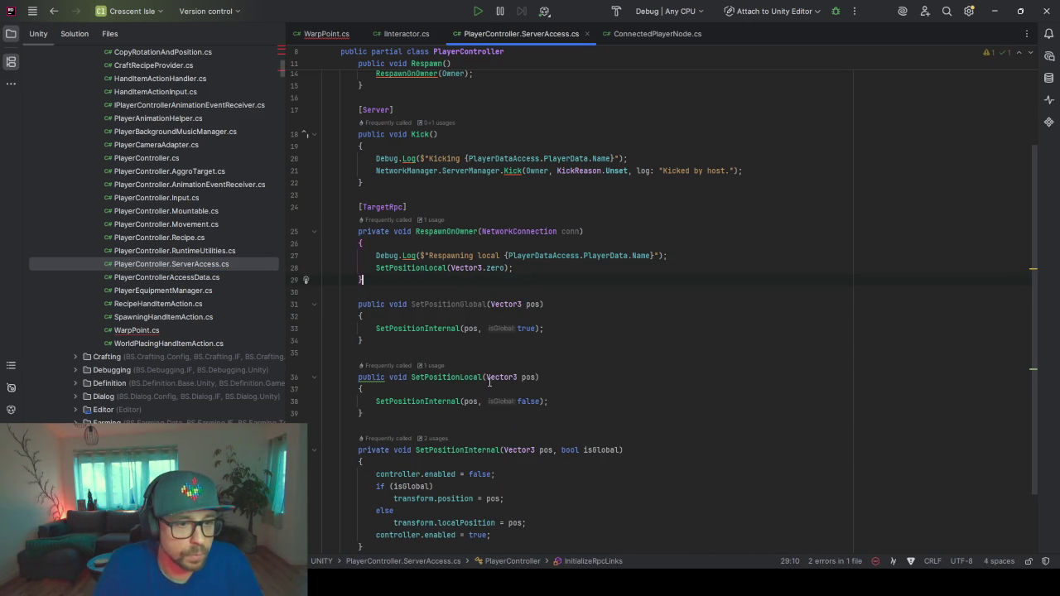
pyautogui.click(447, 305)
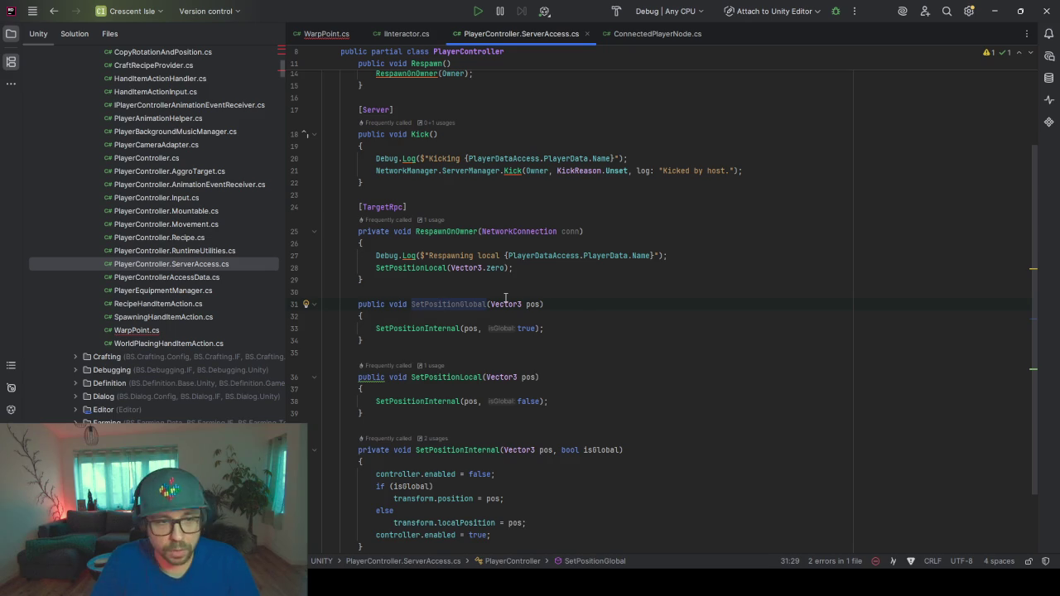
# - Pull SetPositionGlobal up into the IInteractor interface
pyautogui.hotkey('alt', 'Return')
pyautogui.press('Escape')
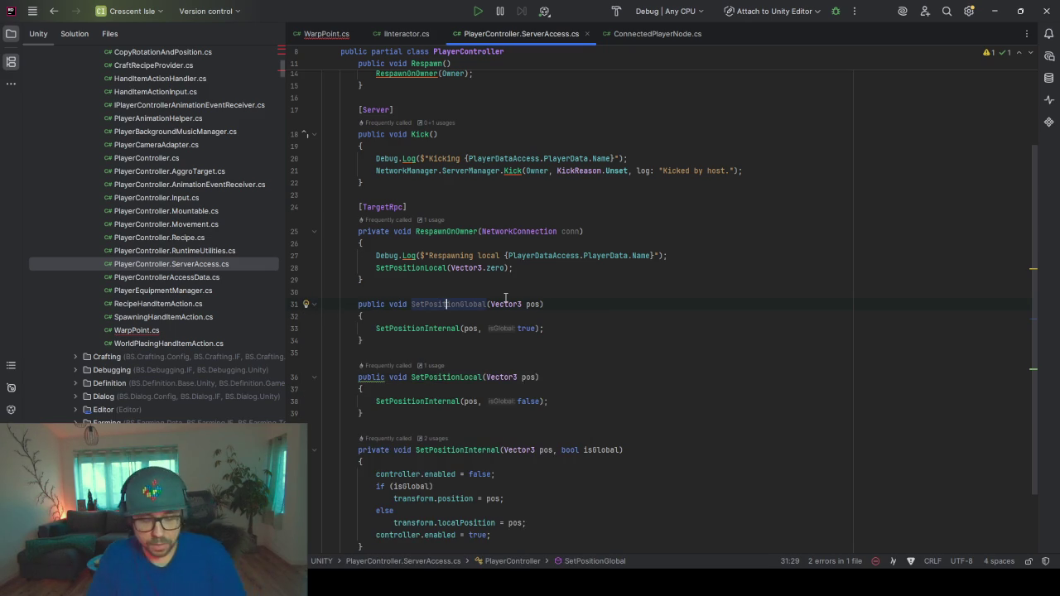
pyautogui.hotkey('ctrl', 'shift', 'r')
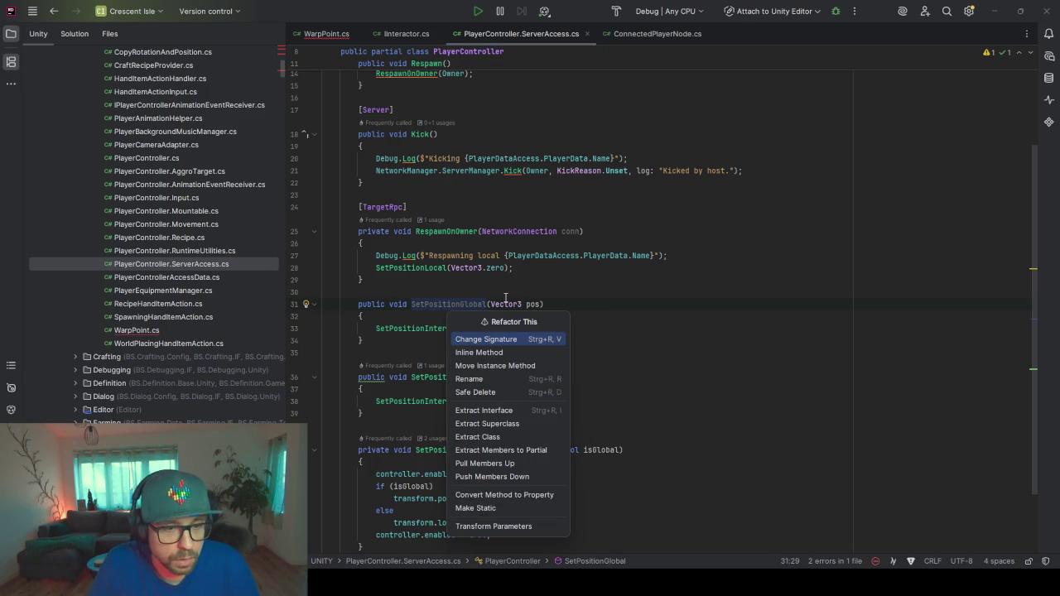
pyautogui.press('Down')
pyautogui.press('Down')
pyautogui.press('Down')
pyautogui.press('Down')
pyautogui.press('Down')
pyautogui.press('Down')
pyautogui.press('Down')
pyautogui.press('Down')
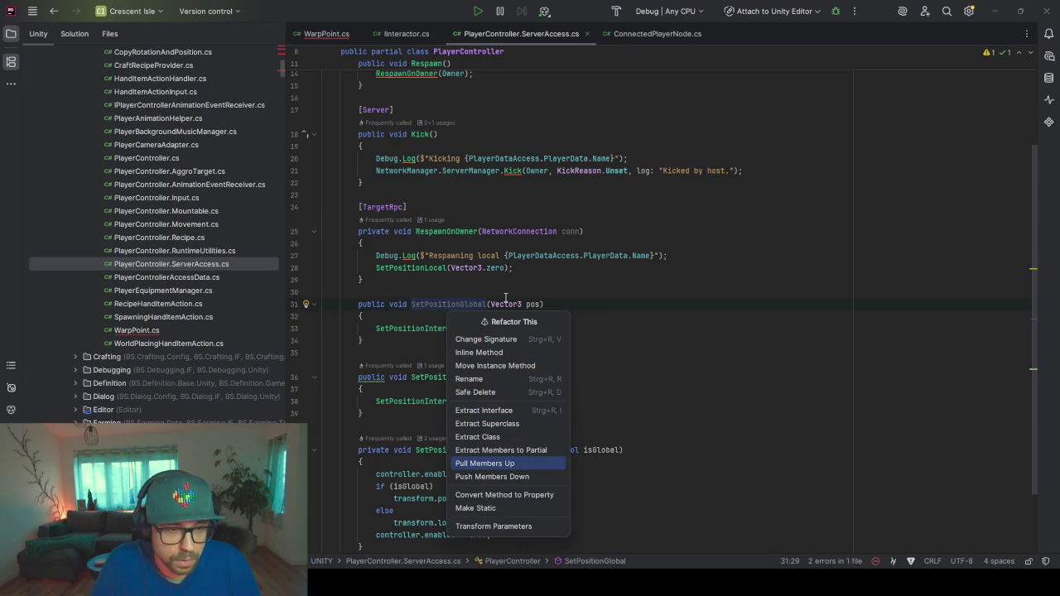
pyautogui.press('Return')
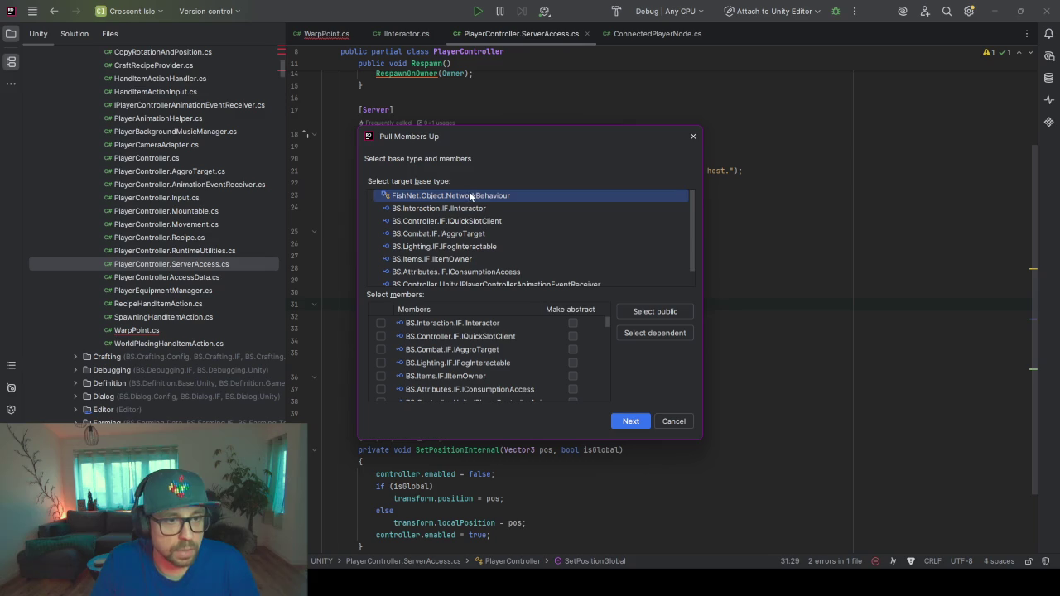
pyautogui.click(486, 208)
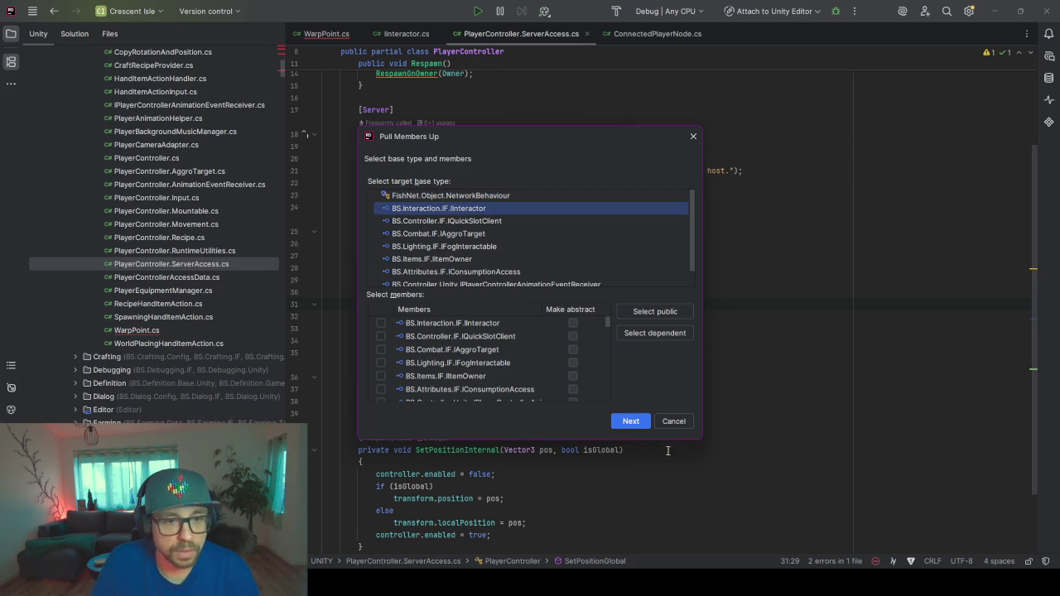
pyautogui.click(639, 424)
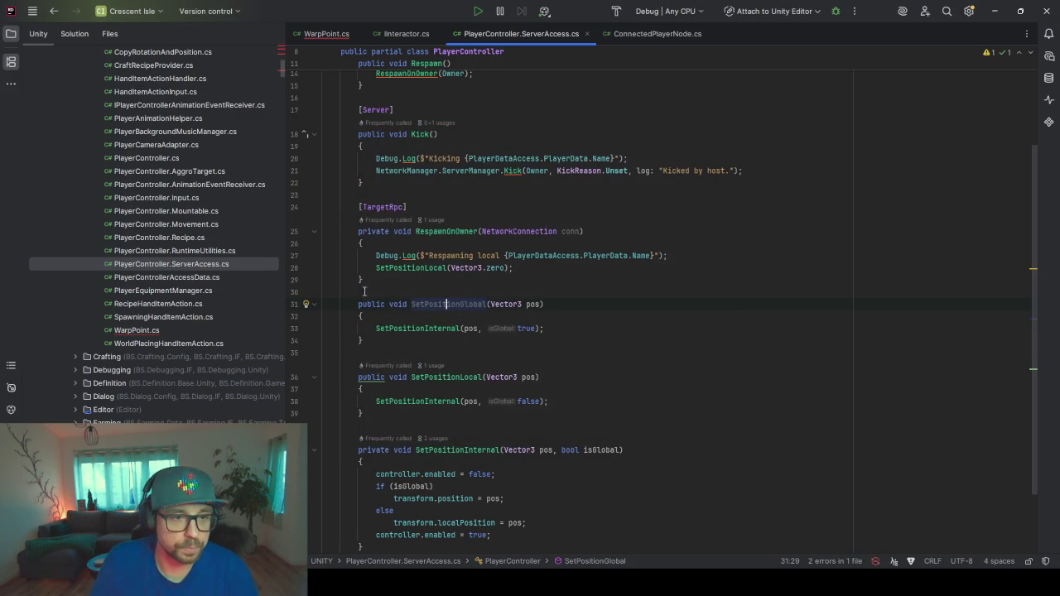
# - Change SetPositionLocal's access modifier from public to private
pyautogui.click(373, 382)
pyautogui.doubleClick(379, 379)
pyautogui.write('private')
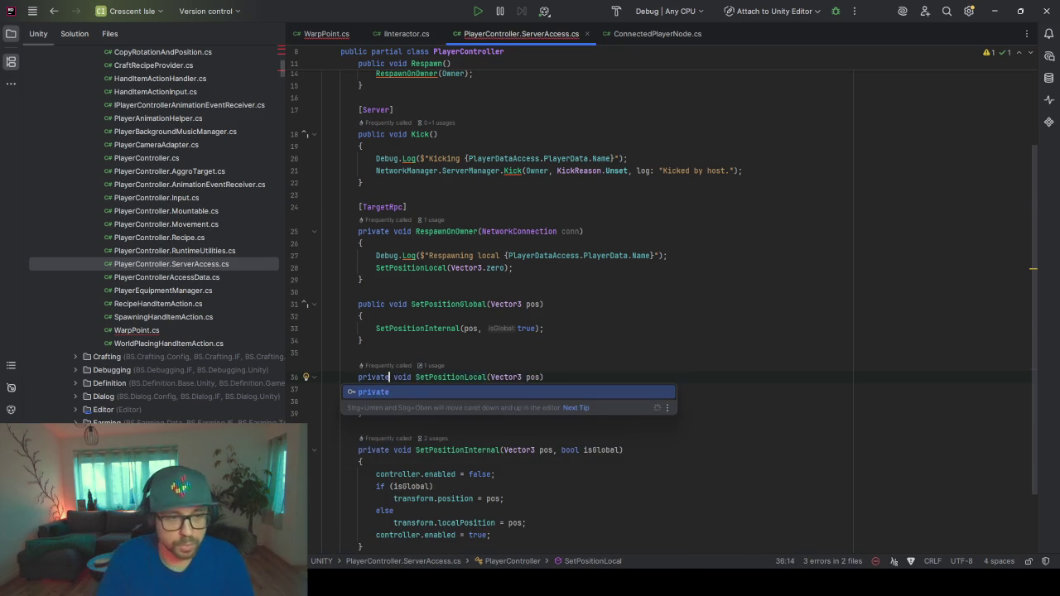
pyautogui.press('Return')
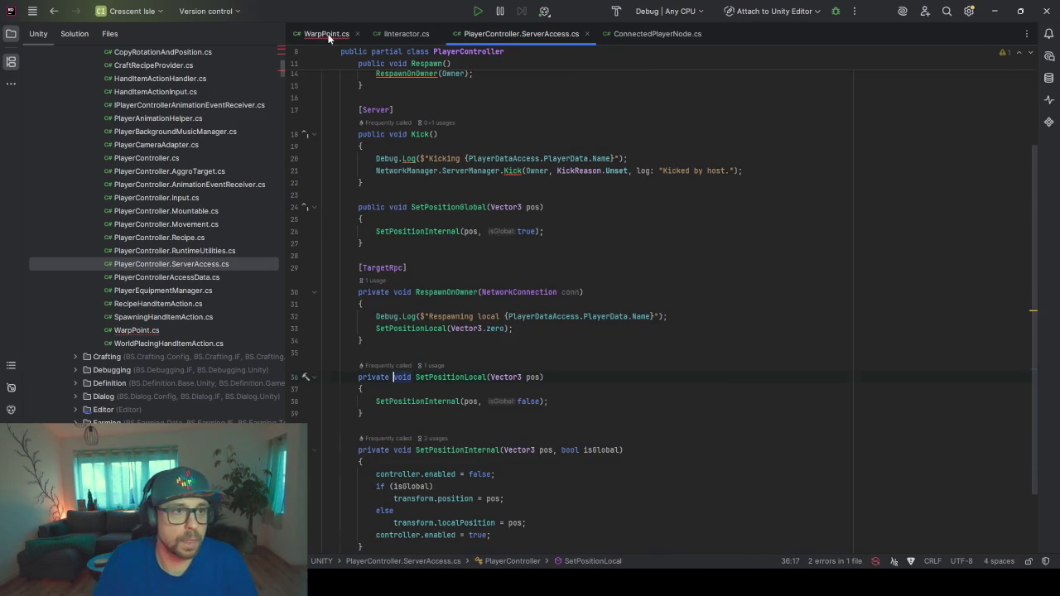
# - In WarpPoint.cs, make Interact call interactor.SetPositionGlobal
pyautogui.click(324, 34)
pyautogui.click(439, 185)
pyautogui.hotkey('ctrl', 'space')
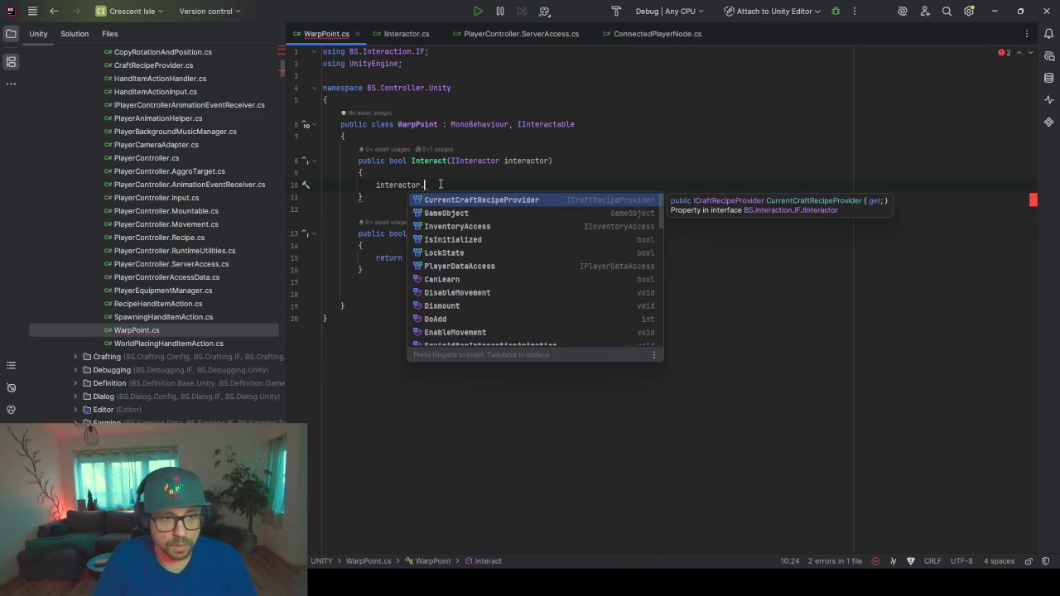
pyautogui.write('Set')
pyautogui.press('Return')
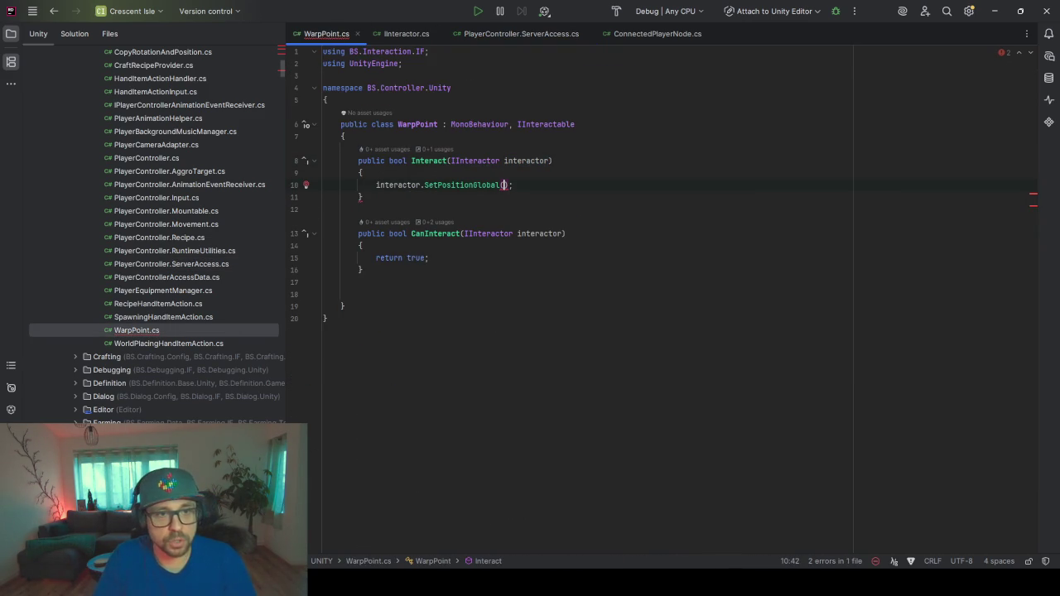
# - Add a [SerializeField] private GameObject targetWarpPoint field to WarpPoint
pyautogui.click(475, 138)
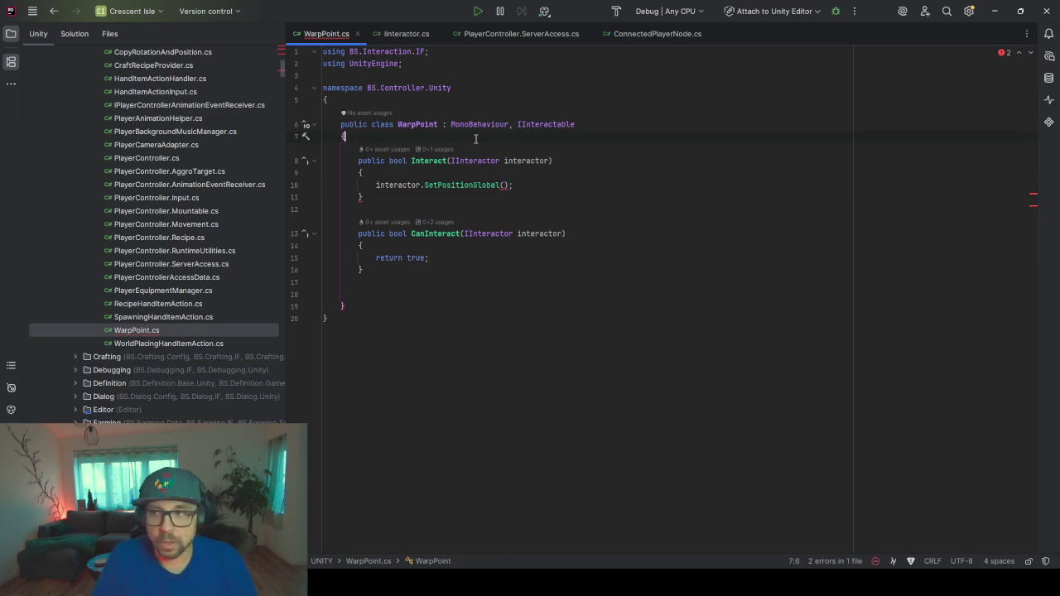
pyautogui.press('Return')
pyautogui.press('Return')
pyautogui.press('Up')
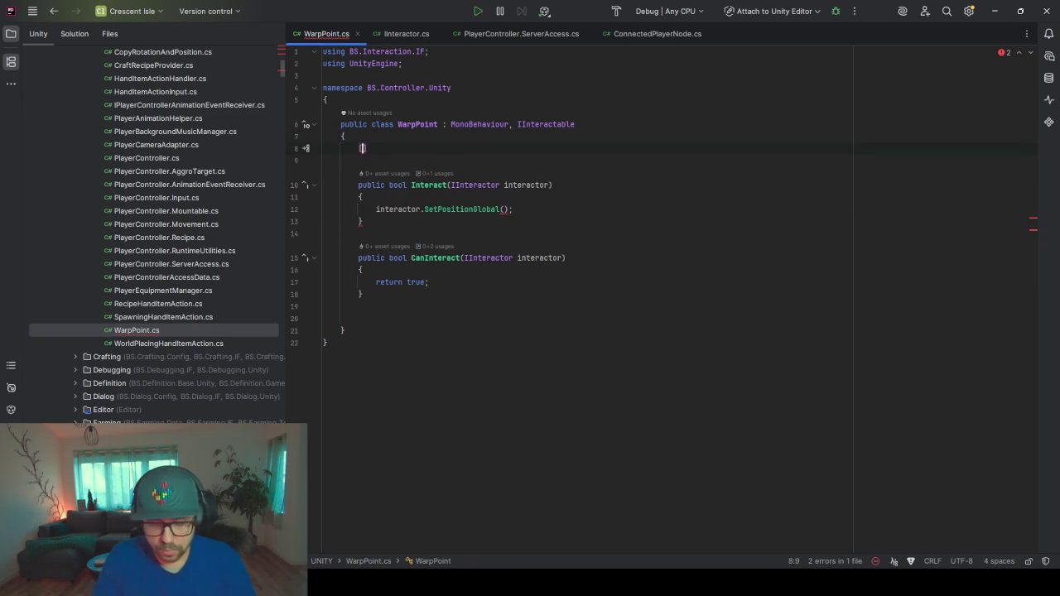
pyautogui.write('Ser')
pyautogui.press('Return')
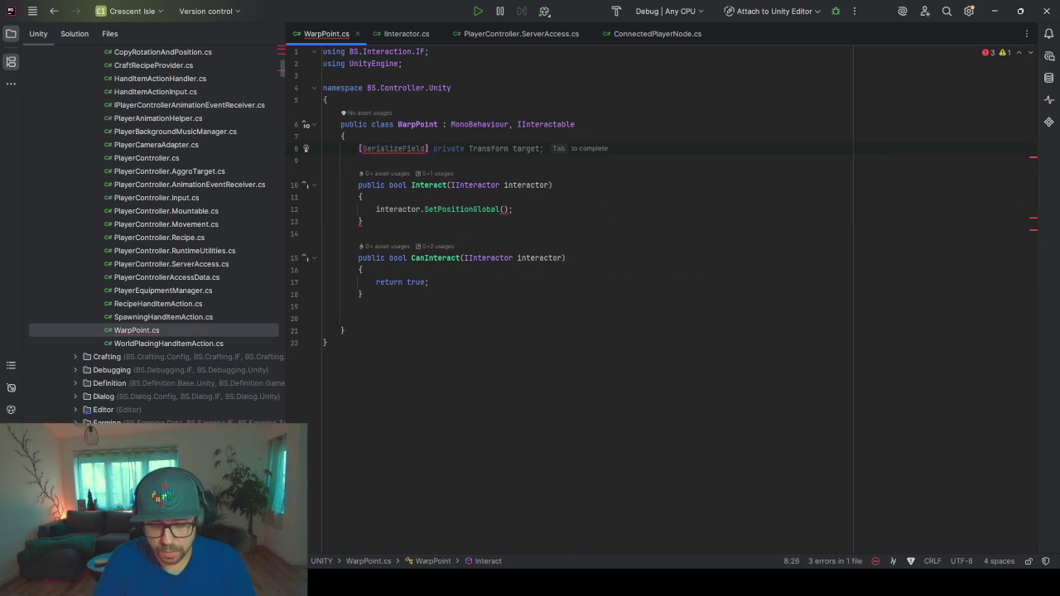
pyautogui.write('private Game')
pyautogui.press('Return')
pyautogui.write('target')
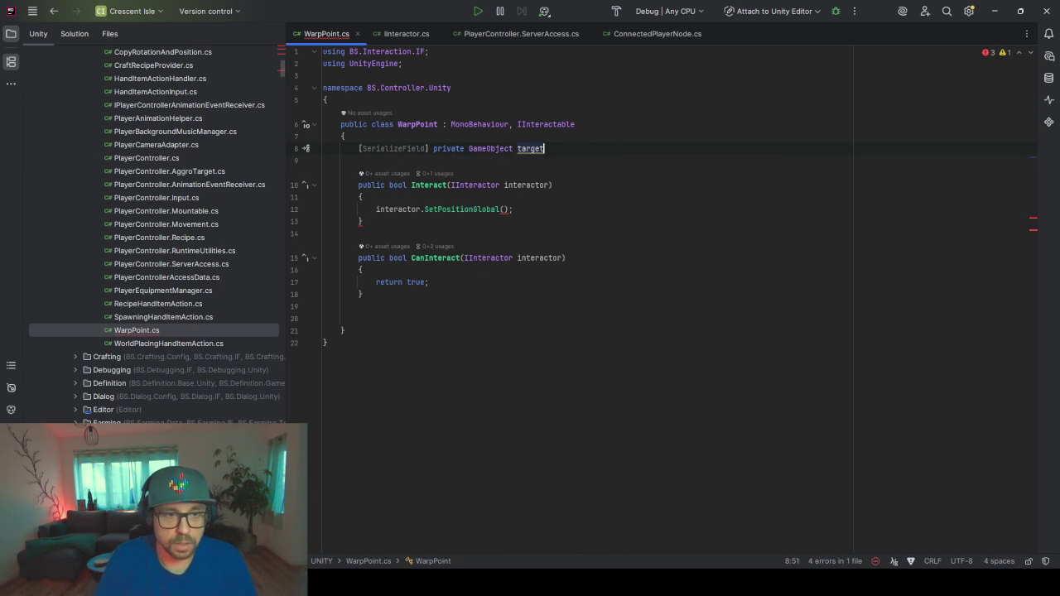
pyautogui.write('WarpP')
pyautogui.press('Tab')
# - Pass targetWarpPoint.transform.position as the SetPositionGlobal argument
pyautogui.doubleClick(553, 148)
pyautogui.hotkey('ctrl', 'c')
pyautogui.click(510, 208)
pyautogui.hotkey('ctrl', 'v')
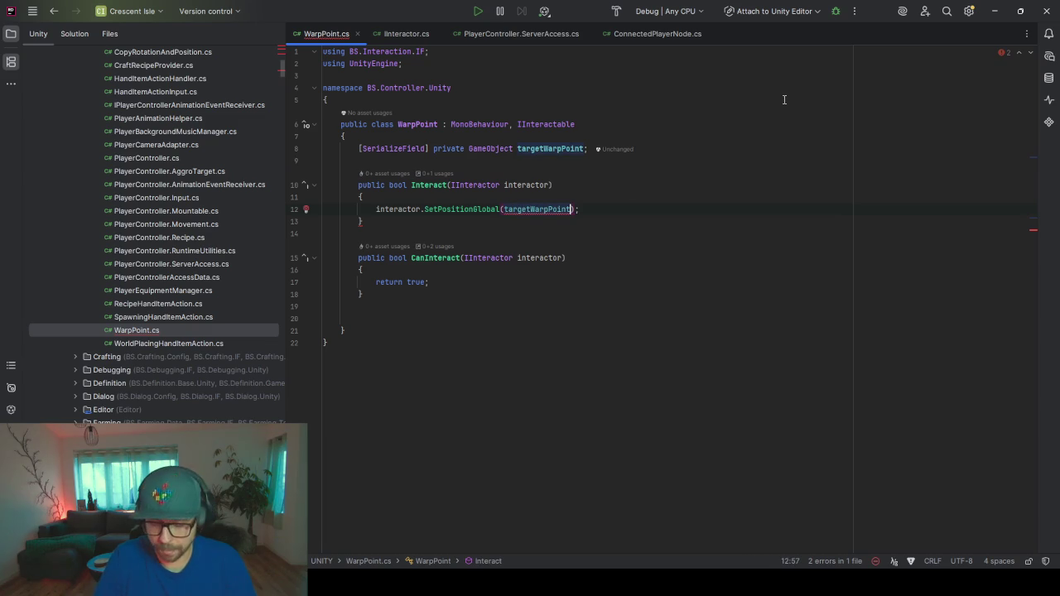
pyautogui.write('.')
pyautogui.press('Tab')
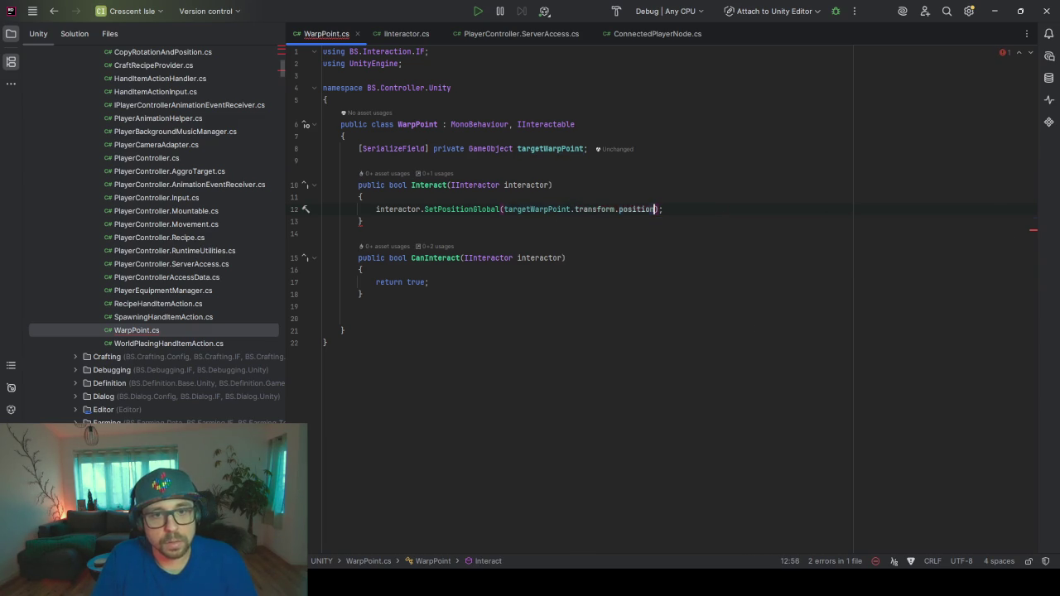
# - Add return true; after the SetPositionGlobal call
pyautogui.click(406, 209)
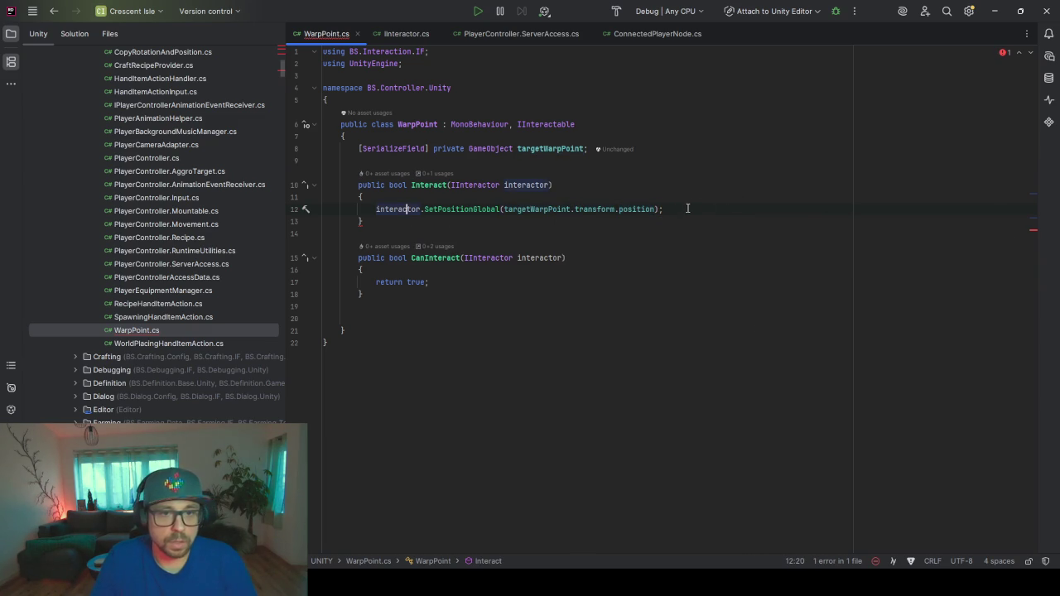
pyautogui.press('Return')
pyautogui.write('return true;')
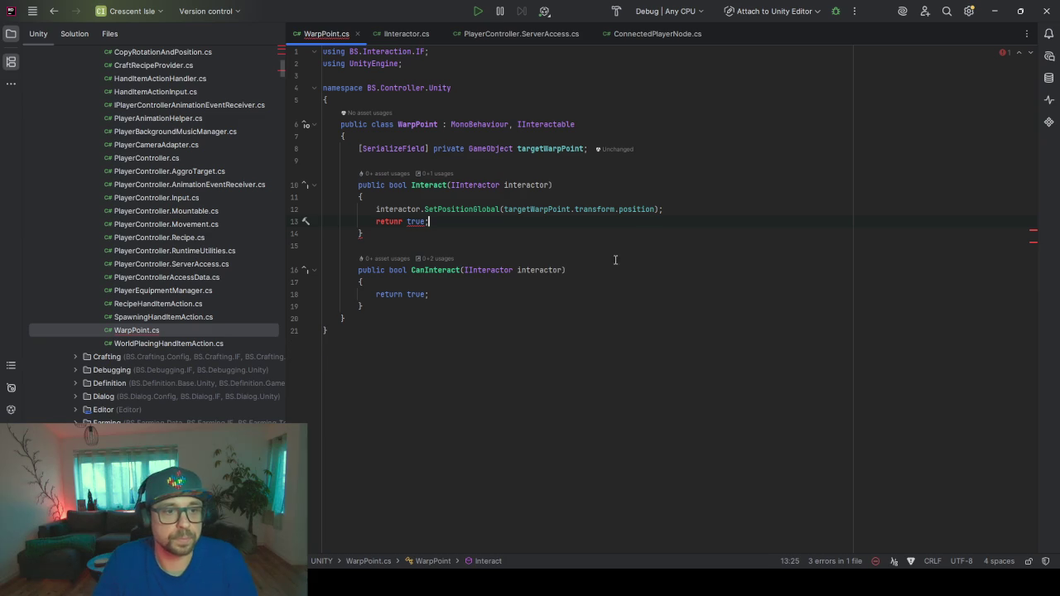
pyautogui.doubleClick(394, 221)
pyautogui.write('return')
pyautogui.click(455, 222)
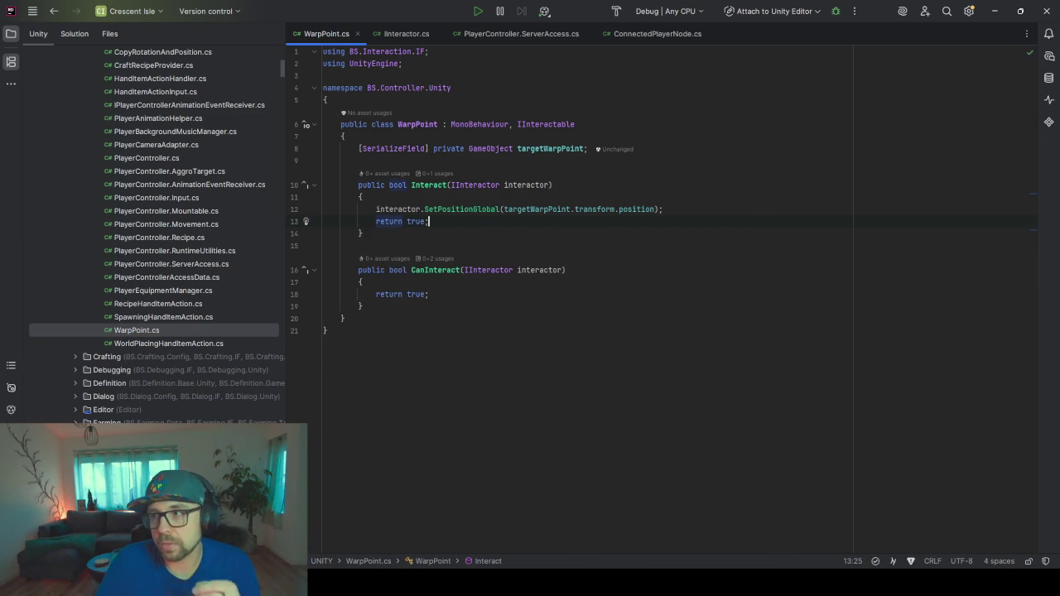
# - Switch back to the Unity editor so it refreshes the scripts
pyautogui.hotkey('alt', 'Tab')
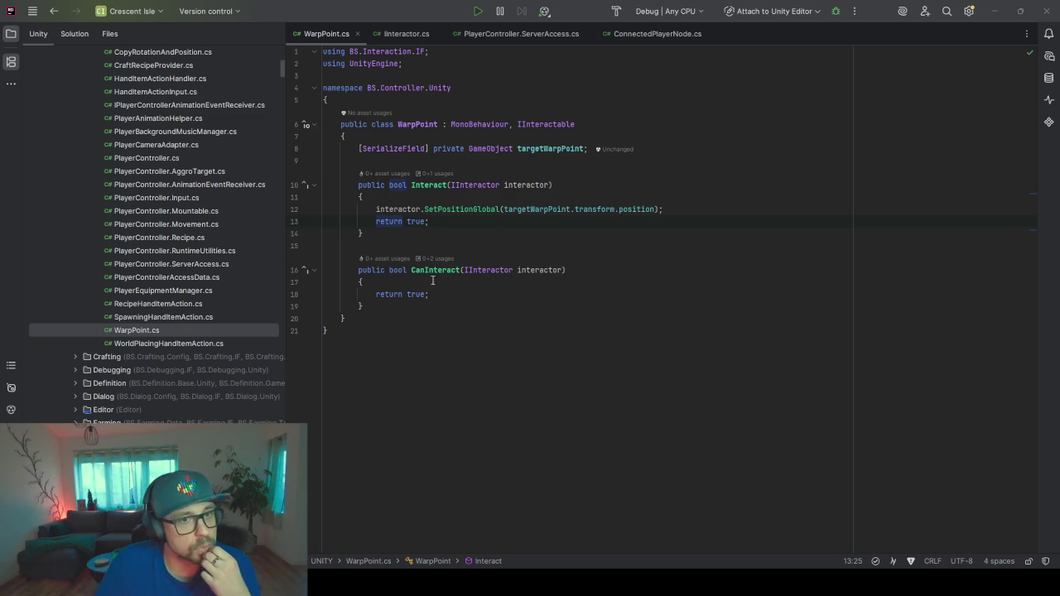
pyautogui.click(549, 150)
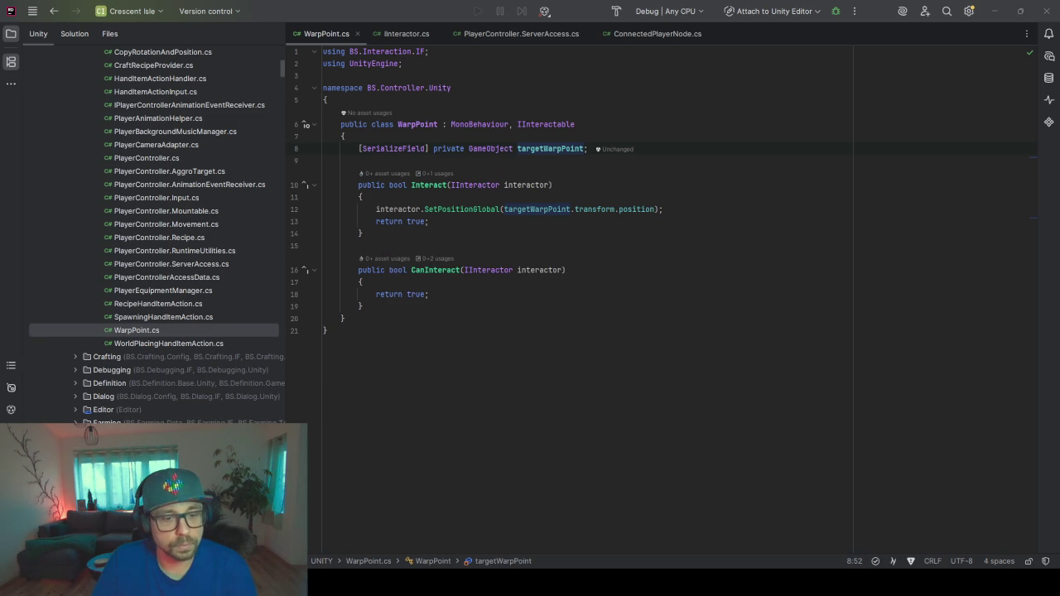
pyautogui.click(510, 527)
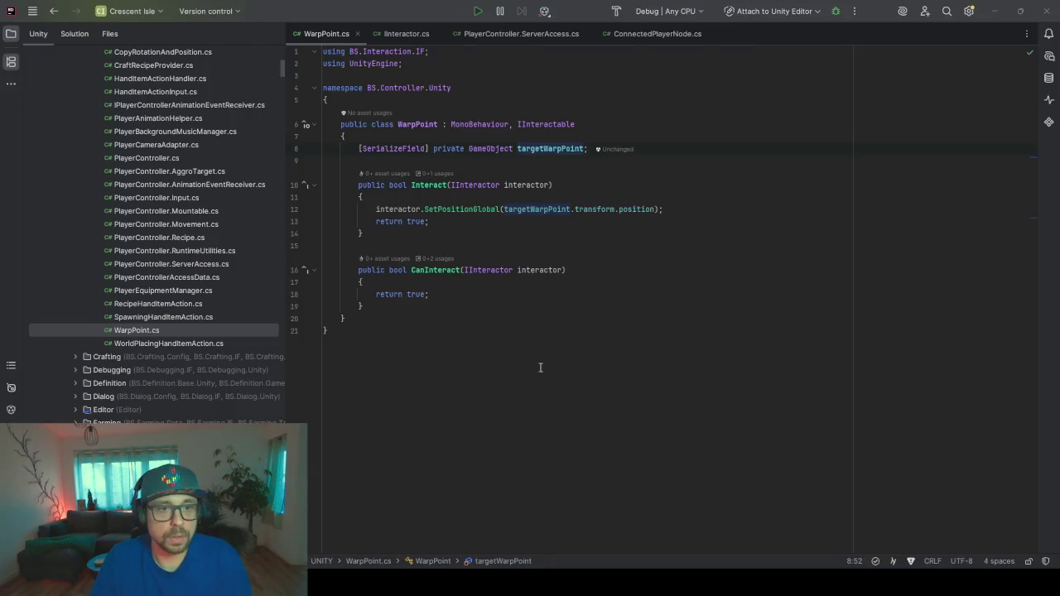
pyautogui.click(589, 582)
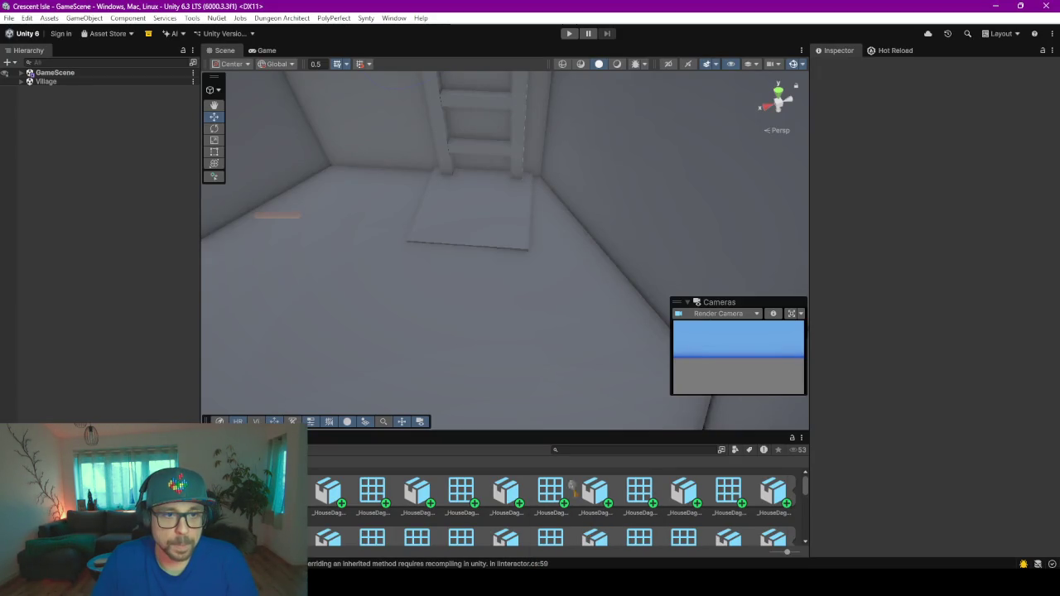
# - Navigate the house in the scene and select the Hatch.001 floor hatch
pyautogui.scroll(-2, 514, 206)
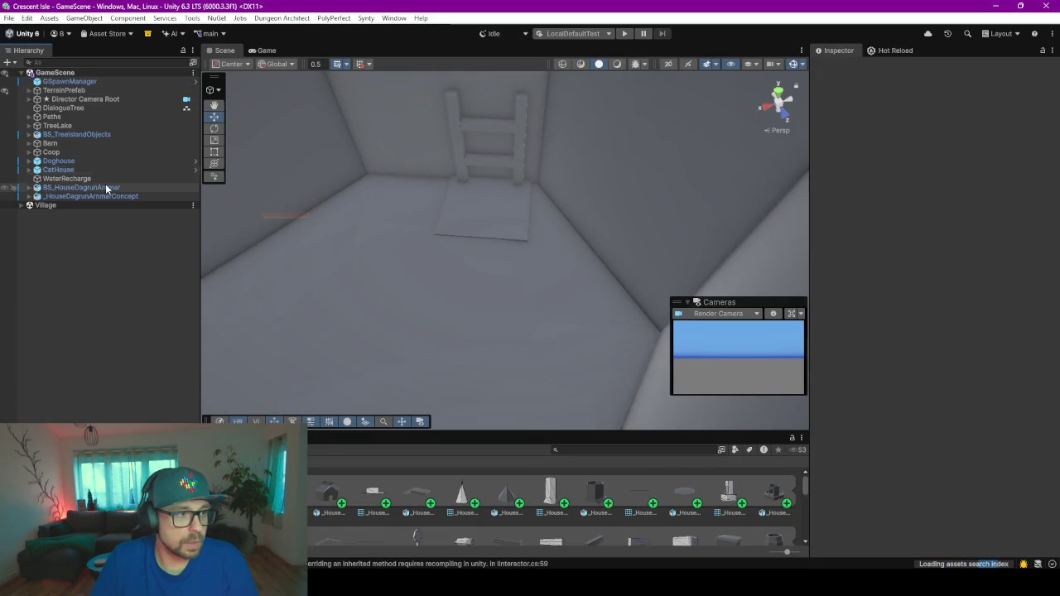
pyautogui.click(81, 188)
pyautogui.moveTo(382, 287); pyautogui.dragTo(465, 241, button='middle')
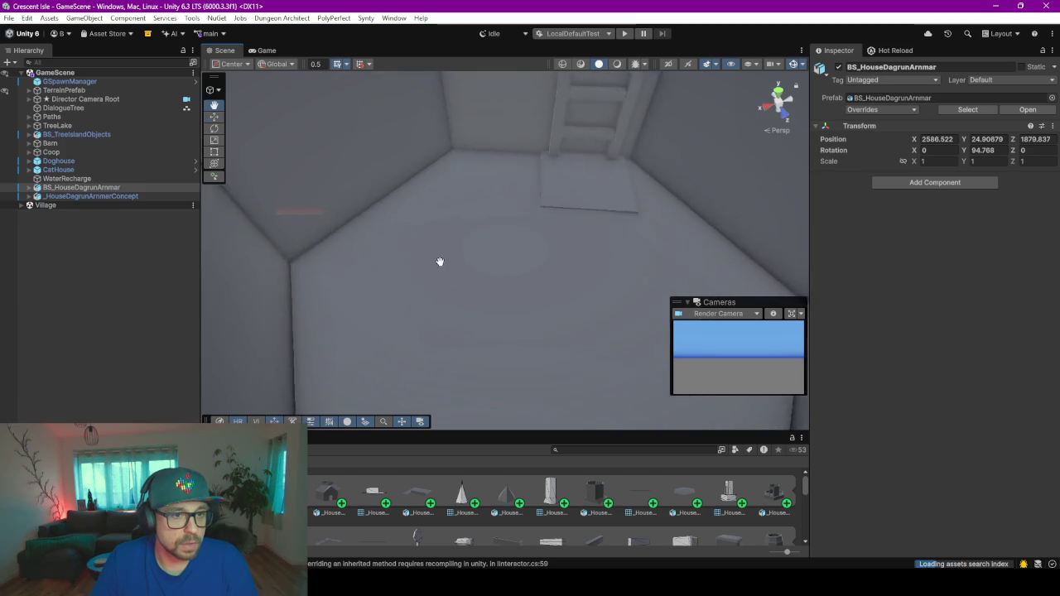
pyautogui.scroll(3, 465, 241)
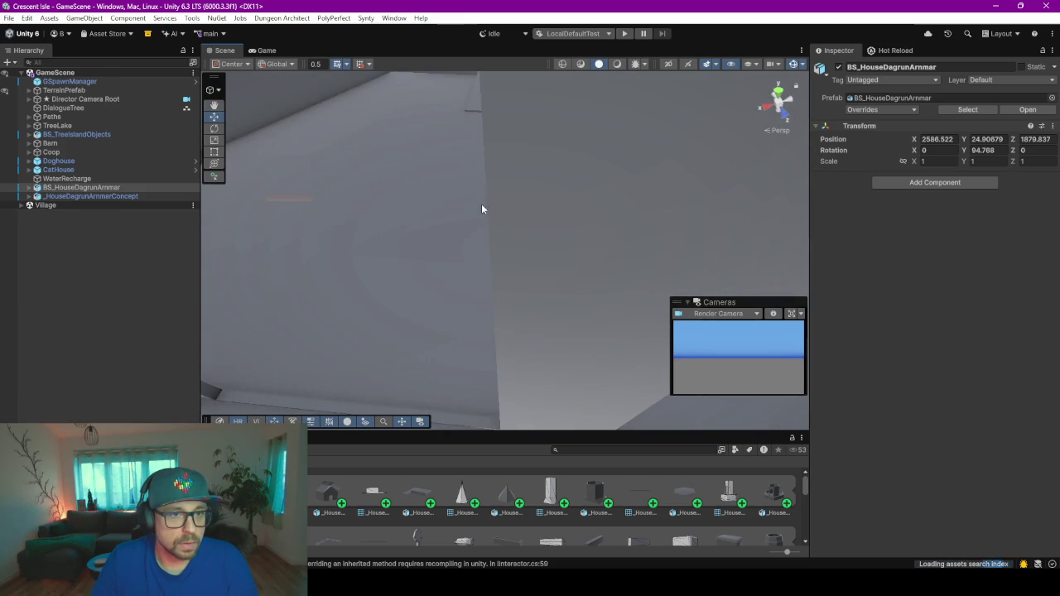
pyautogui.scroll(3, 480, 208)
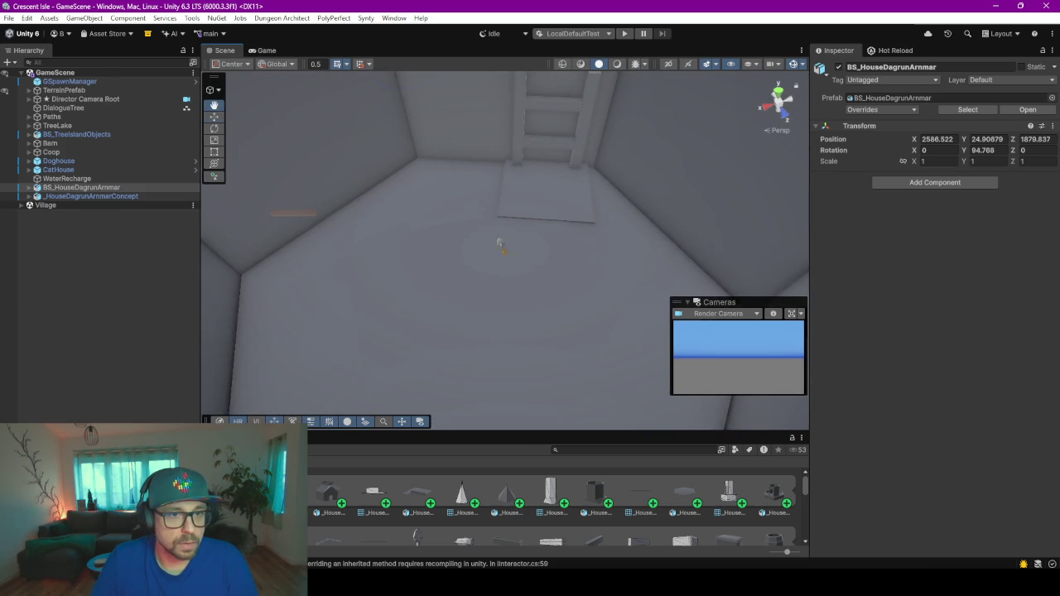
pyautogui.click(537, 201)
pyautogui.click(565, 197)
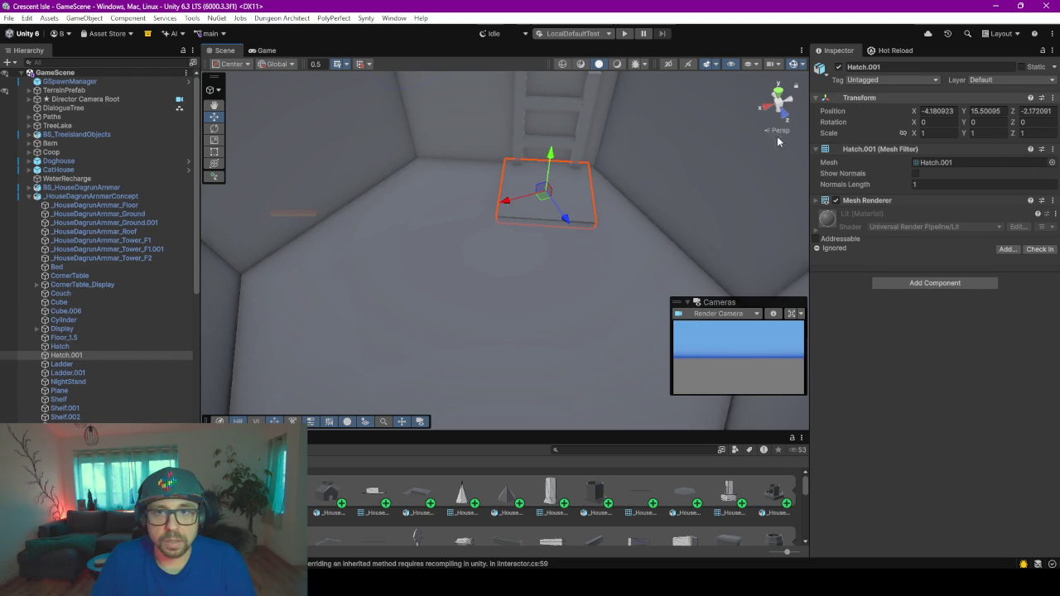
# - Add a Warp Point component to Hatch.001, found by searching 'War'
pyautogui.click(920, 287)
pyautogui.write('W')
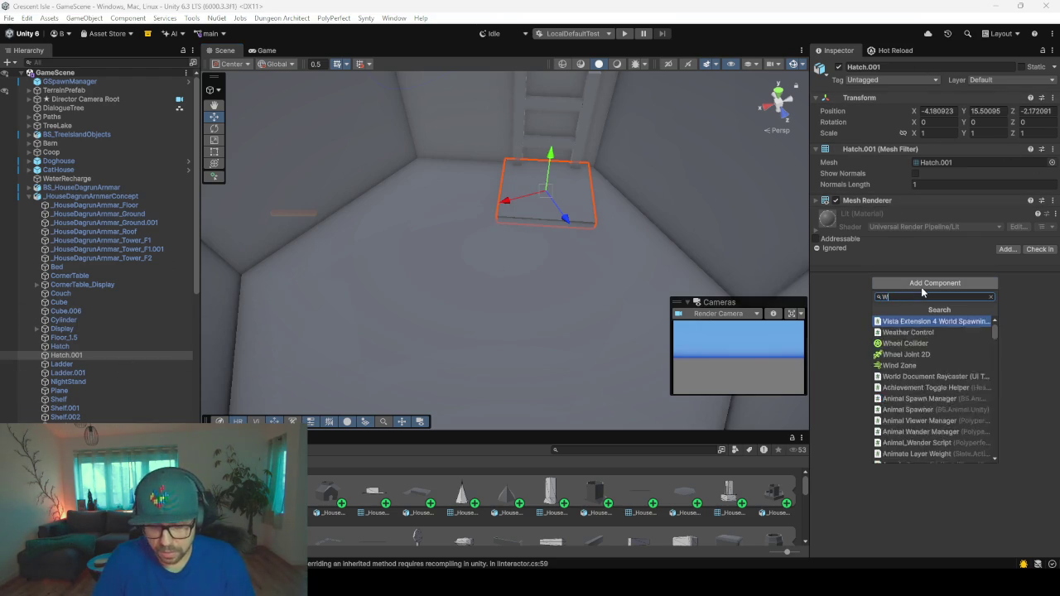
pyautogui.write('ar')
pyautogui.press('Down')
pyautogui.press('Down')
pyautogui.press('Down')
pyautogui.press('Down')
pyautogui.press('Down')
pyautogui.press('Return')
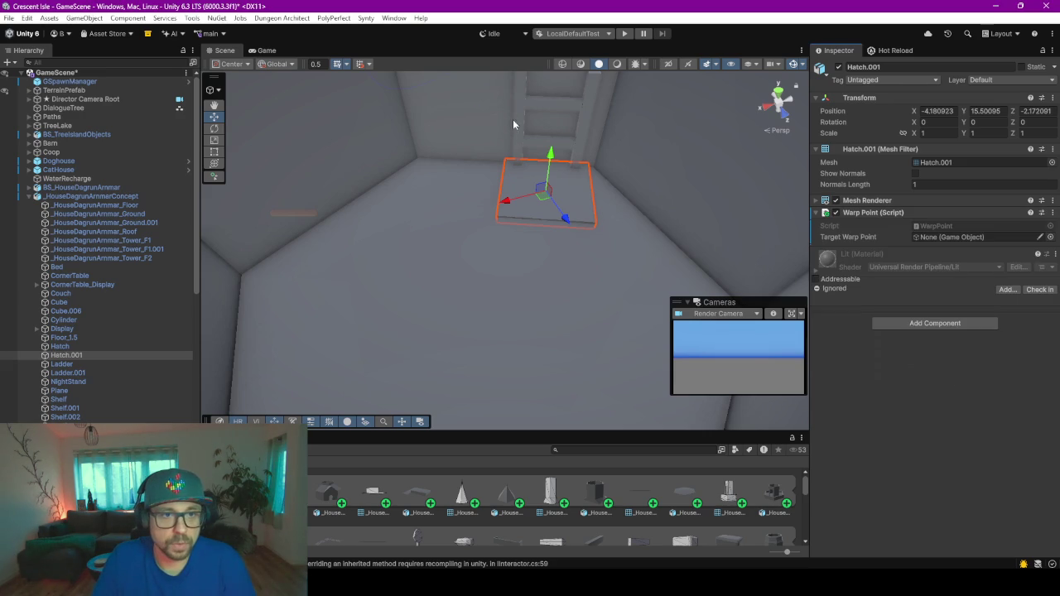
# - Select Ladder.001 in the scene and pan it into view
pyautogui.click(553, 246)
pyautogui.scroll(-3, 497, 236)
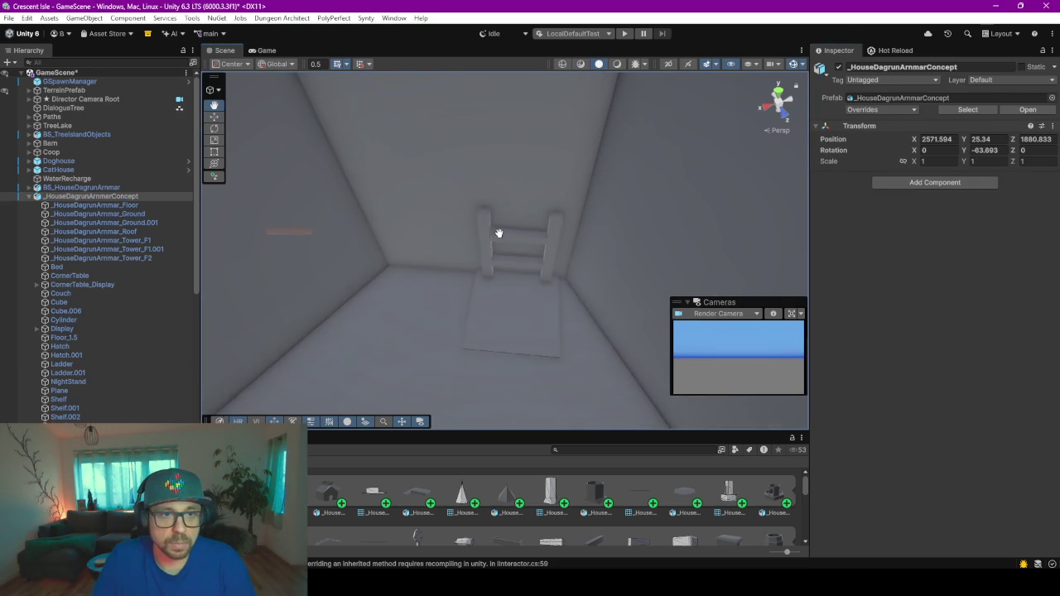
pyautogui.click(506, 345)
pyautogui.moveTo(507, 272)
pyautogui.mouseDown(button='middle')
pyautogui.moveTo(531, 198)
pyautogui.moveTo(606, 193)
pyautogui.moveTo(510, 306)
pyautogui.moveTo(535, 225)
pyautogui.moveTo(525, 133)
pyautogui.moveTo(521, 147)
pyautogui.mouseUp(button='middle')
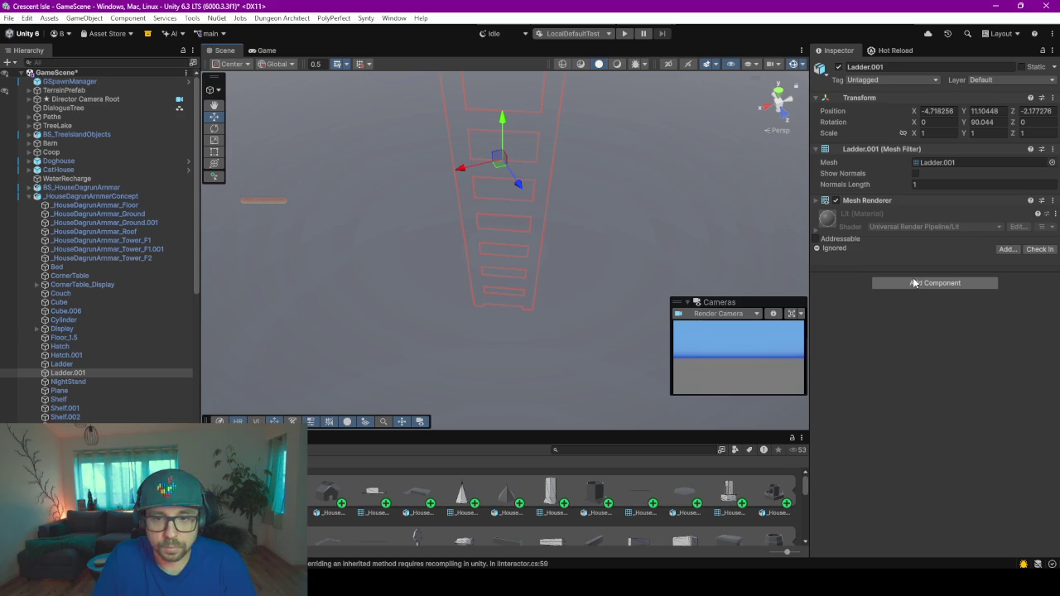
# - Add a Warp Point component to Ladder.001 and put it on the Interactable layer
pyautogui.click(912, 282)
pyautogui.write('War')
pyautogui.press('Return')
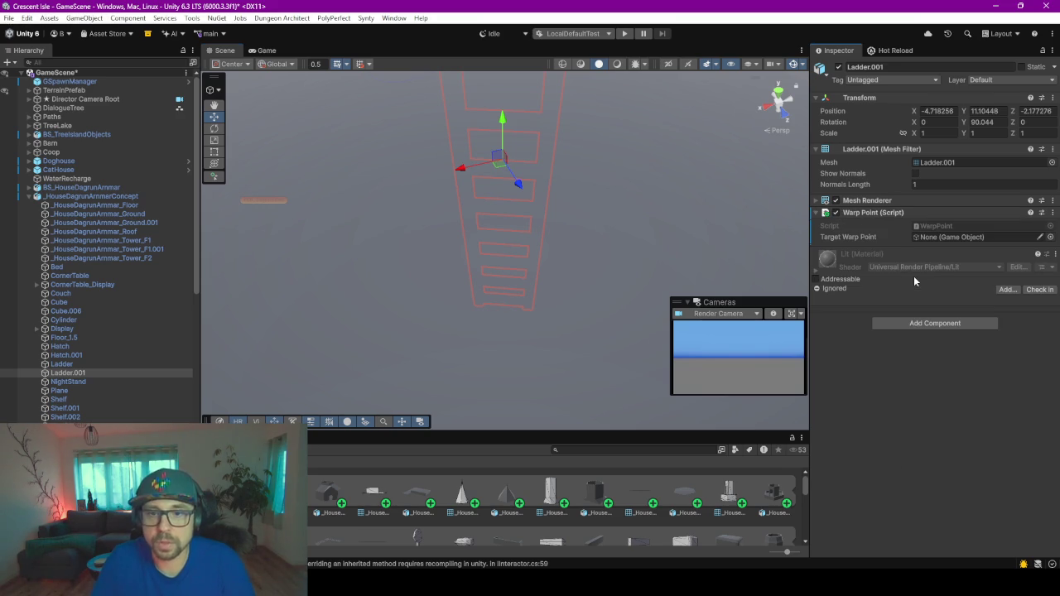
pyautogui.click(1004, 79)
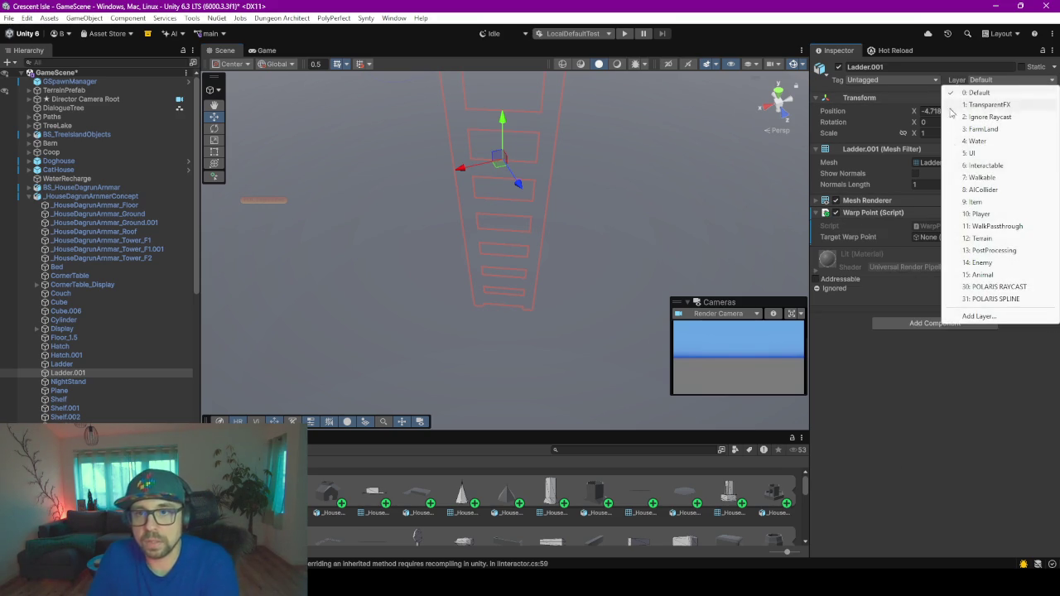
pyautogui.click(985, 170)
# - Put Hatch.001 on the Interactable layer
pyautogui.scroll(5, 670, 167)
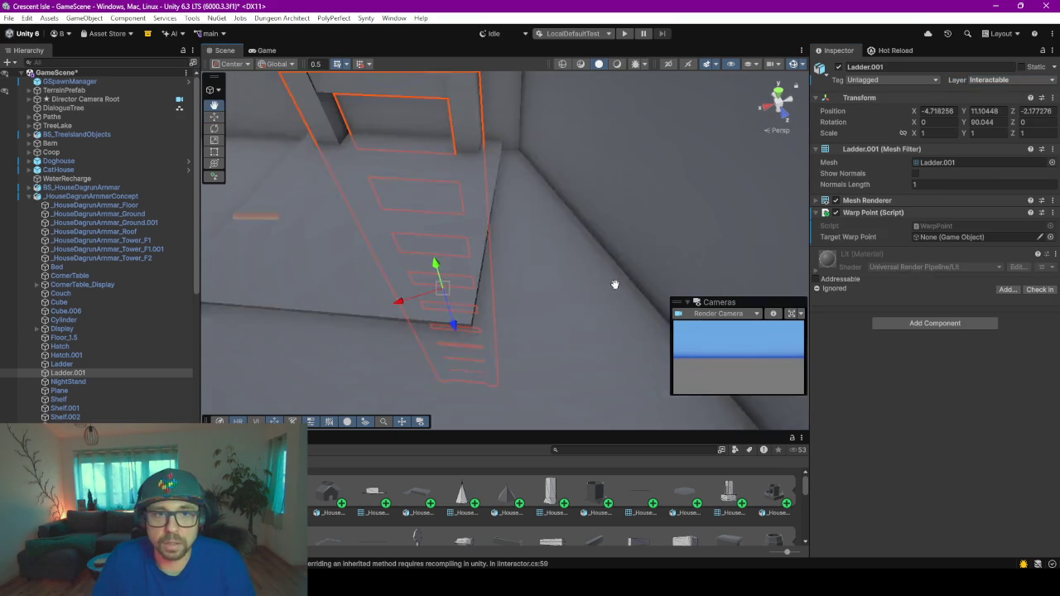
pyautogui.click(348, 304)
pyautogui.scroll(2, 348, 305)
pyautogui.scroll(2, 339, 299)
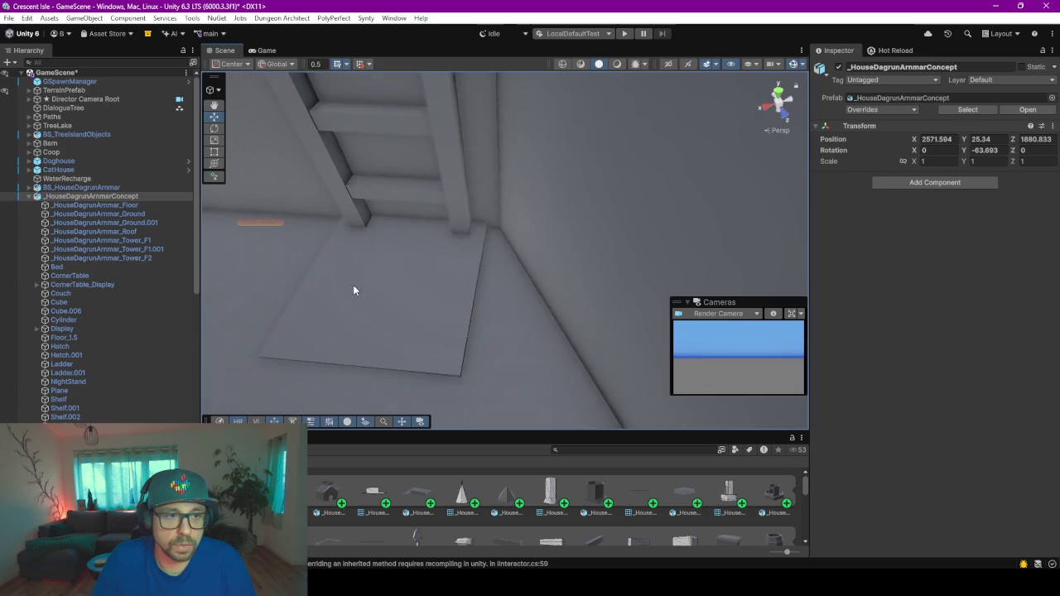
pyautogui.scroll(2, 352, 285)
pyautogui.scroll(2, 419, 274)
pyautogui.click(502, 273)
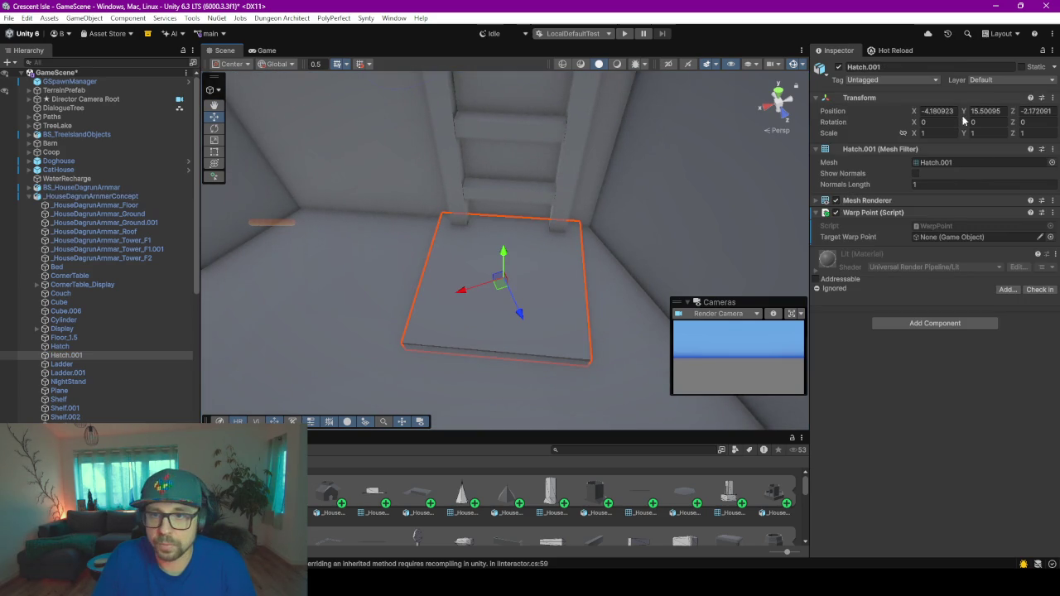
pyautogui.click(992, 81)
pyautogui.click(985, 165)
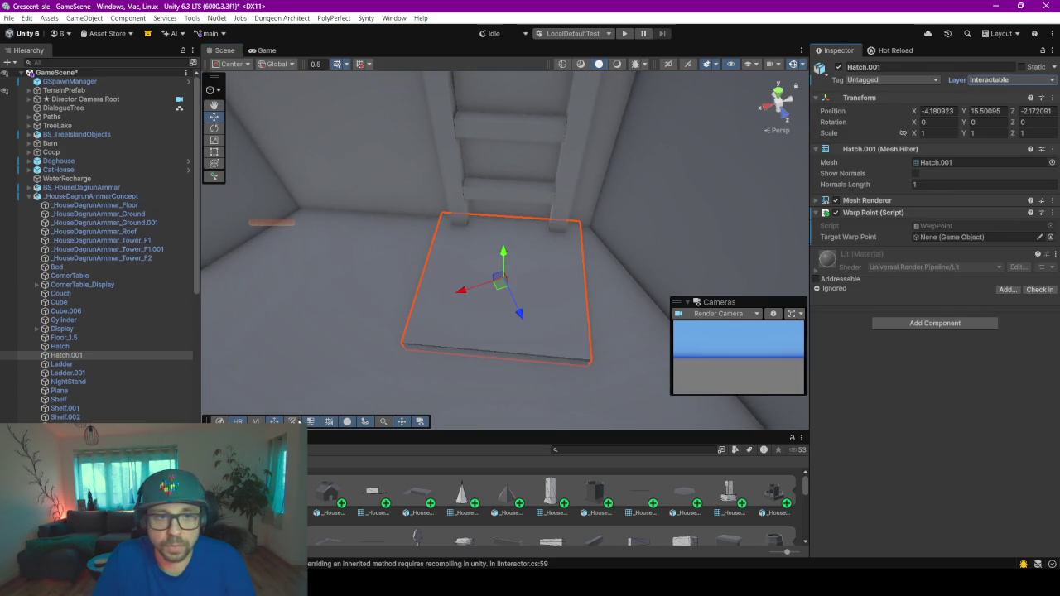
# - Put Ladder and Hatch together on the Interactable layer and add Warp Point to both
pyautogui.scroll(1, 428, 339)
pyautogui.scroll(2, 480, 265)
pyautogui.scroll(2, 563, 158)
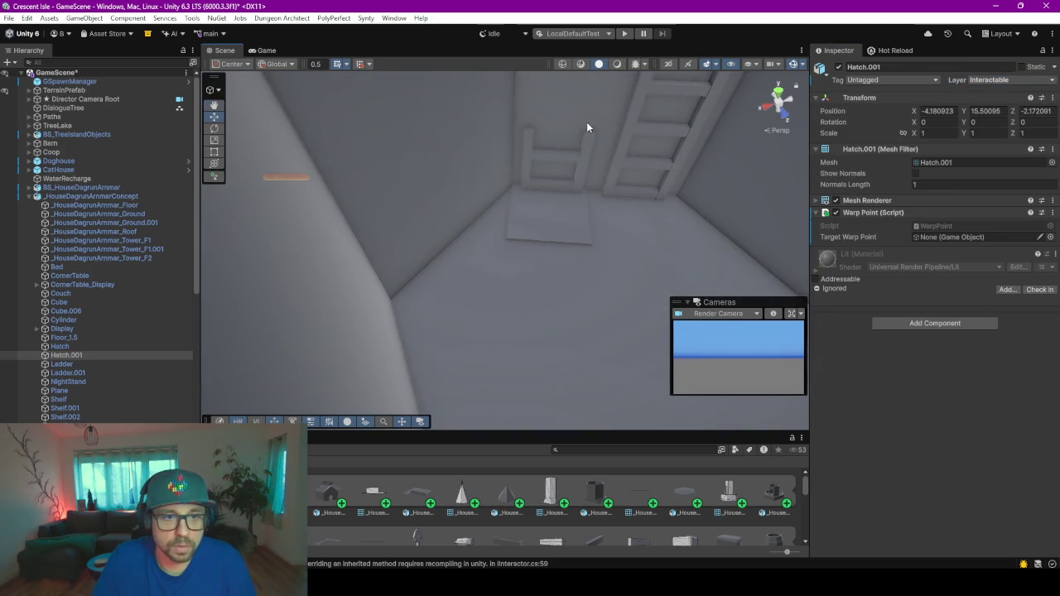
pyautogui.click(581, 172)
pyautogui.click(581, 173)
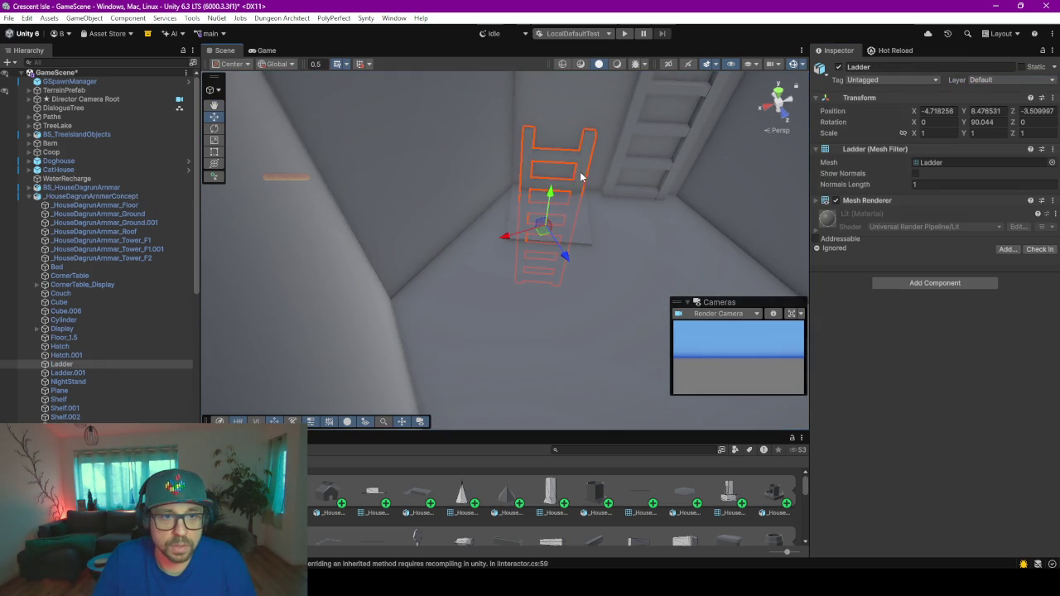
pyautogui.keyDown('shift'); pyautogui.click(577, 223); pyautogui.keyUp('shift')
pyautogui.click(999, 80)
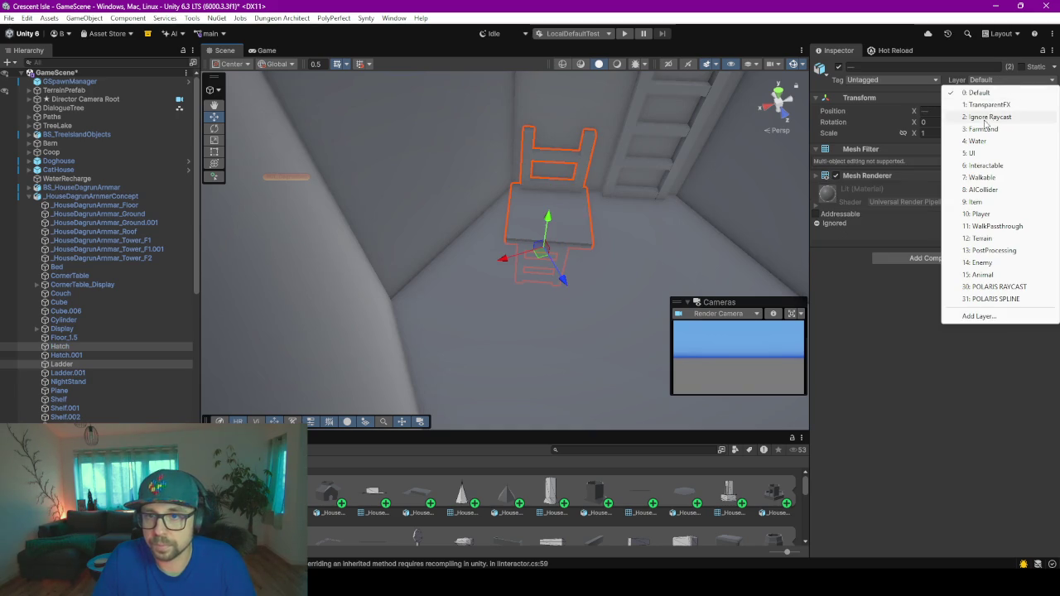
pyautogui.click(922, 259)
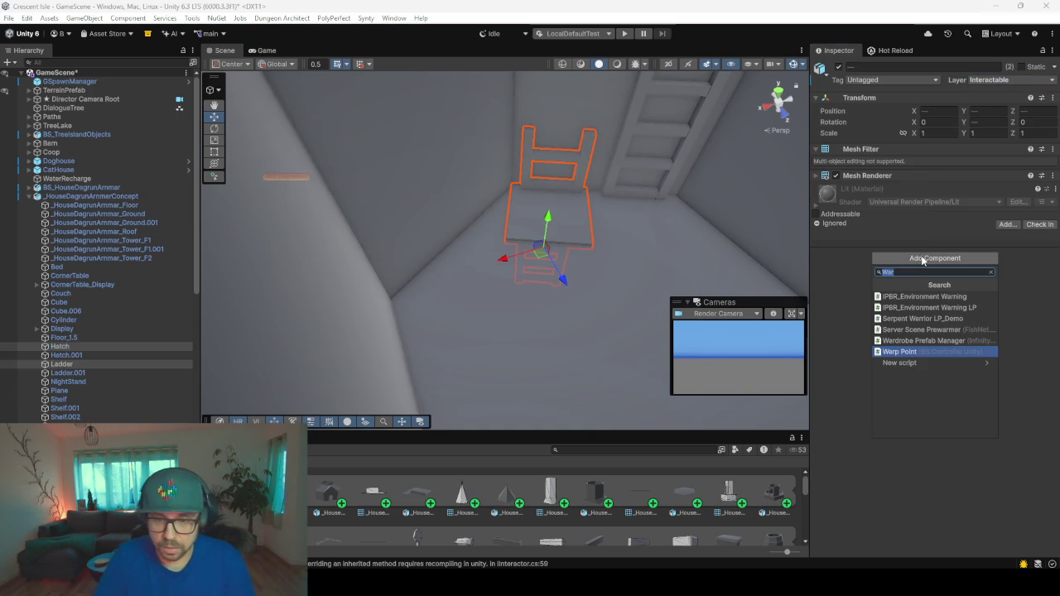
pyautogui.press('Return')
pyautogui.moveTo(514, 263)
pyautogui.mouseDown(button='right')
pyautogui.moveTo(538, 261)
pyautogui.moveTo(533, 294)
pyautogui.moveTo(525, 207)
pyautogui.moveTo(596, 277)
pyautogui.moveTo(572, 284)
pyautogui.moveTo(539, 210)
pyautogui.moveTo(548, 189)
pyautogui.moveTo(571, 243)
pyautogui.moveTo(560, 198)
pyautogui.moveTo(581, 196)
pyautogui.moveTo(568, 194)
pyautogui.moveTo(511, 303)
pyautogui.mouseUp(button='right')
pyautogui.scroll(2, 525, 206)
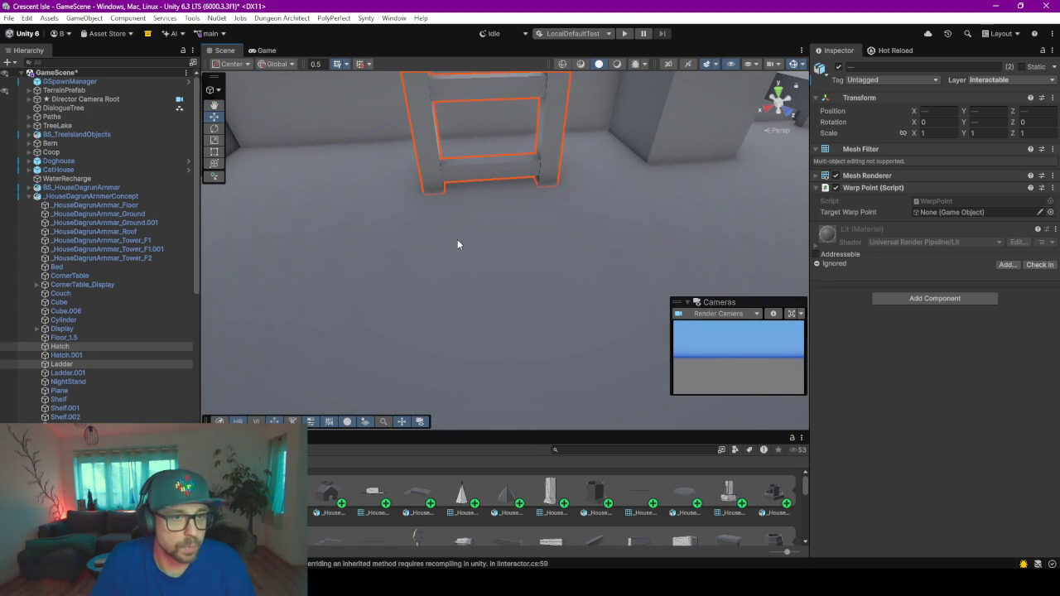
# - Create an empty WarpPointTargetF1 object under the house root with a red icon
pyautogui.rightClick(74, 196)
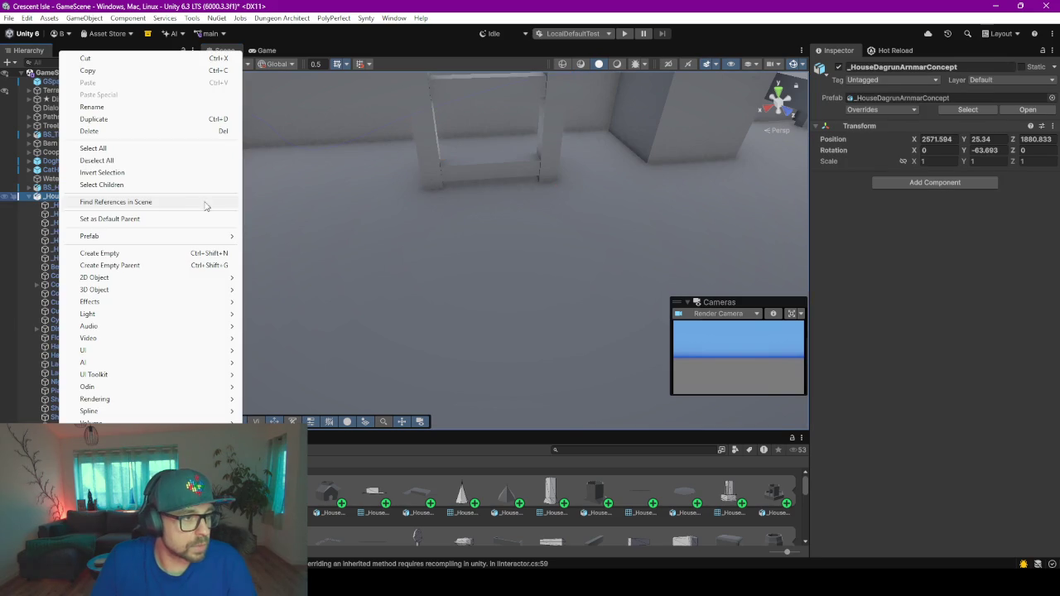
pyautogui.click(138, 253)
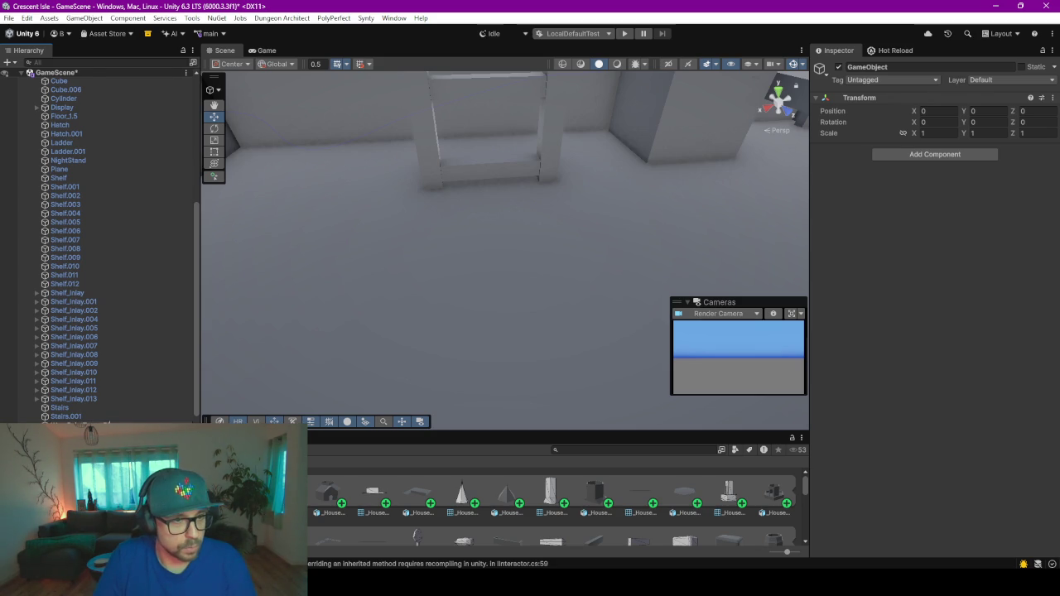
pyautogui.press('Return')
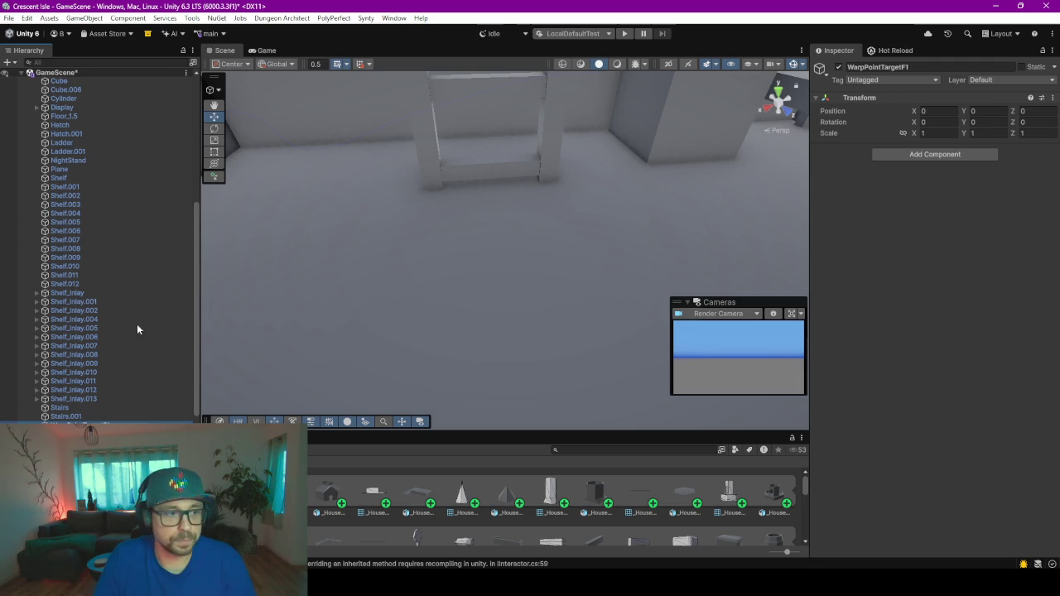
pyautogui.click(820, 68)
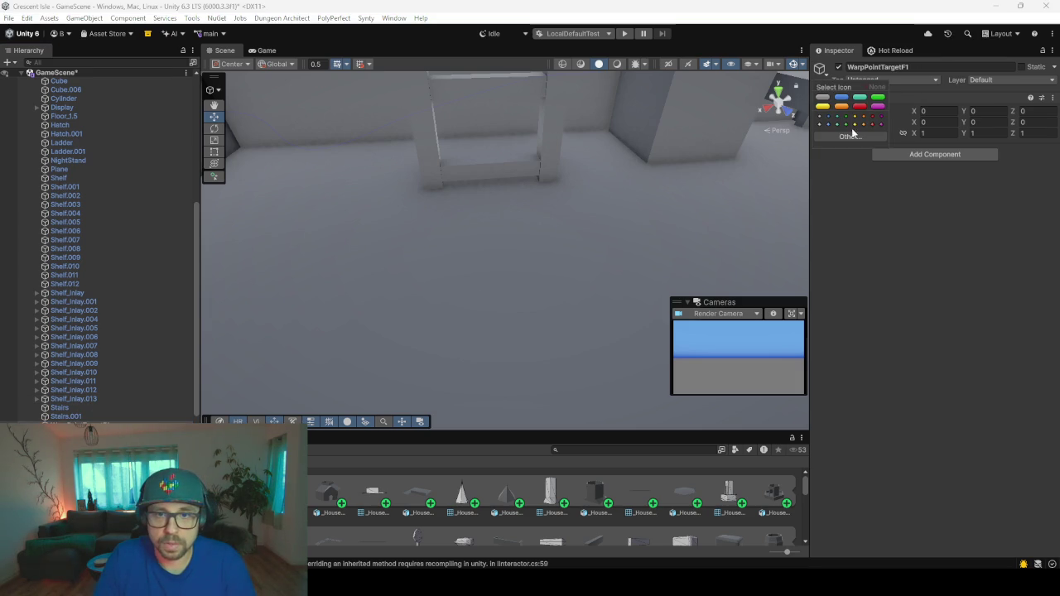
pyautogui.moveTo(418, 206); pyautogui.dragTo(501, 213, button='right')
pyautogui.scroll(-5, 485, 218)
pyautogui.scroll(-3, 485, 217)
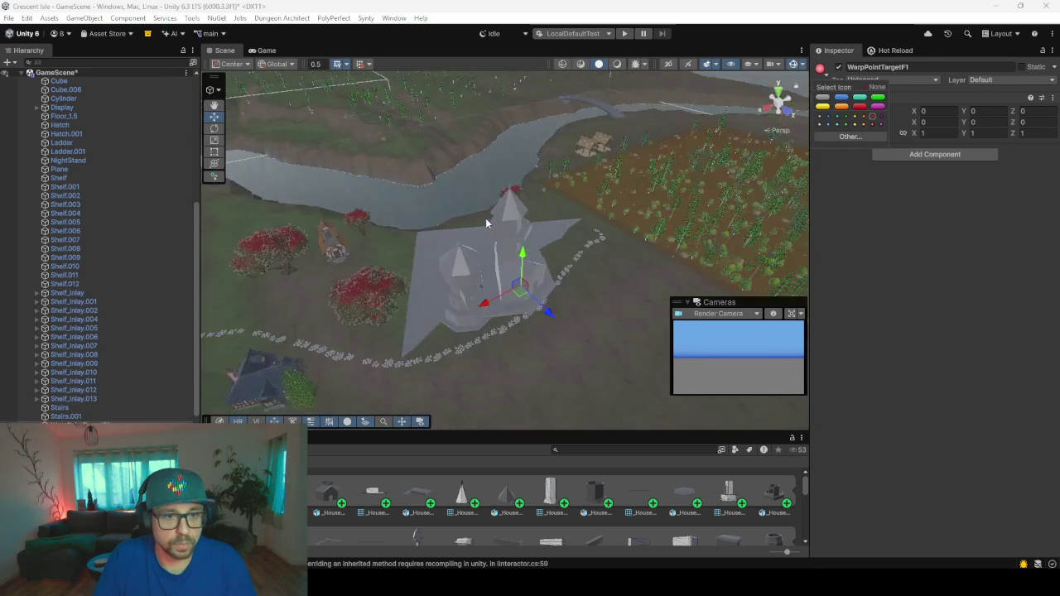
pyautogui.scroll(4, 485, 218)
pyautogui.scroll(4, 580, 249)
pyautogui.scroll(-3, 624, 256)
pyautogui.moveTo(624, 256); pyautogui.dragTo(421, 248, button='right')
pyautogui.click(823, 306)
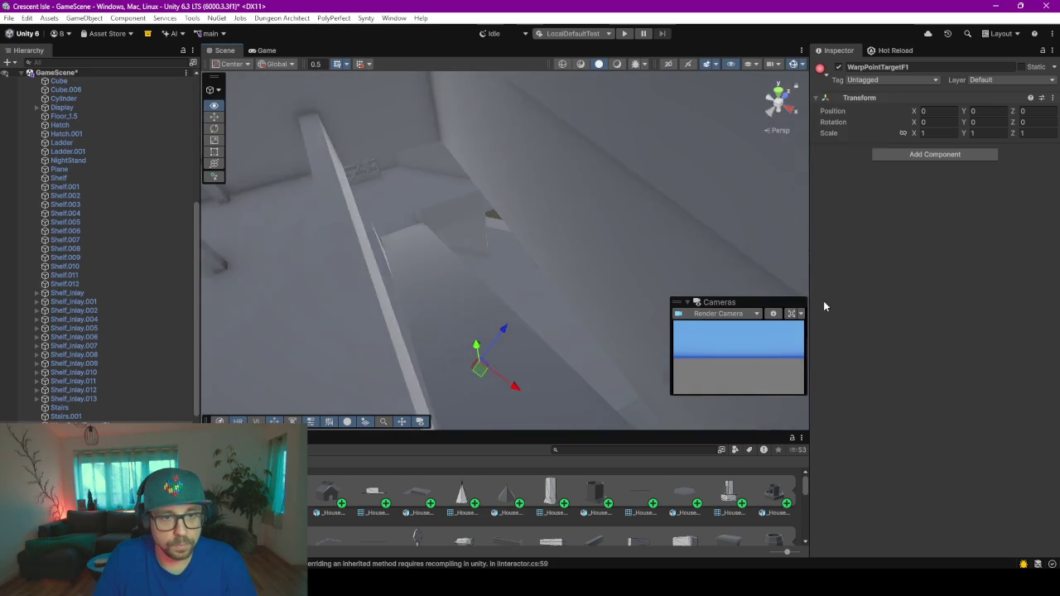
# - Move WarpPointTargetF1 onto the upper floor near the ladder and duplicate it
pyautogui.moveTo(824, 306)
pyautogui.mouseDown(button='right')
pyautogui.moveTo(634, 288)
pyautogui.moveTo(590, 429)
pyautogui.mouseUp(button='right')
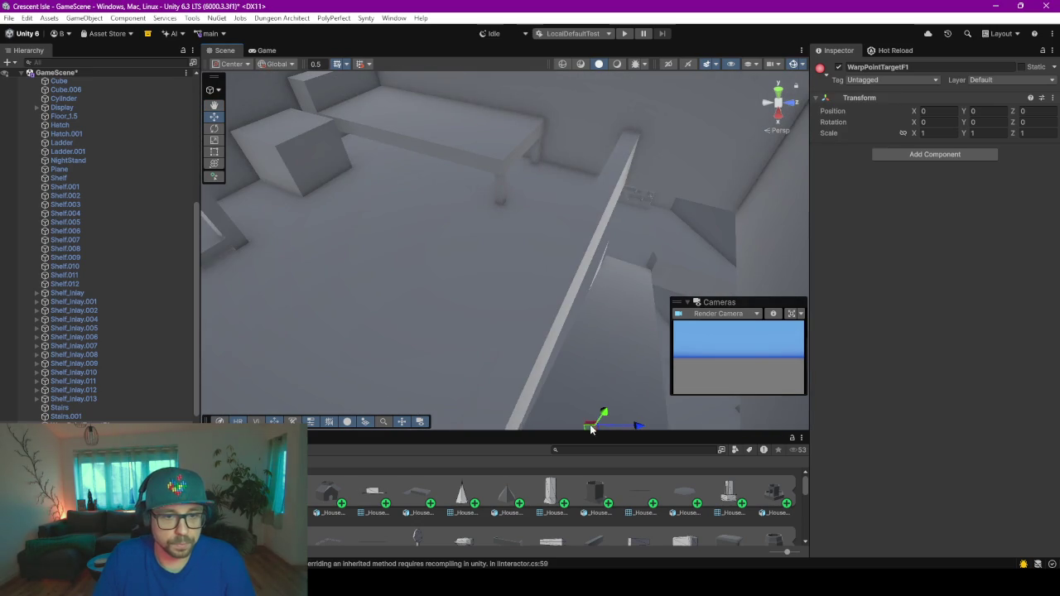
pyautogui.moveTo(590, 426); pyautogui.dragTo(234, 289)
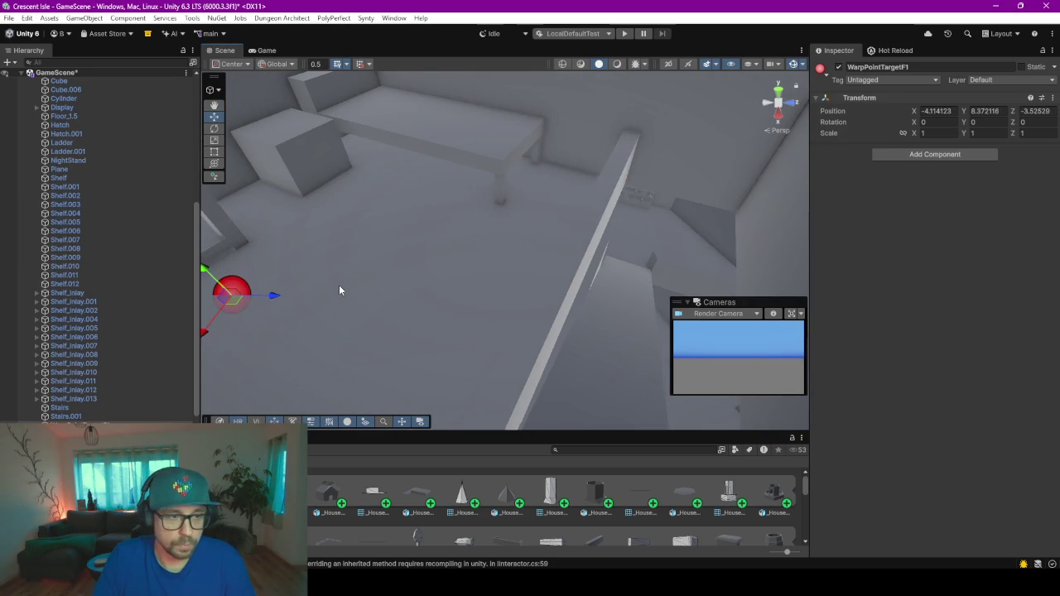
pyautogui.moveTo(339, 289); pyautogui.dragTo(447, 260, button='right')
pyautogui.moveTo(447, 260); pyautogui.dragTo(553, 285, button='middle')
pyautogui.moveTo(343, 272); pyautogui.dragTo(517, 204, button='right')
pyautogui.scroll(3, 518, 204)
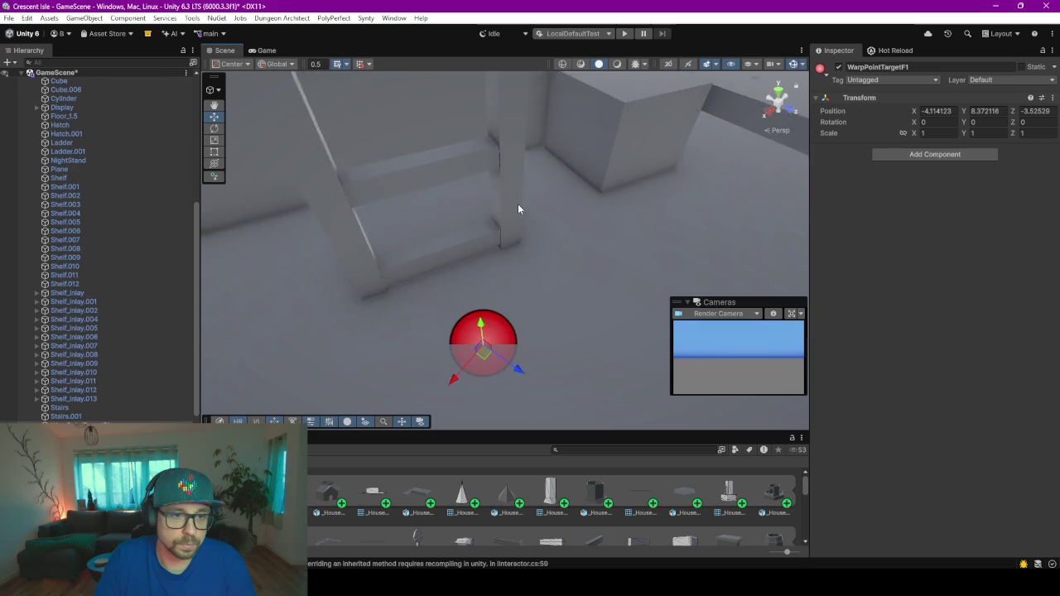
pyautogui.click(66, 416)
pyautogui.click(79, 423)
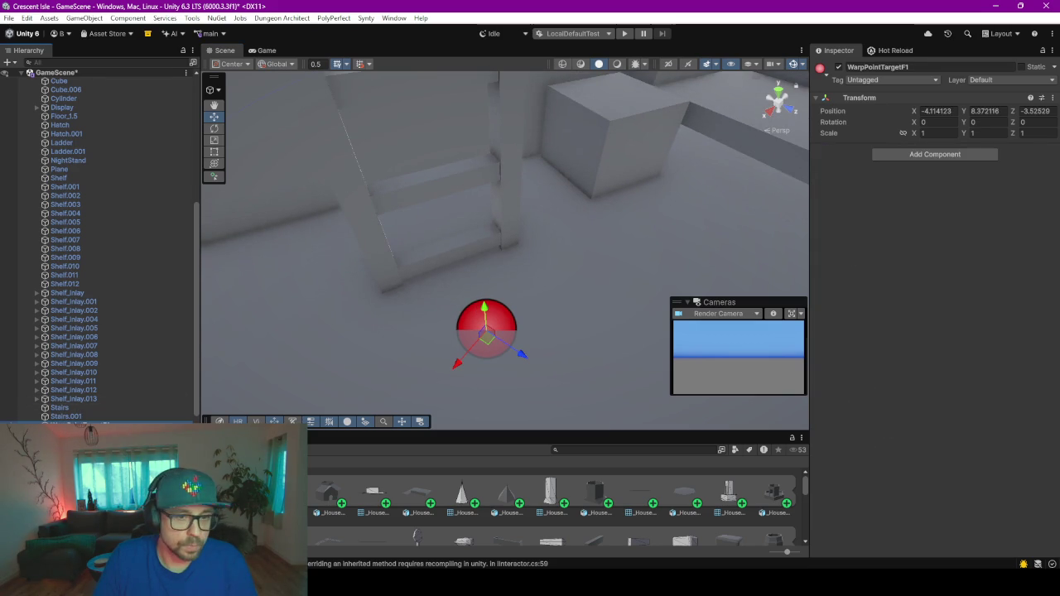
pyautogui.hotkey('ctrl', 'd')
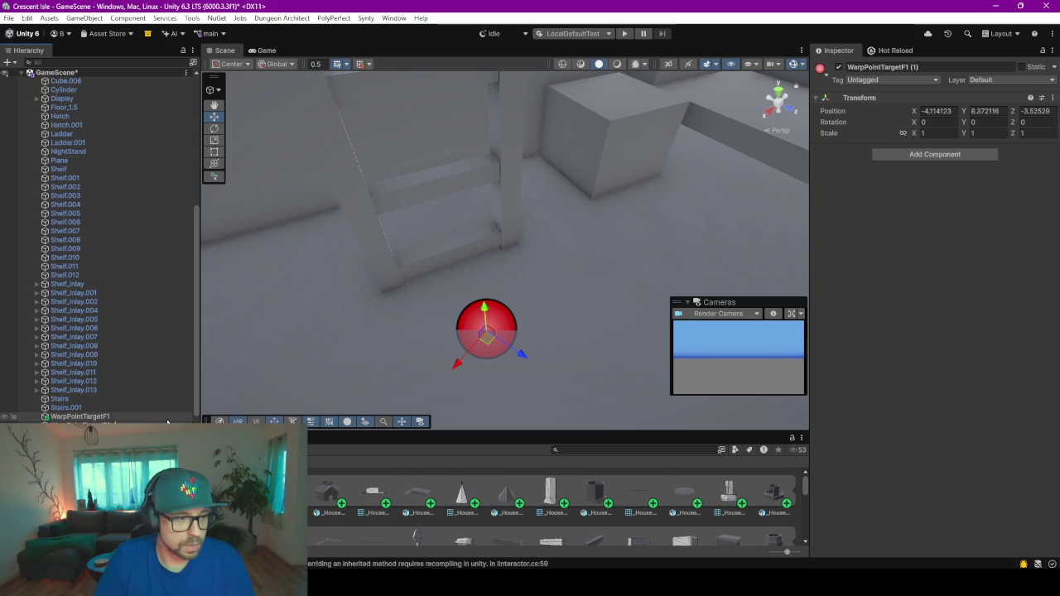
# - Rename the two markers WarpPointTargetF2to1 and WarpPointTargetF1to2
pyautogui.scroll(-1, 132, 406)
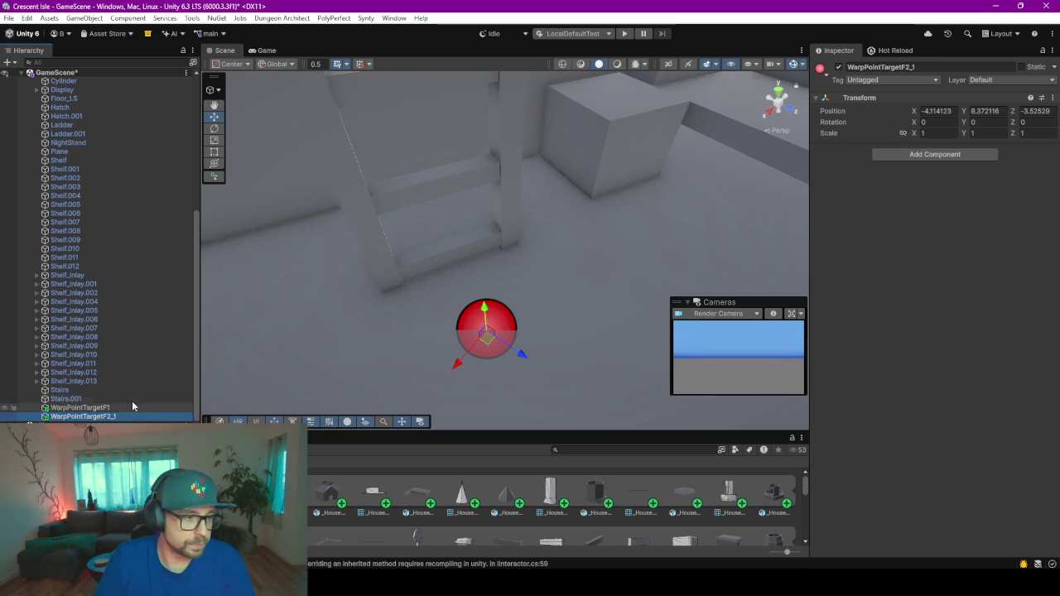
pyautogui.moveTo(534, 329); pyautogui.dragTo(495, 264, button='right')
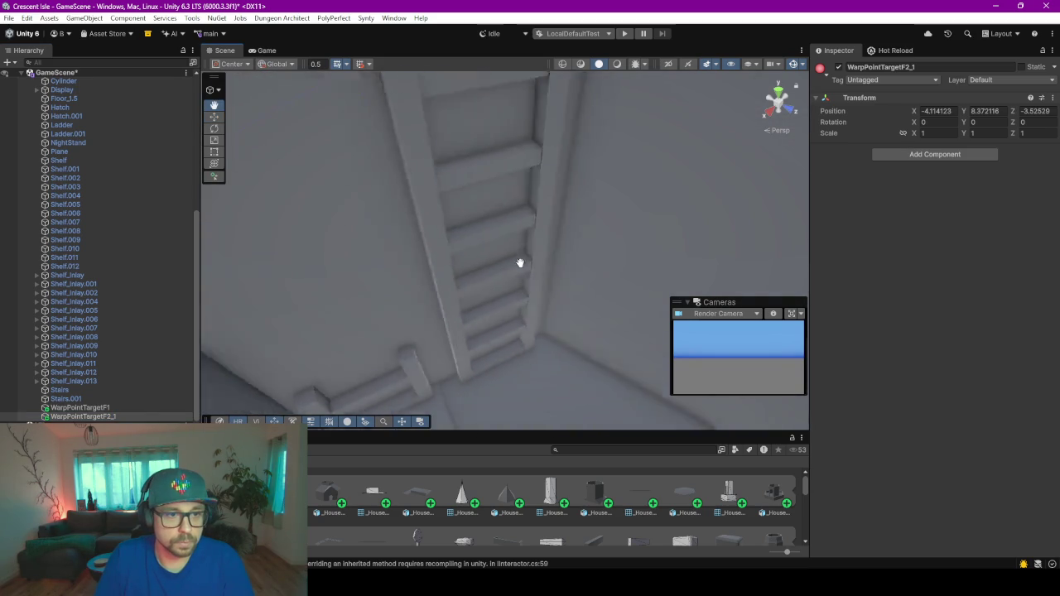
pyautogui.click(118, 406)
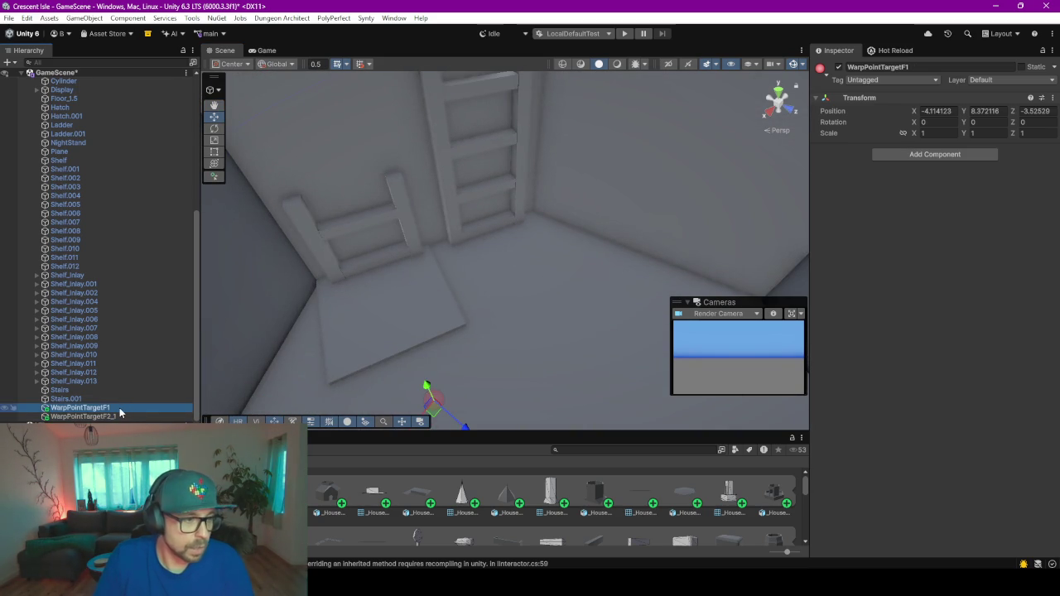
pyautogui.click(120, 407)
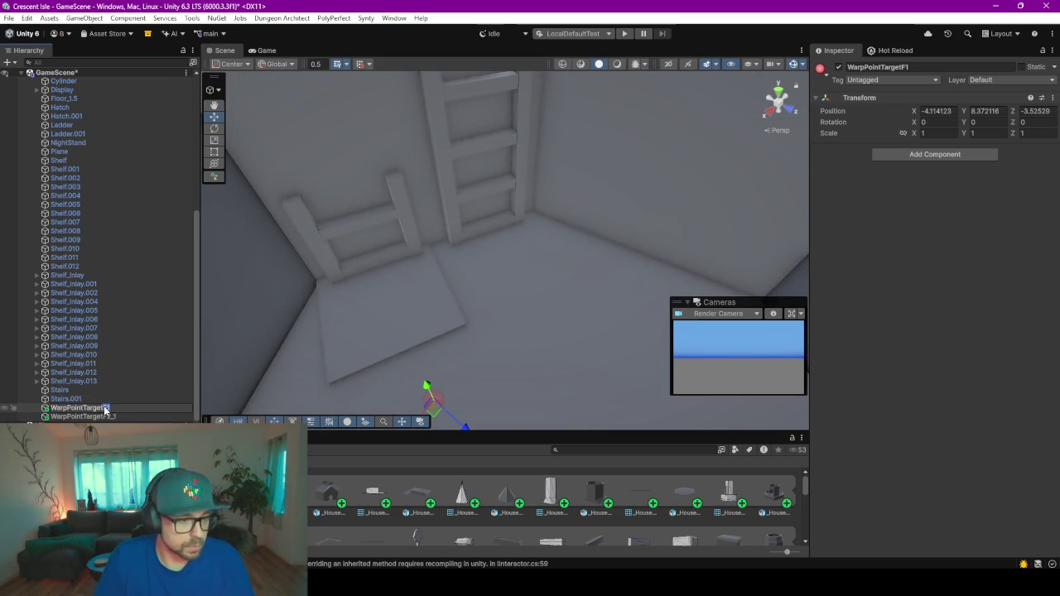
pyautogui.write('F')
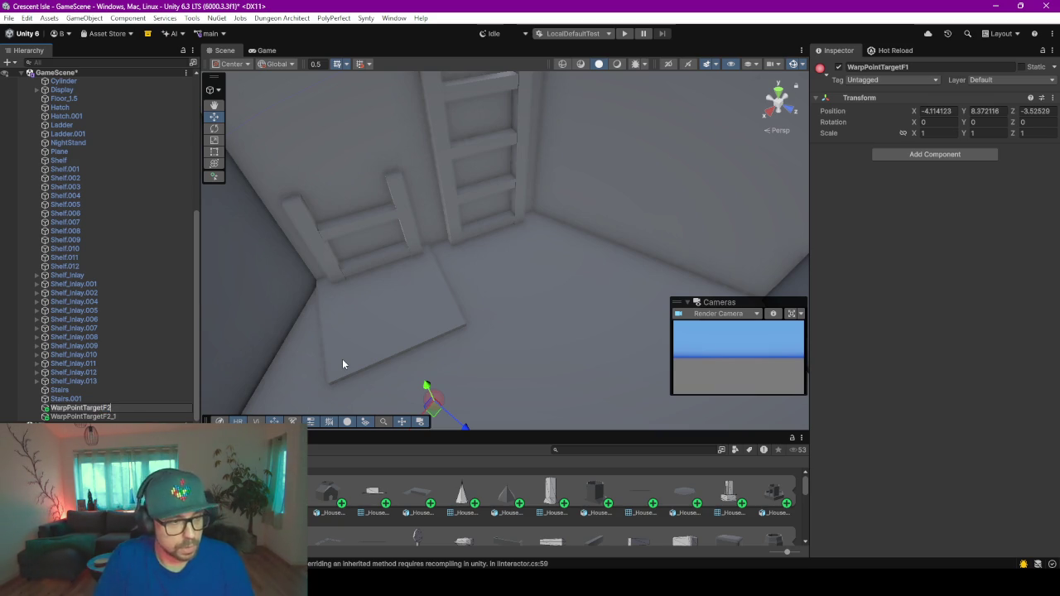
pyautogui.write('to1')
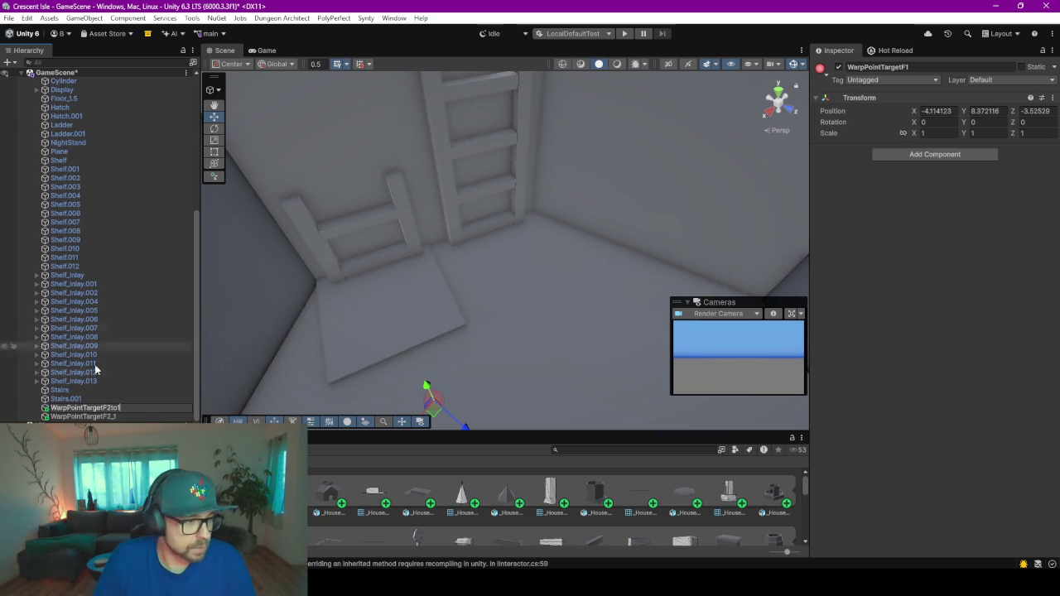
pyautogui.click(128, 416)
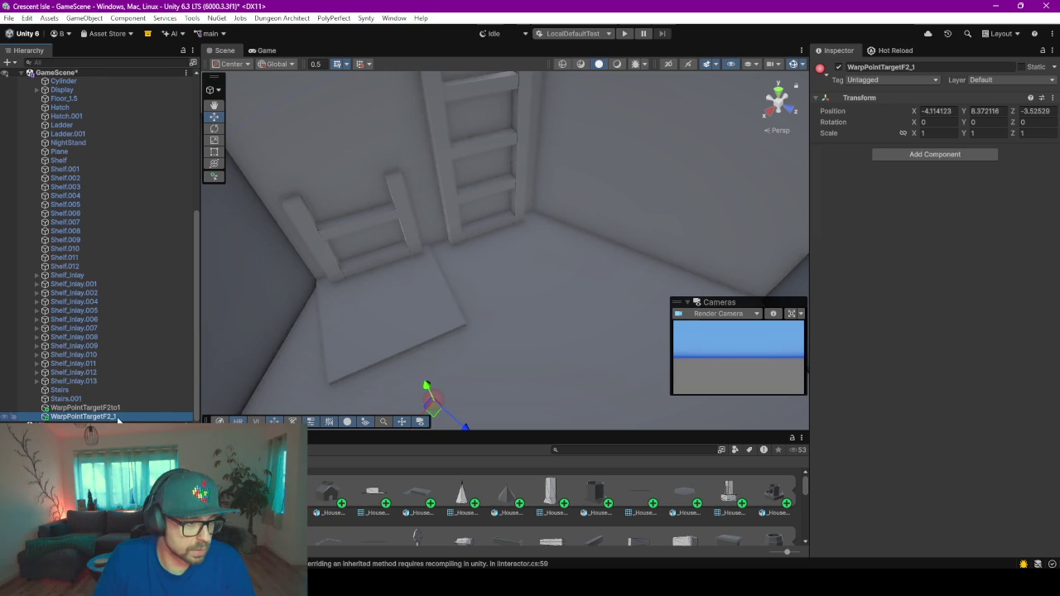
pyautogui.click(114, 417)
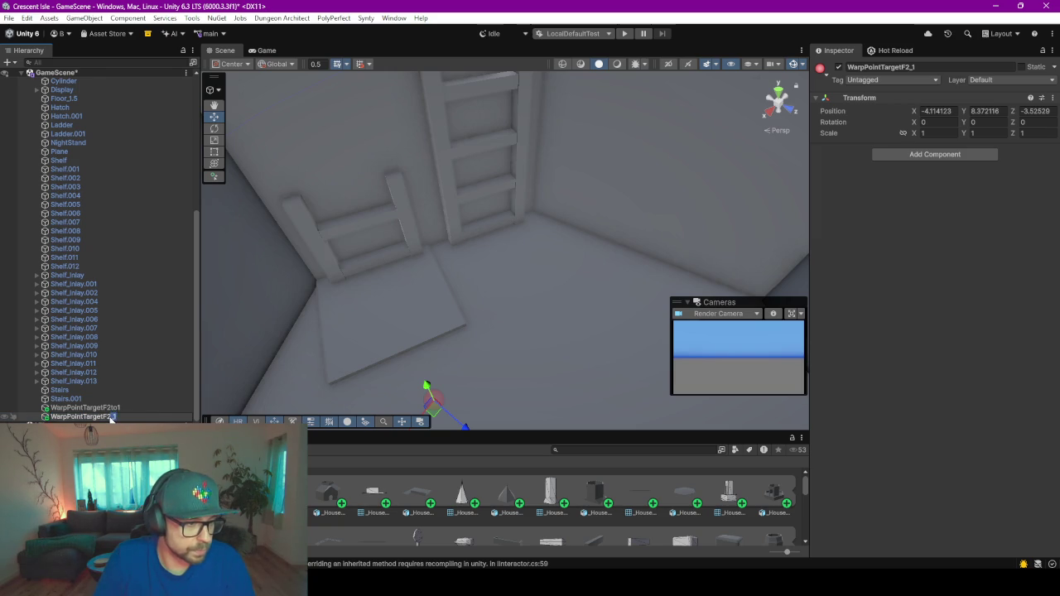
pyautogui.write('1to2')
pyautogui.press('Return')
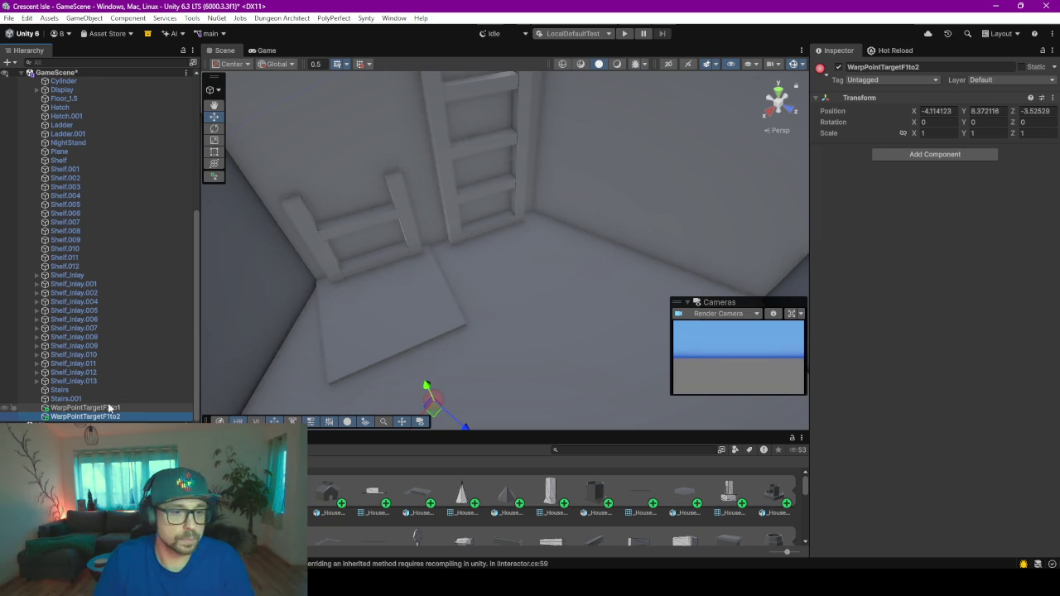
# - Move WarpPointTargetF1to2 beside the floor hatch and select the _HouseDagrunArnmar_Floor object
pyautogui.moveTo(438, 408)
pyautogui.mouseDown()
pyautogui.moveTo(374, 325)
pyautogui.moveTo(531, 243)
pyautogui.mouseUp()
pyautogui.scroll(2, 385, 324)
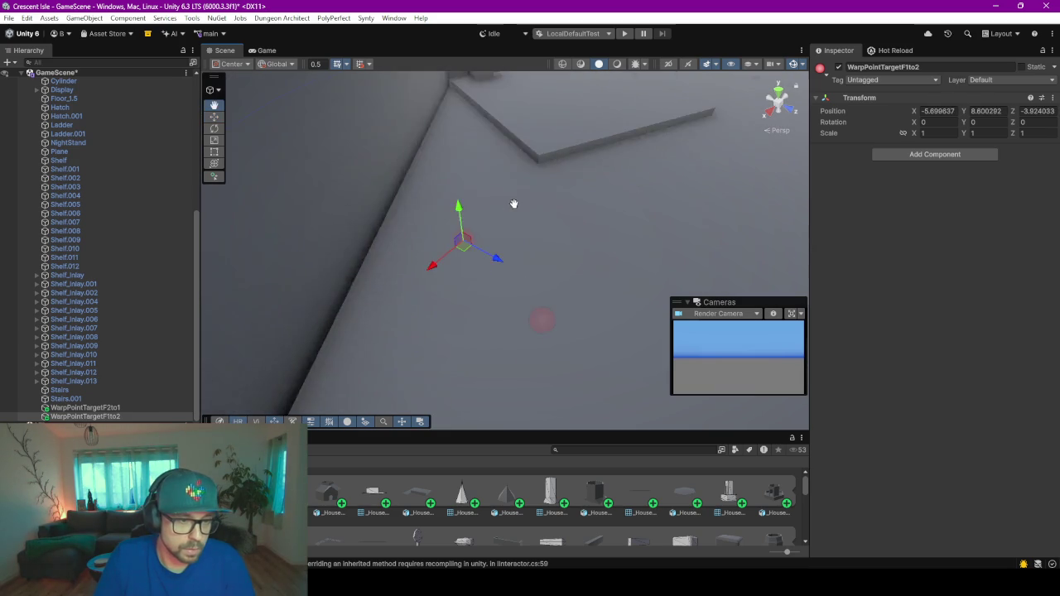
pyautogui.click(530, 243)
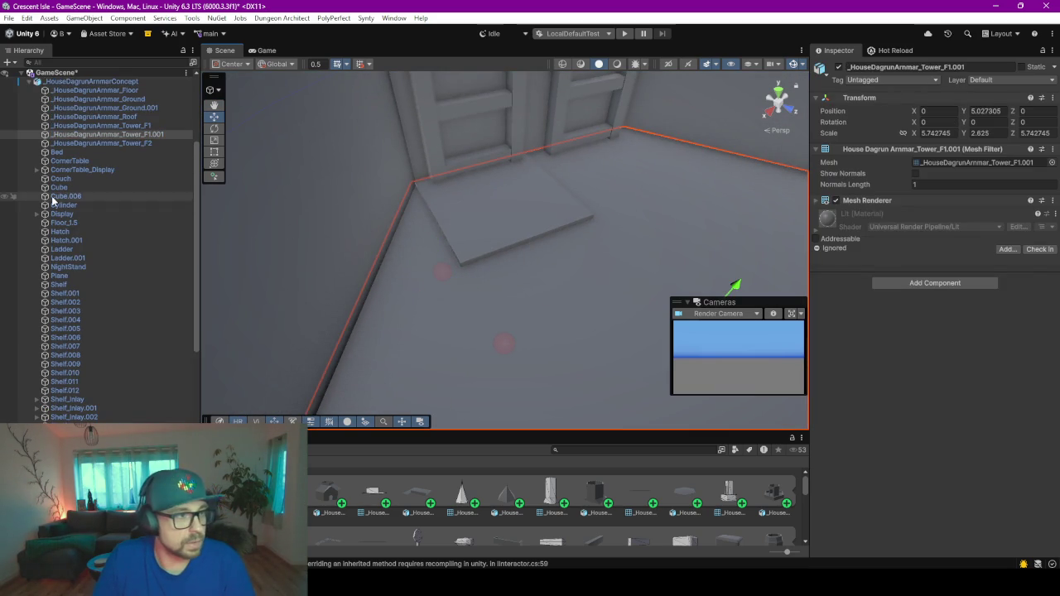
pyautogui.scroll(3, 92, 179)
pyautogui.click(76, 158)
pyautogui.scroll(-3, 80, 225)
# - Add a Mesh Collider to all 37 house objects from the house parts through Stairs.001
pyautogui.scroll(-3, 80, 224)
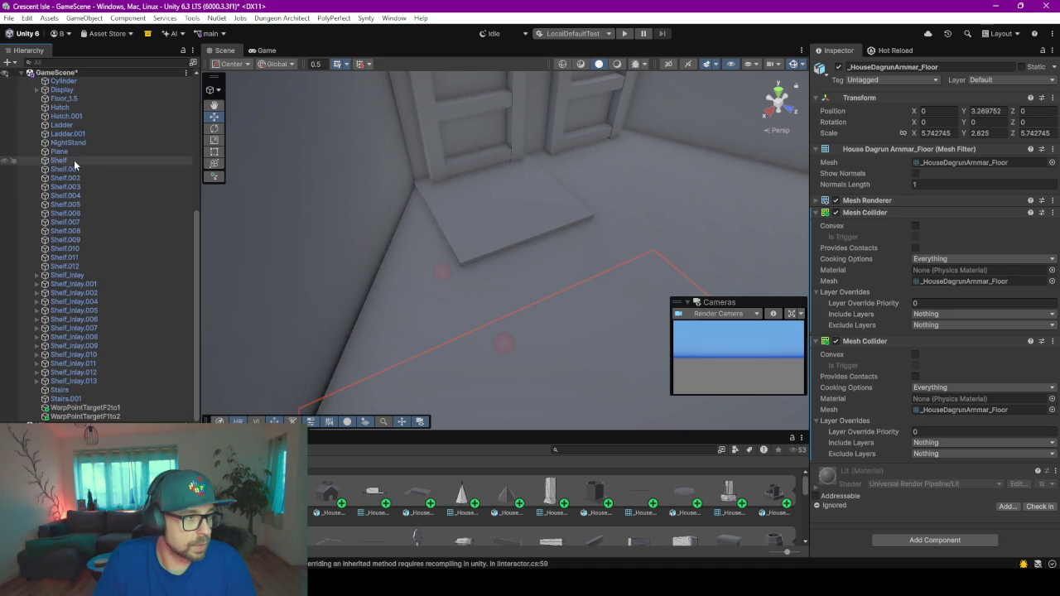
pyautogui.keyDown('shift'); pyautogui.click(73, 269); pyautogui.keyUp('shift')
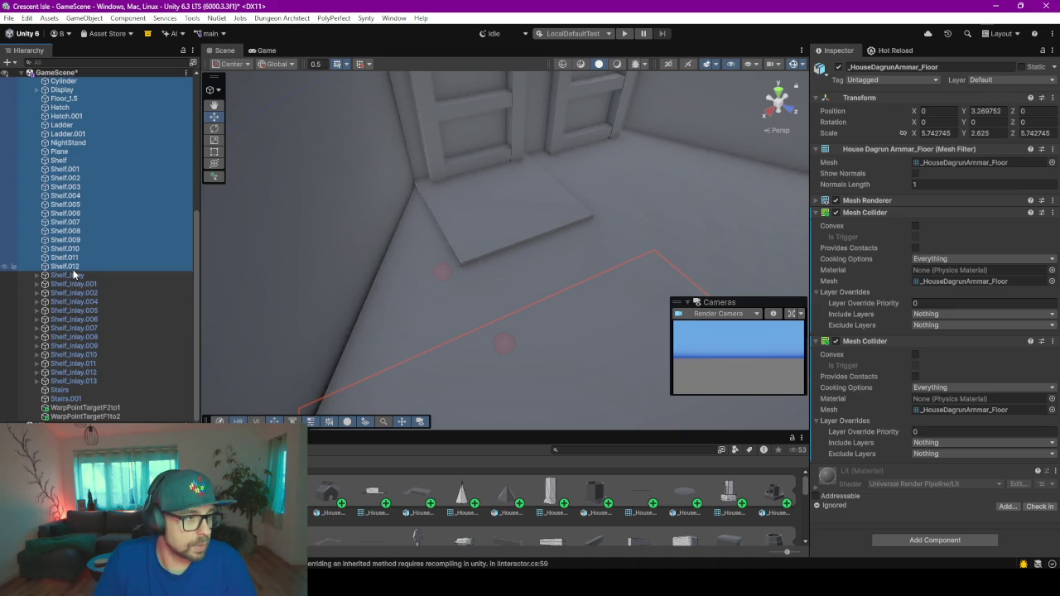
pyautogui.keyDown('shift'); pyautogui.click(66, 399); pyautogui.keyUp('shift')
pyautogui.click(941, 277)
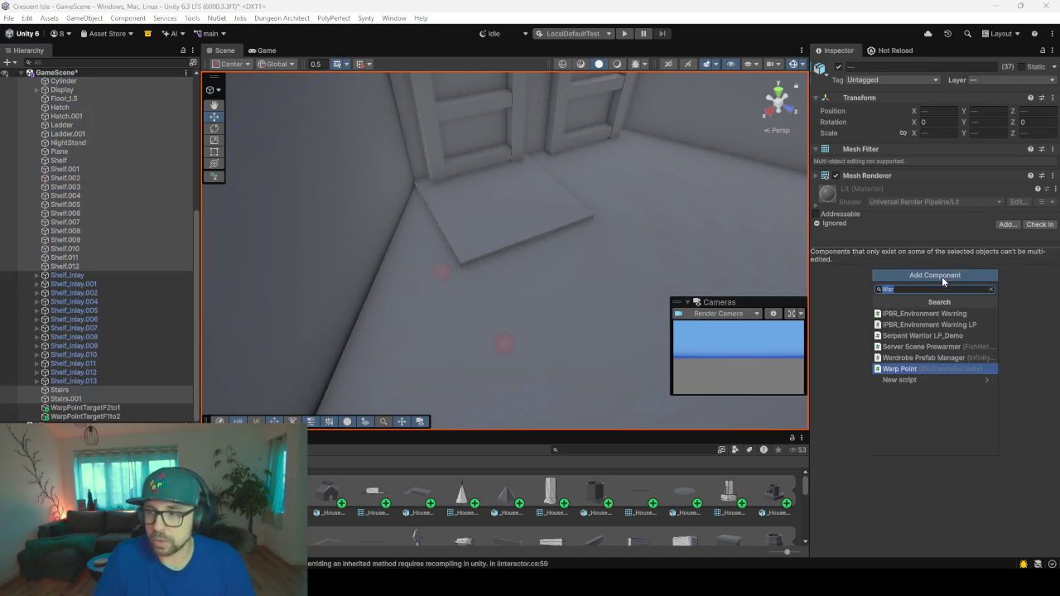
pyautogui.write('mesh')
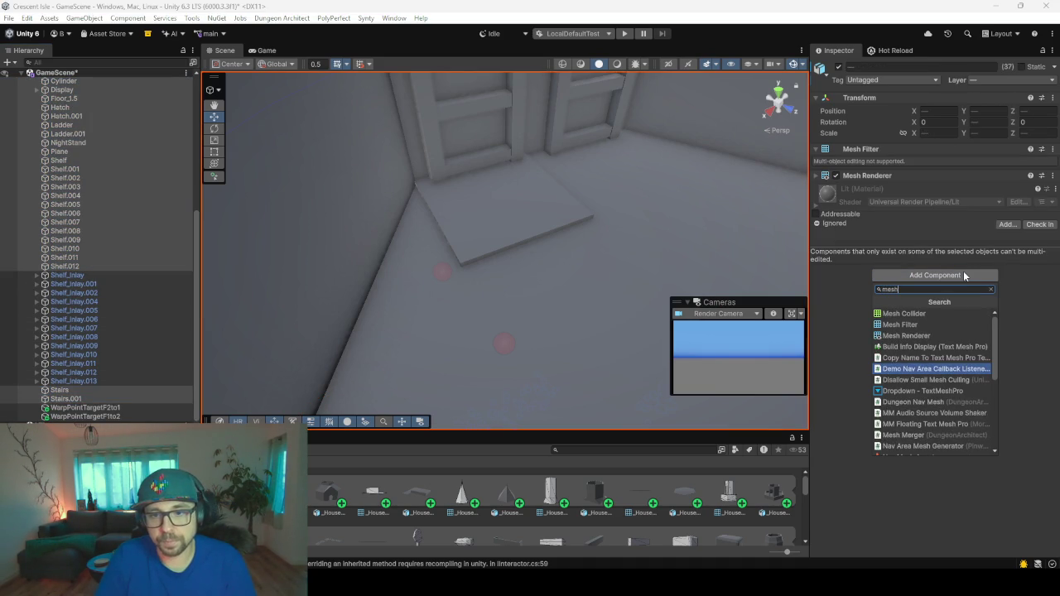
pyautogui.press('Up')
pyautogui.press('Up')
pyautogui.press('Up')
pyautogui.press('Up')
pyautogui.press('Up')
pyautogui.press('Return')
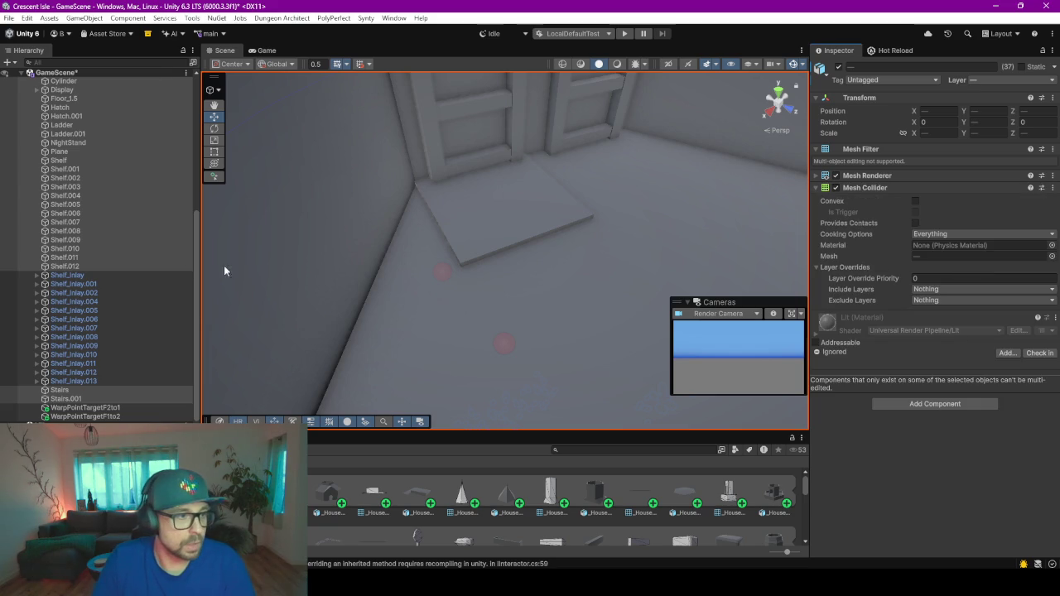
pyautogui.scroll(10, 145, 203)
pyautogui.scroll(-5, 141, 198)
pyautogui.scroll(-5, 124, 248)
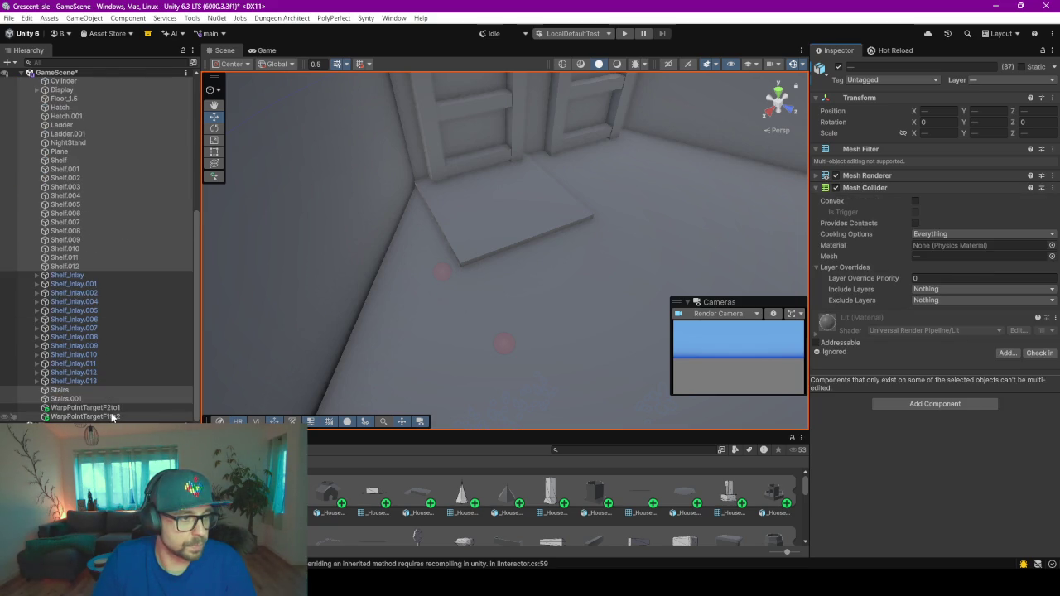
pyautogui.doubleClick(83, 416)
pyautogui.scroll(2, 425, 297)
# - Place WarpPointTargetF1to2 on the step, then duplicate it as WarpPointTargetF2to3 and move it
pyautogui.moveTo(409, 285); pyautogui.dragTo(439, 239)
pyautogui.moveTo(447, 232)
pyautogui.keyDown('alt'); pyautogui.mouseDown()
pyautogui.moveTo(512, 180)
pyautogui.moveTo(326, 276)
pyautogui.mouseUp(); pyautogui.keyUp('alt')
pyautogui.hotkey('ctrl', 'd')
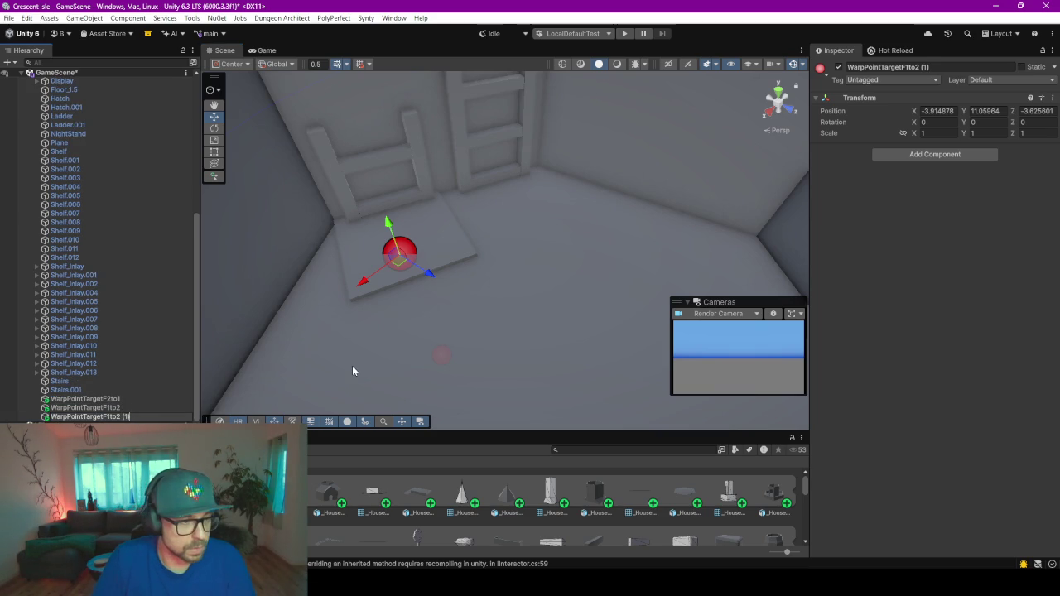
pyautogui.press('BackSpace')
pyautogui.press('BackSpace')
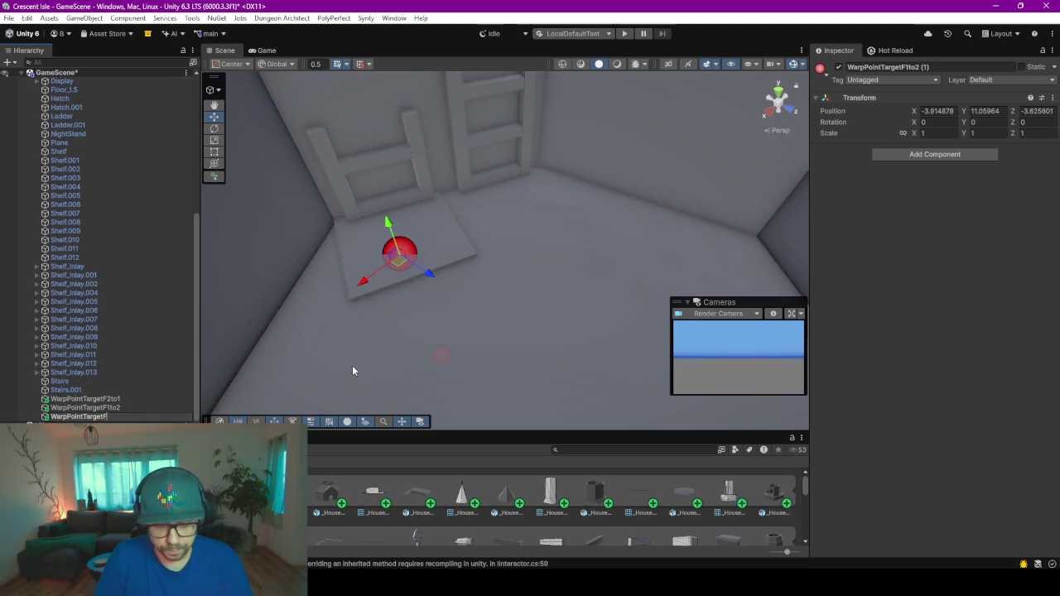
pyautogui.write('2to3')
pyautogui.press('Return')
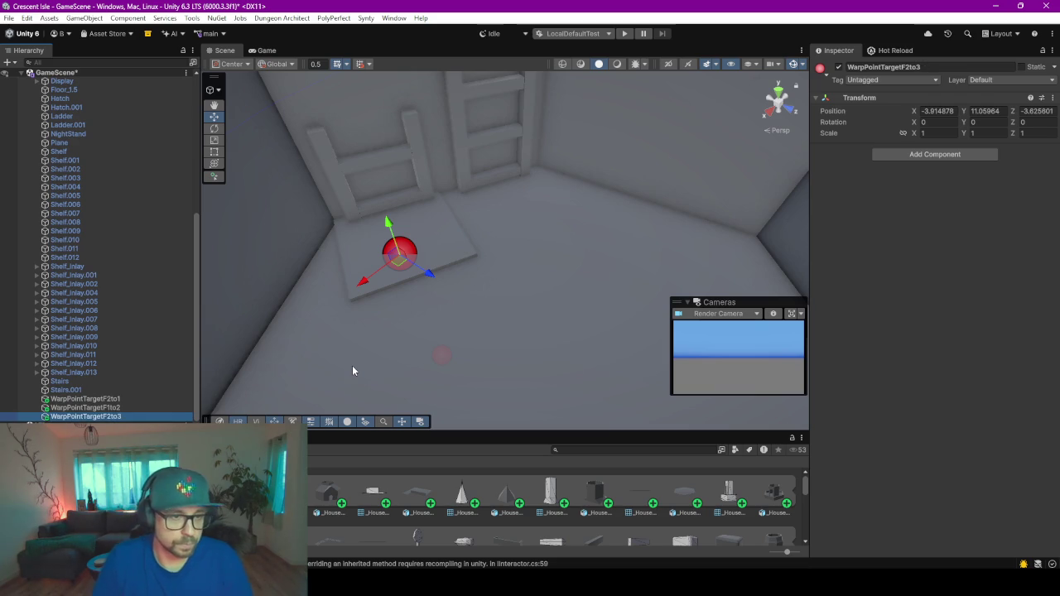
pyautogui.moveTo(406, 261); pyautogui.dragTo(519, 218)
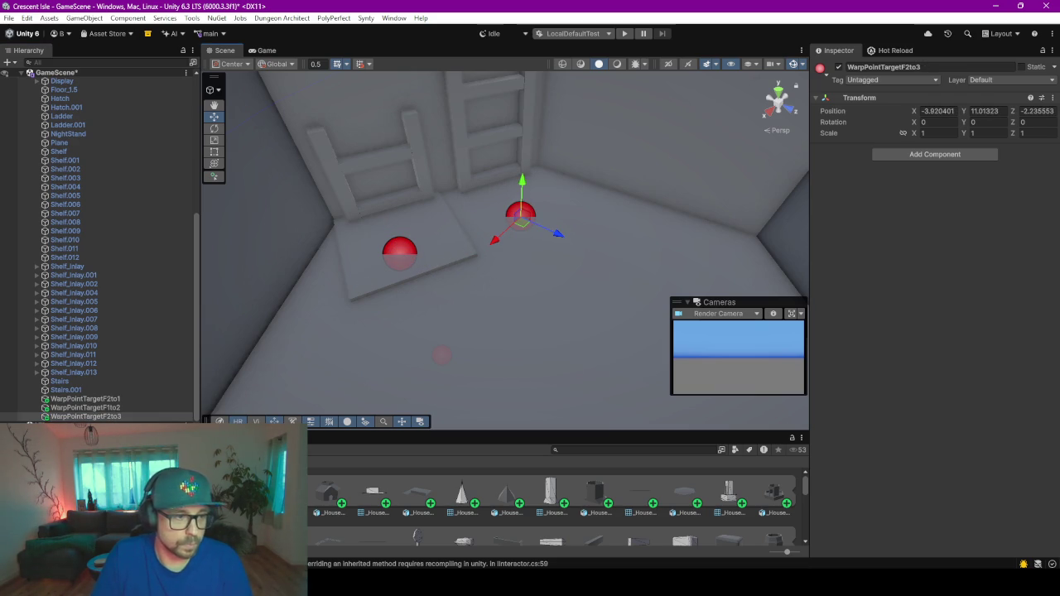
# - Rename that marker WarpPointTargetF3to2 and duplicate it as a new WarpPointTargetF2to3
pyautogui.click(127, 416)
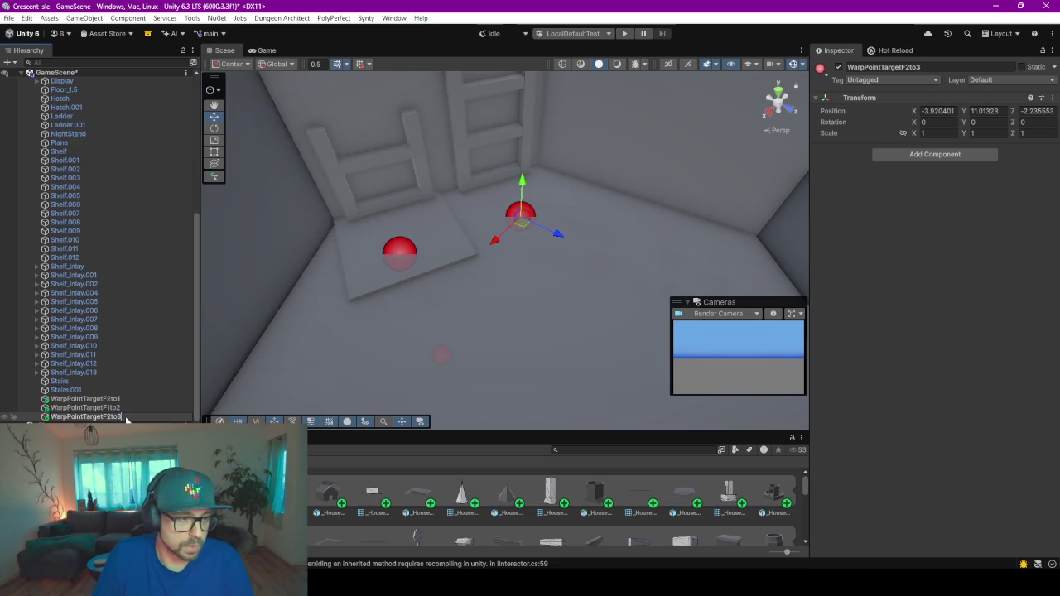
pyautogui.write('3to2')
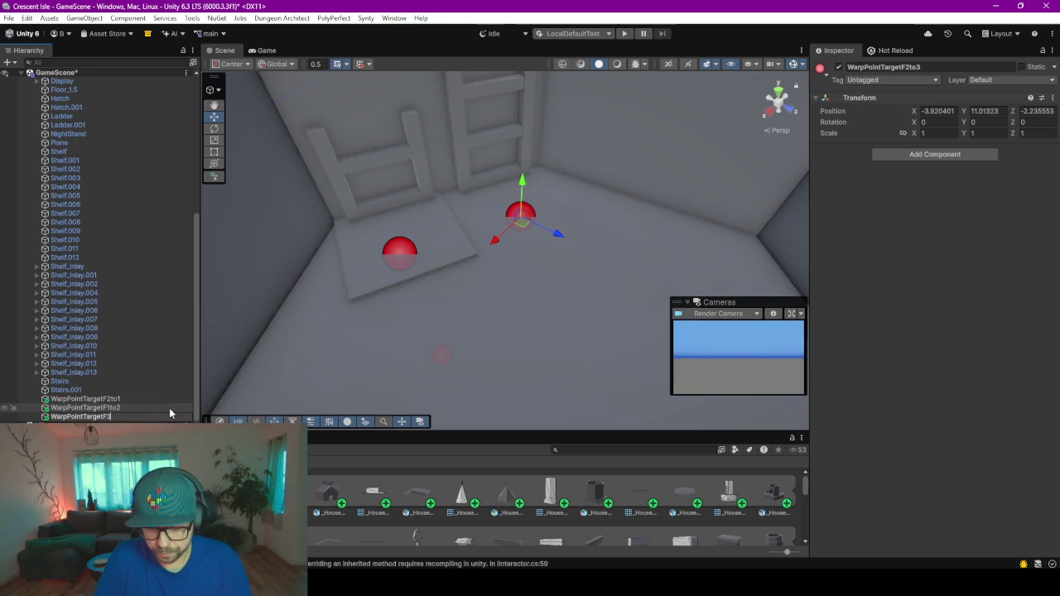
pyautogui.press('Return')
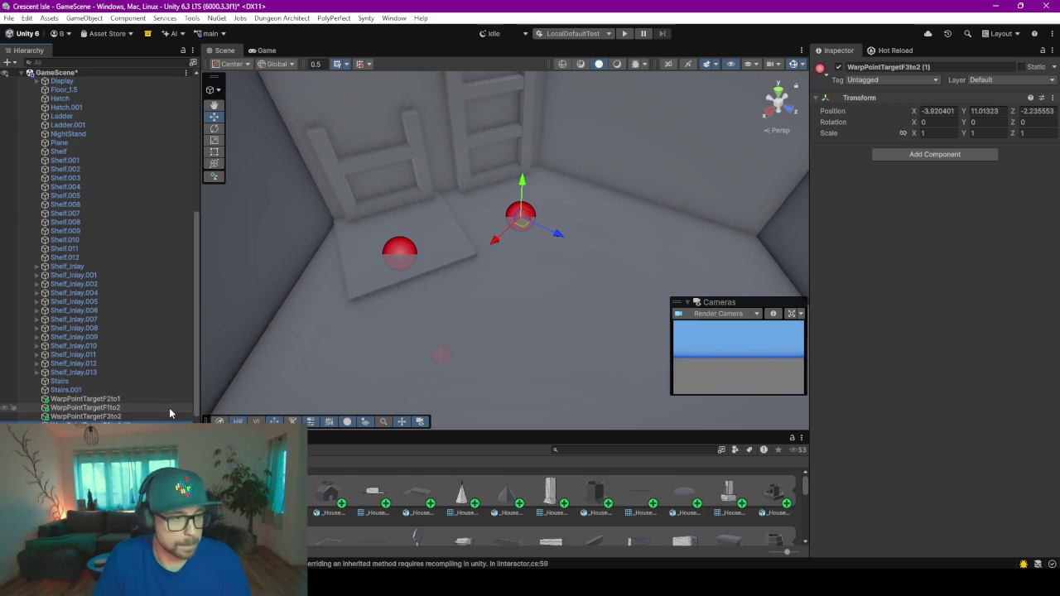
pyautogui.hotkey('ctrl', 'd')
pyautogui.doubleClick(124, 417)
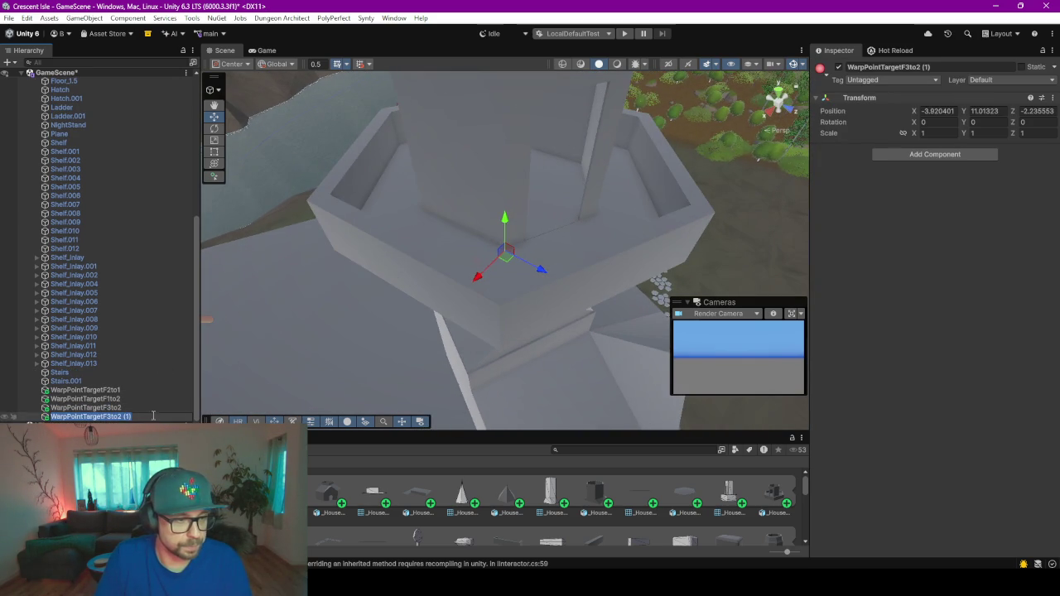
pyautogui.press('BackSpace')
pyautogui.press('BackSpace')
pyautogui.press('BackSpace')
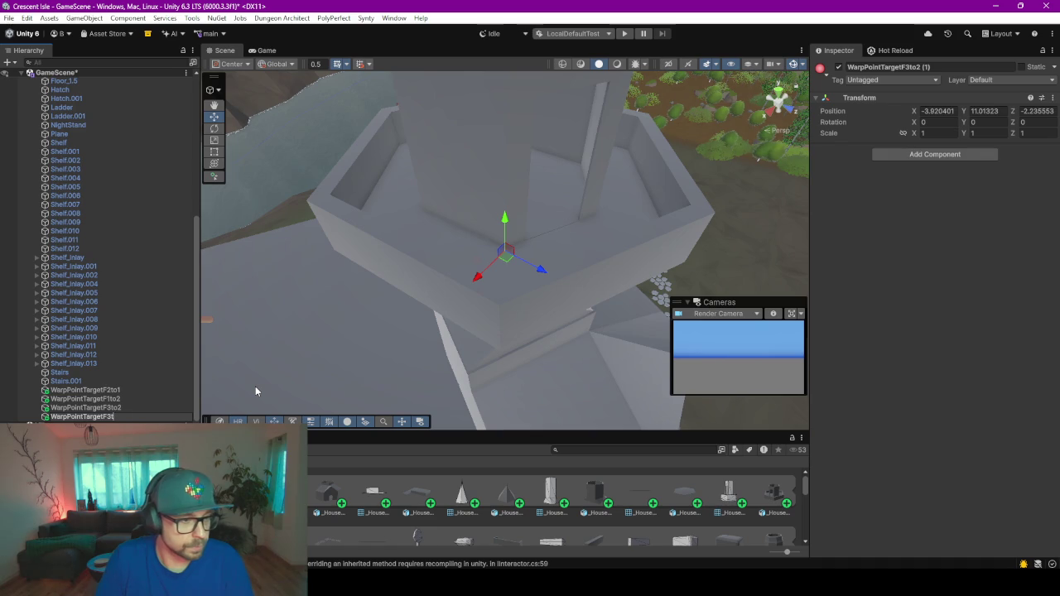
pyautogui.write('2to3')
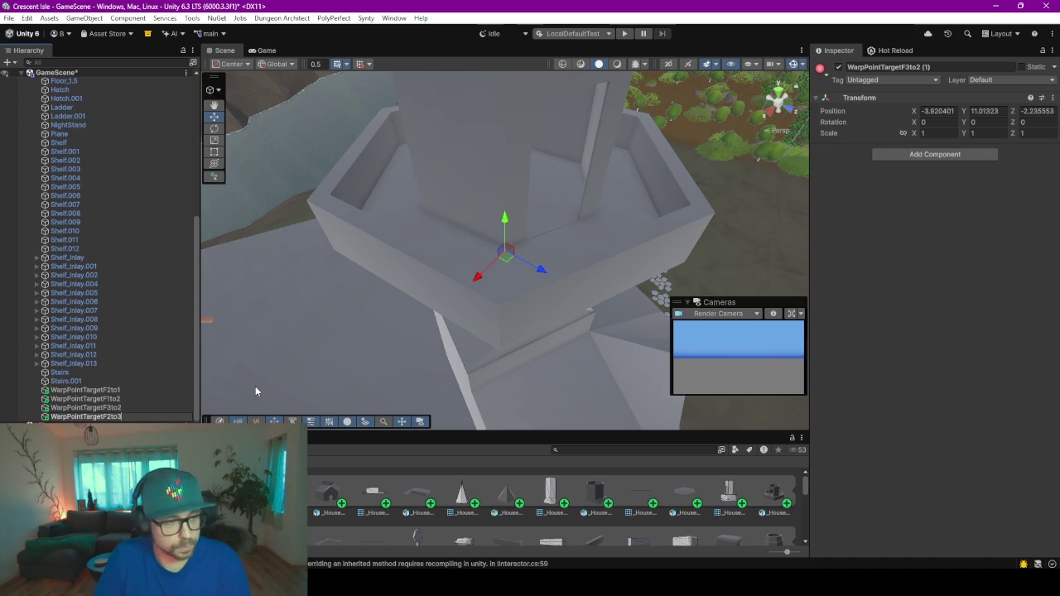
pyautogui.press('Return')
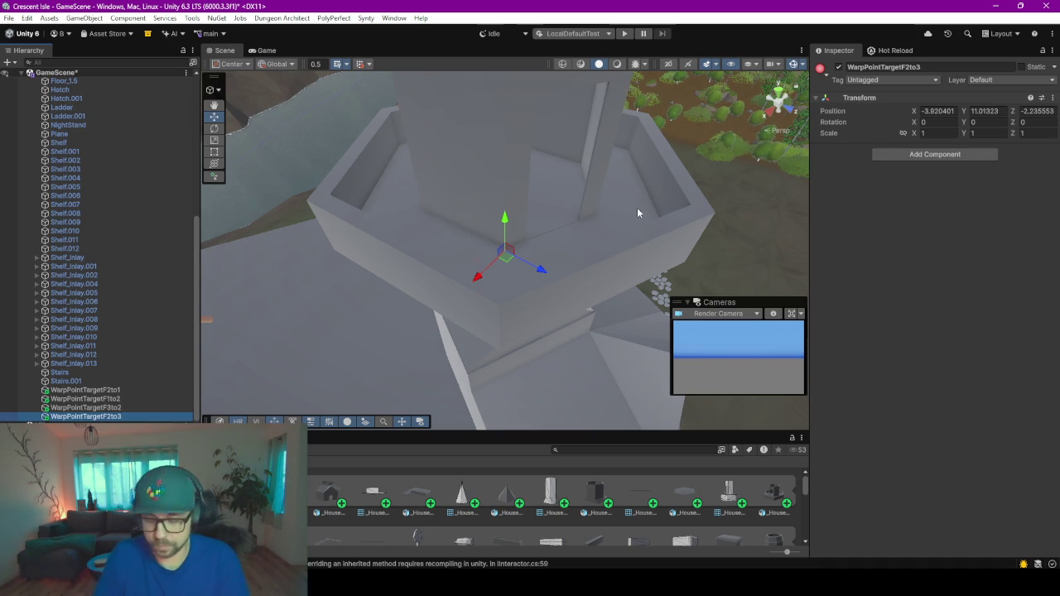
pyautogui.doubleClick(91, 416)
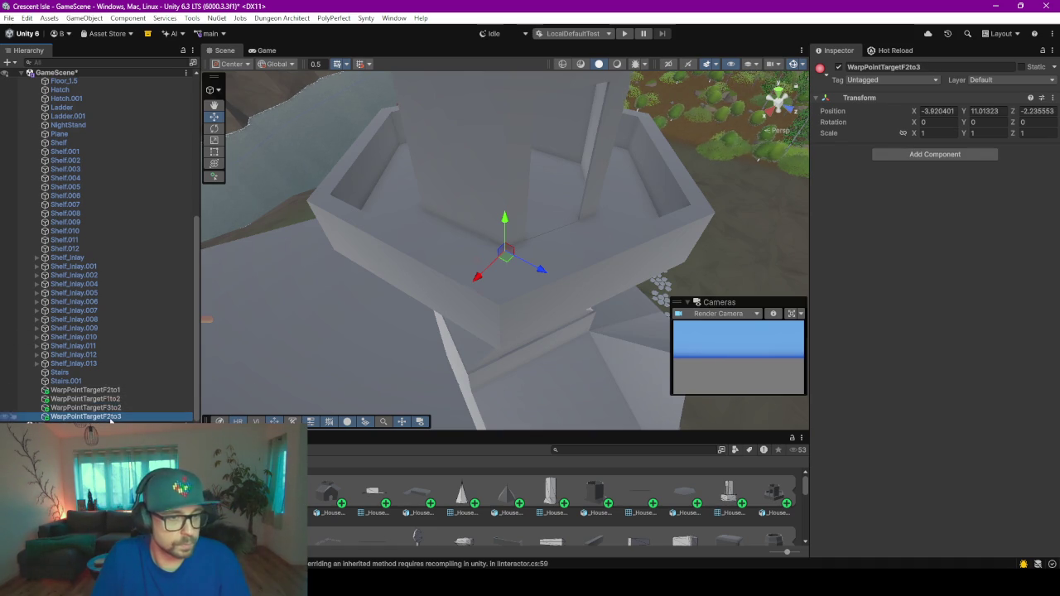
# - Raise WarpPointTargetF2to3 to Y 15.55 on the upper floor and check the other targets' positions
pyautogui.moveTo(533, 231)
pyautogui.mouseDown(button='right')
pyautogui.moveTo(522, 94)
pyautogui.moveTo(531, 223)
pyautogui.mouseUp(button='right')
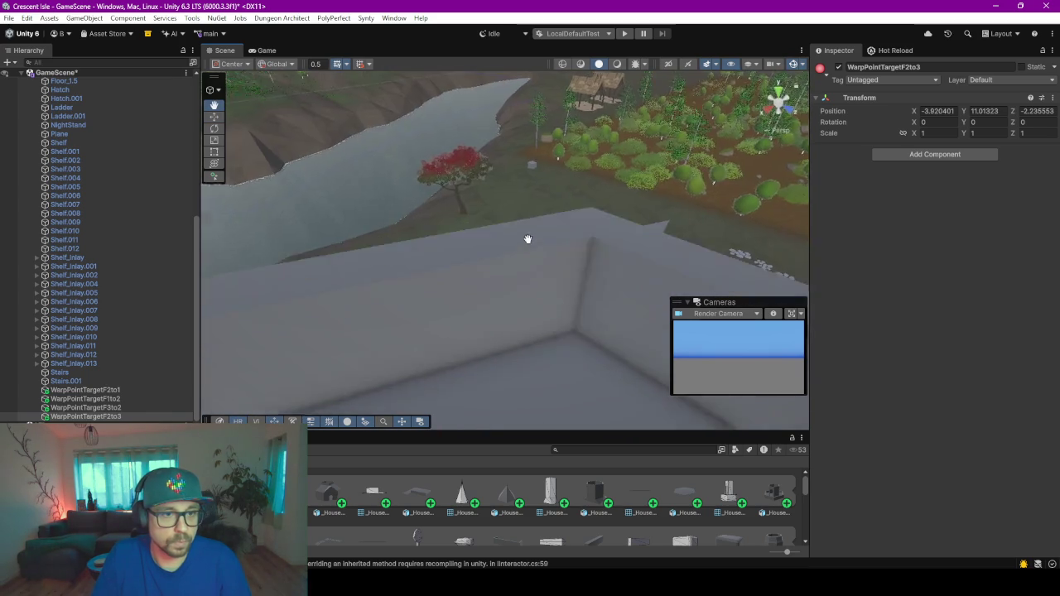
pyautogui.scroll(-2, 529, 218)
pyautogui.scroll(-3, 528, 210)
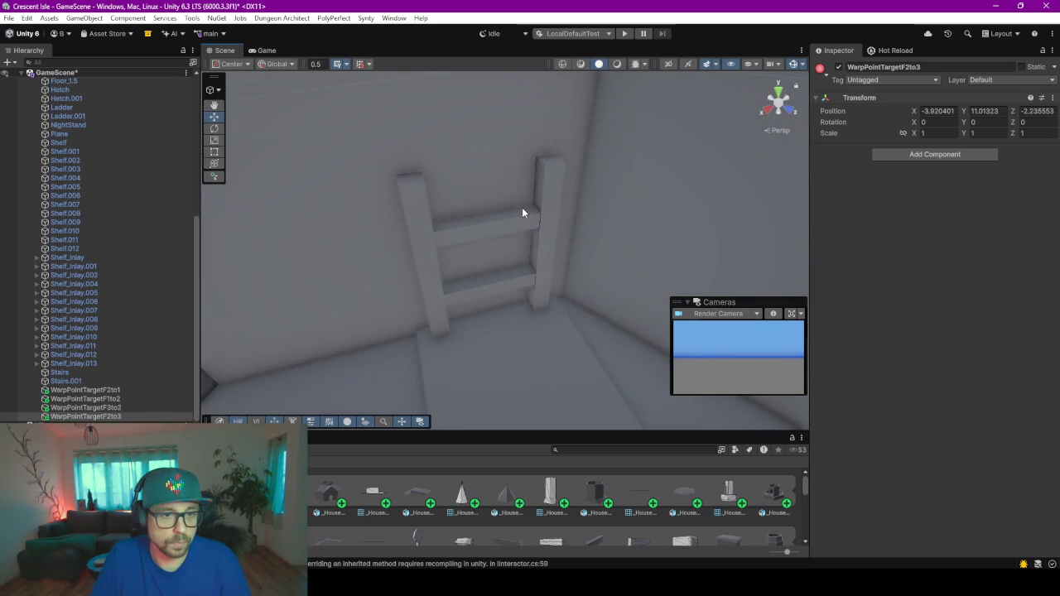
pyautogui.moveTo(522, 207); pyautogui.dragTo(510, 251, button='middle')
pyautogui.scroll(-3, 510, 251)
pyautogui.scroll(-3, 511, 269)
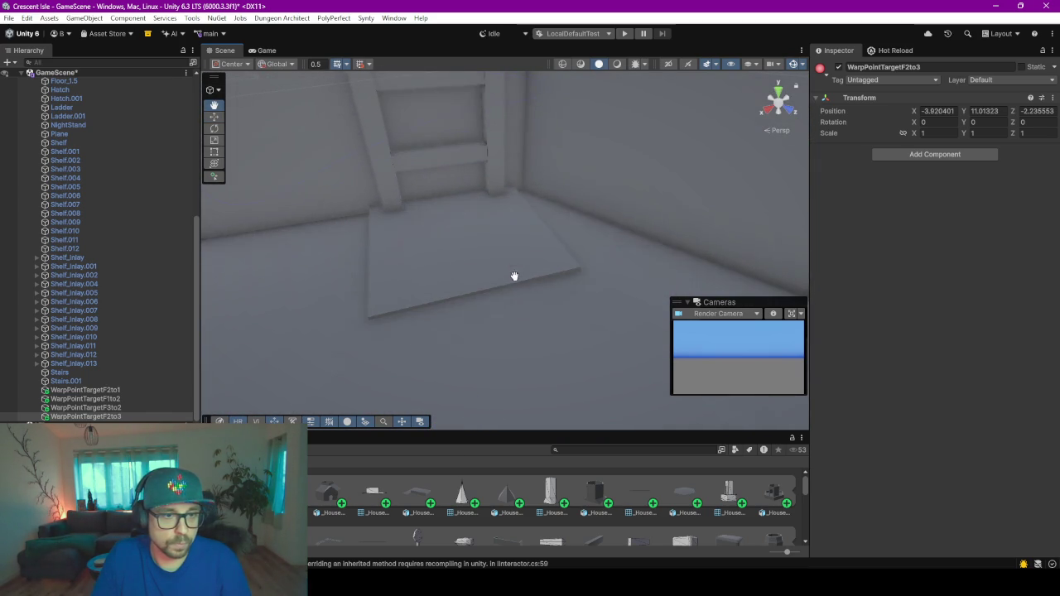
pyautogui.click(99, 417)
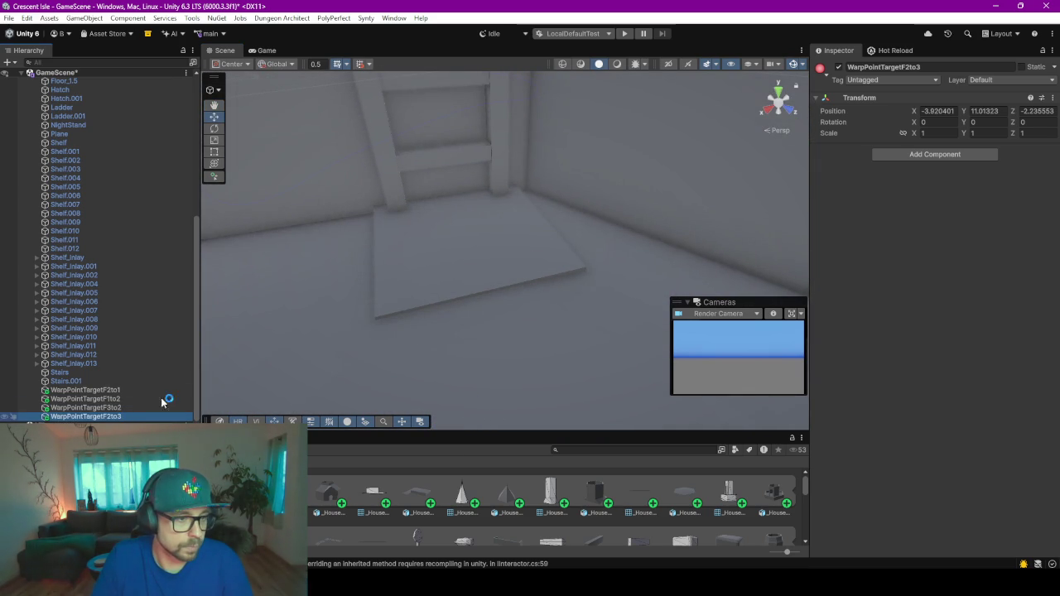
pyautogui.scroll(-2, 379, 319)
pyautogui.scroll(-2, 505, 353)
pyautogui.moveTo(494, 421); pyautogui.dragTo(484, 247)
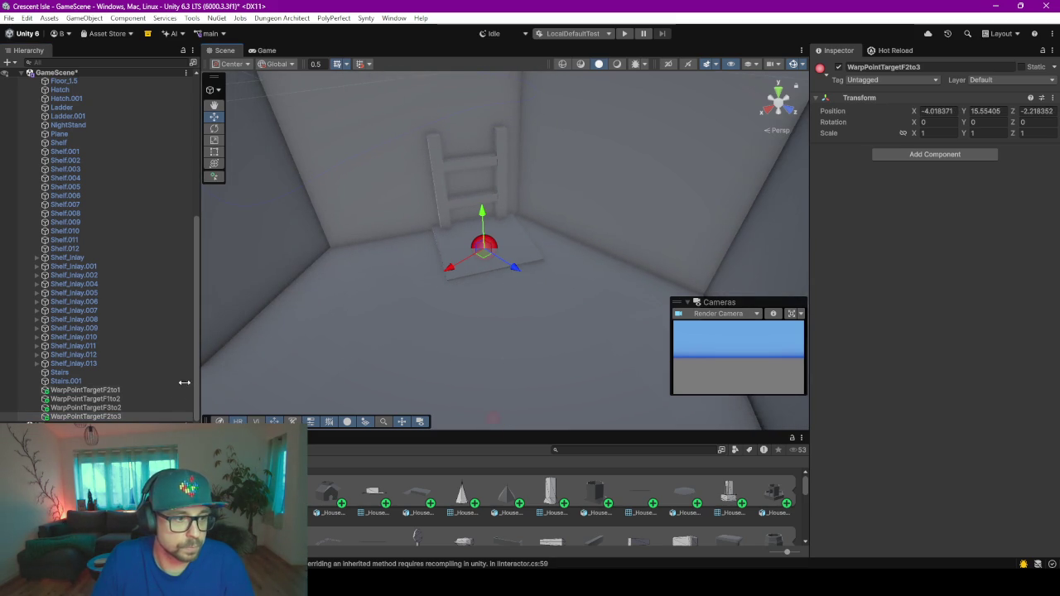
pyautogui.click(132, 408)
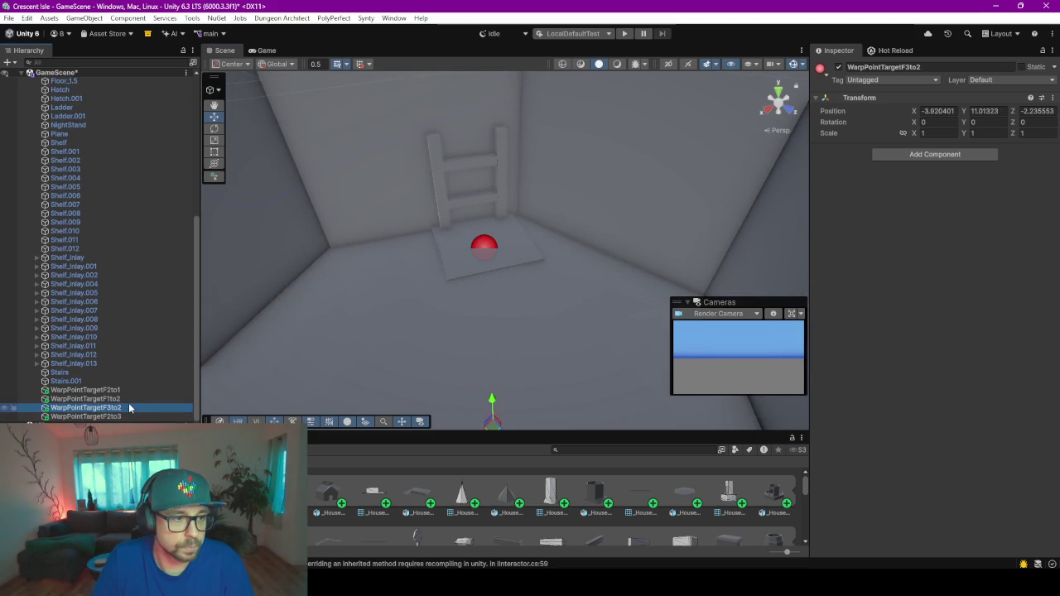
pyautogui.click(125, 398)
pyautogui.click(125, 389)
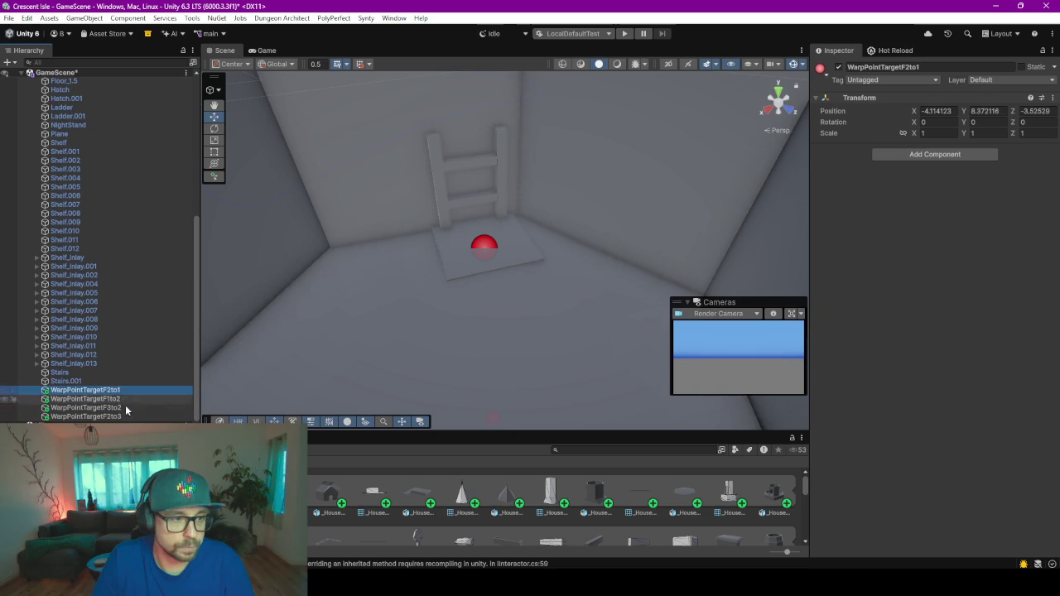
pyautogui.click(128, 417)
pyautogui.moveTo(445, 327); pyautogui.dragTo(458, 294, button='middle')
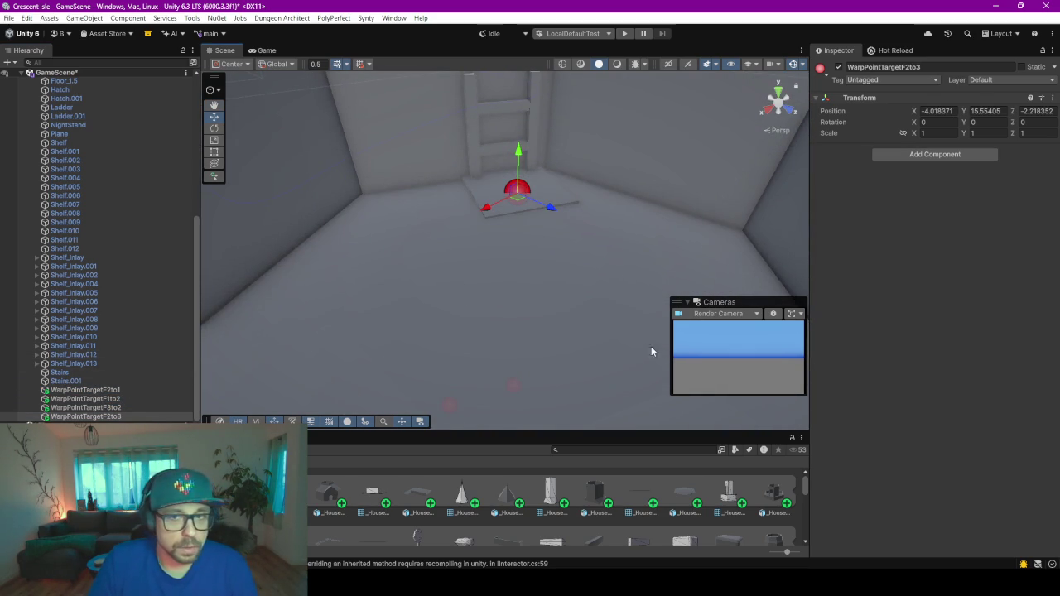
# - Inspect the Warp Point components on Ladder.001 and Hatch.001, whose targets are still empty
pyautogui.click(491, 194)
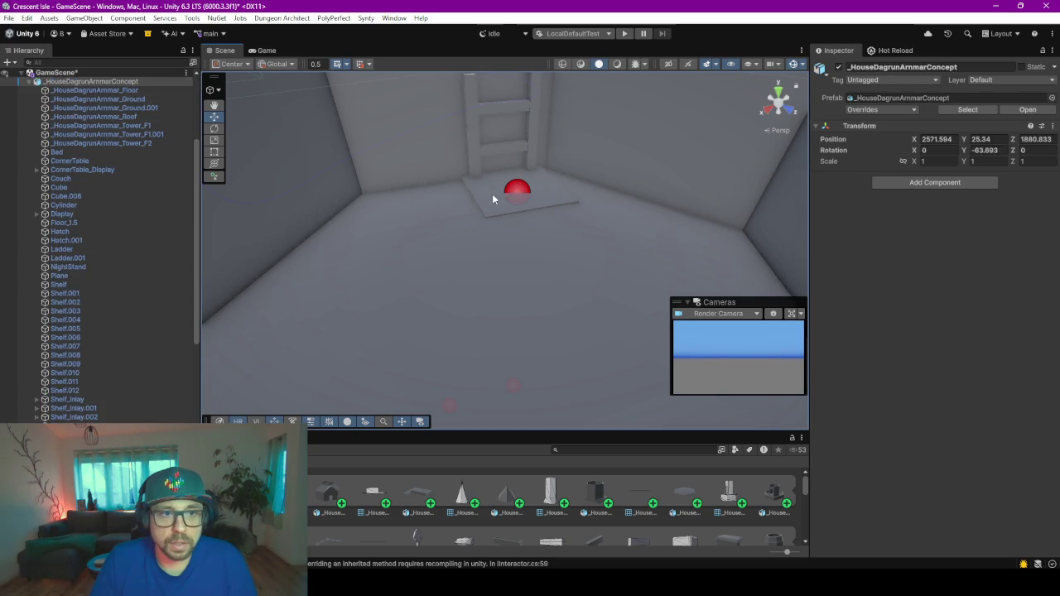
pyautogui.click(479, 169)
pyautogui.click(560, 192)
pyautogui.click(518, 211)
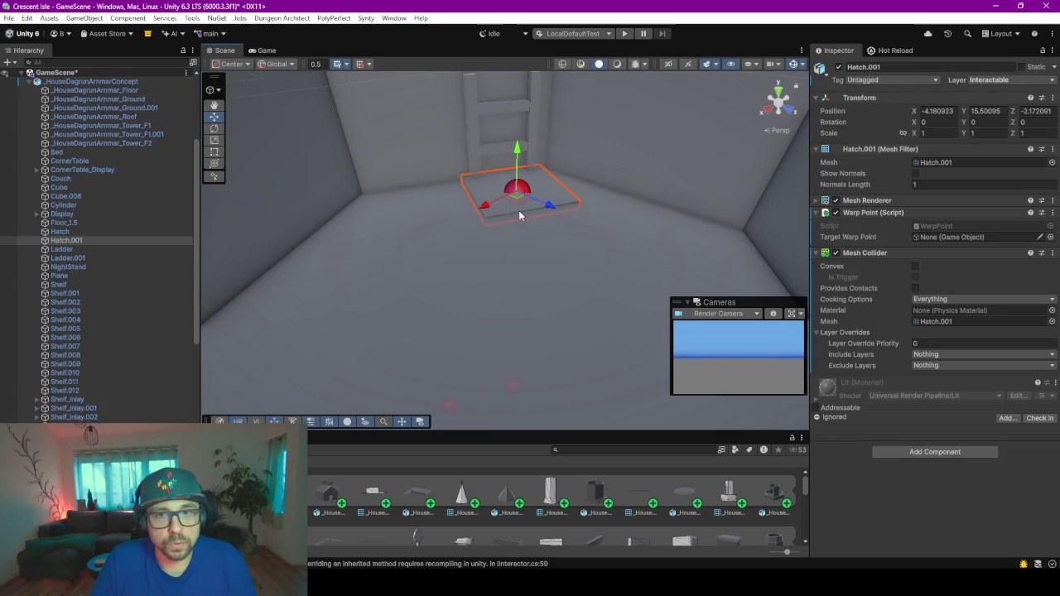
pyautogui.click(468, 135)
pyautogui.click(472, 130)
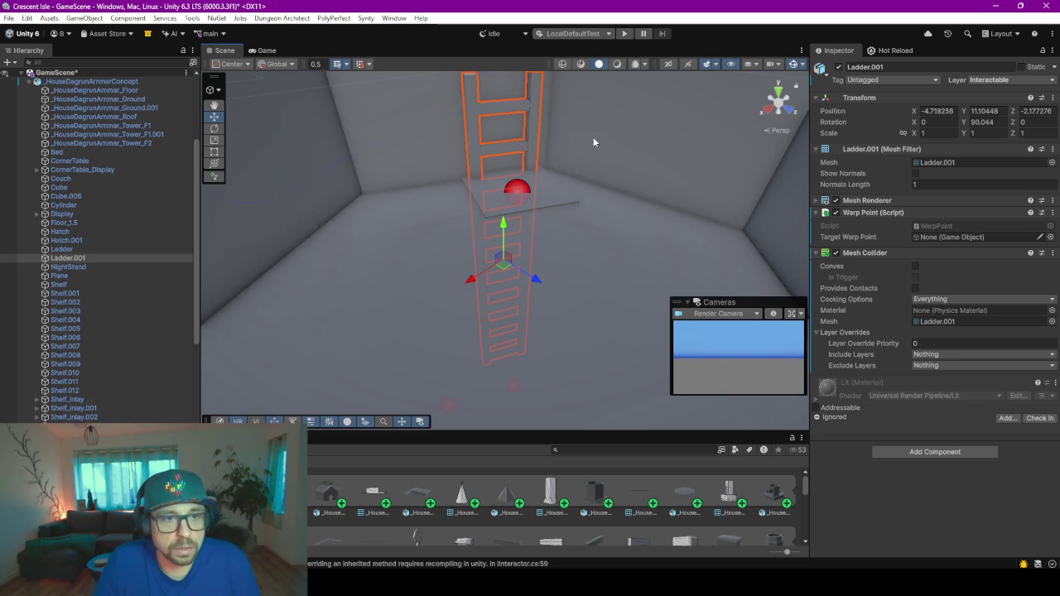
# - Orbit back toward the ladder and start the game in Play mode
pyautogui.scroll(-5, 501, 214)
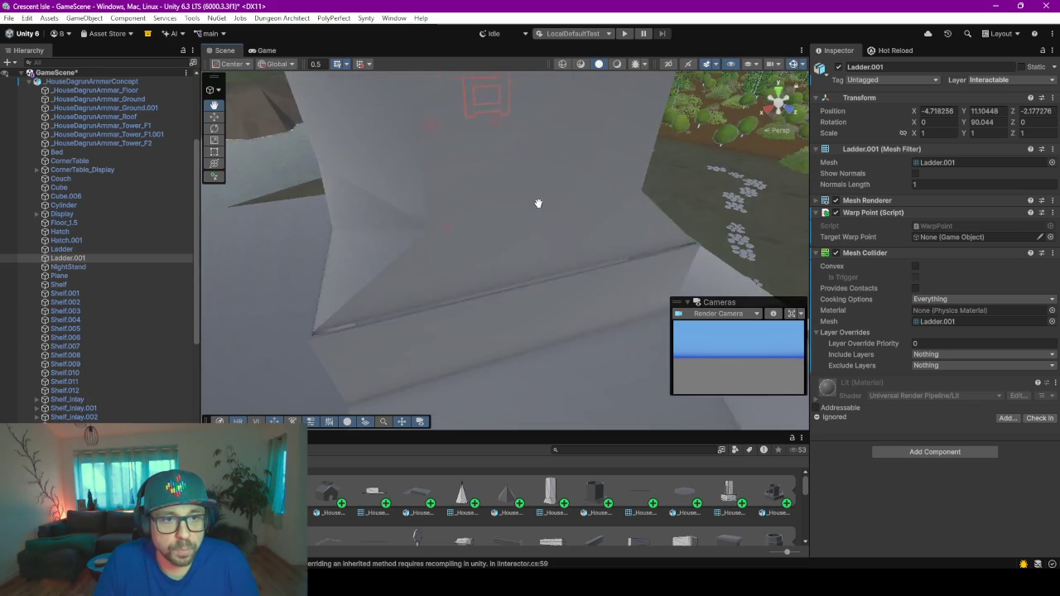
pyautogui.moveTo(521, 214); pyautogui.dragTo(532, 229, button='right')
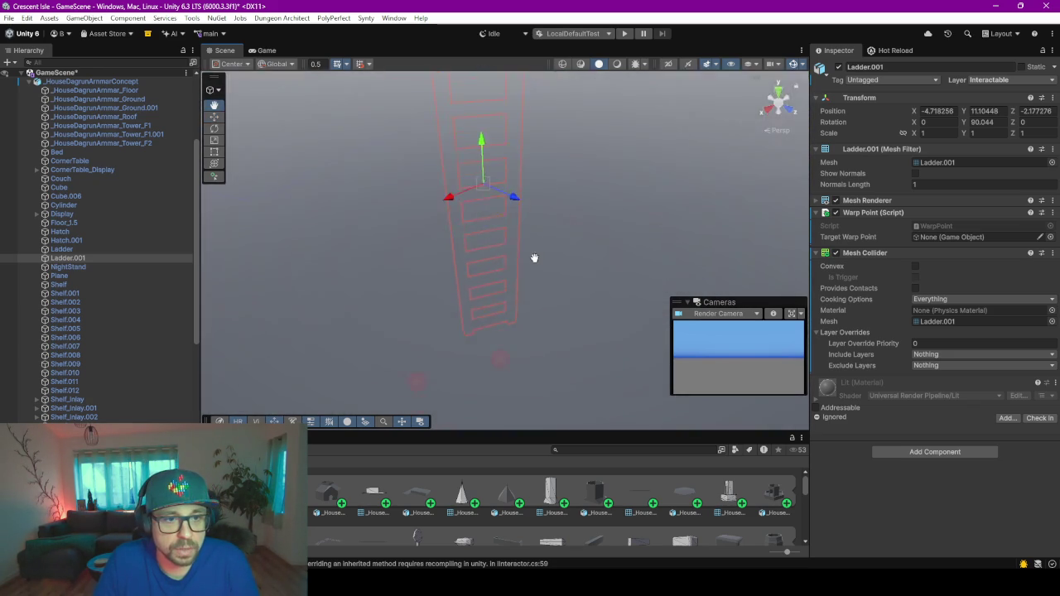
pyautogui.click(629, 37)
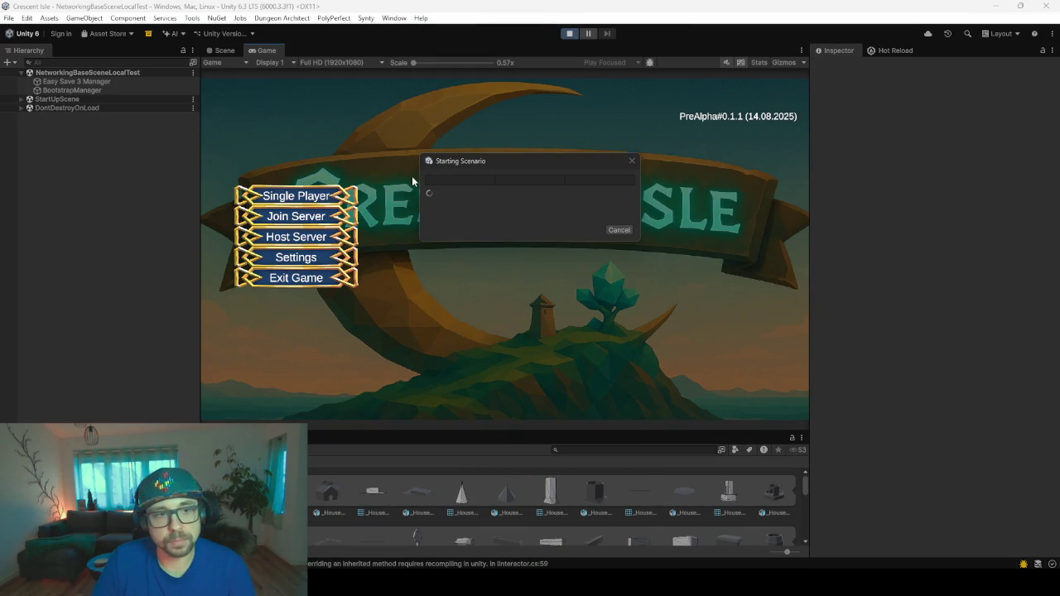
# - Load the existing single-player save and start the game with the existing character
pyautogui.click(315, 191)
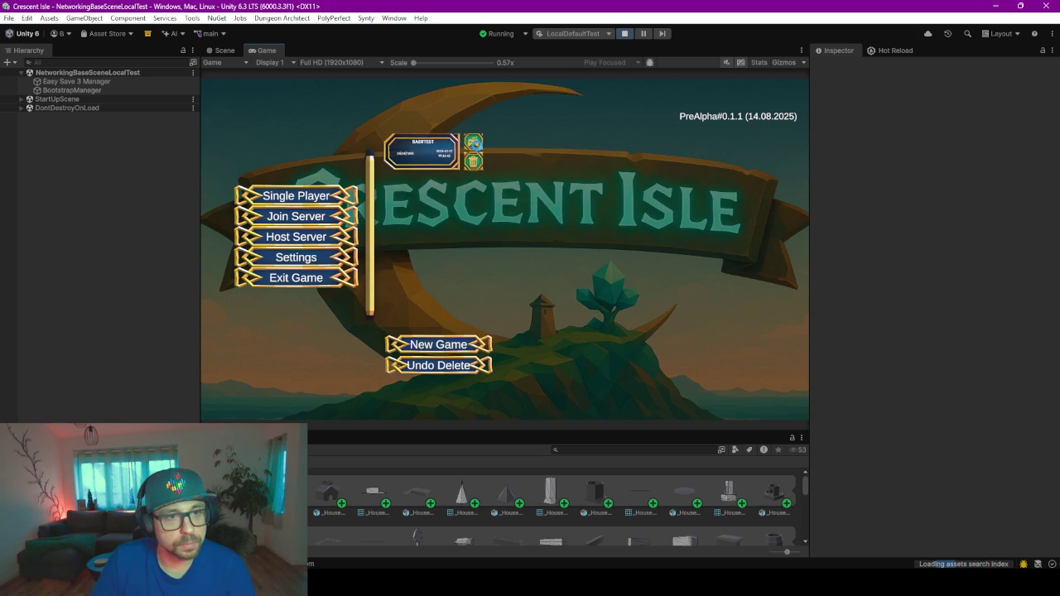
pyautogui.click(483, 150)
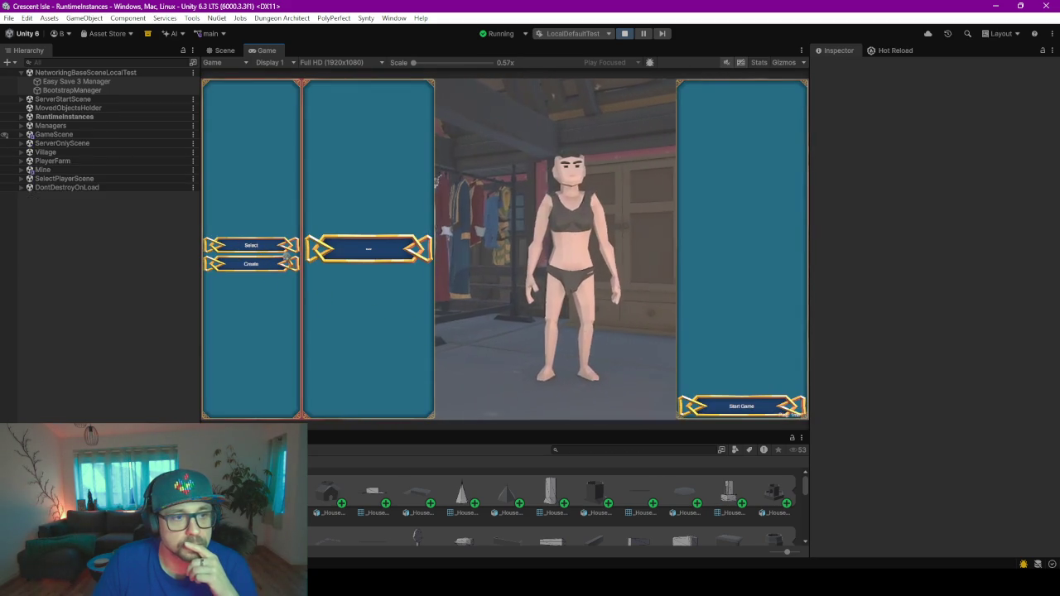
pyautogui.click(362, 252)
pyautogui.click(765, 407)
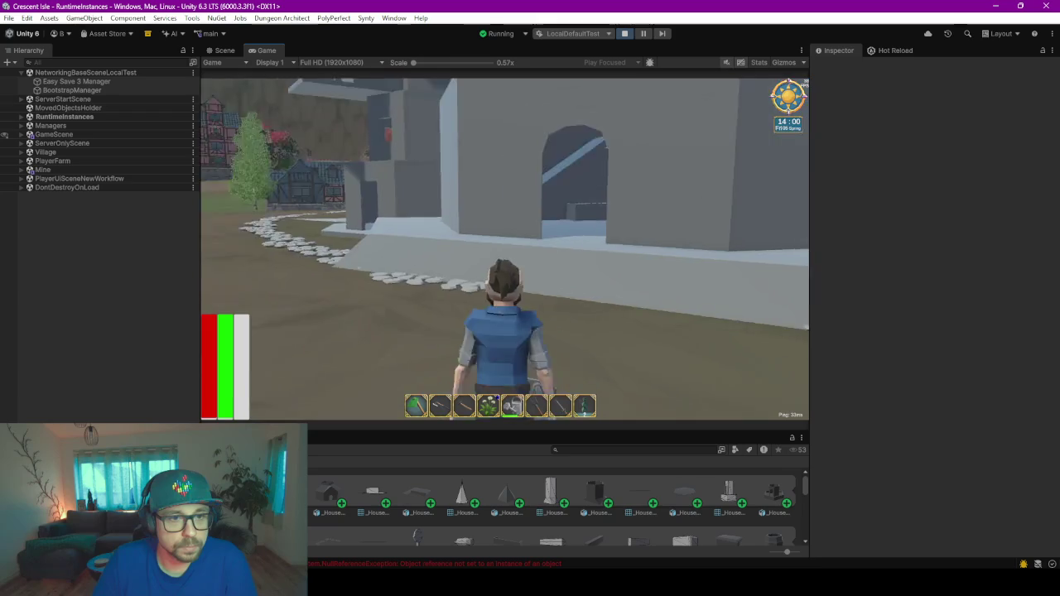
# - Walk the player through the building and bookshelf room to the ladder, then release game control
pyautogui.press('w')
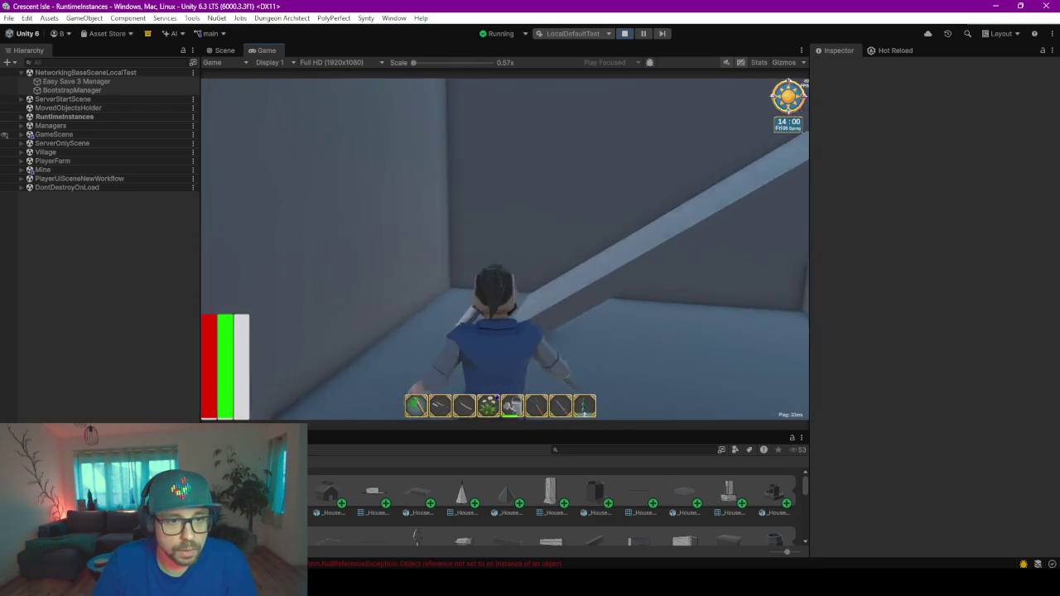
pyautogui.press('w')
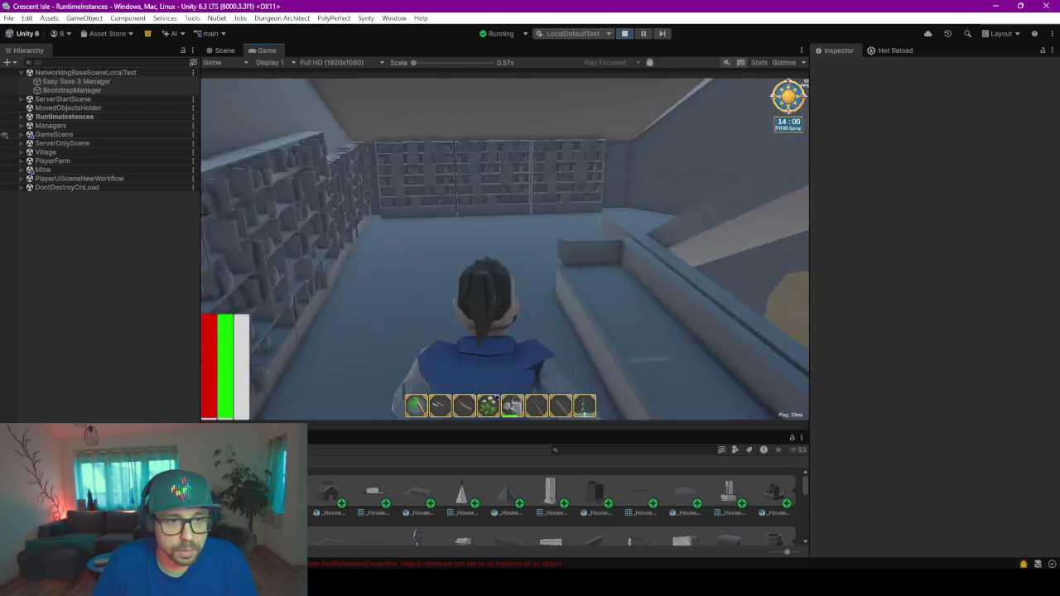
pyautogui.press('w')
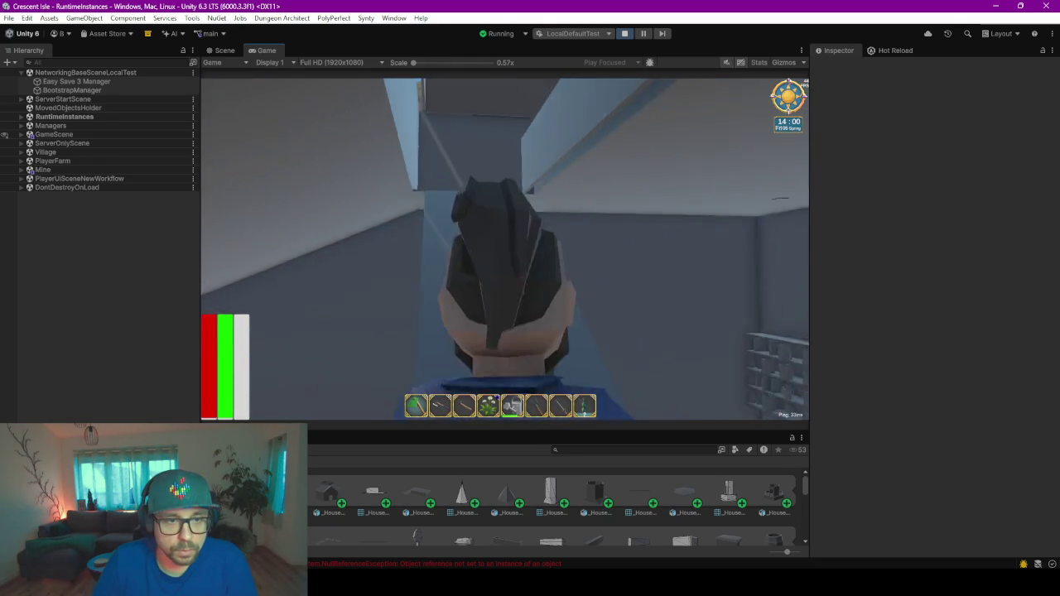
pyautogui.press('w')
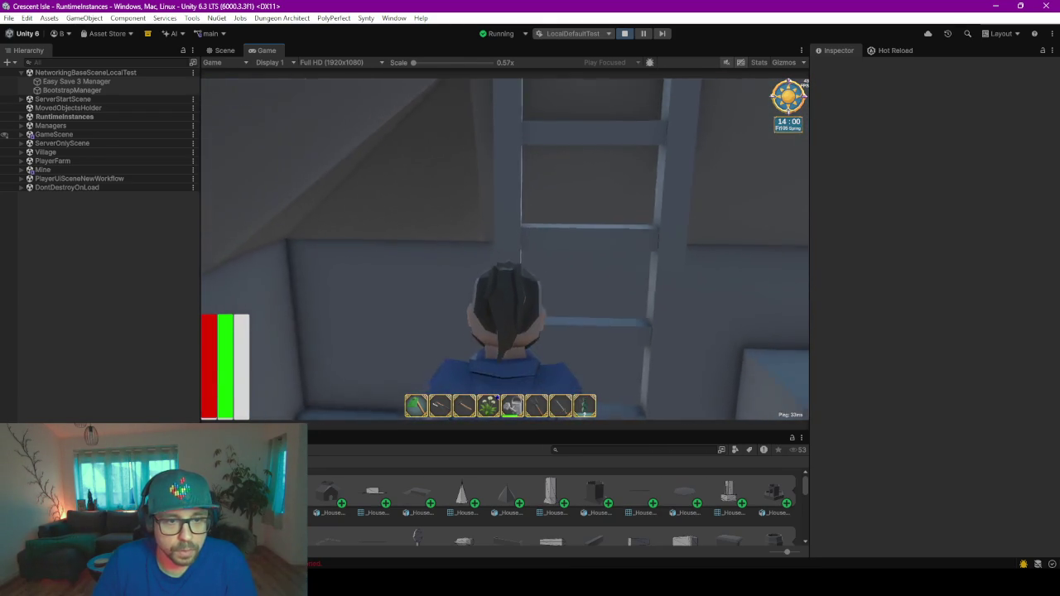
pyautogui.press('s')
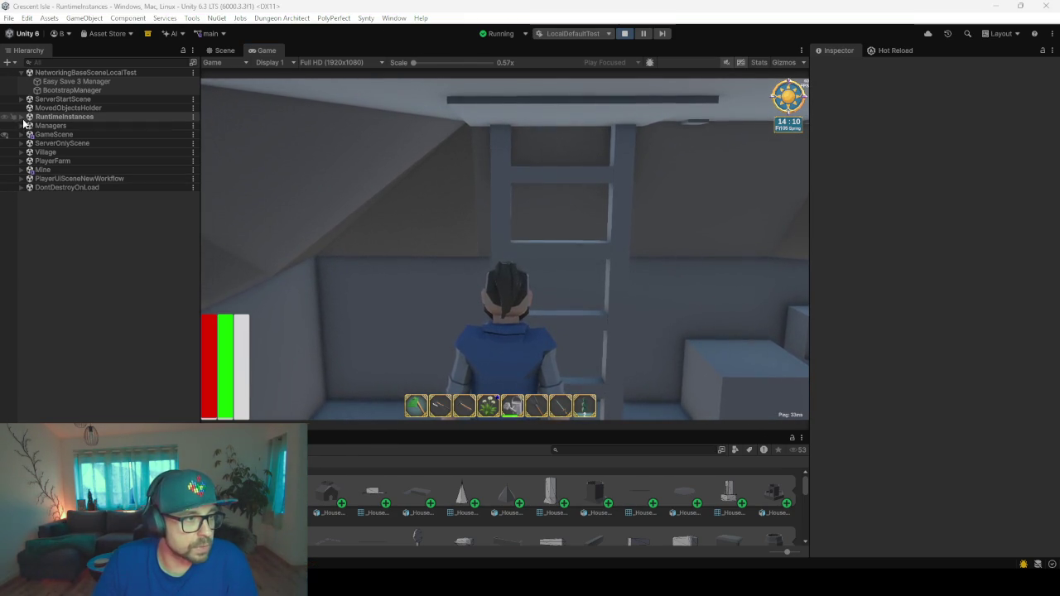
# - Expand RuntimeInstances and select the Hatch object in the Scene view
pyautogui.click(21, 119)
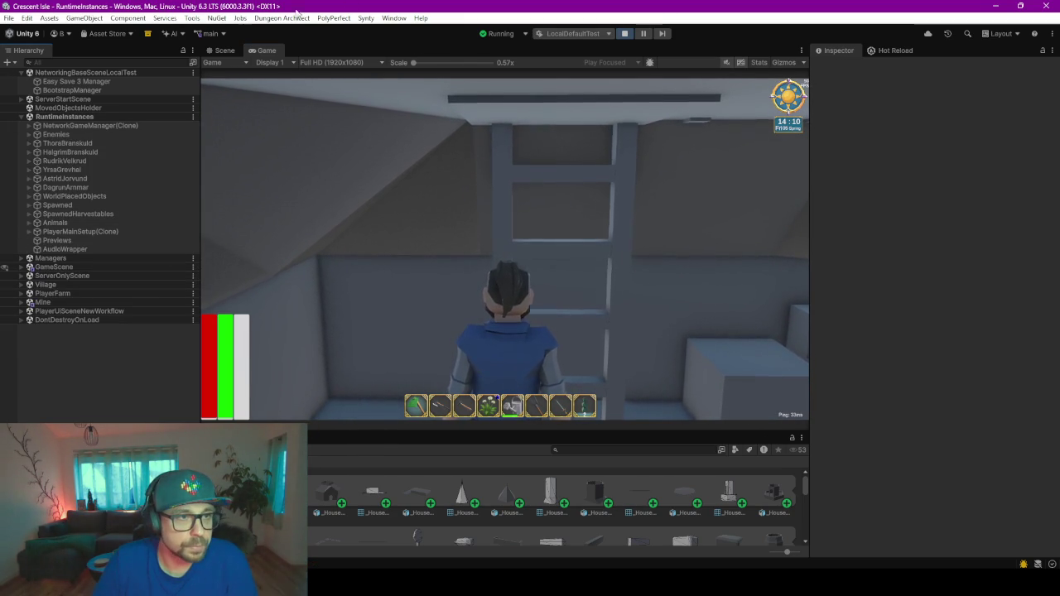
pyautogui.click(217, 50)
pyautogui.scroll(5, 447, 266)
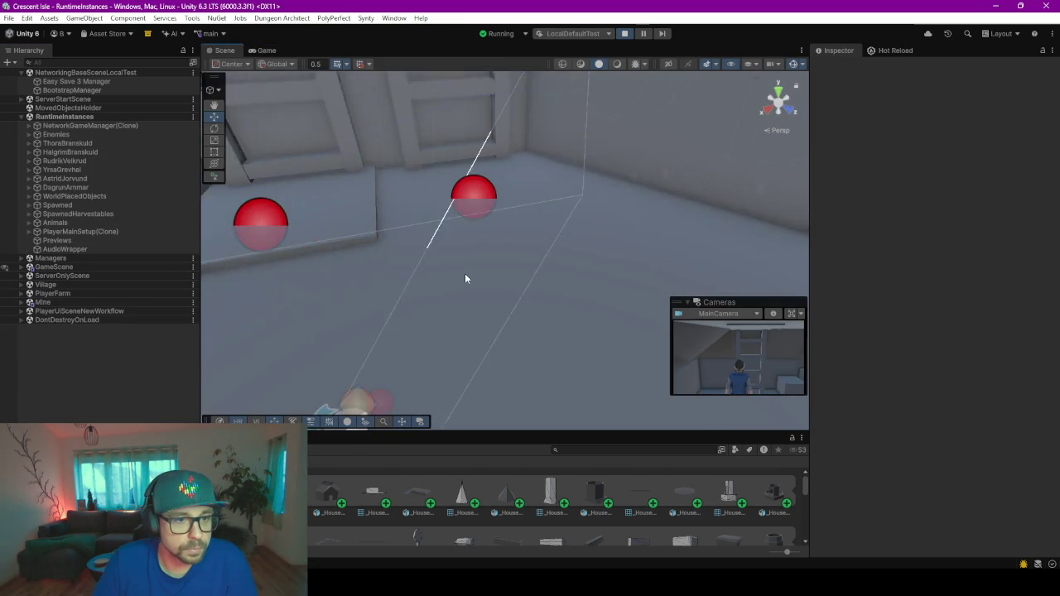
pyautogui.click(342, 206)
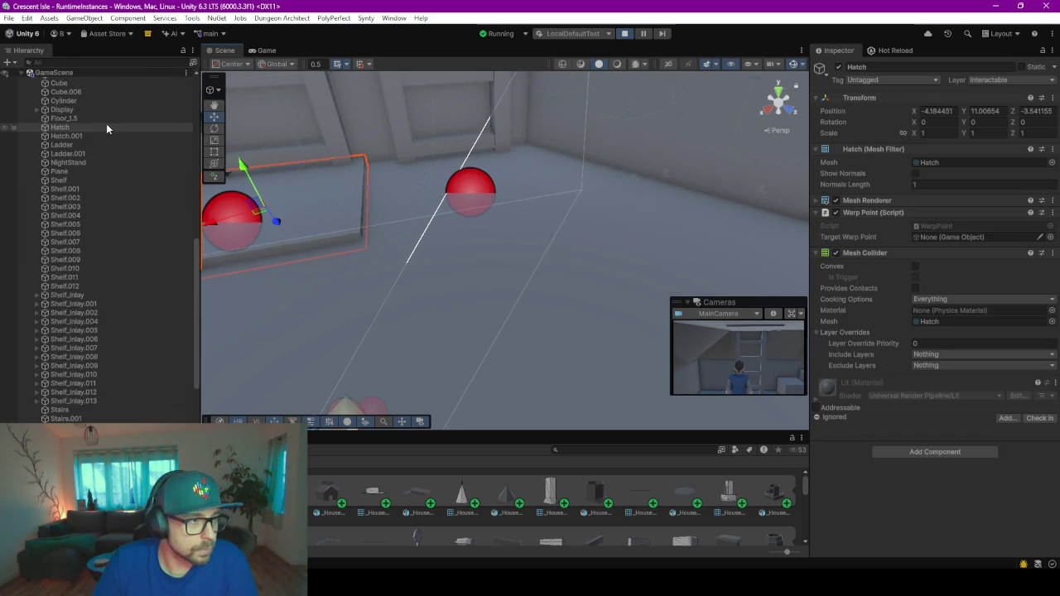
pyautogui.scroll(-2, 464, 240)
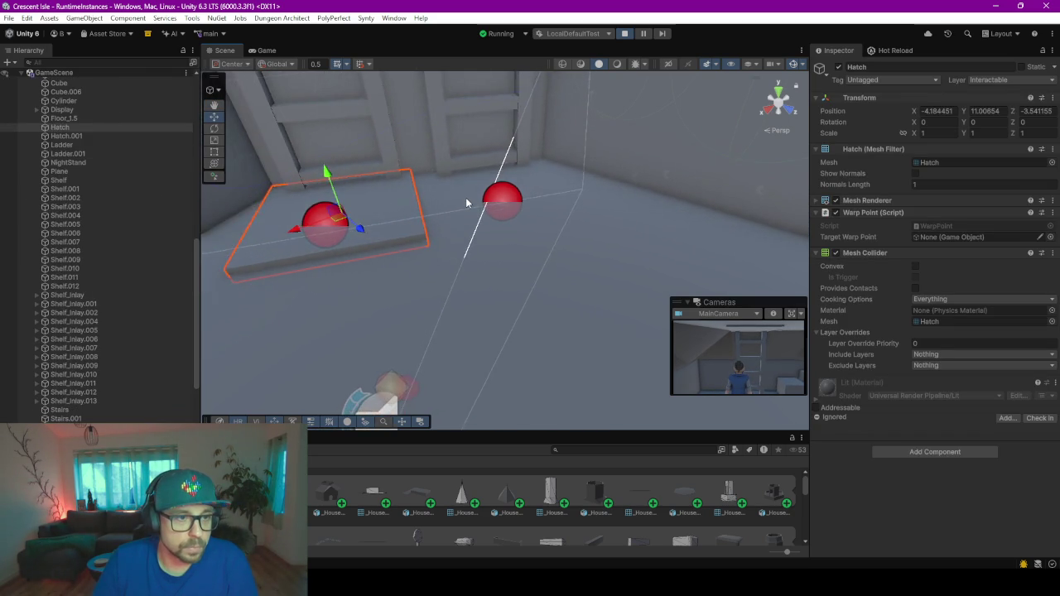
# - Set the Hatch's Target Warp Point to the scene object WarpPointTargetF2to1
pyautogui.scroll(-3, 465, 197)
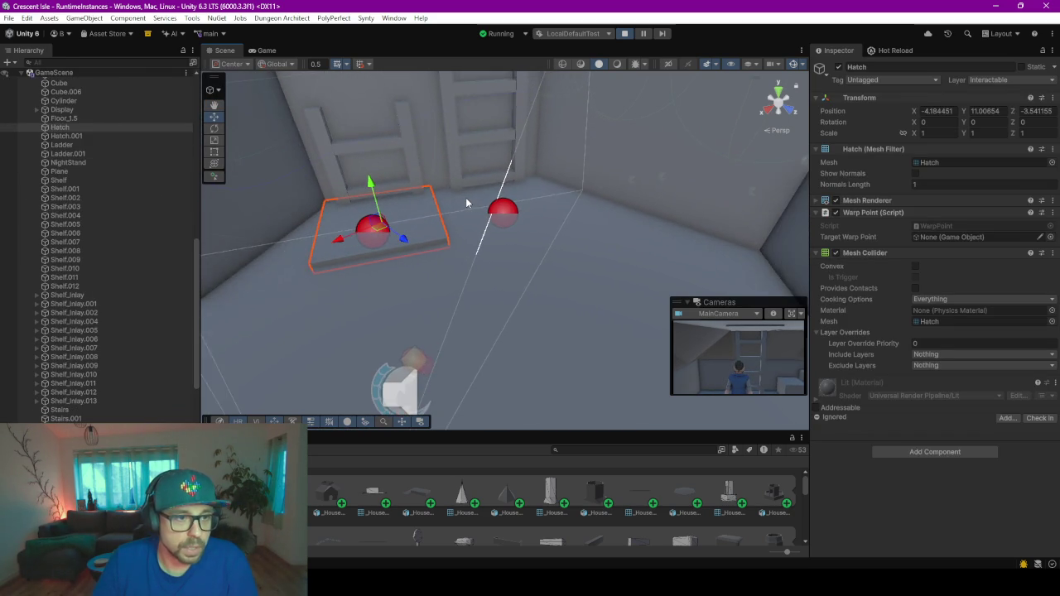
pyautogui.click(1050, 237)
pyautogui.write('aypoint')
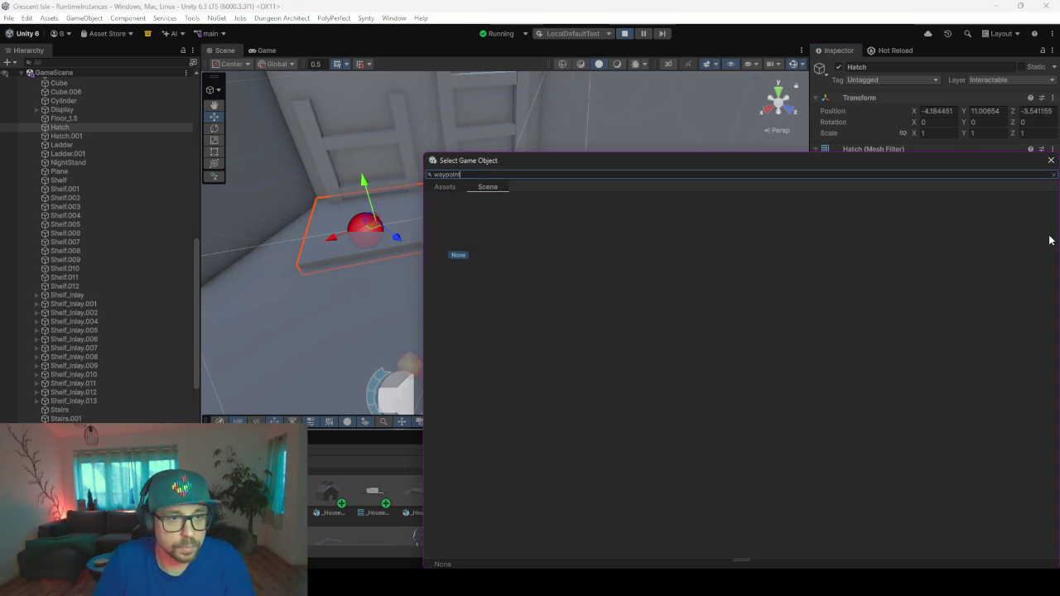
pyautogui.click(445, 187)
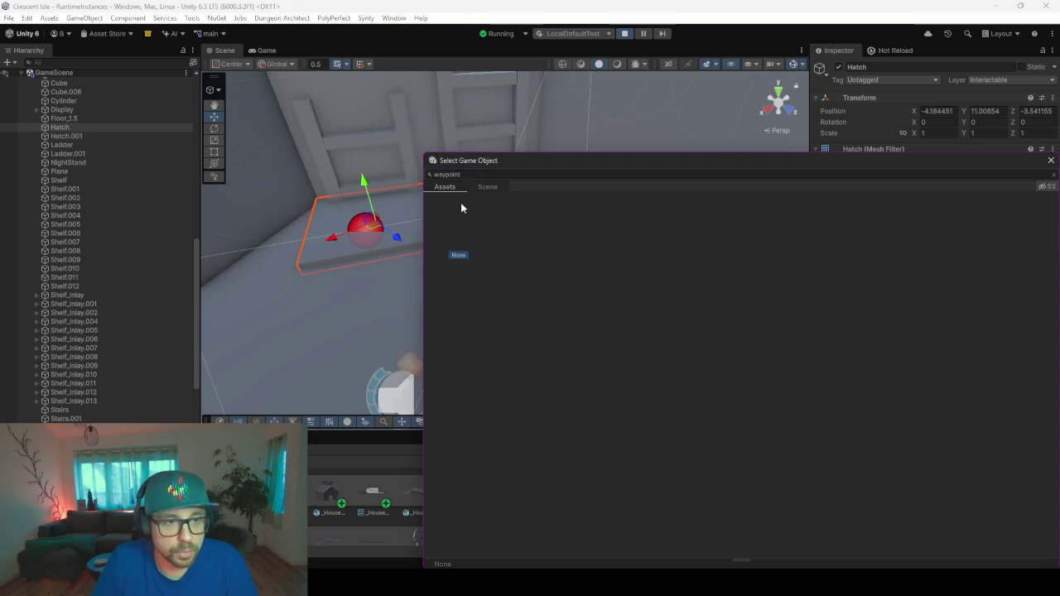
pyautogui.scroll(-3, 92, 279)
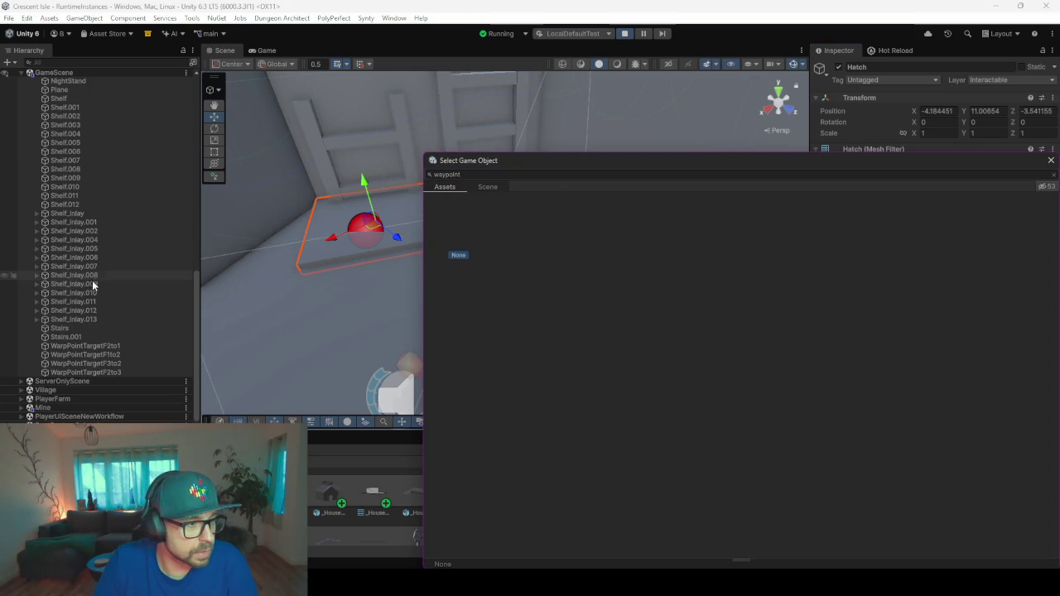
pyautogui.click(501, 174)
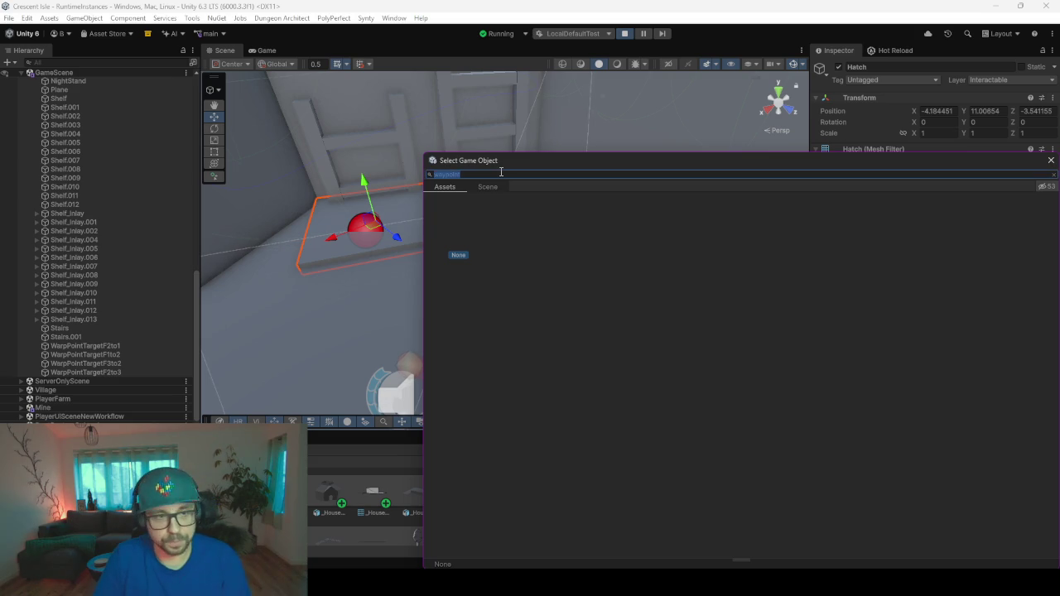
pyautogui.write('warp')
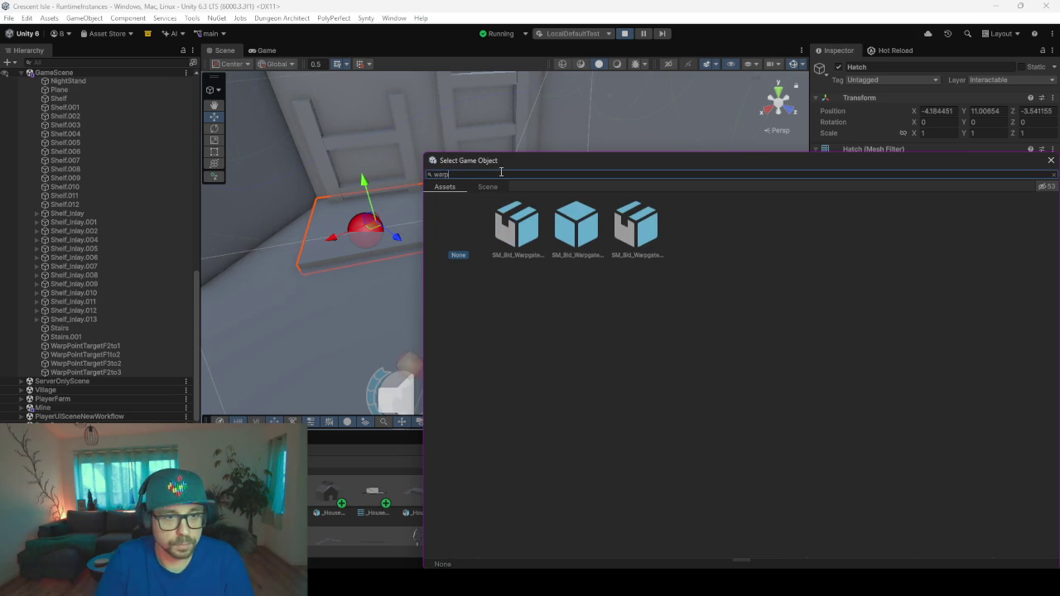
pyautogui.click(490, 188)
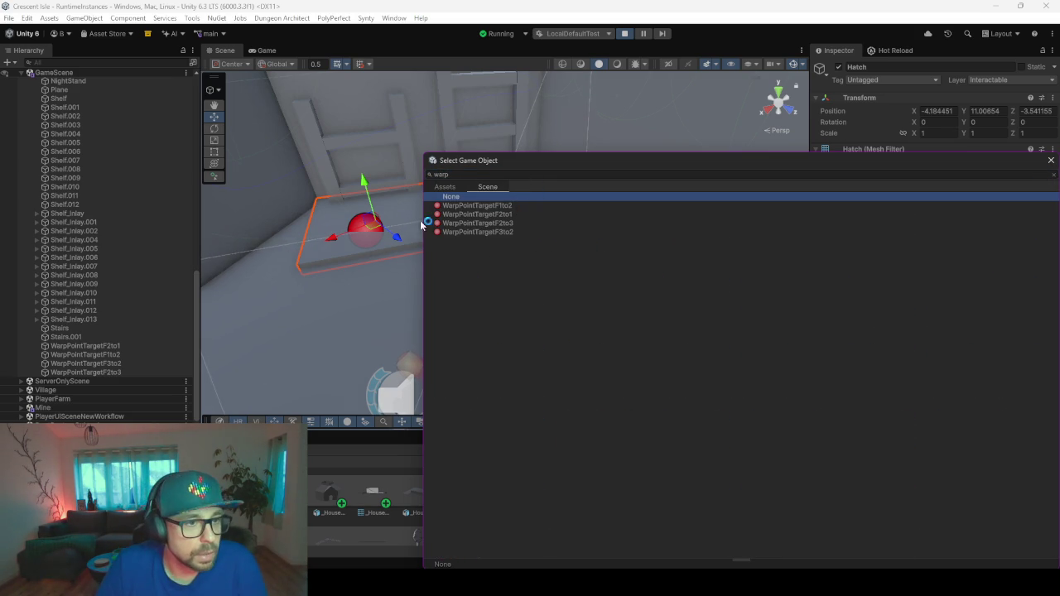
pyautogui.click(518, 214)
pyautogui.press('Return')
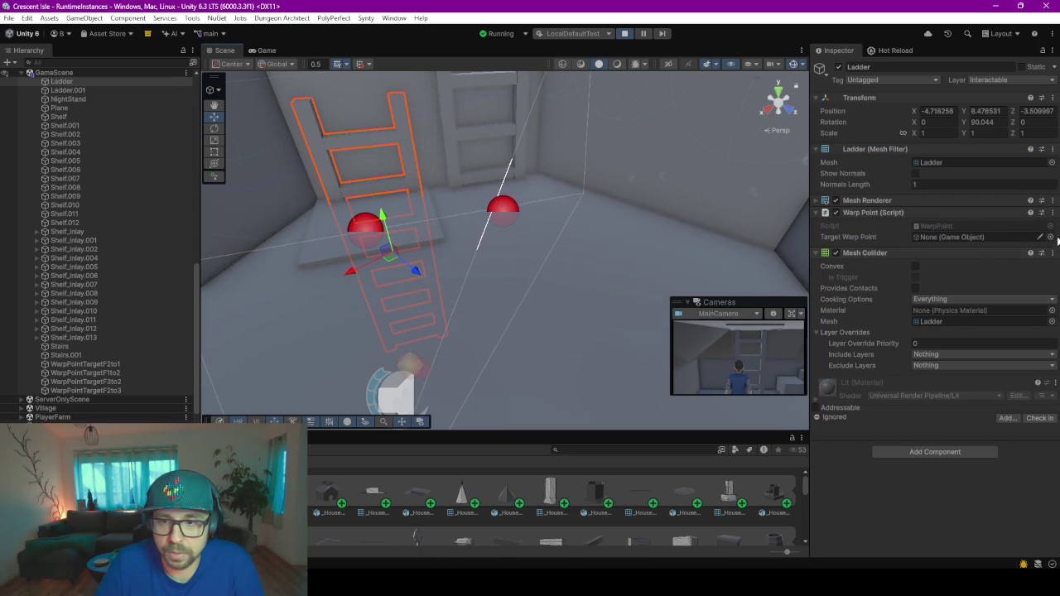
# - Assign WarpPointTargetF1to2 as the Ladder's Target Warp Point
pyautogui.click(1049, 237)
pyautogui.write('wa')
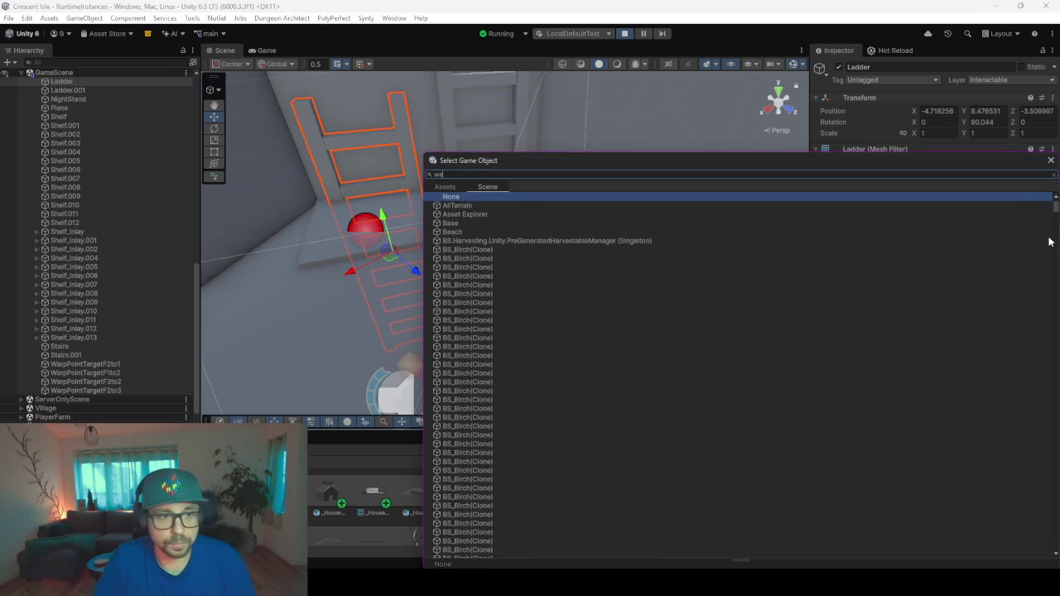
pyautogui.write('rp')
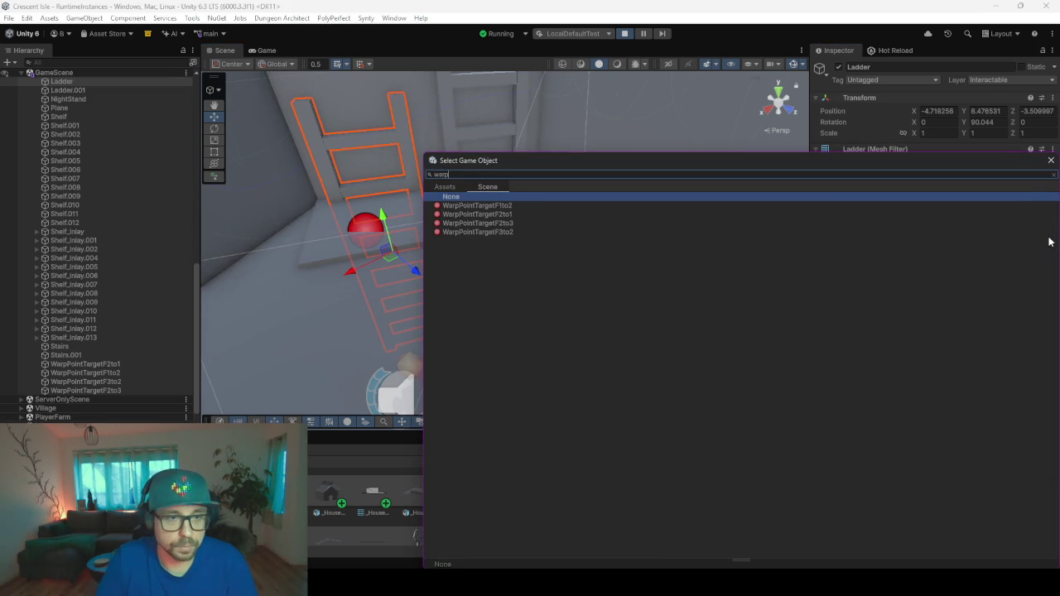
pyautogui.press('Down')
pyautogui.press('Down')
pyautogui.press('Return')
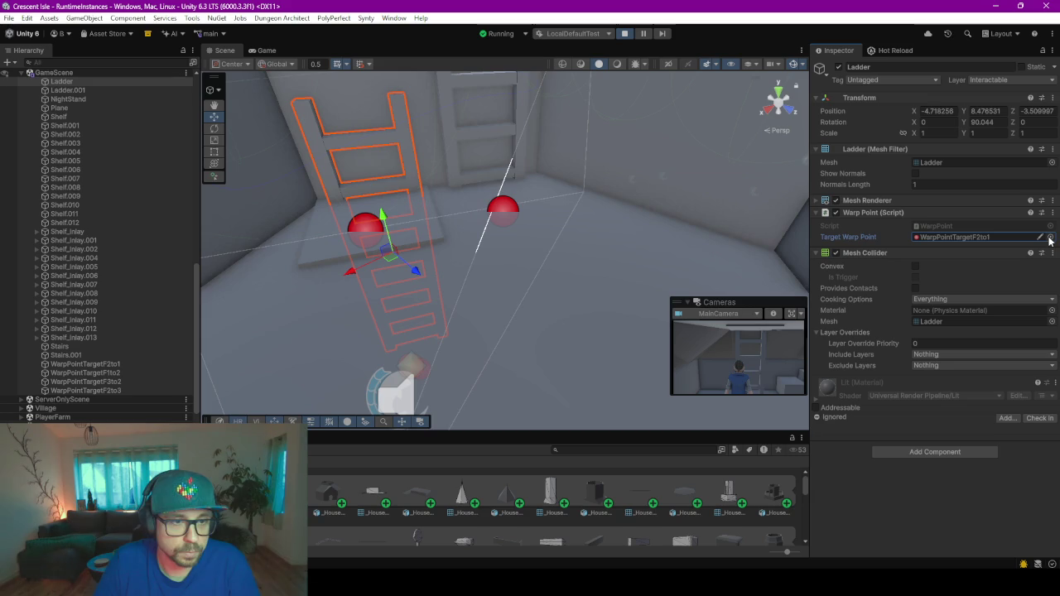
# - Point Ladder.001's Target Warp Point at WarpPointTargetF2to3, then select the floor hatch
pyautogui.click(453, 157)
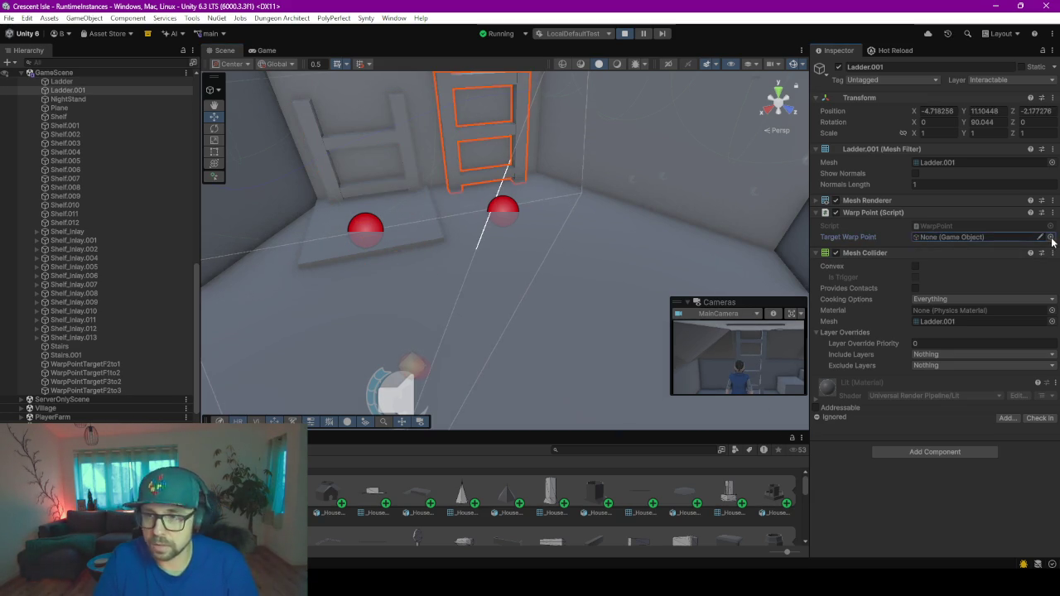
pyautogui.click(1049, 237)
pyautogui.write('warp')
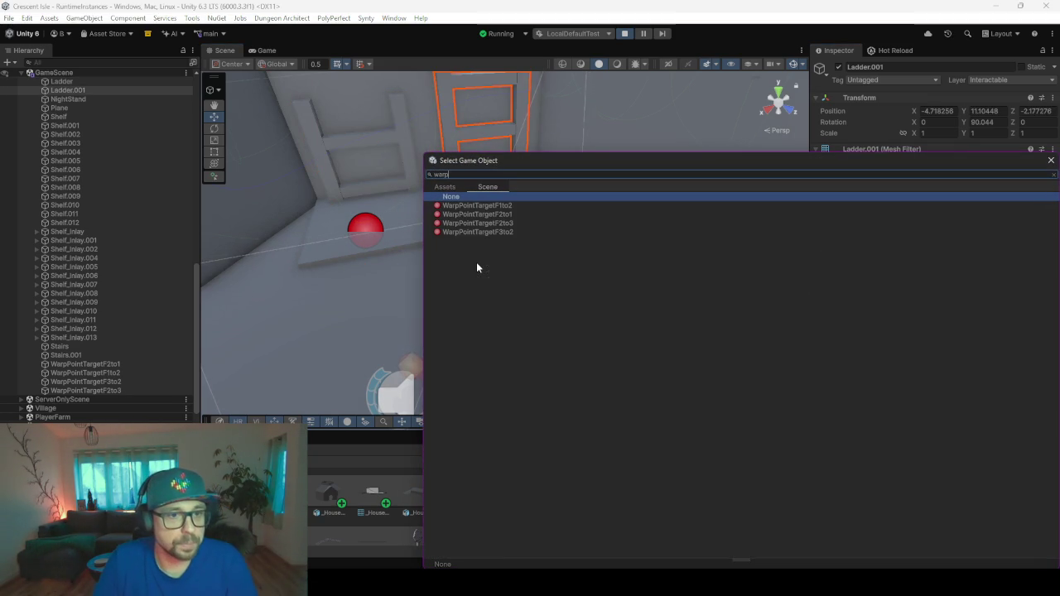
pyautogui.click(508, 223)
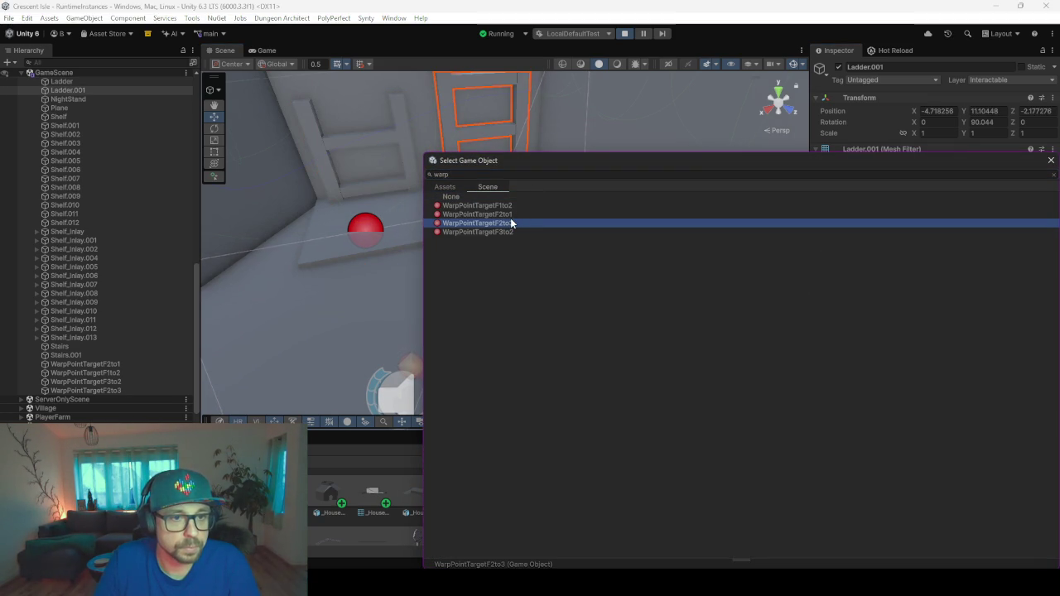
pyautogui.doubleClick(511, 223)
pyautogui.press('f')
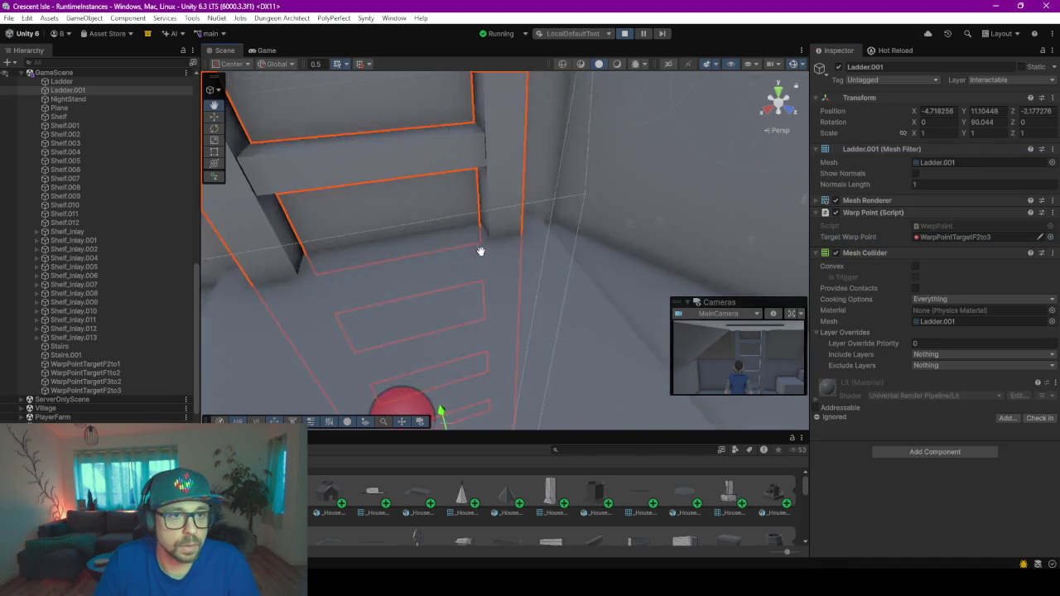
pyautogui.click(575, 402)
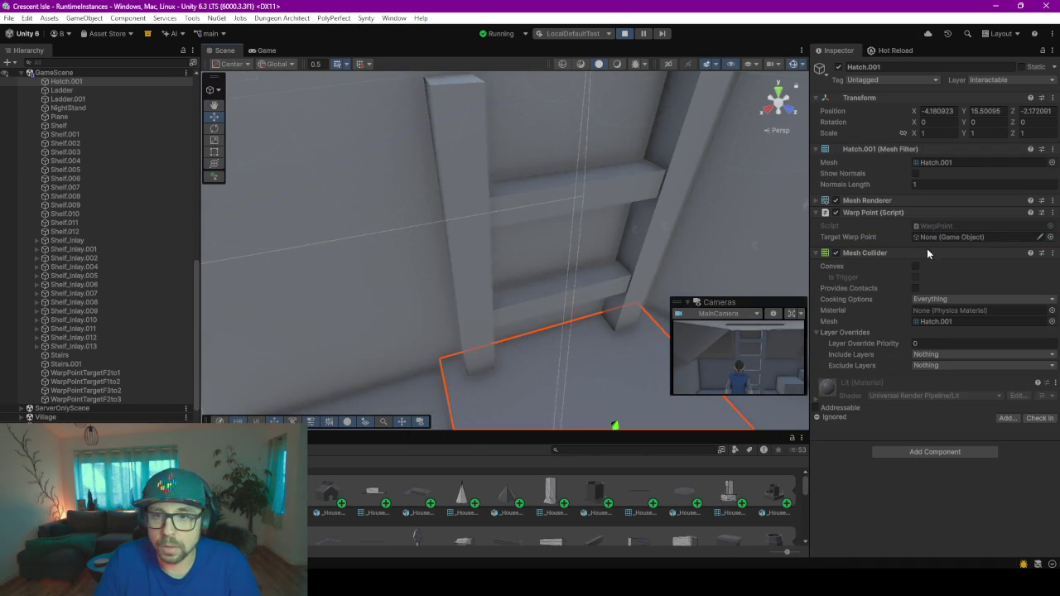
# - Assign WarpPointTargetF3to2 as Hatch.001's warp target and return to the Game view
pyautogui.click(1050, 237)
pyautogui.write('rp')
pyautogui.press('Down')
pyautogui.press('Down')
pyautogui.press('Down')
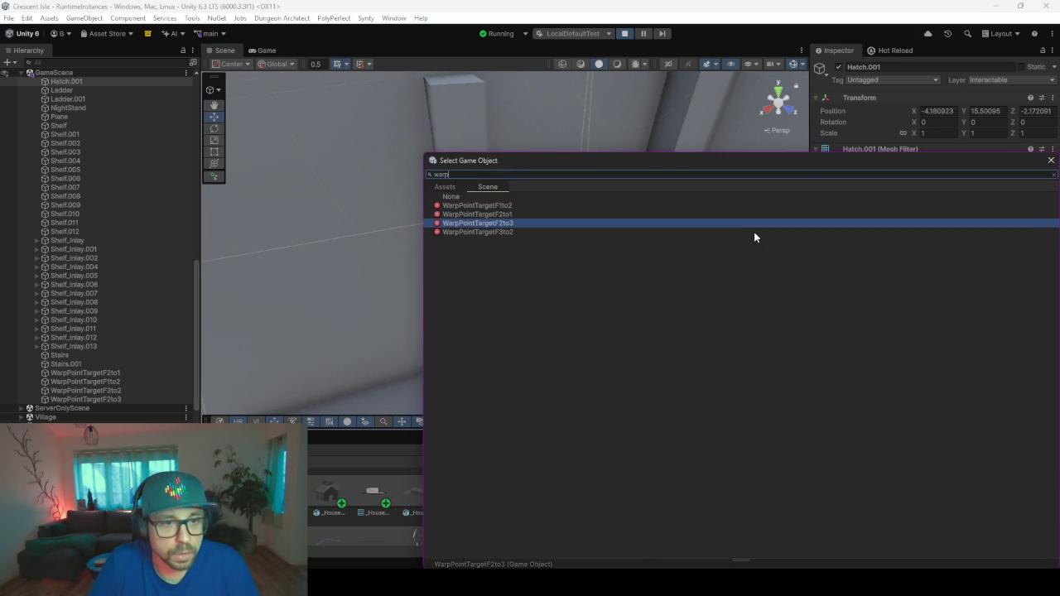
pyautogui.doubleClick(754, 232)
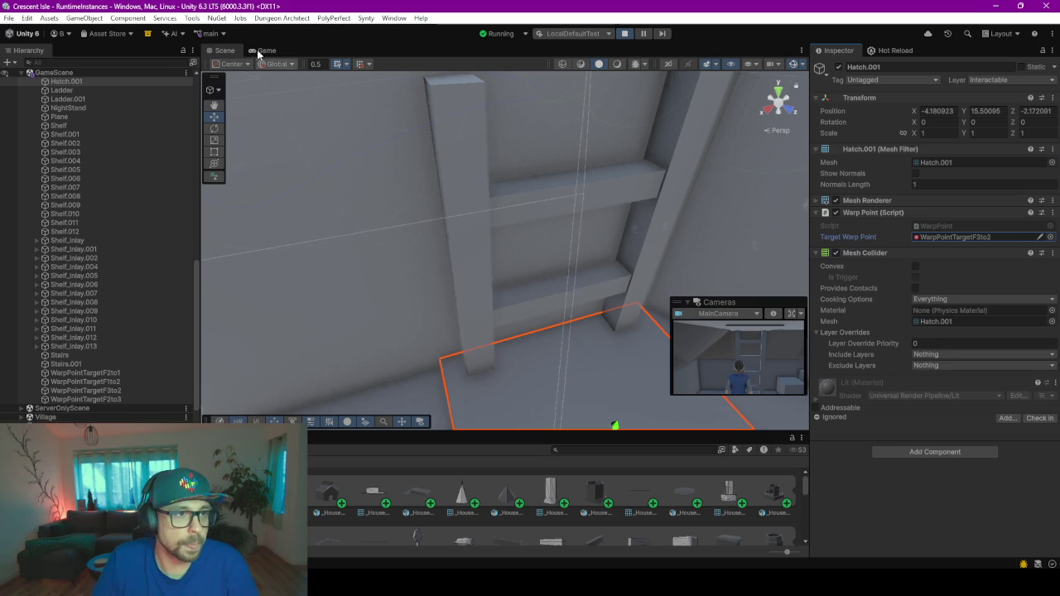
pyautogui.click(259, 51)
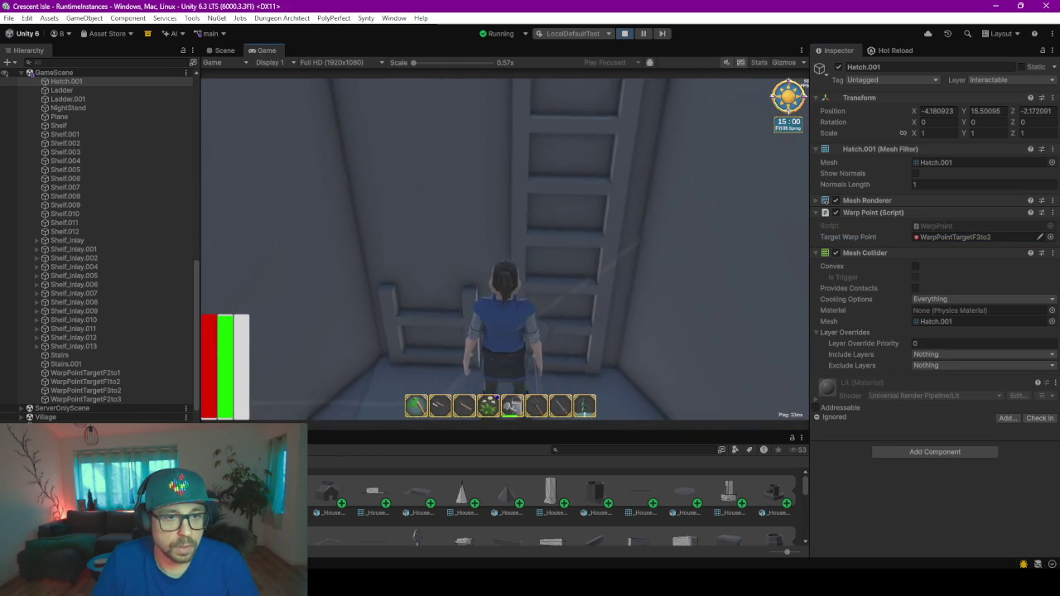
# - Walk the player off the ladder into the room, then return to the Scene view
pyautogui.press('w')
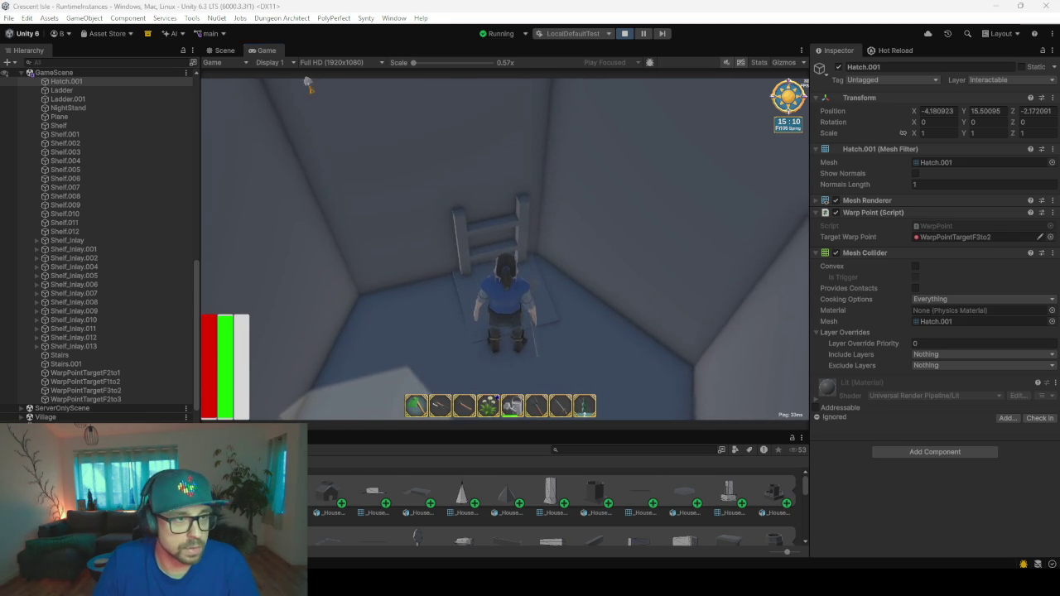
pyautogui.click(222, 50)
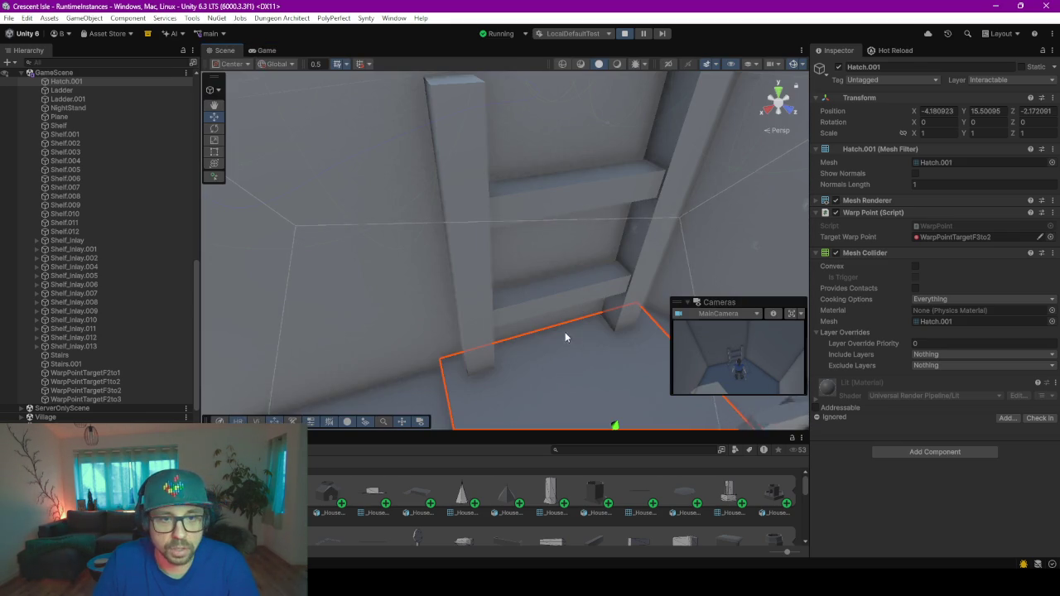
pyautogui.scroll(-5, 566, 336)
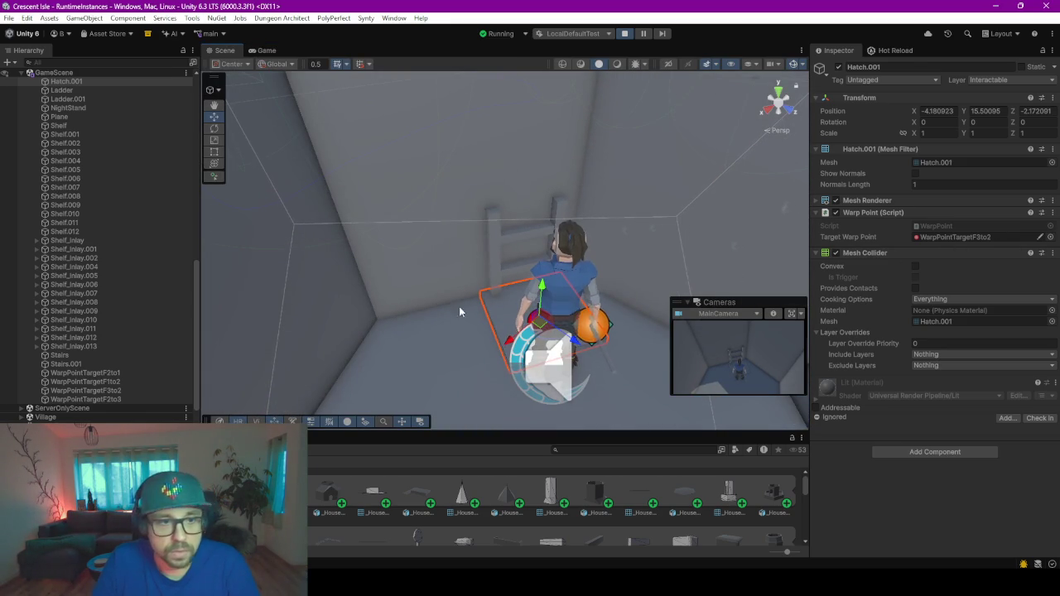
pyautogui.click(939, 236)
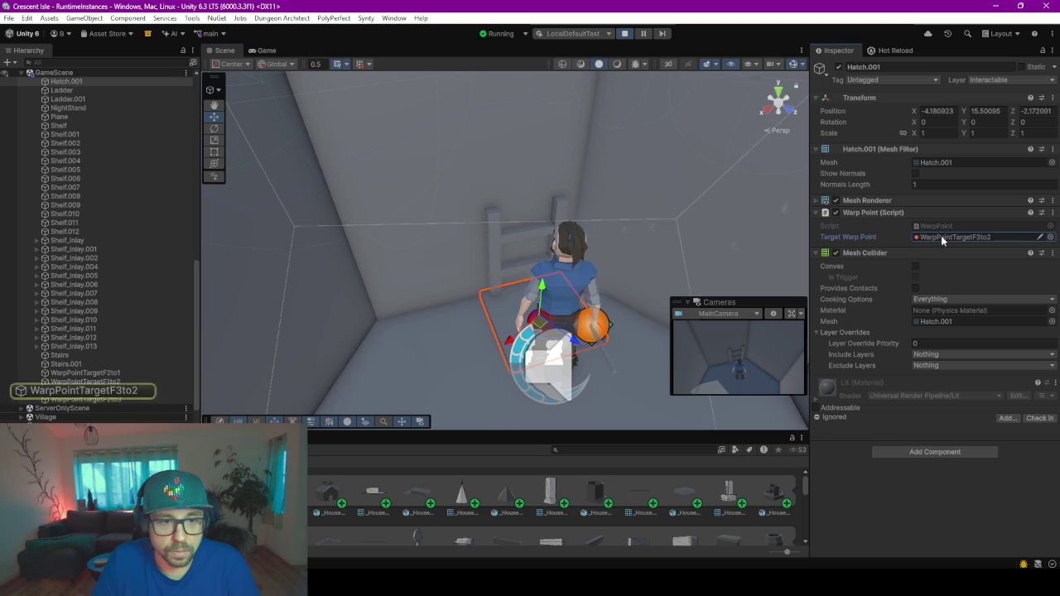
pyautogui.click(117, 400)
pyautogui.press('Up')
pyautogui.press('Up')
pyautogui.press('Down')
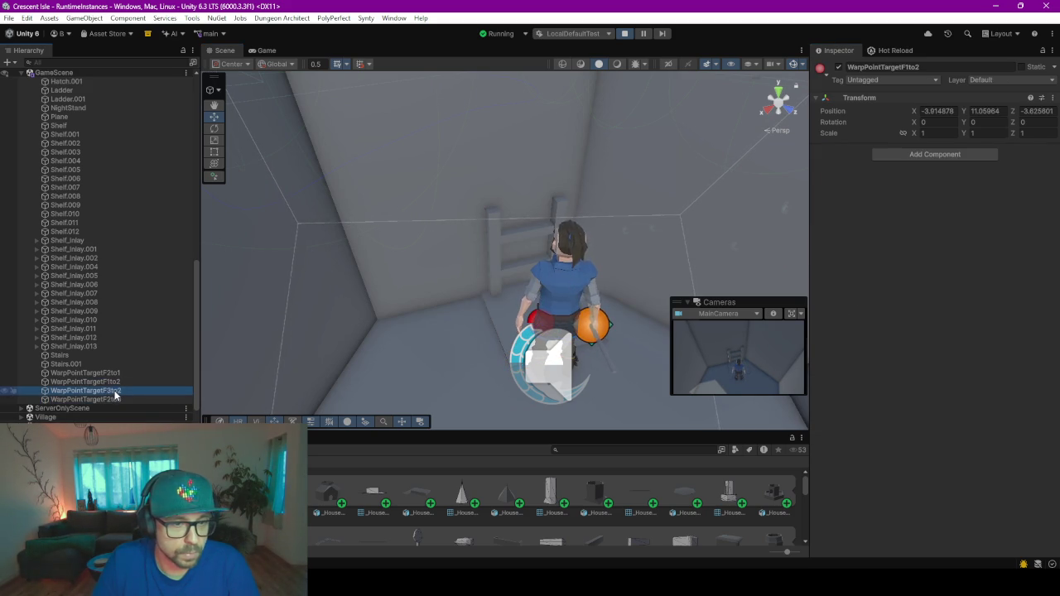
pyautogui.press('Down')
pyautogui.click(121, 391)
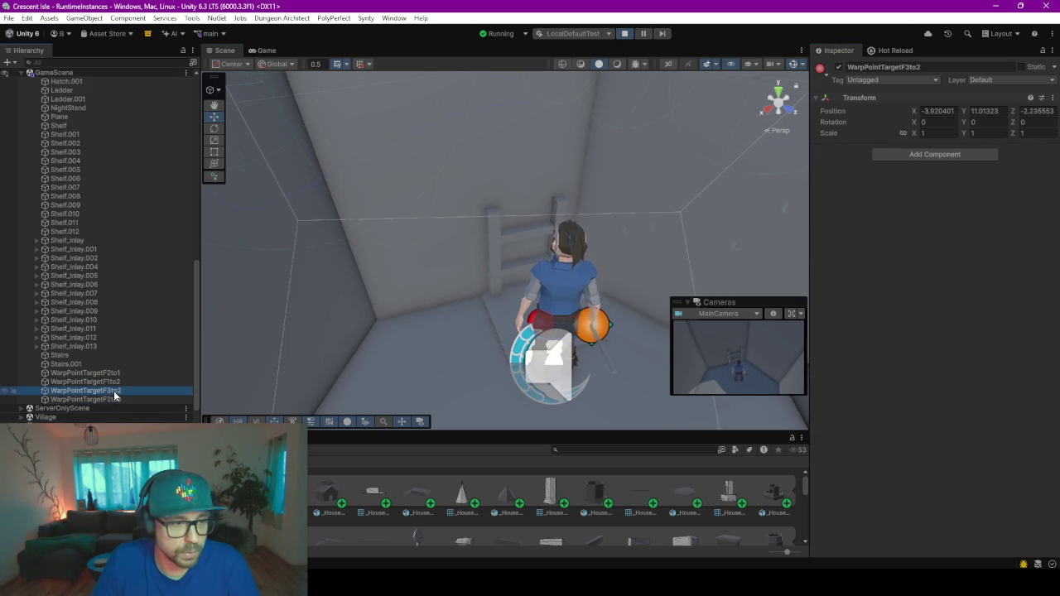
pyautogui.doubleClick(121, 391)
pyautogui.press('f')
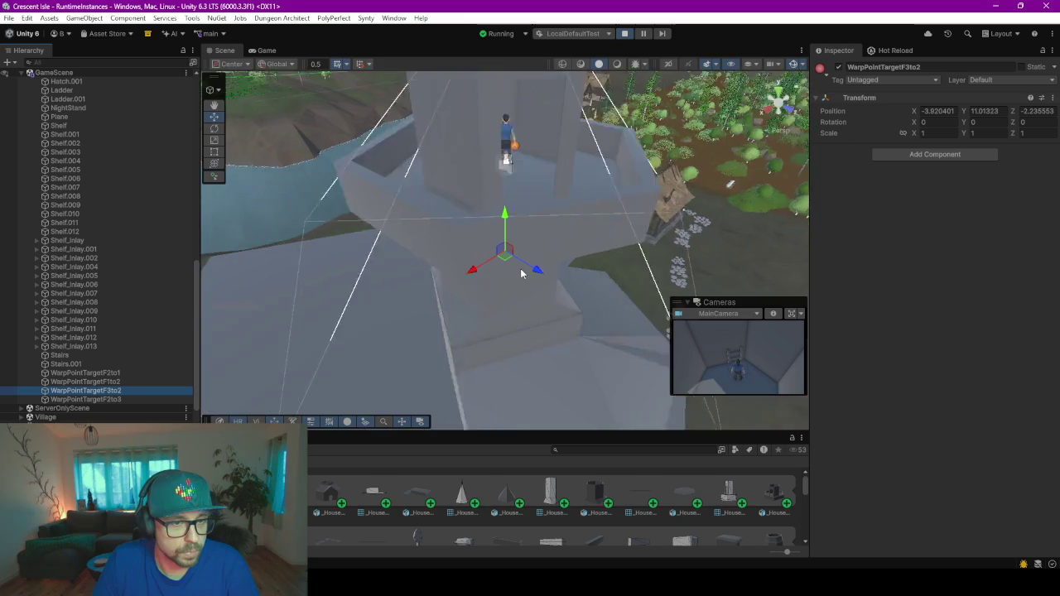
pyautogui.doubleClick(115, 400)
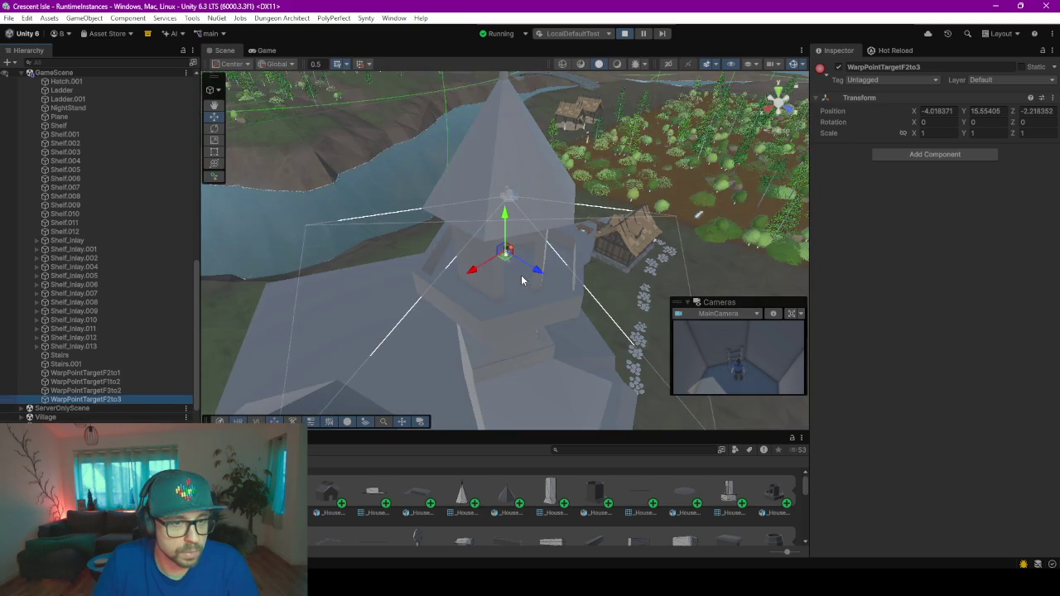
pyautogui.click(468, 259)
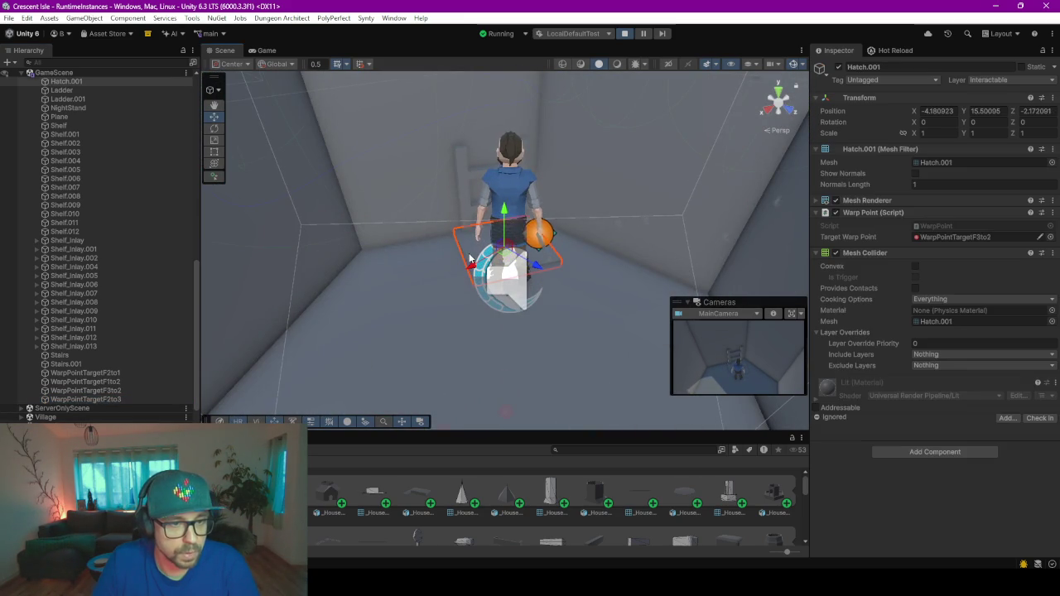
pyautogui.click(971, 238)
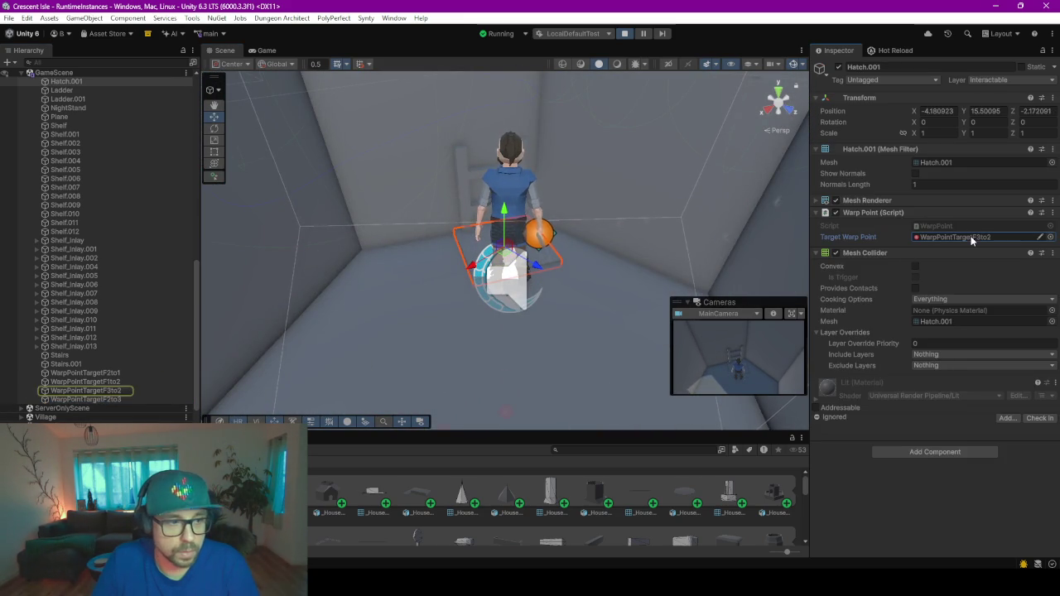
pyautogui.click(104, 391)
pyautogui.doubleClick(104, 392)
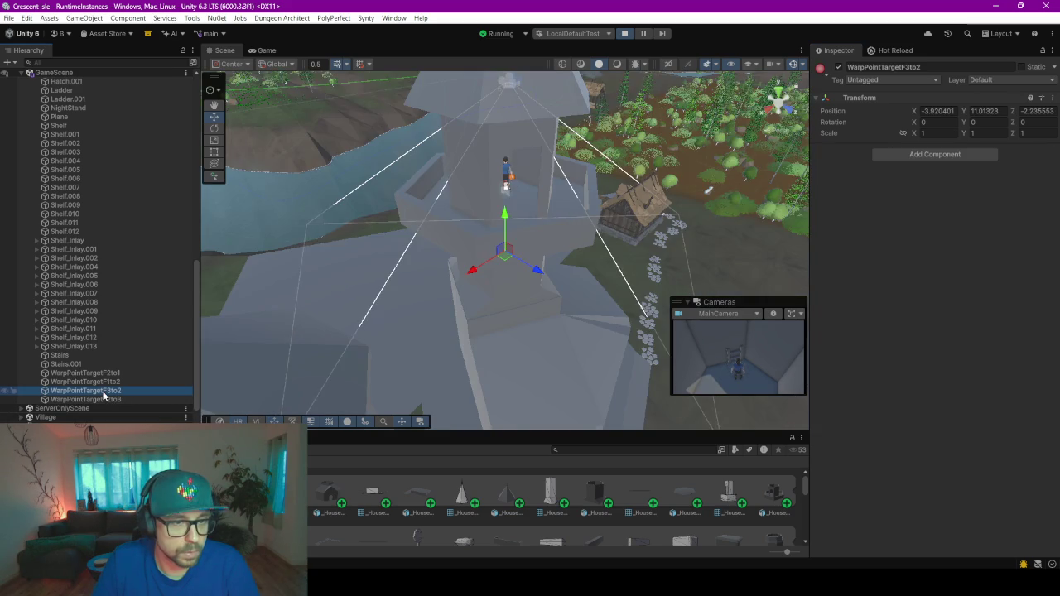
pyautogui.scroll(3, 546, 237)
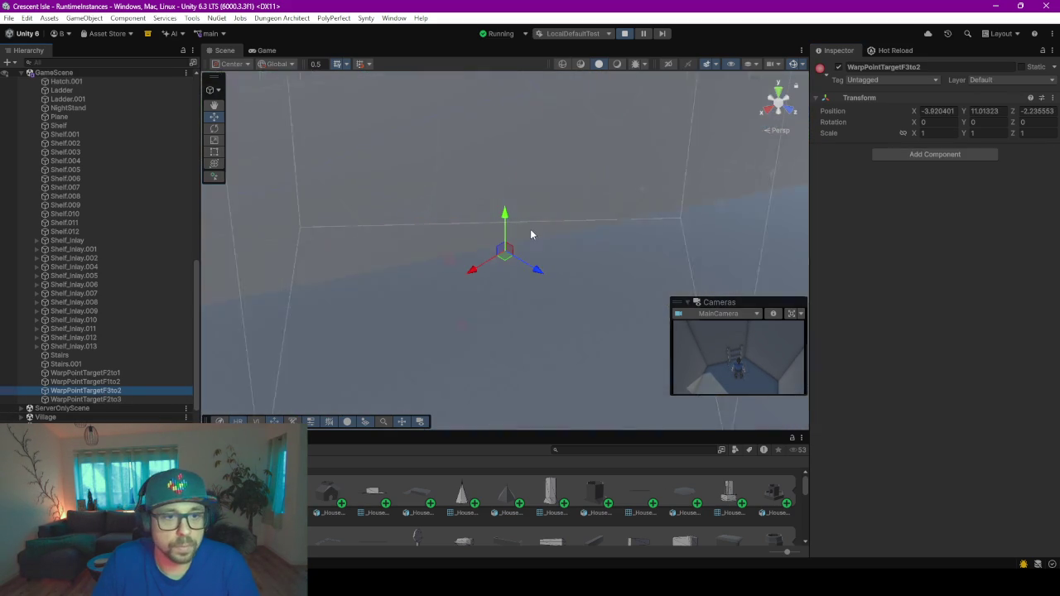
pyautogui.scroll(2, 531, 232)
pyautogui.scroll(-3, 529, 234)
pyautogui.scroll(1, 488, 169)
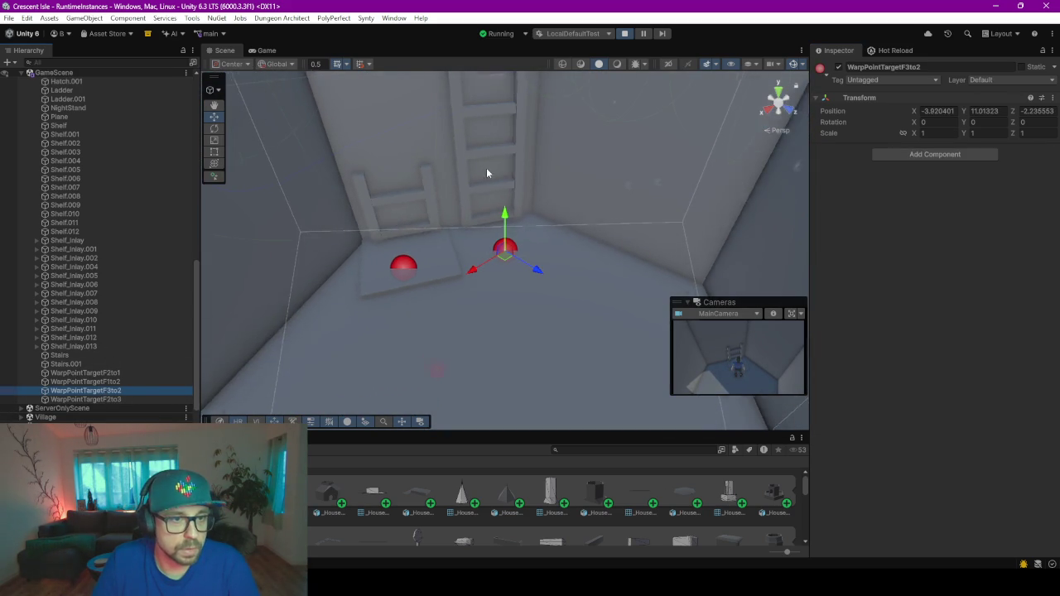
pyautogui.scroll(4, 508, 157)
pyautogui.moveTo(509, 157)
pyautogui.mouseDown(button='middle')
pyautogui.moveTo(495, 273)
pyautogui.moveTo(441, 185)
pyautogui.mouseUp(button='middle')
pyautogui.moveTo(440, 184); pyautogui.dragTo(541, 228, button='right')
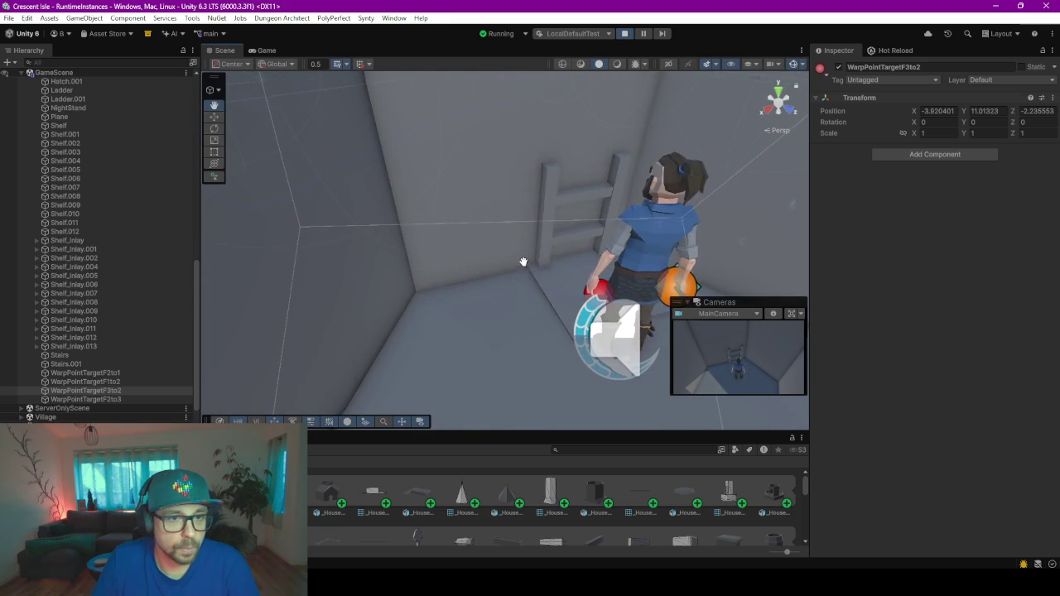
pyautogui.click(542, 228)
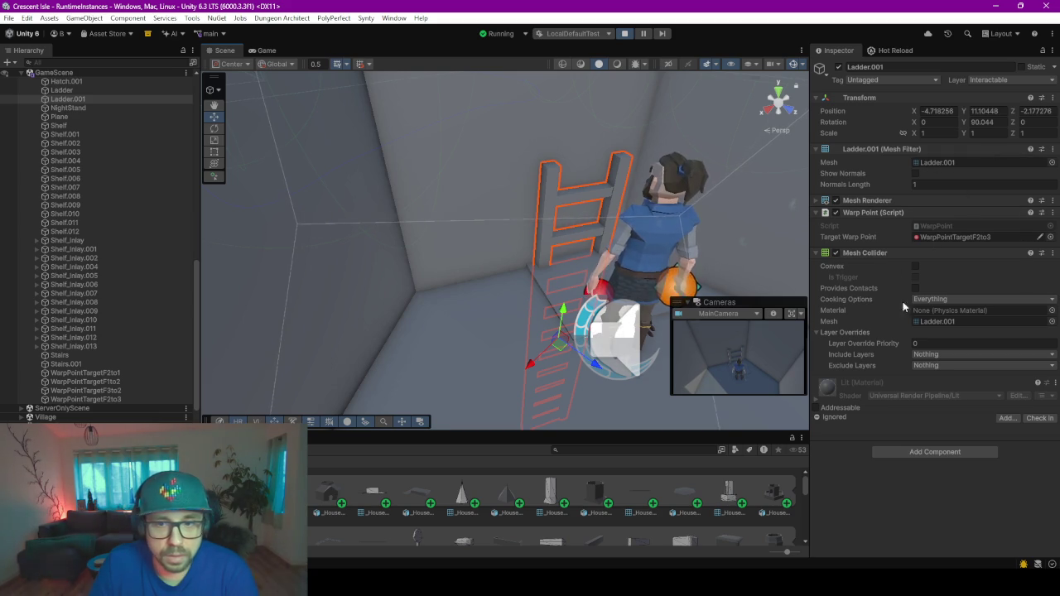
# - Select Hatch.001 in the scene and go back to the running Game view
pyautogui.click(564, 283)
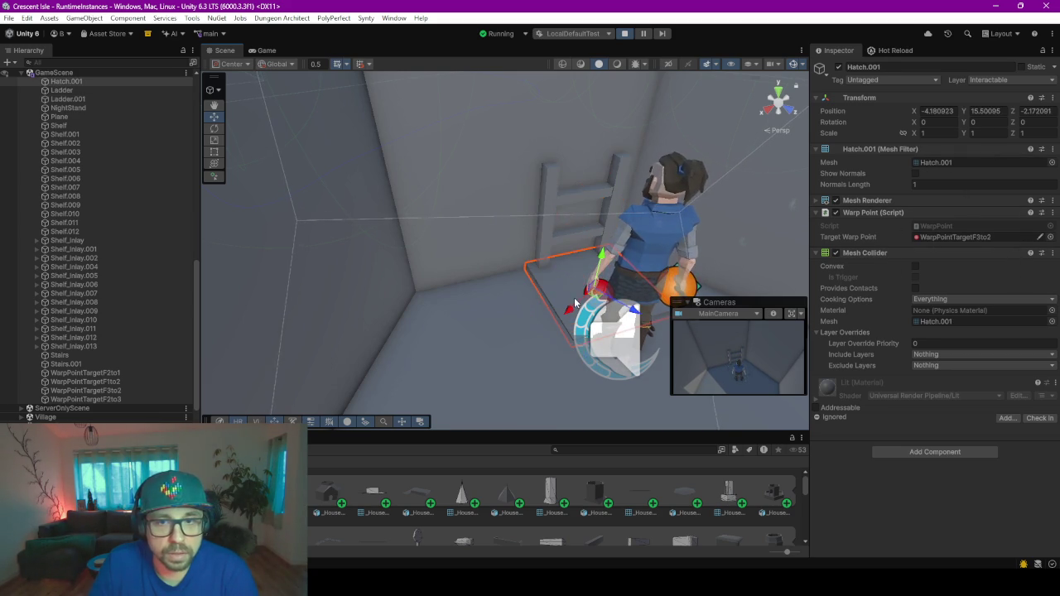
pyautogui.click(267, 50)
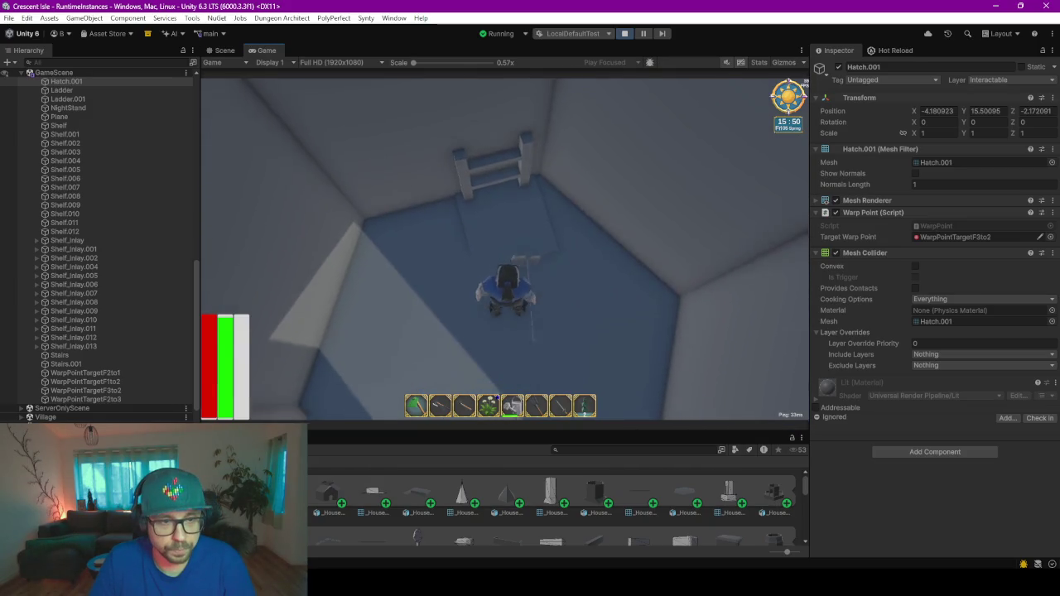
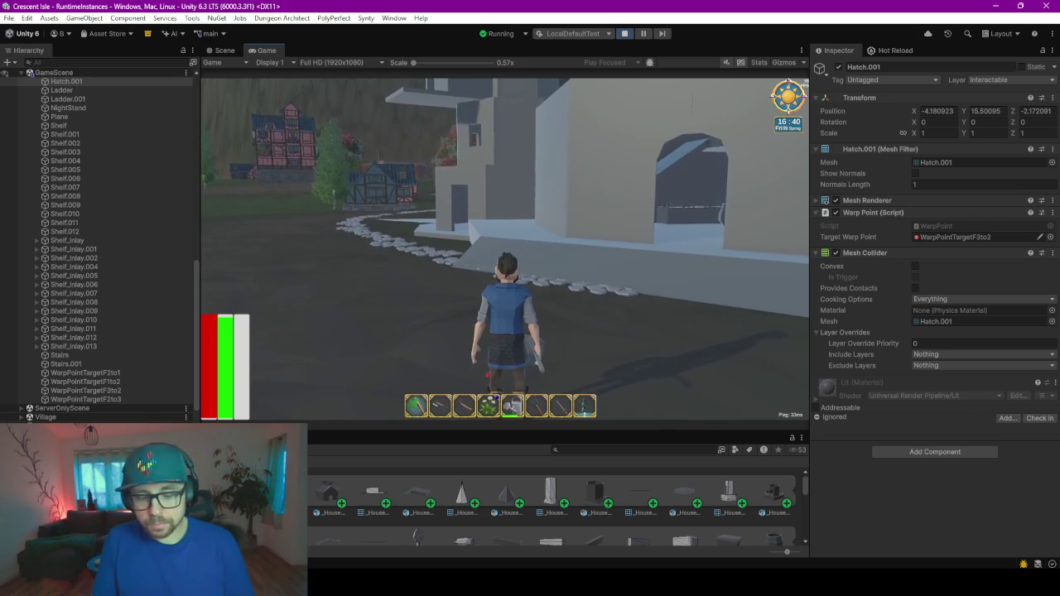
# - Walk the character along the path and building base, over the ledges, toward the tower doorway
pyautogui.press('w')
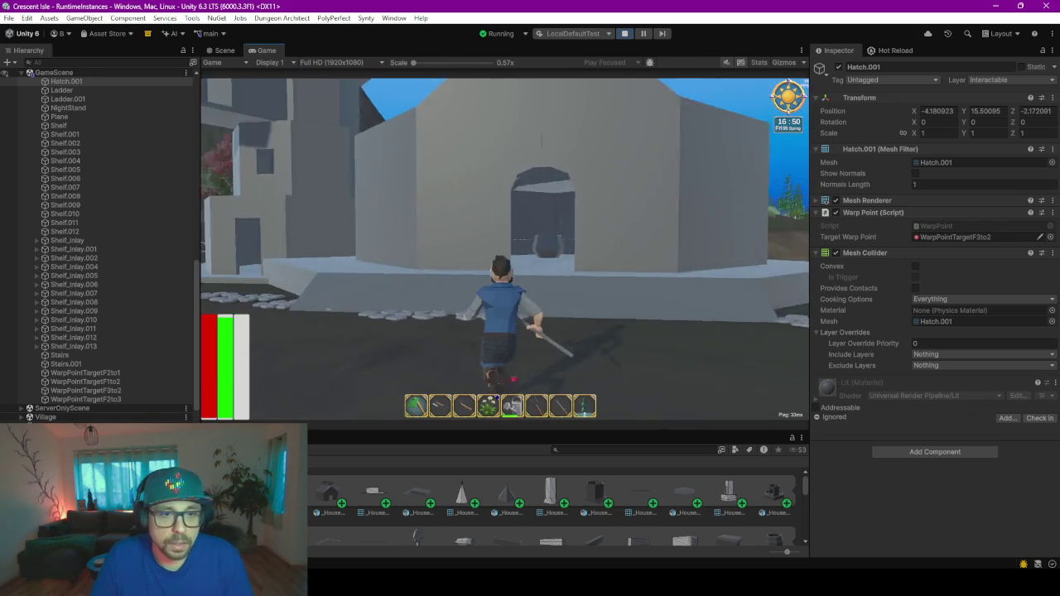
pyautogui.press('w')
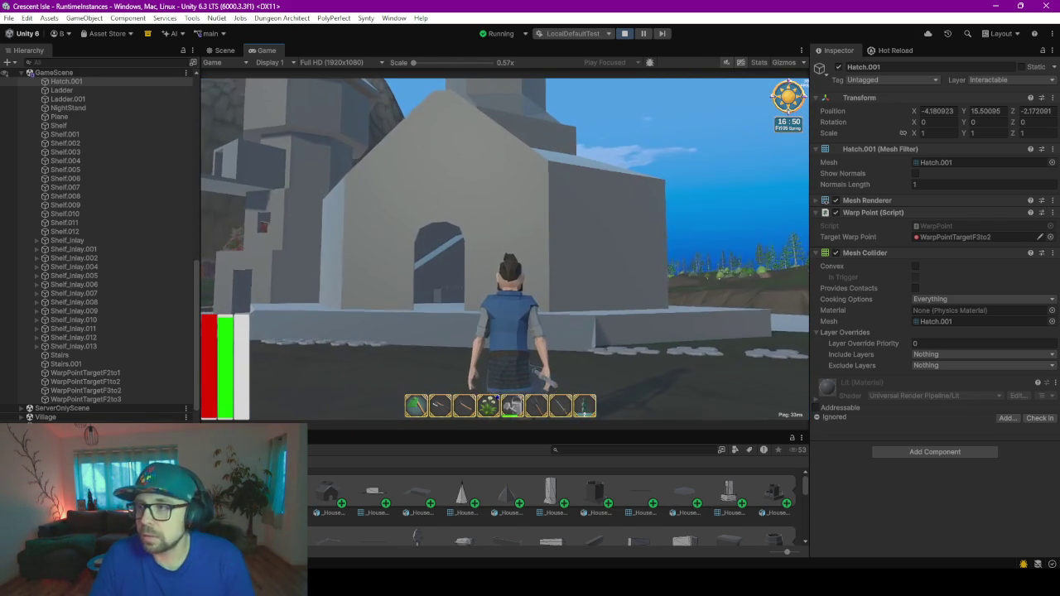
pyautogui.press('w')
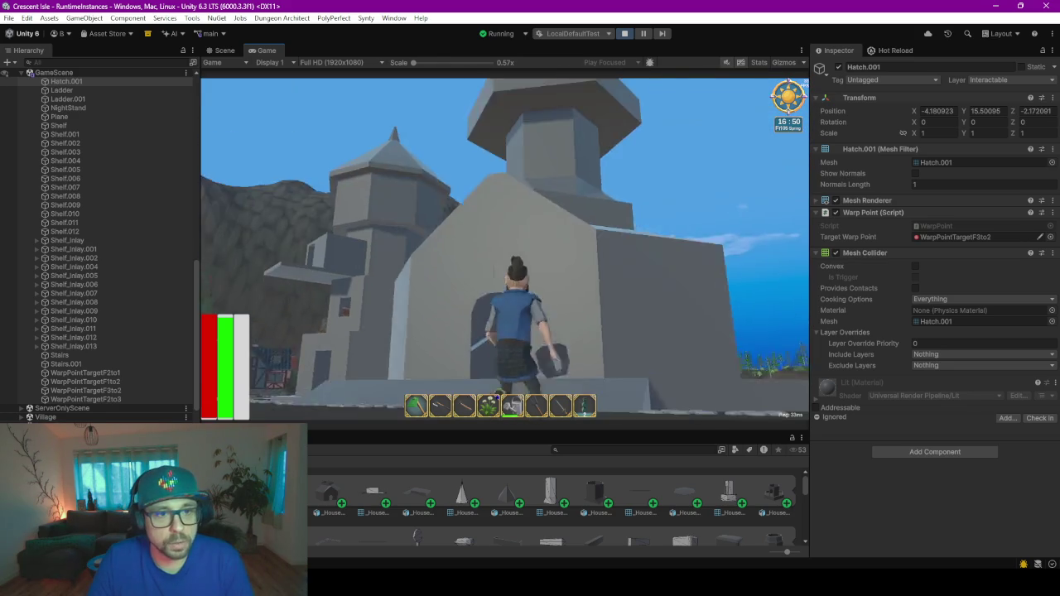
pyautogui.press('w')
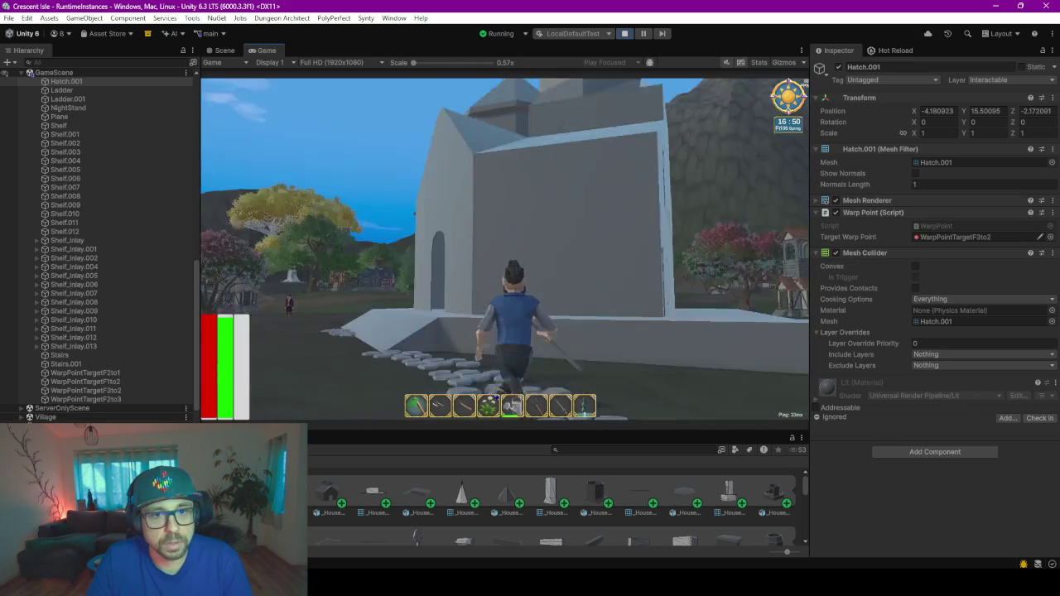
pyautogui.press('w')
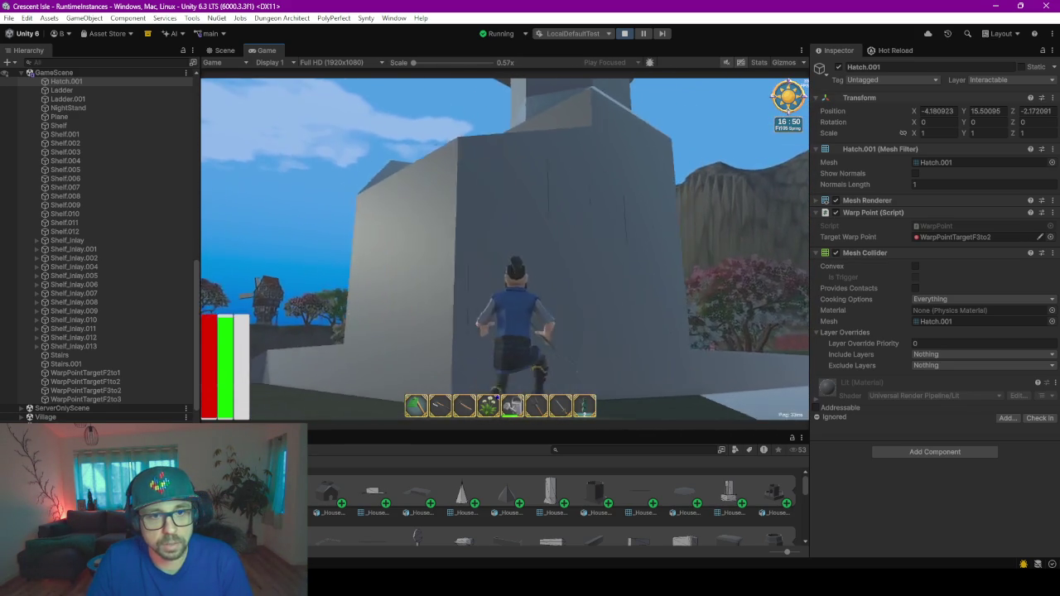
pyautogui.press('w')
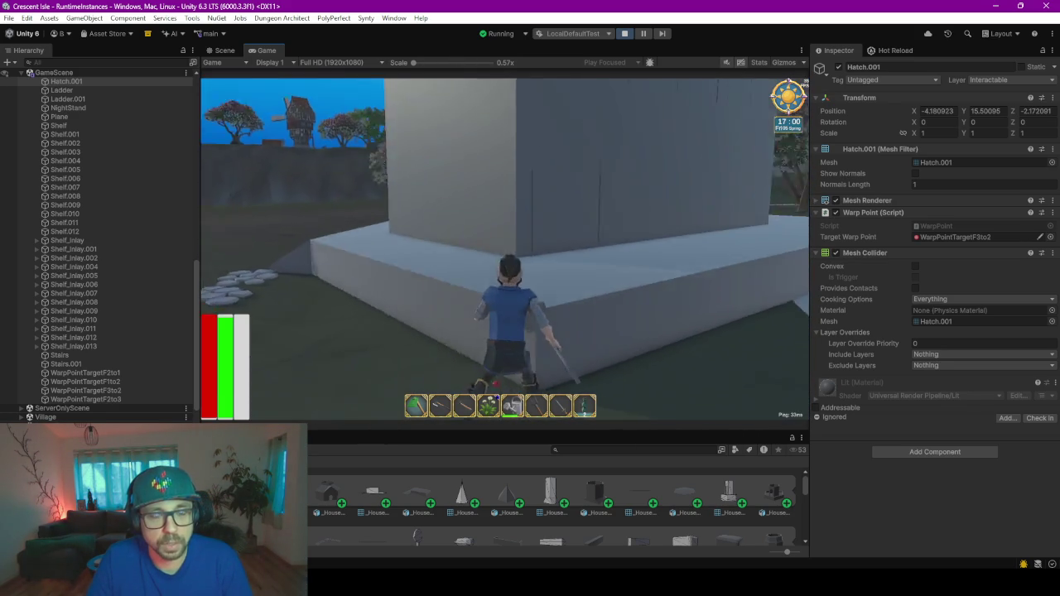
pyautogui.press('w')
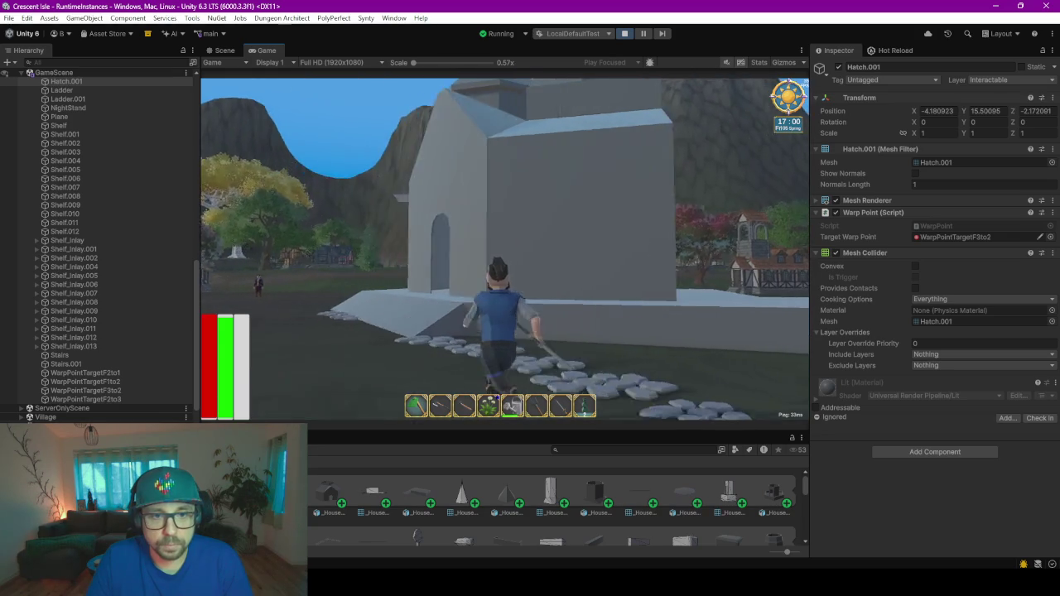
pyautogui.press('w')
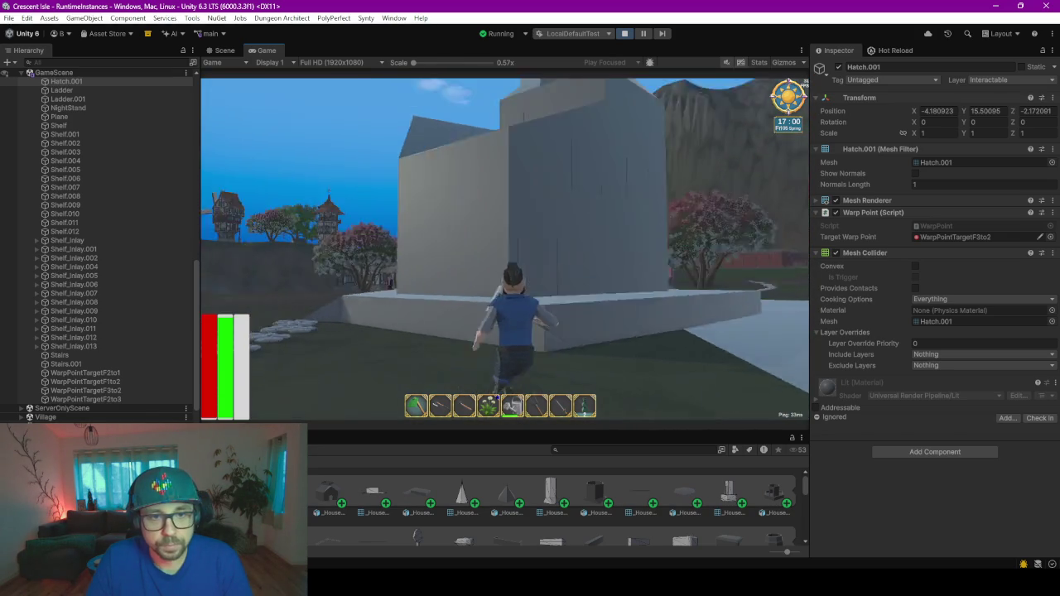
pyautogui.press('w')
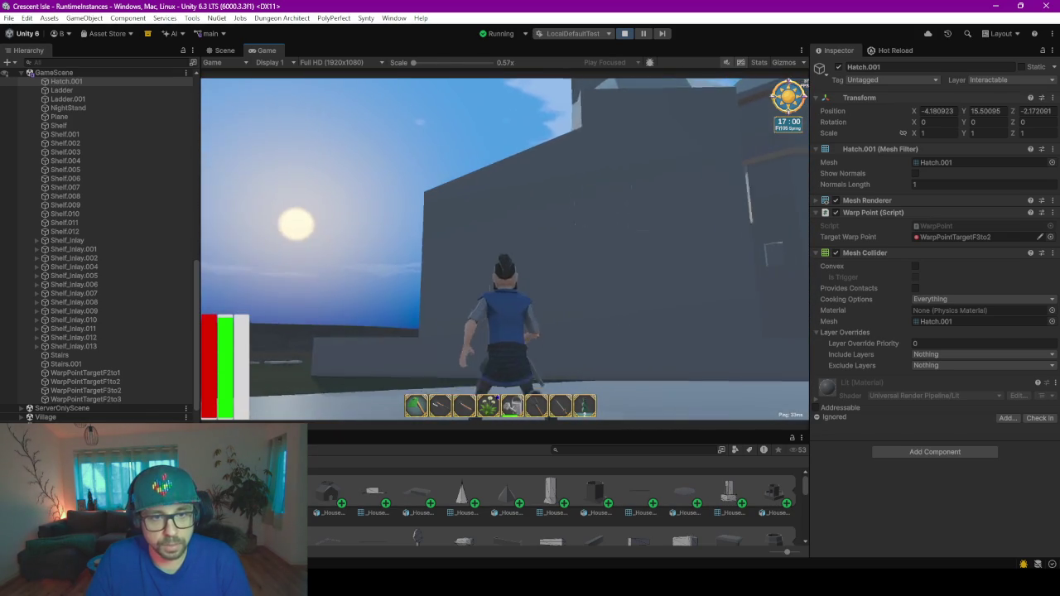
pyautogui.press('w')
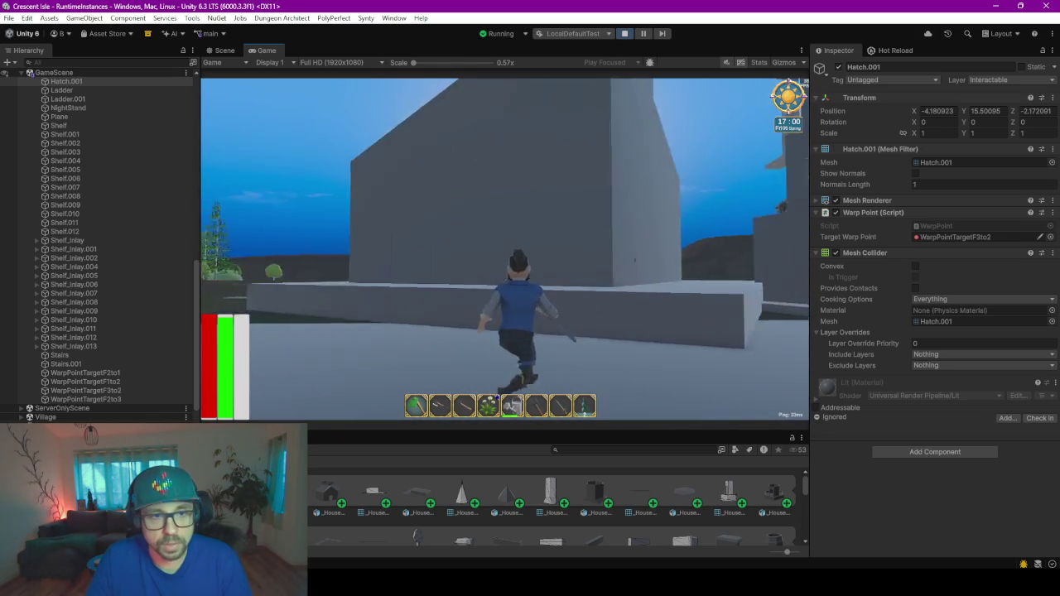
pyautogui.press('w')
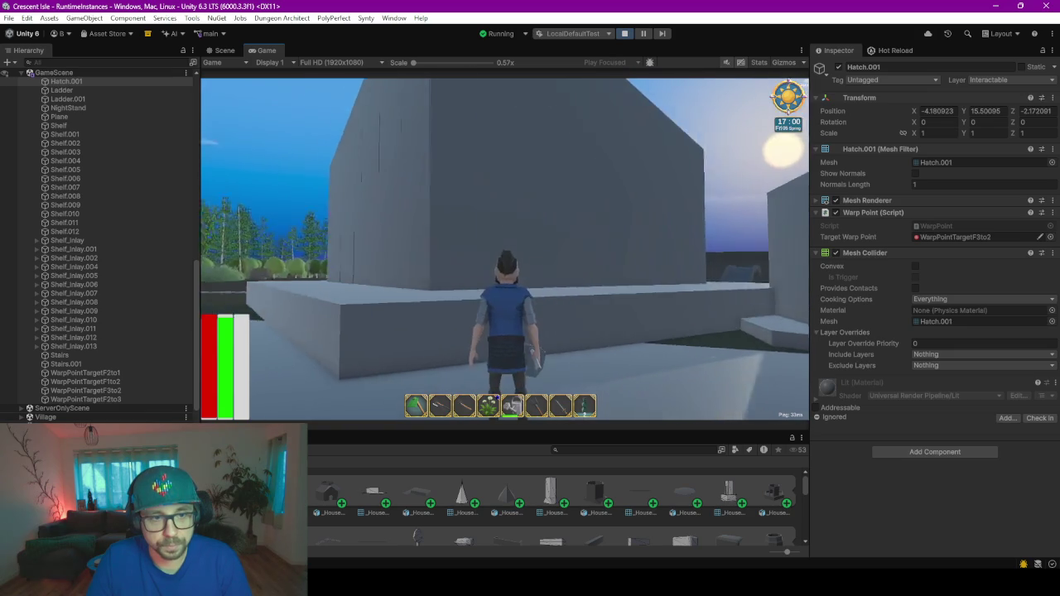
pyautogui.press('w')
pyautogui.press('space')
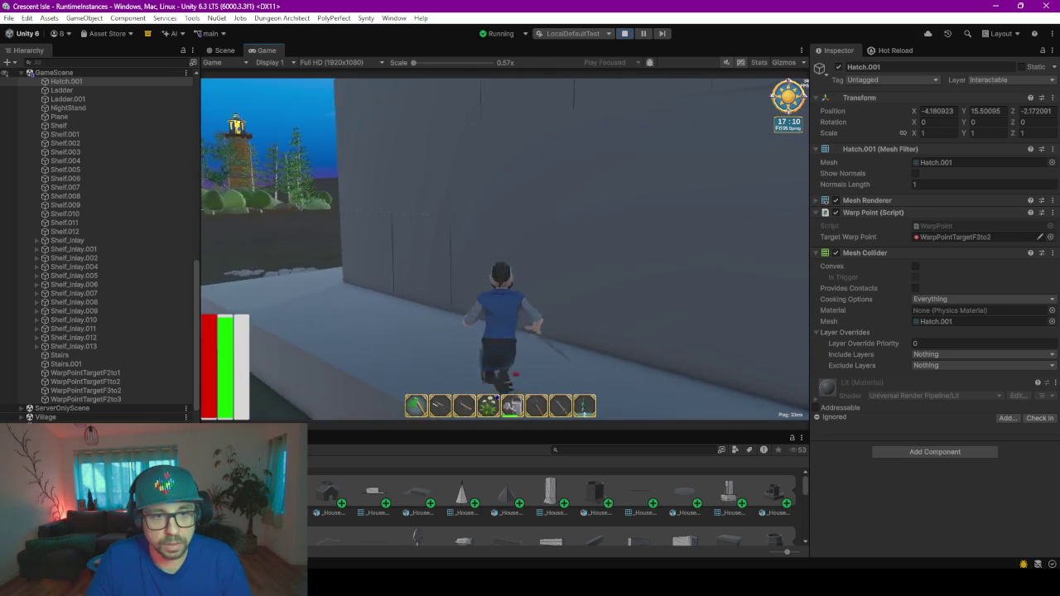
pyautogui.press('w')
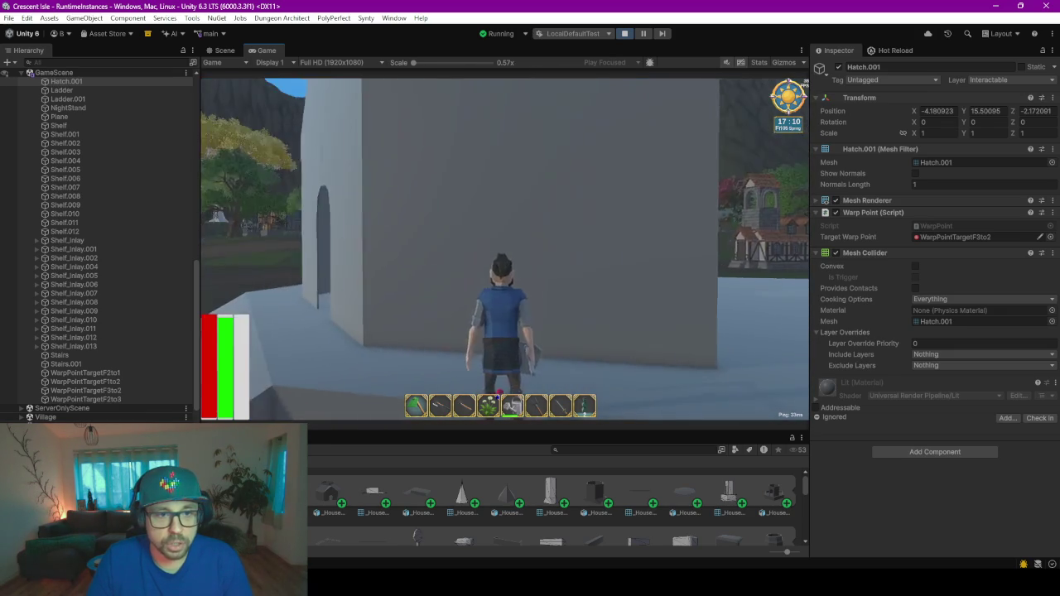
pyautogui.press('w')
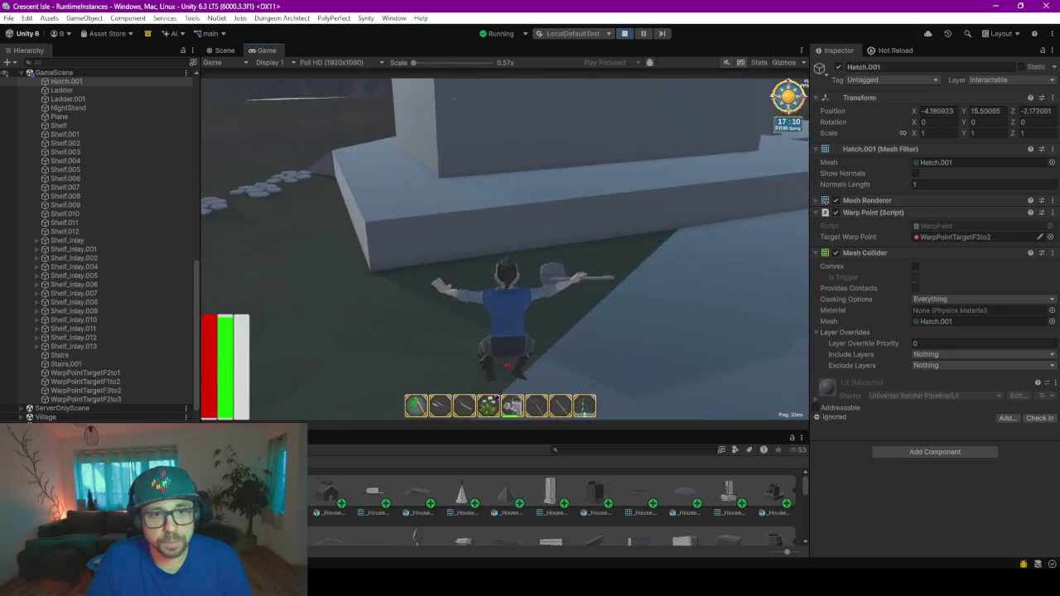
pyautogui.press('w')
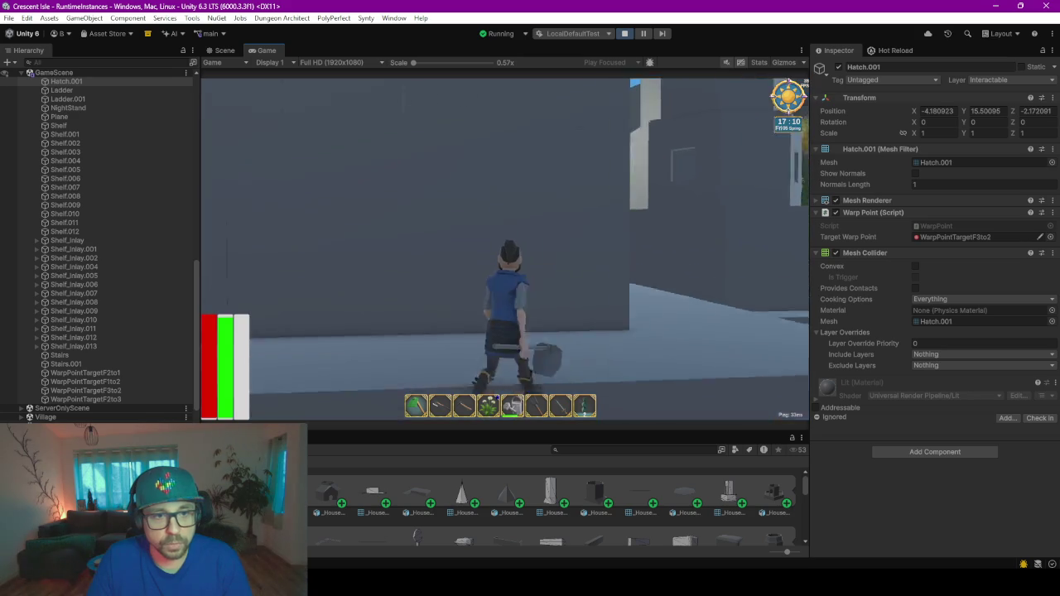
pyautogui.press('w')
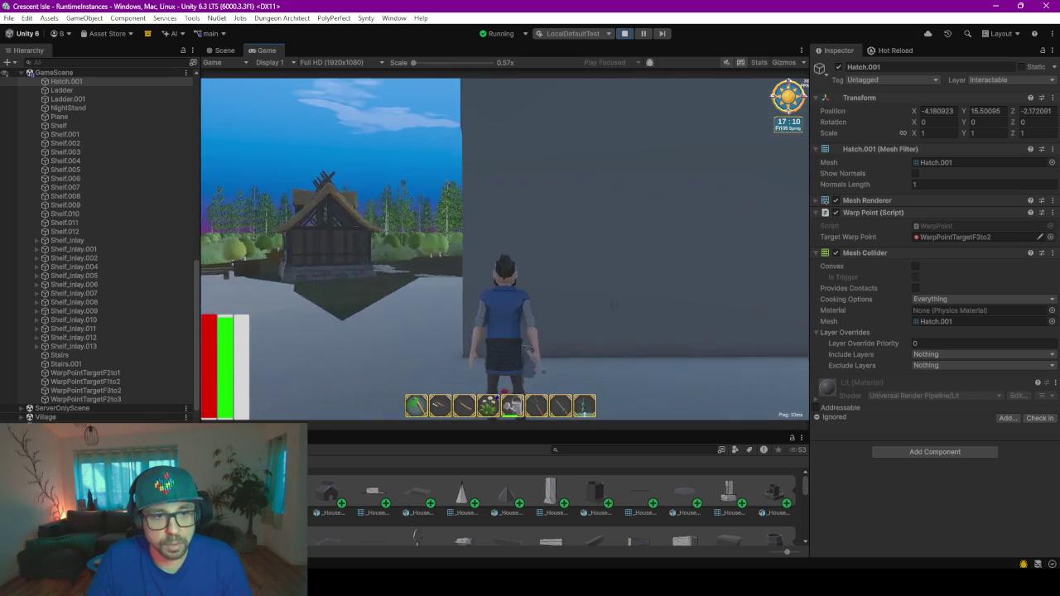
pyautogui.press('w')
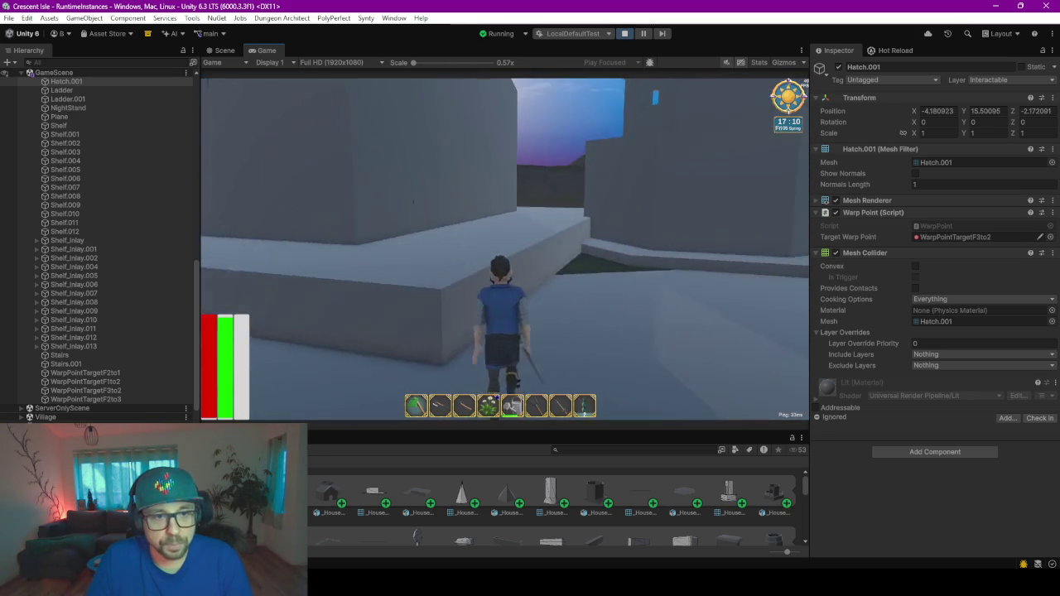
pyautogui.press('w')
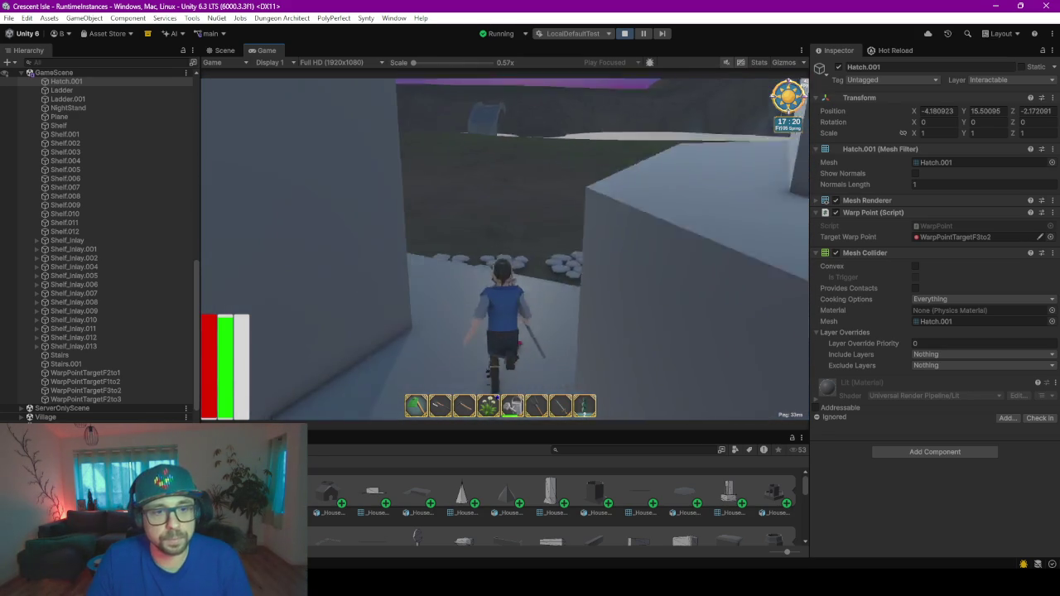
pyautogui.press('w')
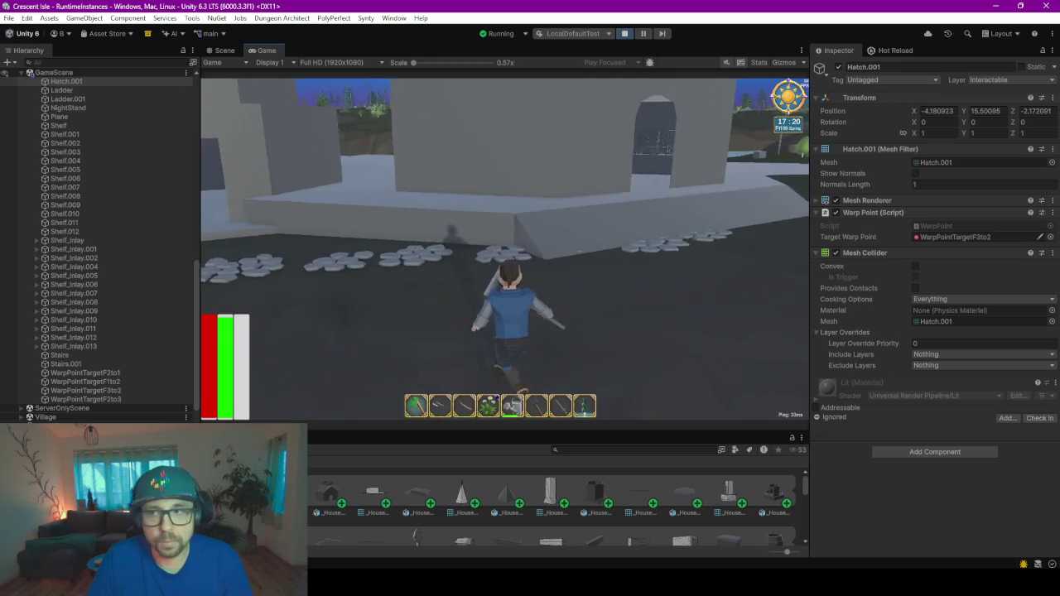
pyautogui.press('w')
pyautogui.press('w')
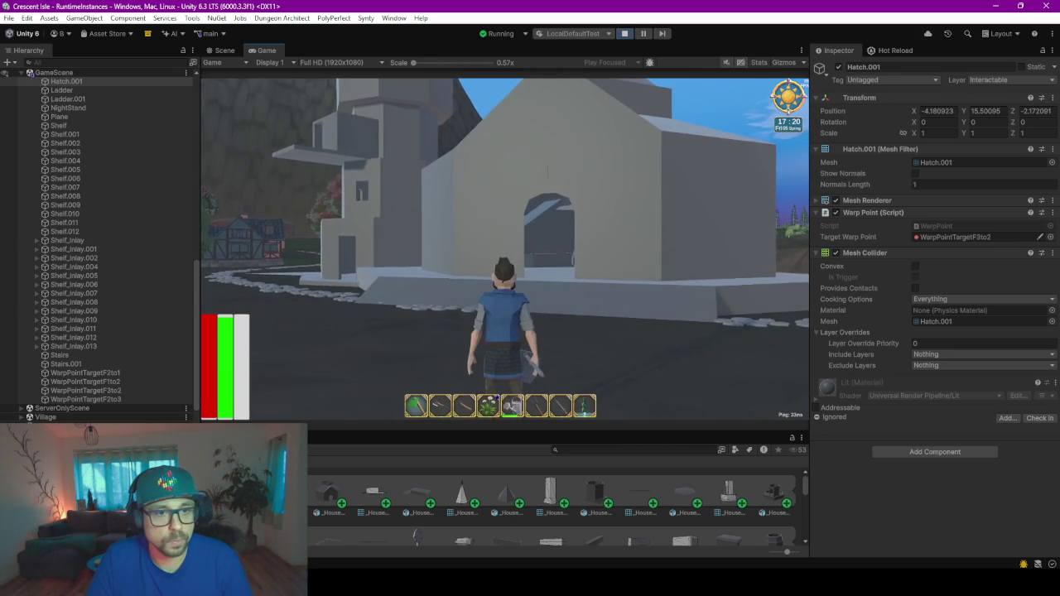
pyautogui.press('w')
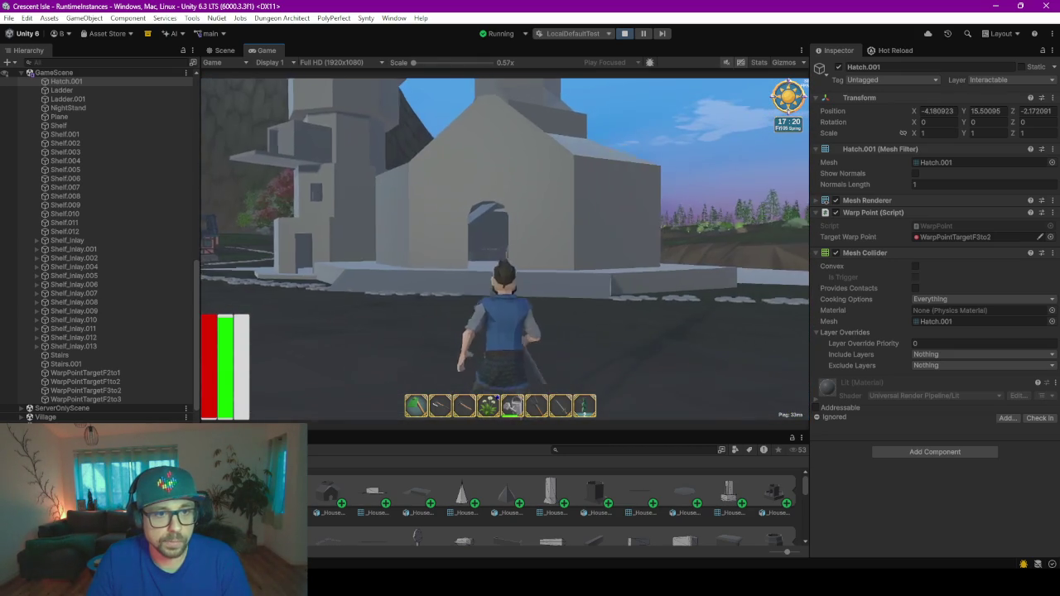
pyautogui.press('w')
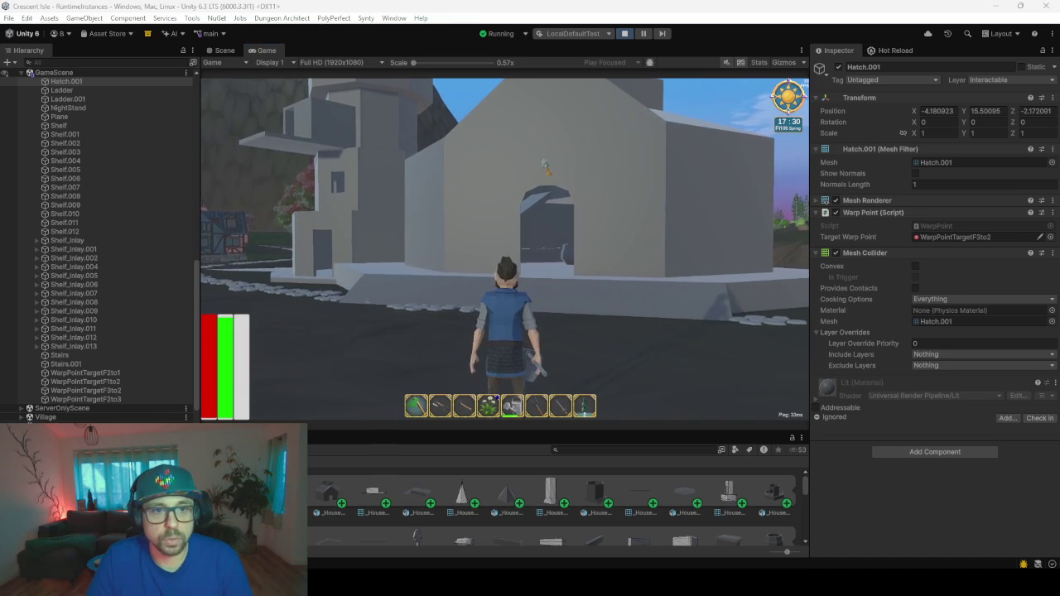
# - Walk through the library, attic and upper floor out to the tower front, then exit the game
pyautogui.press('w')
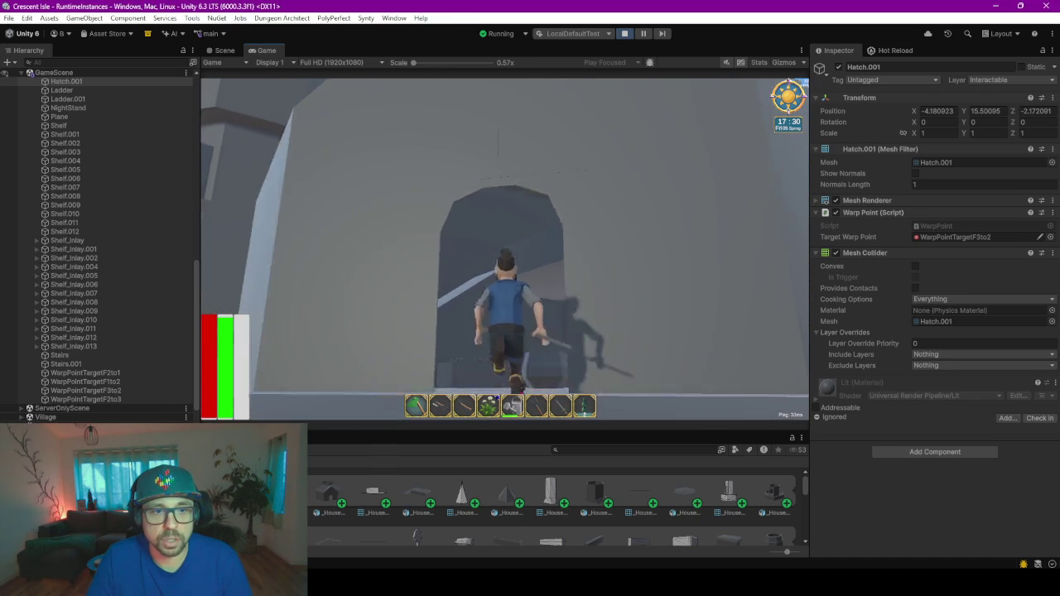
pyautogui.press('w')
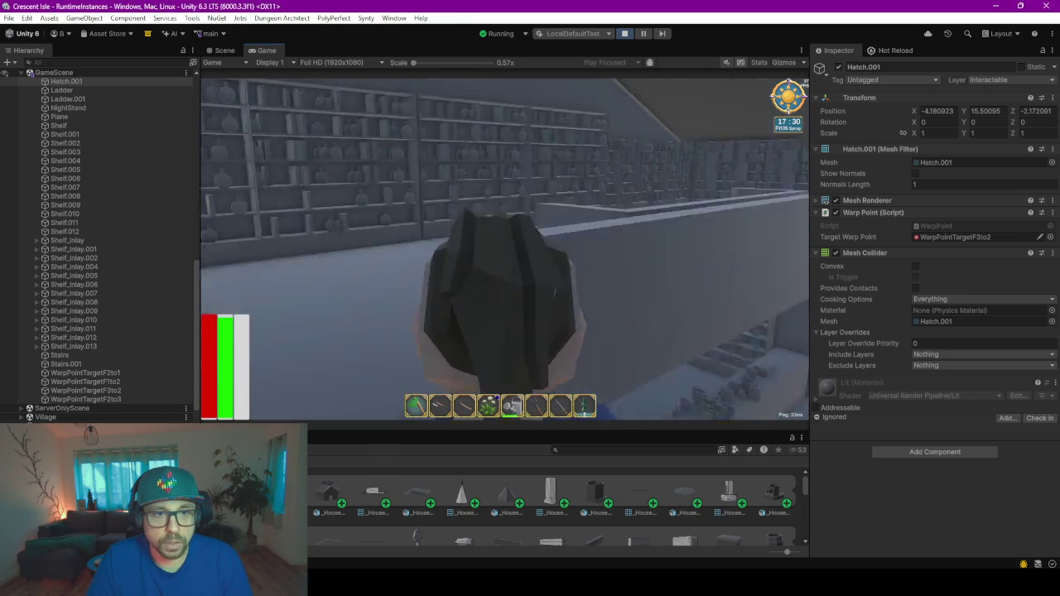
pyautogui.press('w')
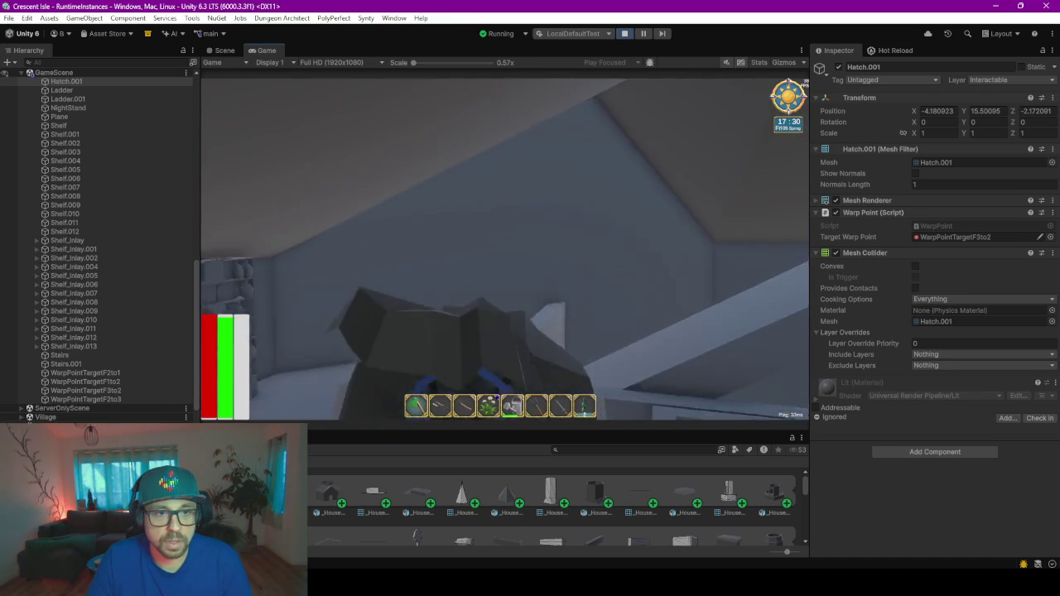
pyautogui.press('w')
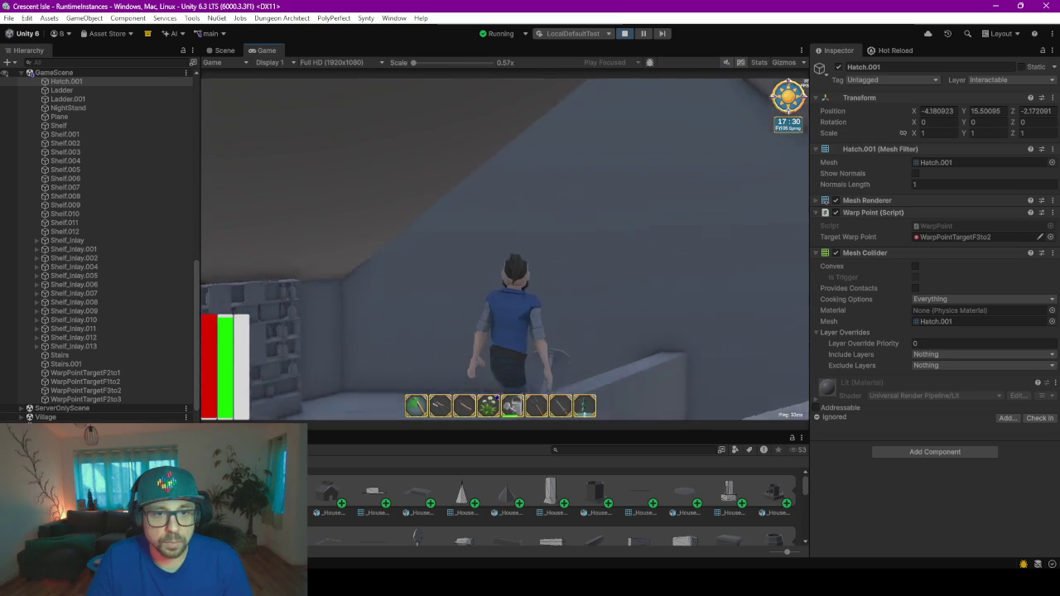
pyautogui.press('w')
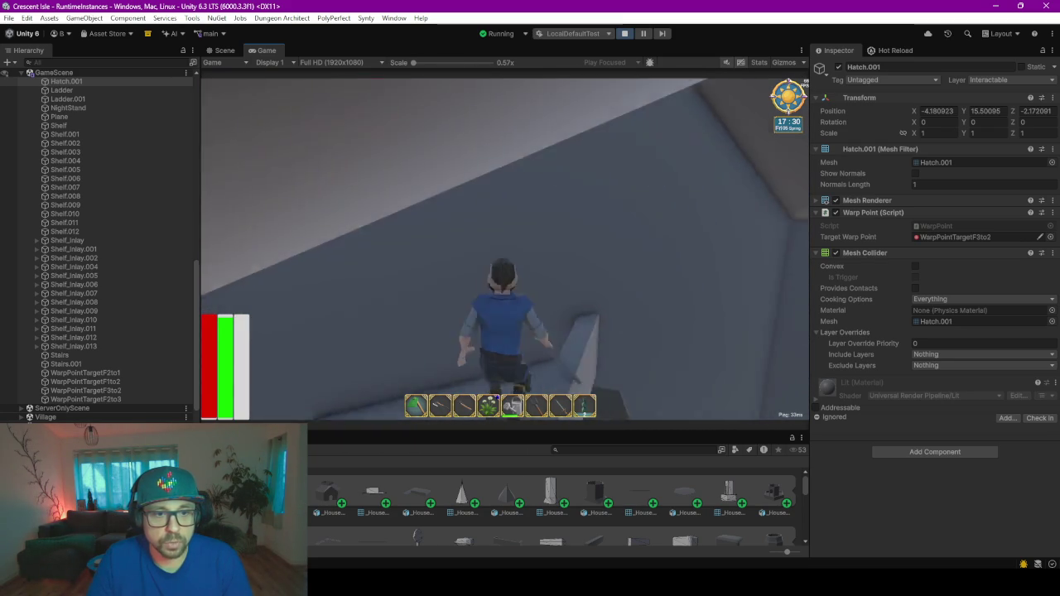
pyautogui.press('w')
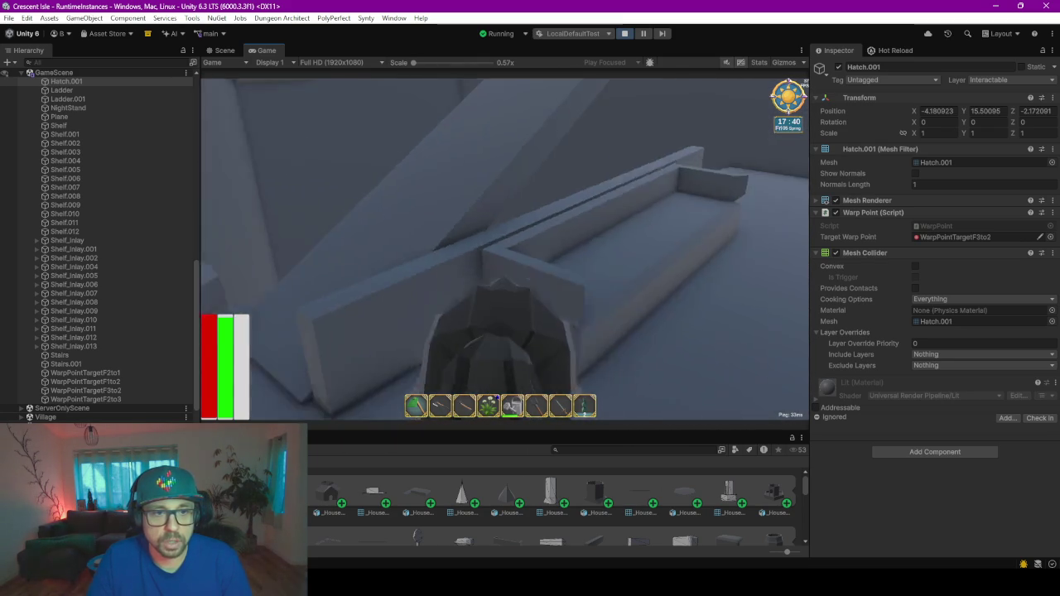
pyautogui.press('w')
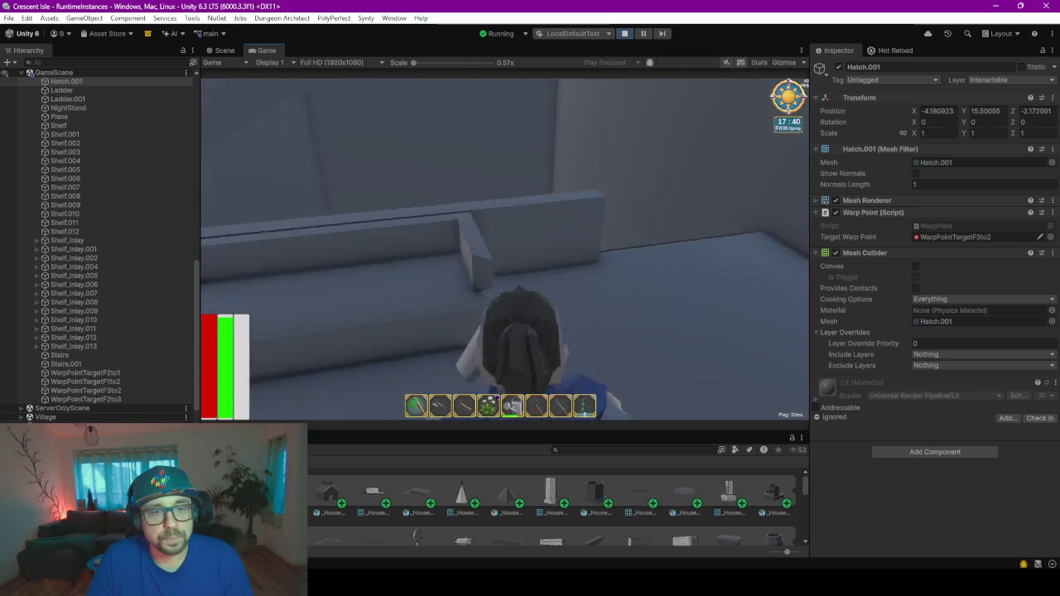
pyautogui.press('w')
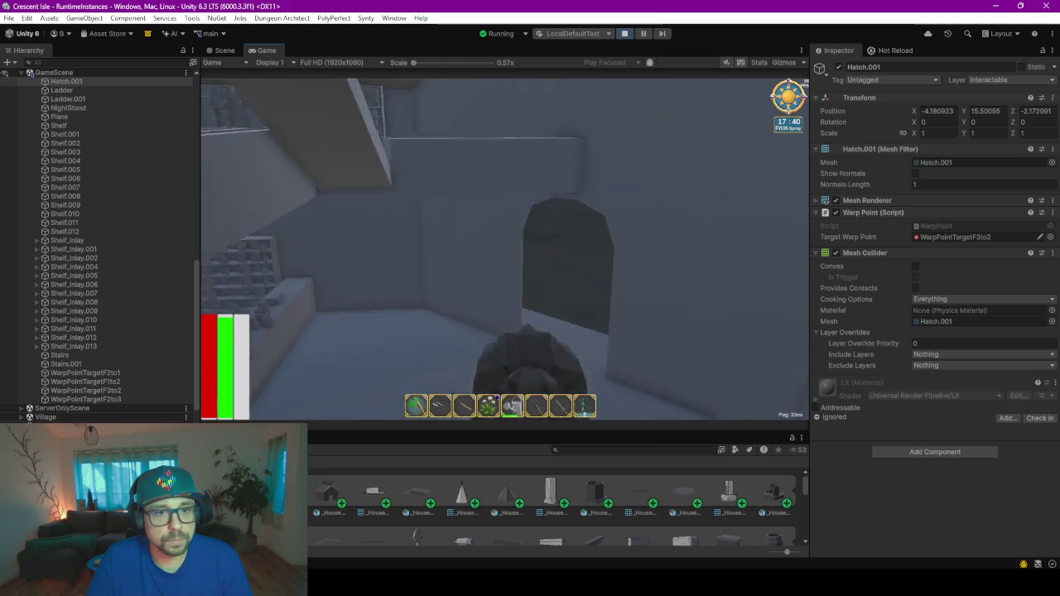
pyautogui.press('w')
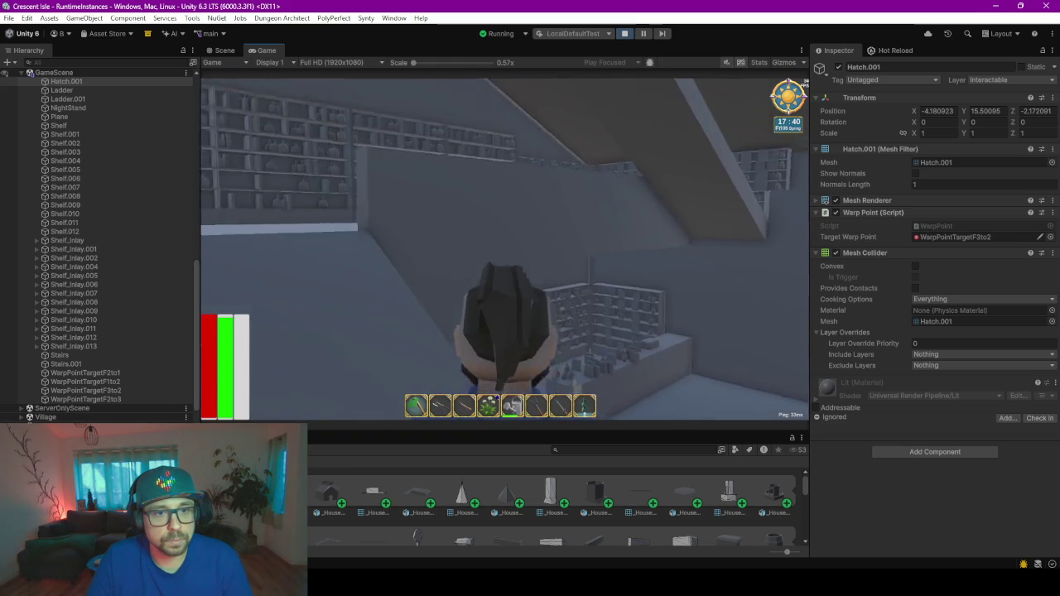
pyautogui.press('w')
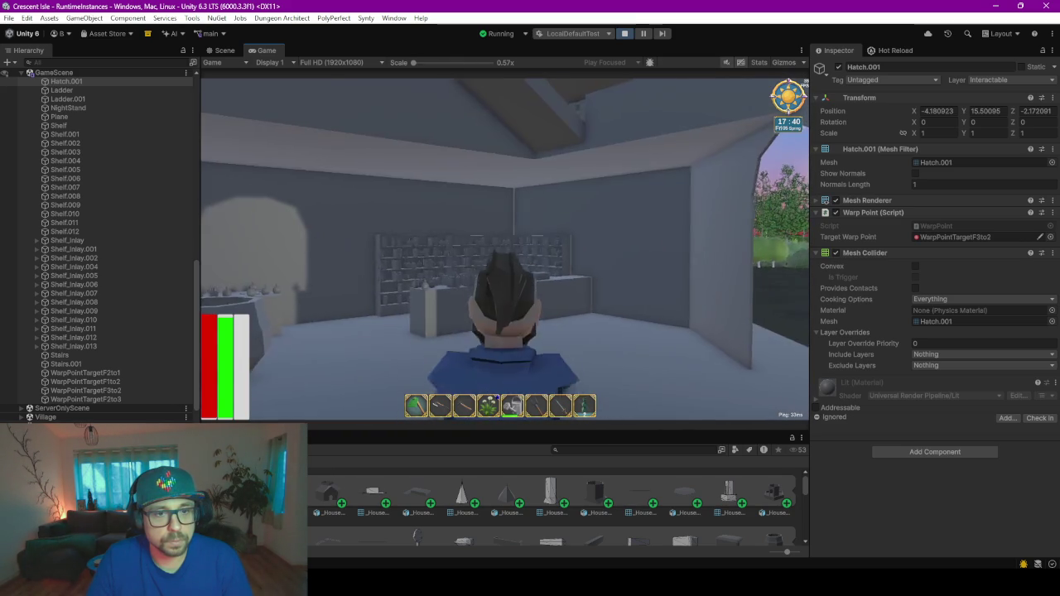
pyautogui.press('w')
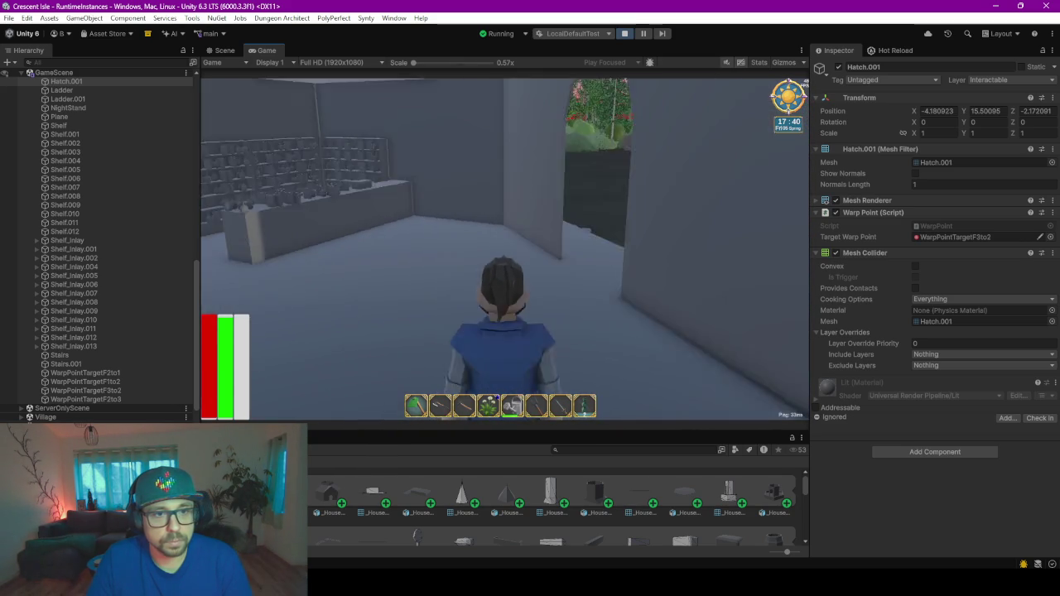
pyautogui.press('w')
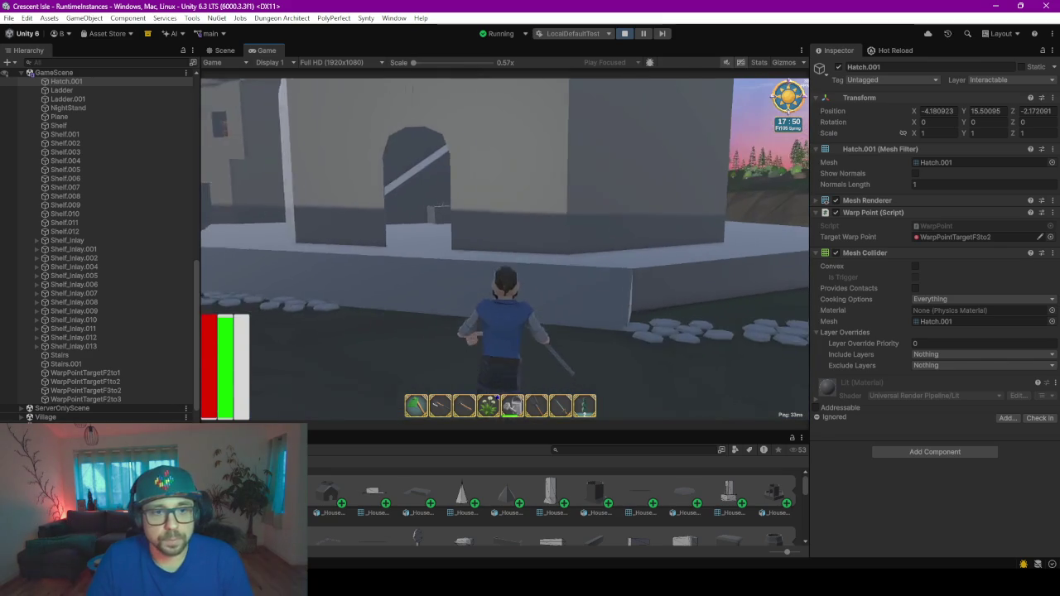
pyautogui.press('w')
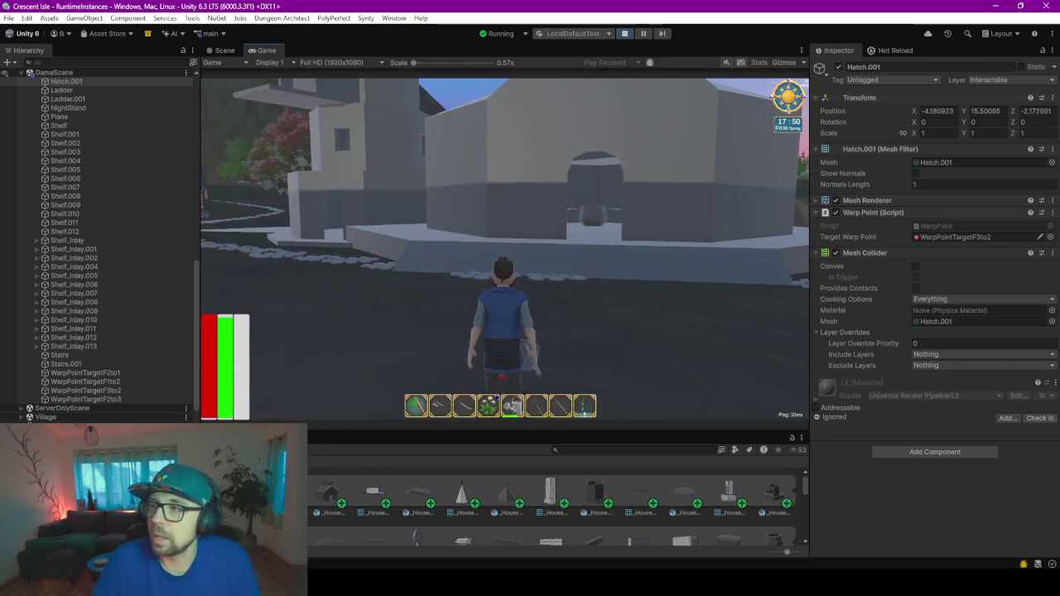
pyautogui.press('w')
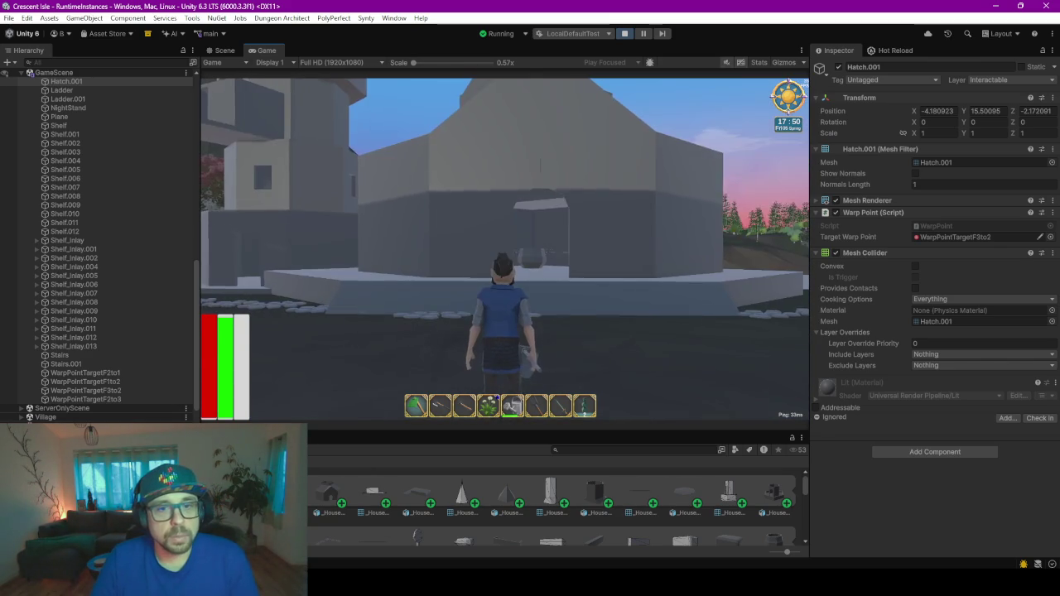
pyautogui.press('Escape')
pyautogui.click(519, 171)
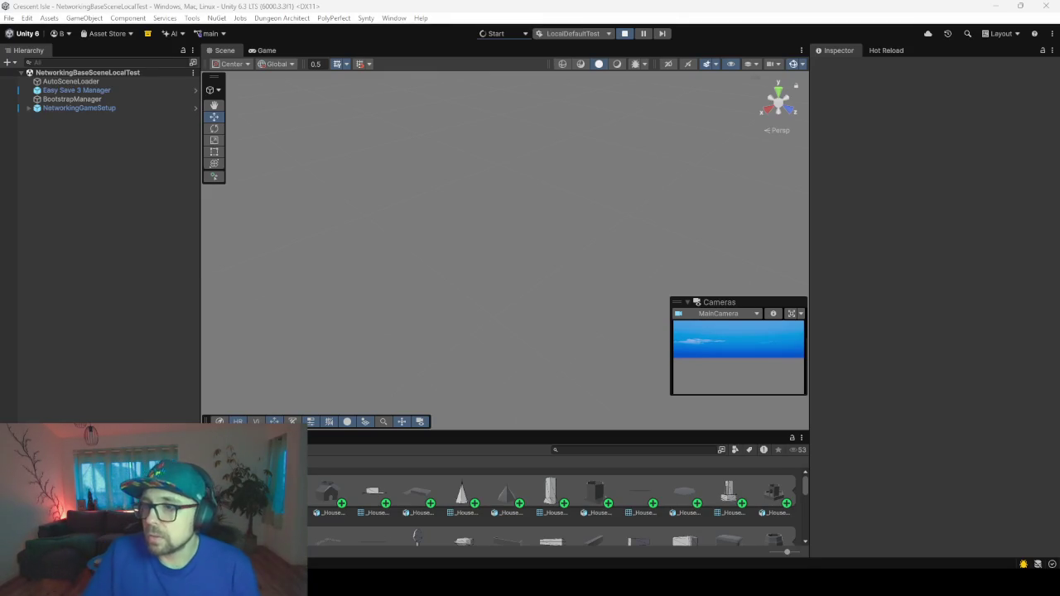
# - Stop Unity play mode and bring up VillageLayoutNewterrain.blend in Blender
pyautogui.click(1023, 304)
pyautogui.hotkey('ctrl', 'p')
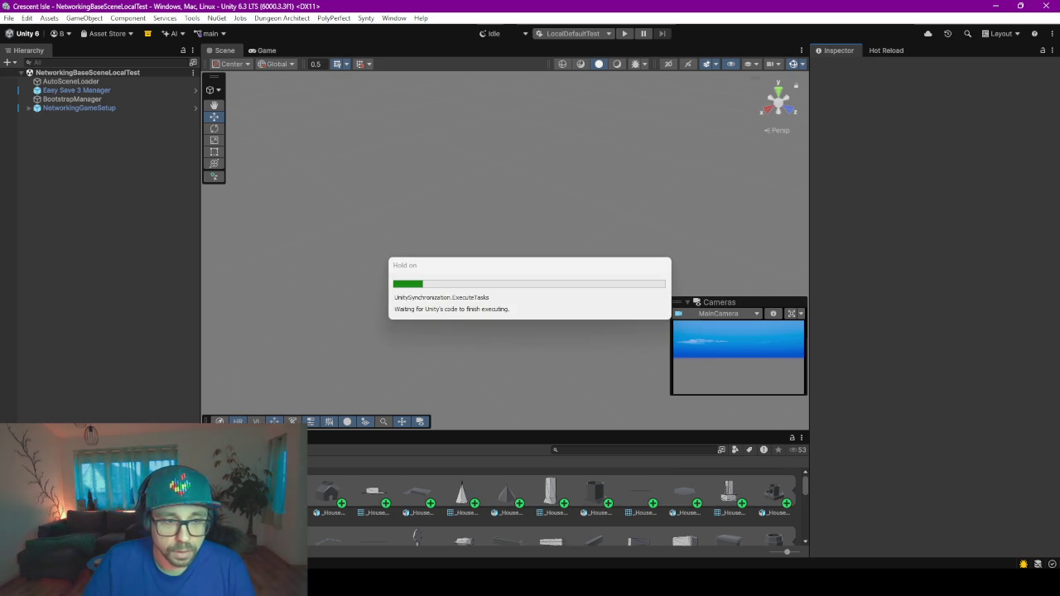
pyautogui.click(665, 513)
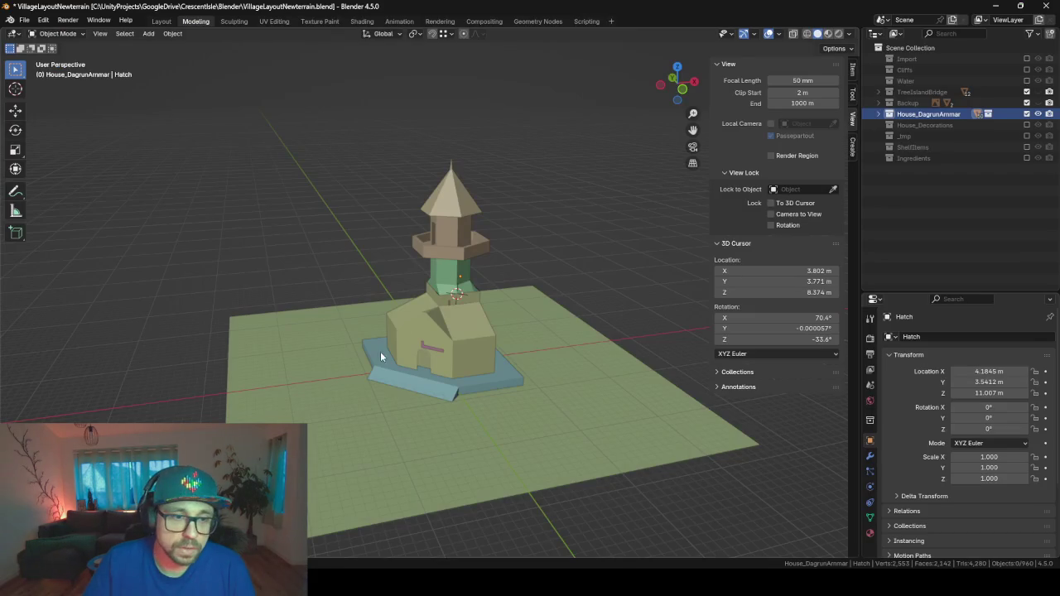
# - Make the _tmp collection visible to show the magenta placeholder planes
pyautogui.scroll(2, 380, 354)
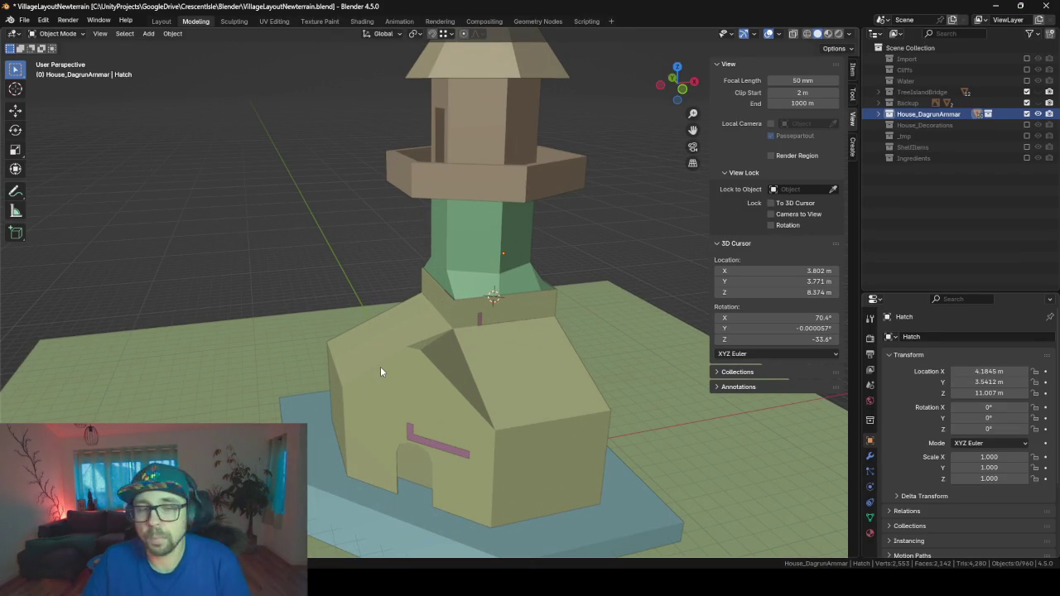
pyautogui.moveTo(346, 396)
pyautogui.mouseDown(button='middle')
pyautogui.moveTo(394, 261)
pyautogui.moveTo(619, 206)
pyautogui.mouseUp(button='middle')
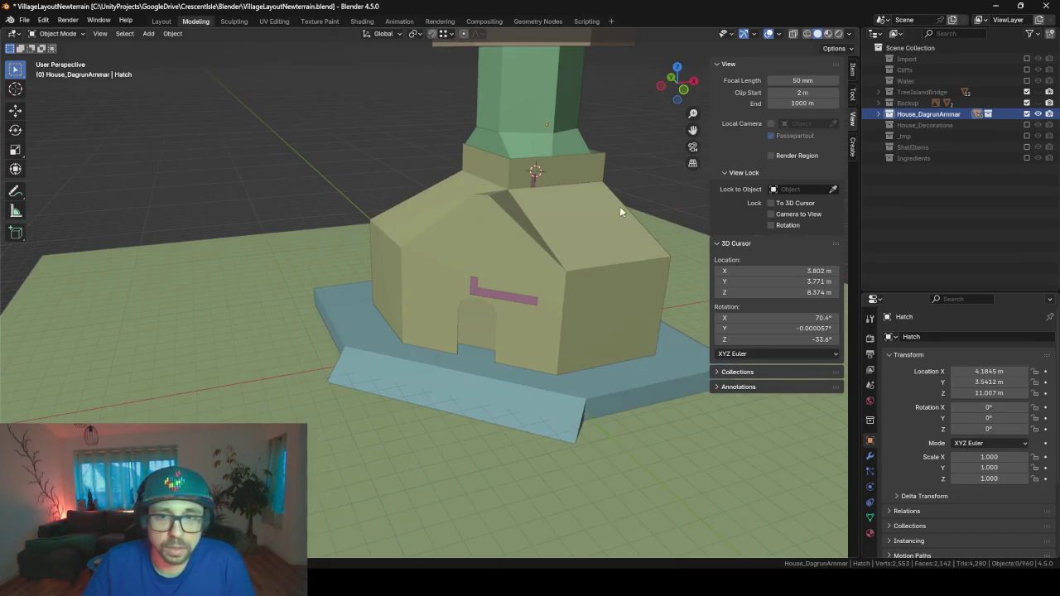
pyautogui.click(1026, 136)
pyautogui.scroll(-6, 346, 205)
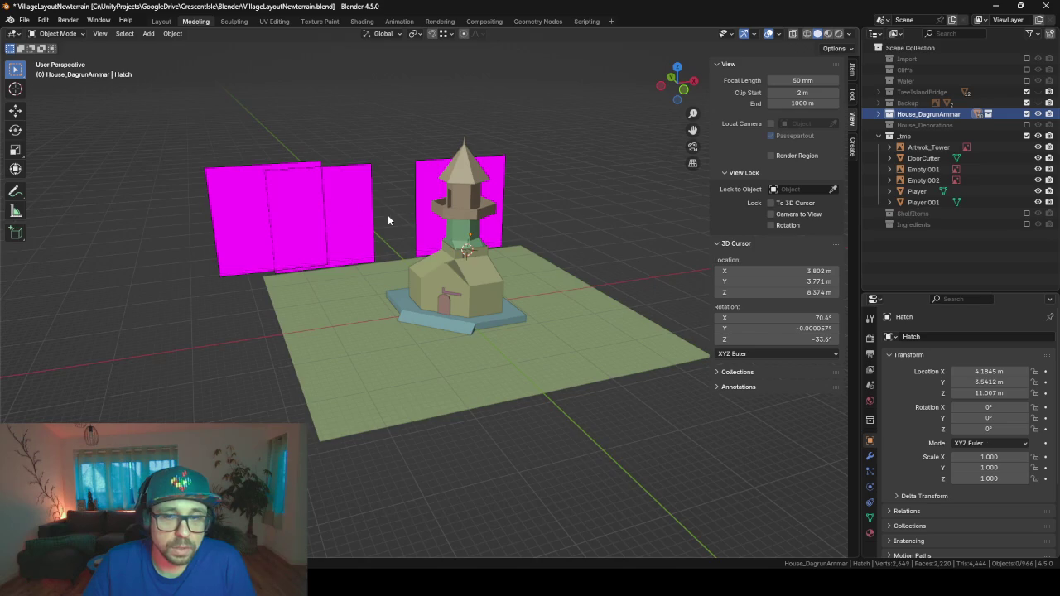
pyautogui.moveTo(387, 214); pyautogui.dragTo(324, 215, button='middle')
# - Select Artwok_Tower, Empty.001 and Empty.002 and delete the three magenta planes
pyautogui.click(911, 147)
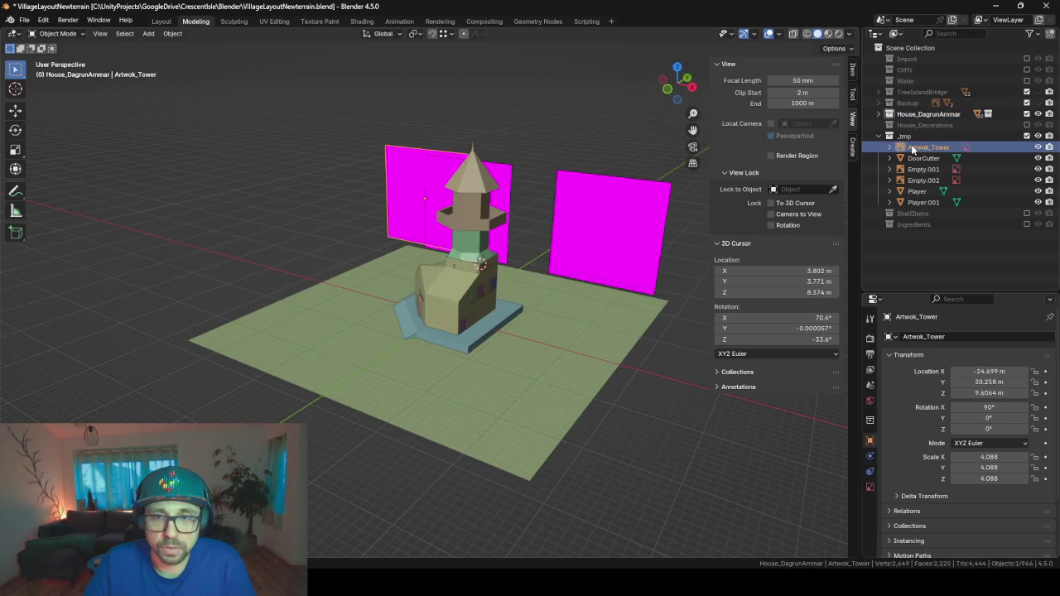
pyautogui.press('KP_Decimal')
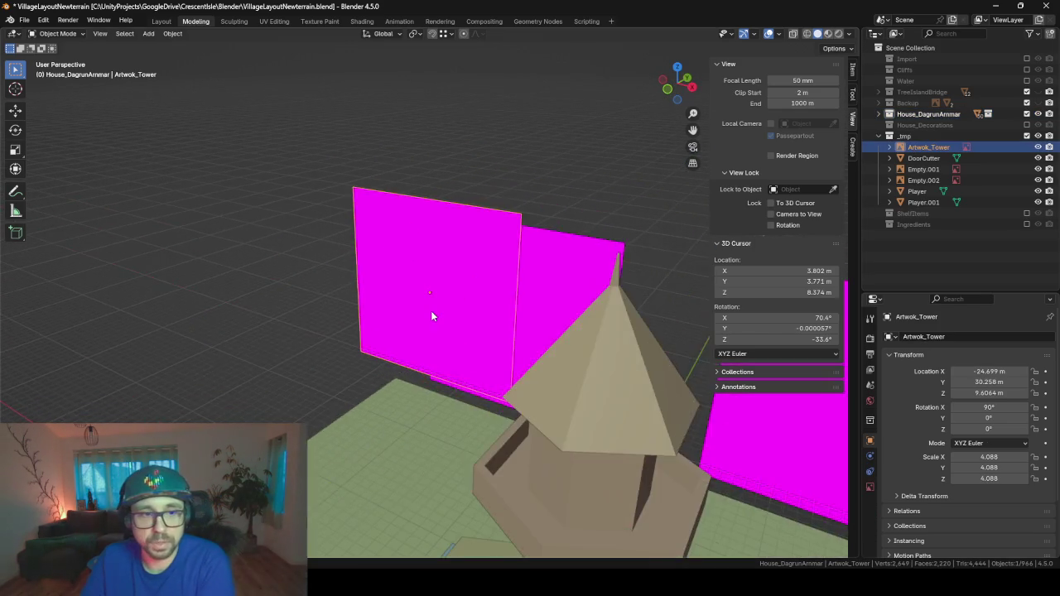
pyautogui.scroll(3, 431, 314)
pyautogui.scroll(-5, 463, 328)
pyautogui.scroll(-4, 513, 315)
pyautogui.scroll(-2, 571, 302)
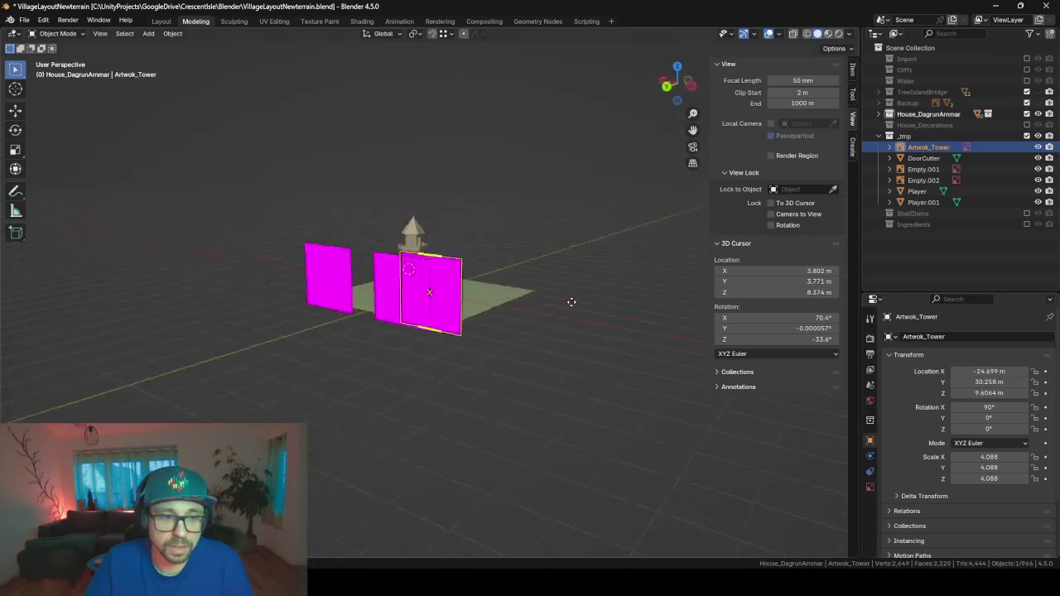
pyautogui.moveTo(571, 301); pyautogui.dragTo(492, 289, button='middle')
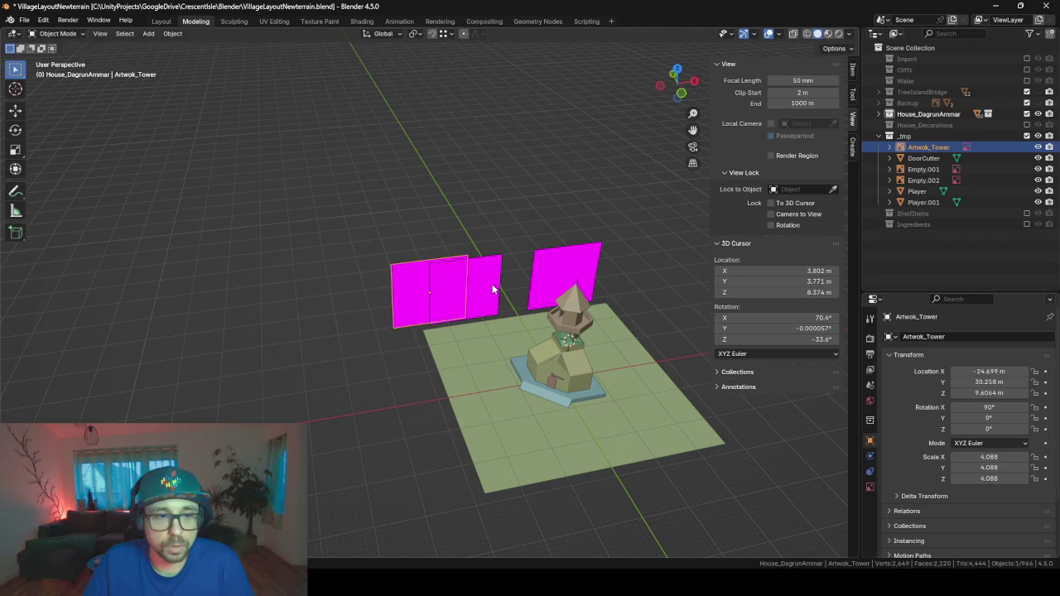
pyautogui.keyDown('shift'); pyautogui.click(477, 285); pyautogui.keyUp('shift')
pyautogui.keyDown('shift'); pyautogui.click(554, 264); pyautogui.keyUp('shift')
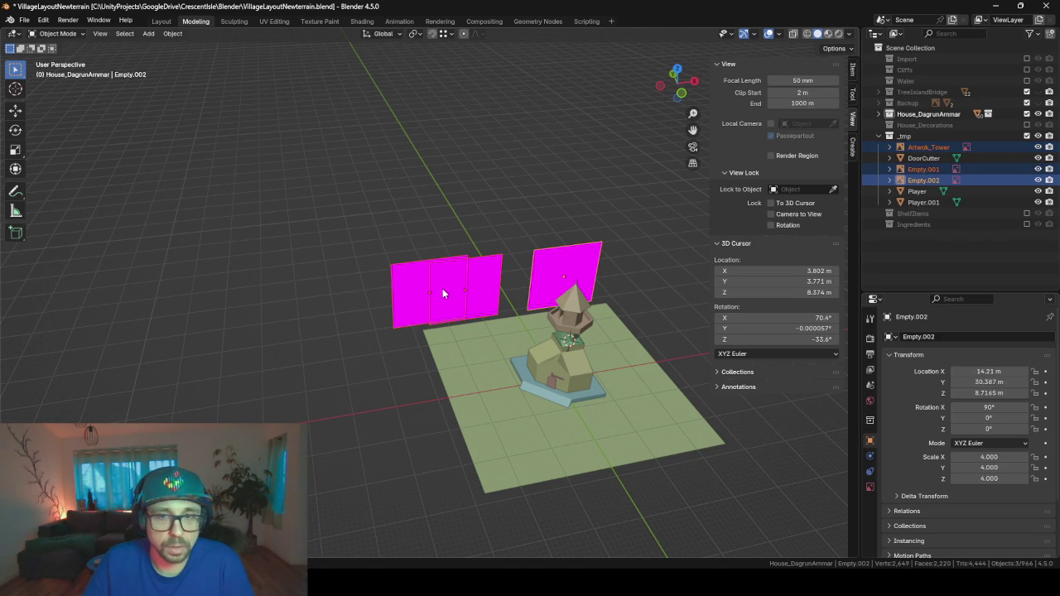
pyautogui.press('Delete')
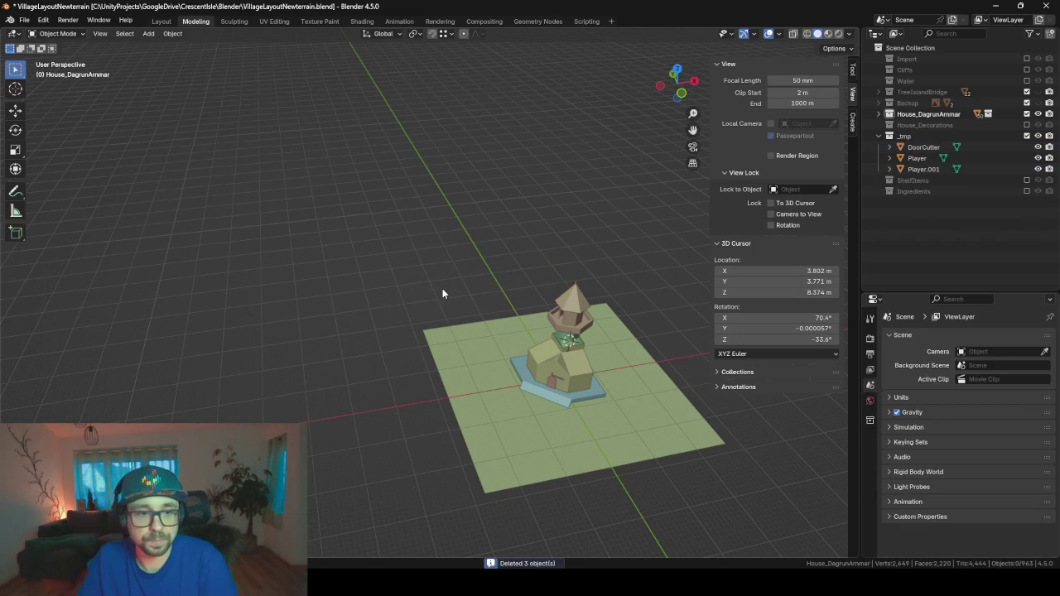
pyautogui.click(519, 518)
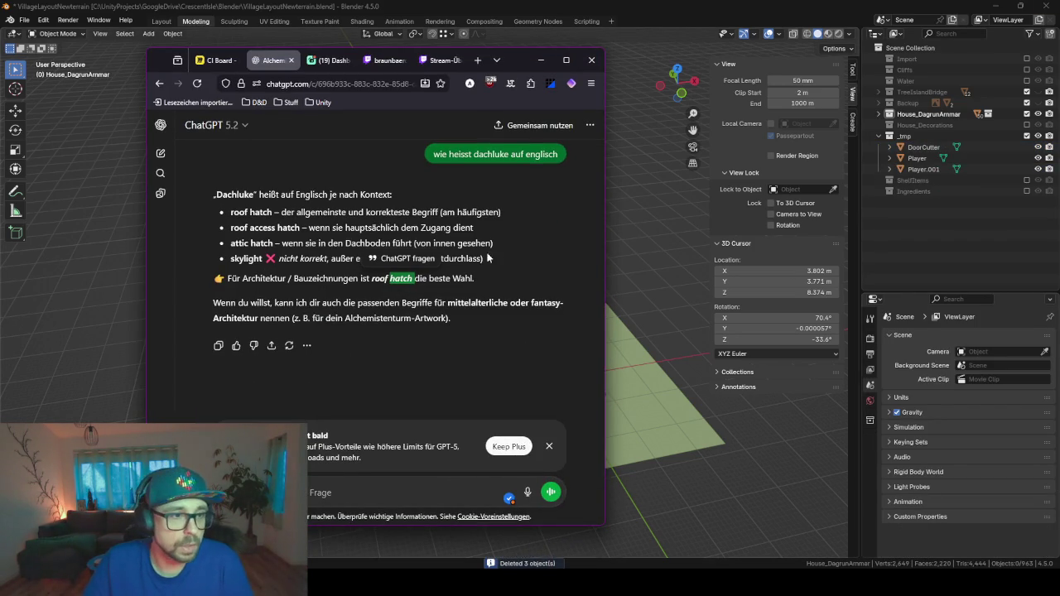
# - Save every ChatGPT tower image variant via Speichern, then move the browser off-screen
pyautogui.moveTo(527, 64); pyautogui.dragTo(1059, 143)
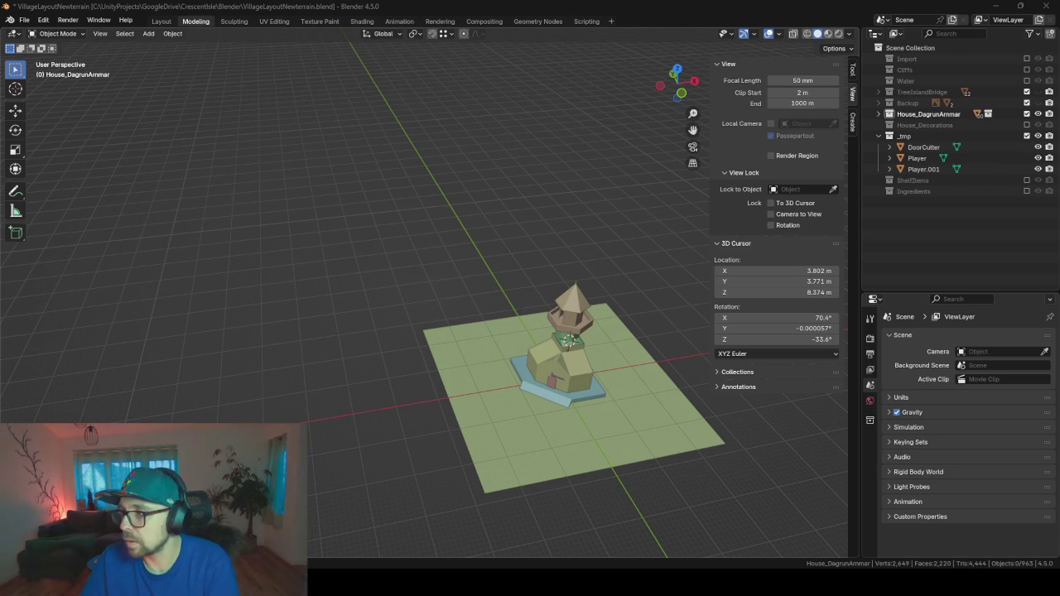
pyautogui.hotkey('alt', 'Tab')
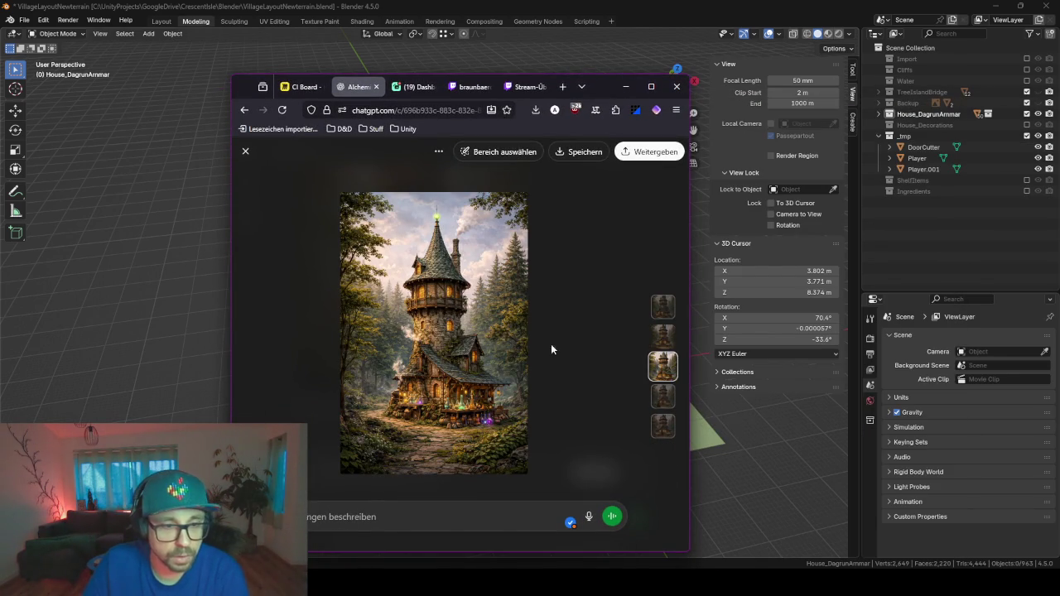
pyautogui.click(656, 343)
pyautogui.click(580, 152)
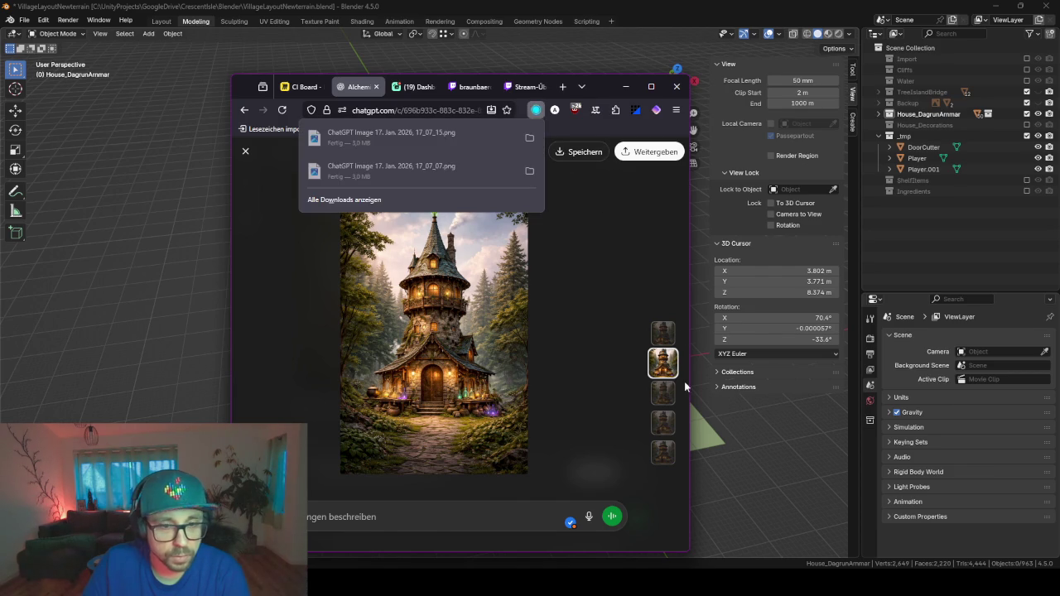
pyautogui.click(663, 394)
pyautogui.click(584, 154)
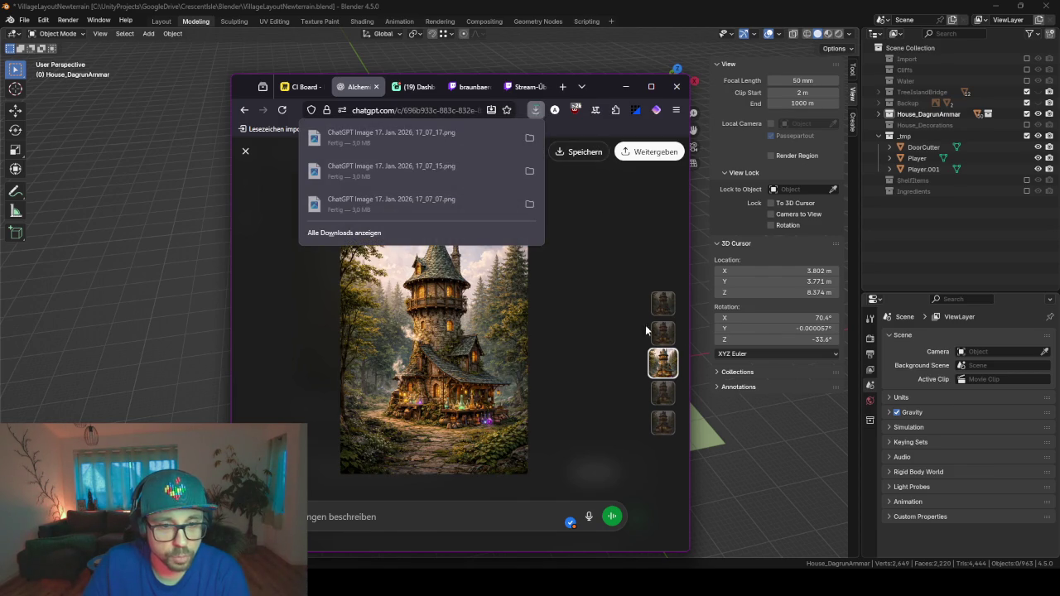
pyautogui.click(663, 393)
pyautogui.click(577, 154)
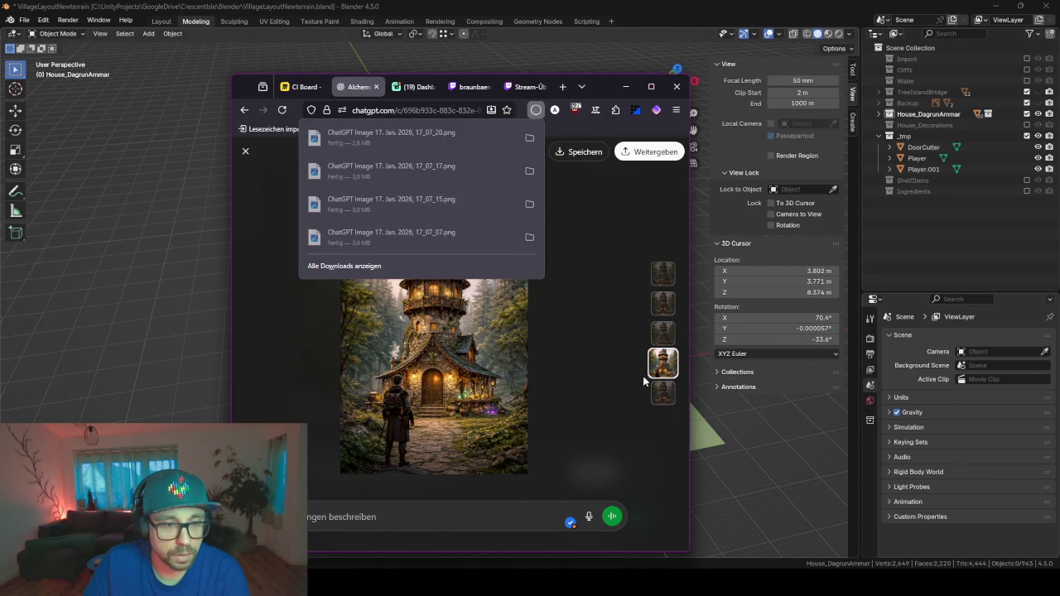
pyautogui.click(671, 396)
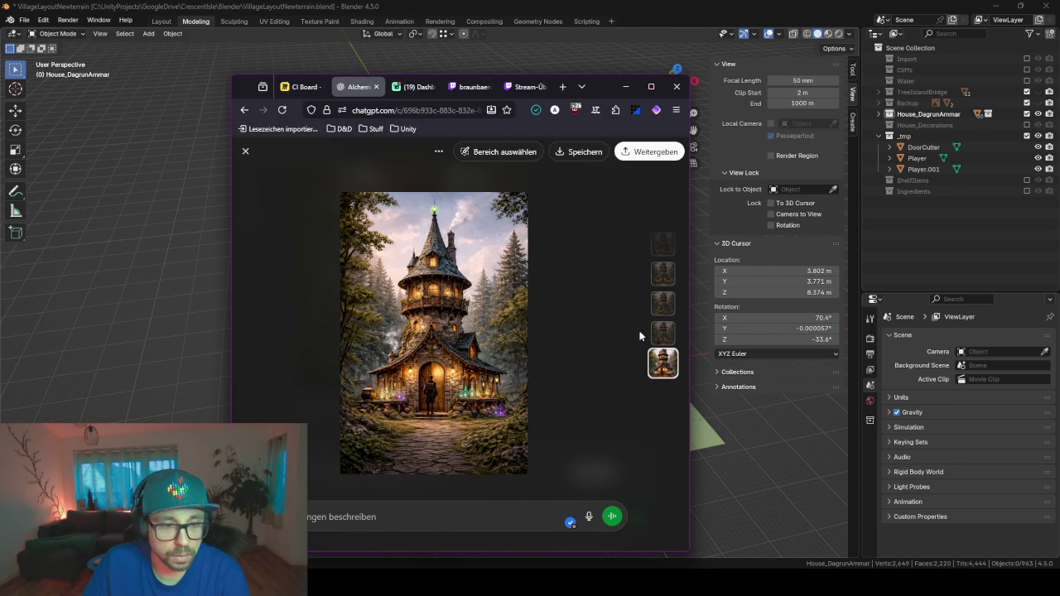
pyautogui.click(570, 154)
pyautogui.moveTo(608, 81); pyautogui.dragTo(1059, 158)
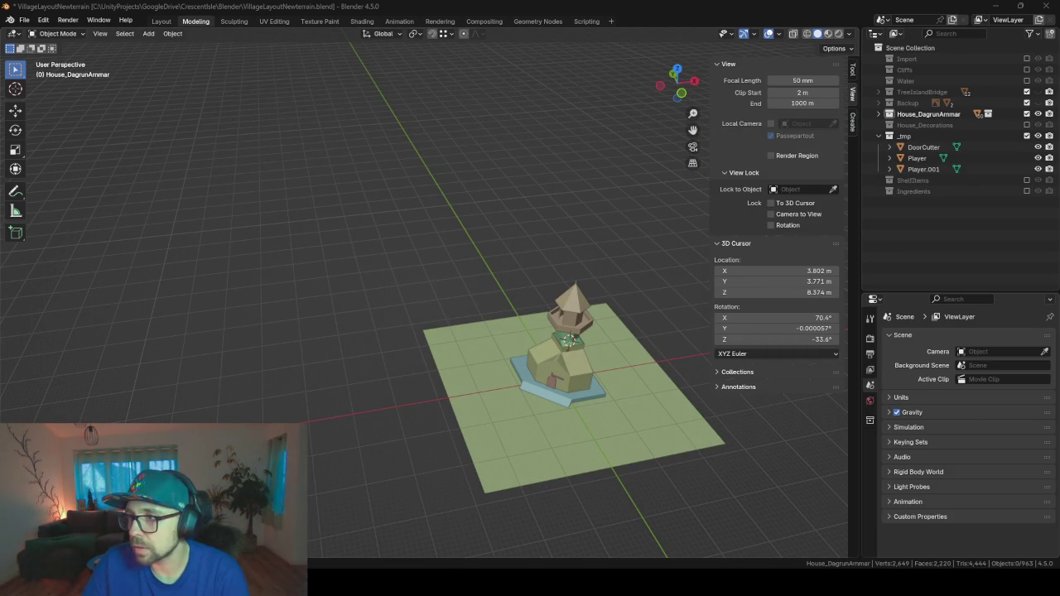
# - Create and open an AIConceptArt folder inside GoogleDrive's CrescentIsle folder
pyautogui.press('super+e')
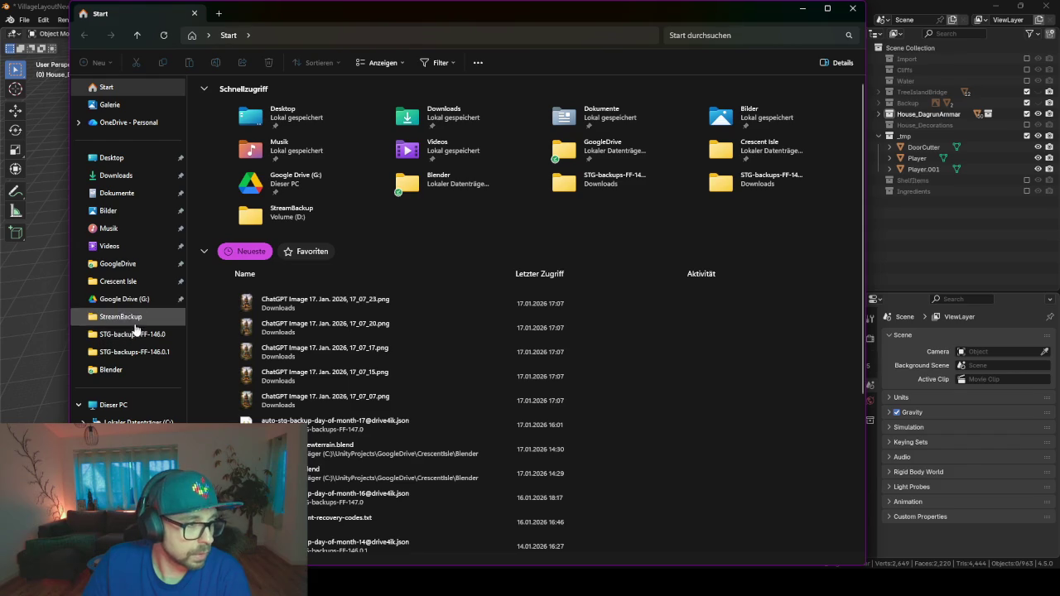
pyautogui.click(125, 299)
pyautogui.doubleClick(230, 100)
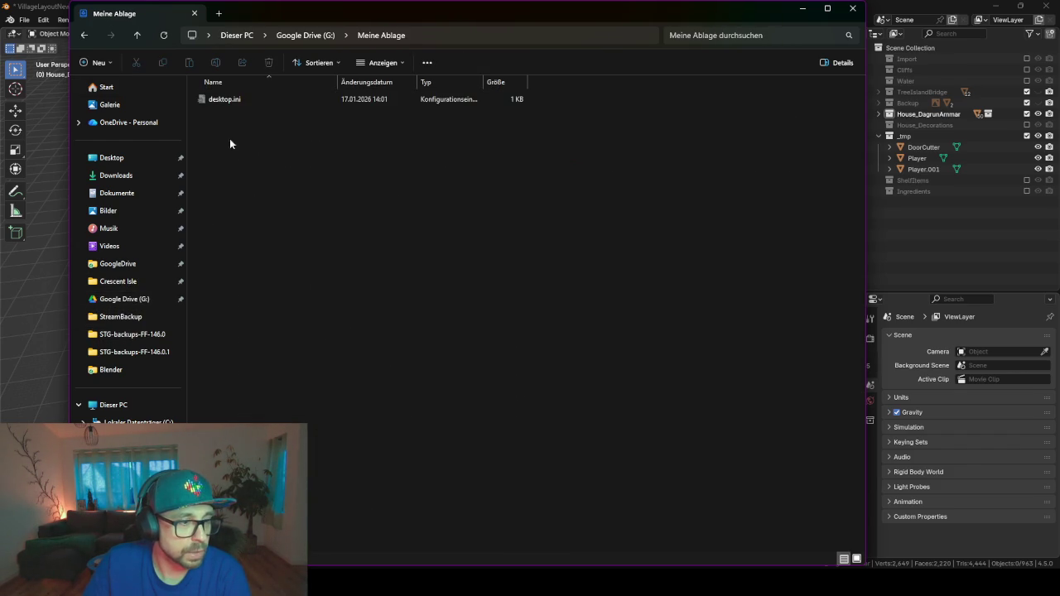
pyautogui.click(131, 264)
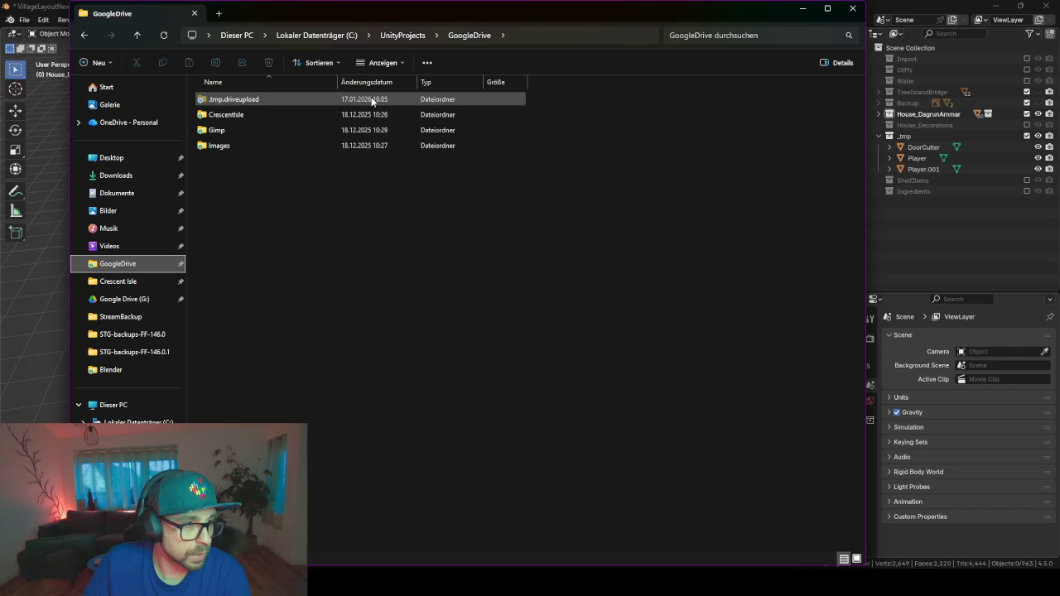
pyautogui.doubleClick(233, 115)
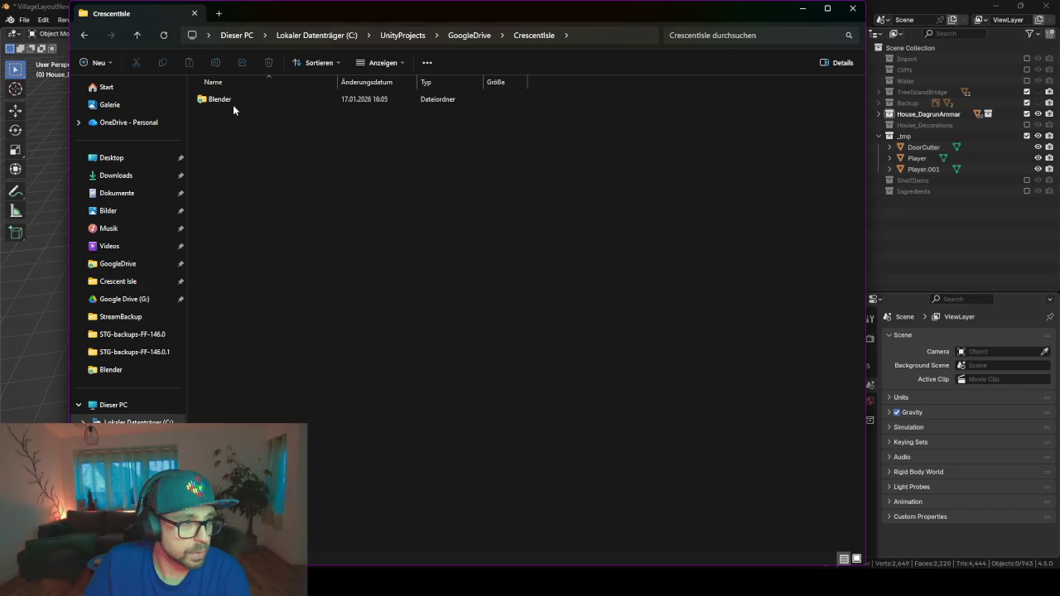
pyautogui.rightClick(222, 146)
pyautogui.moveTo(253, 211)
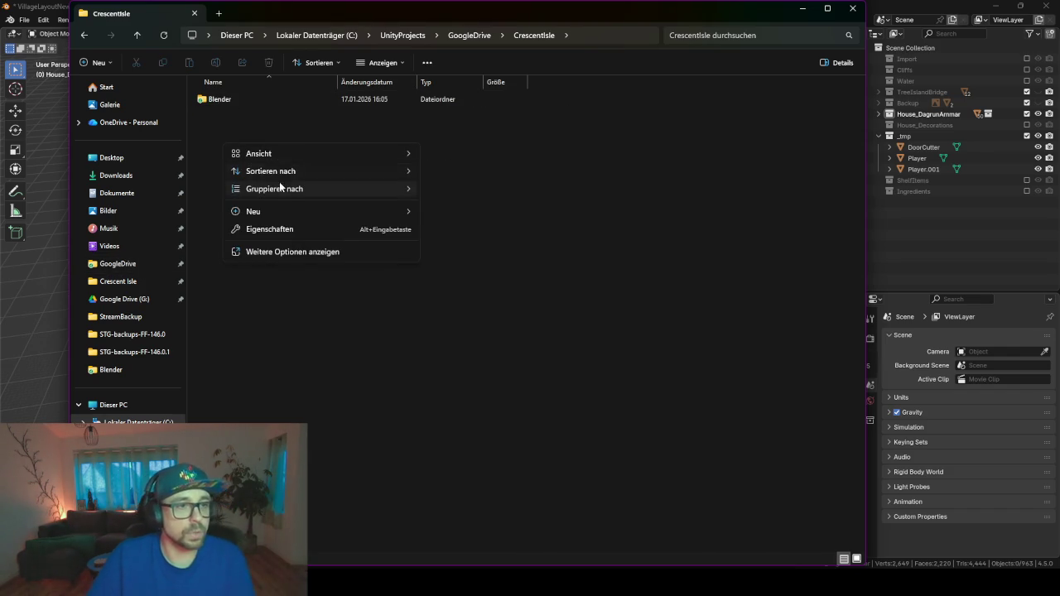
pyautogui.click(453, 213)
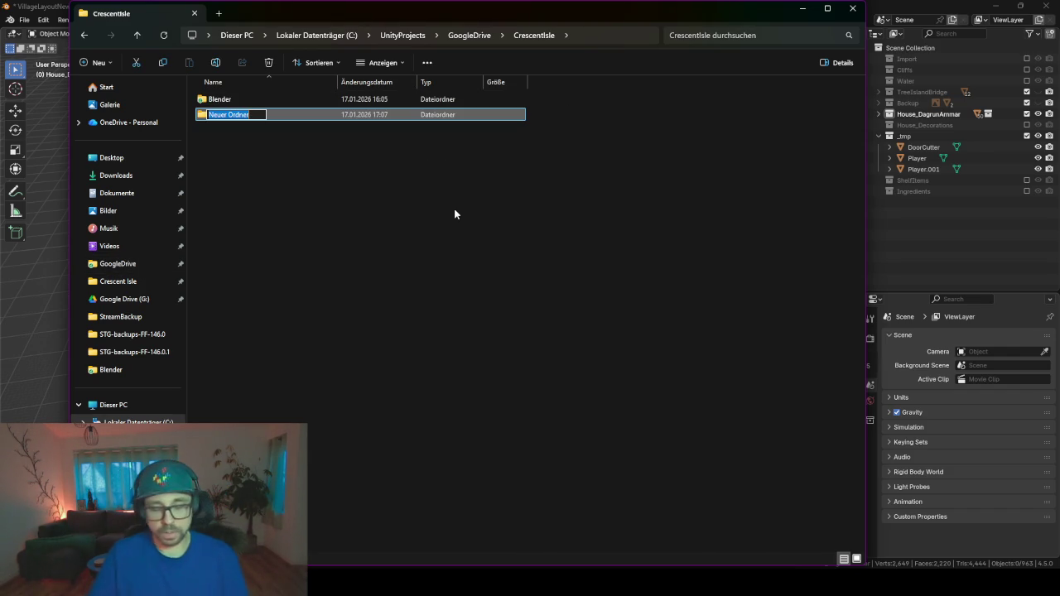
pyautogui.write('AIConce')
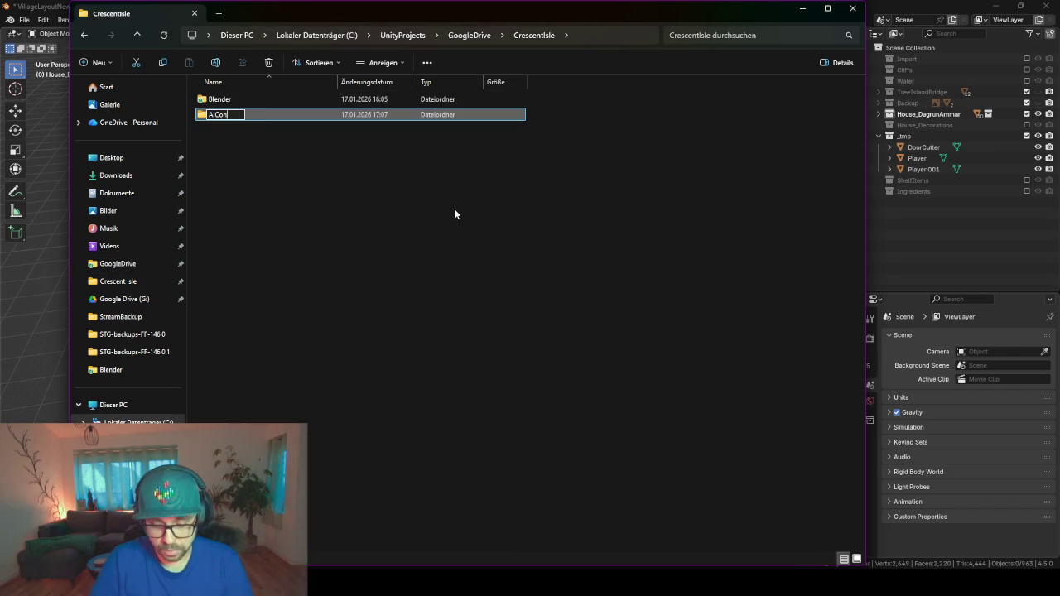
pyautogui.write('ptArt')
pyautogui.press('Return')
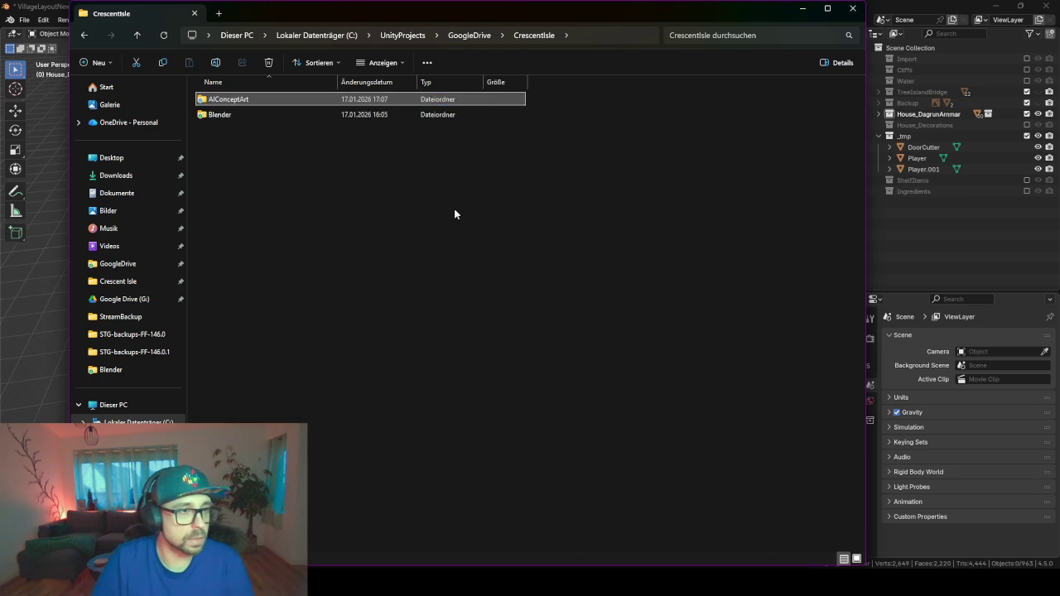
pyautogui.press('Return')
# - Create an AlchemistTower folder inside AIConceptArt and open it
pyautogui.rightClick(297, 121)
pyautogui.moveTo(324, 204)
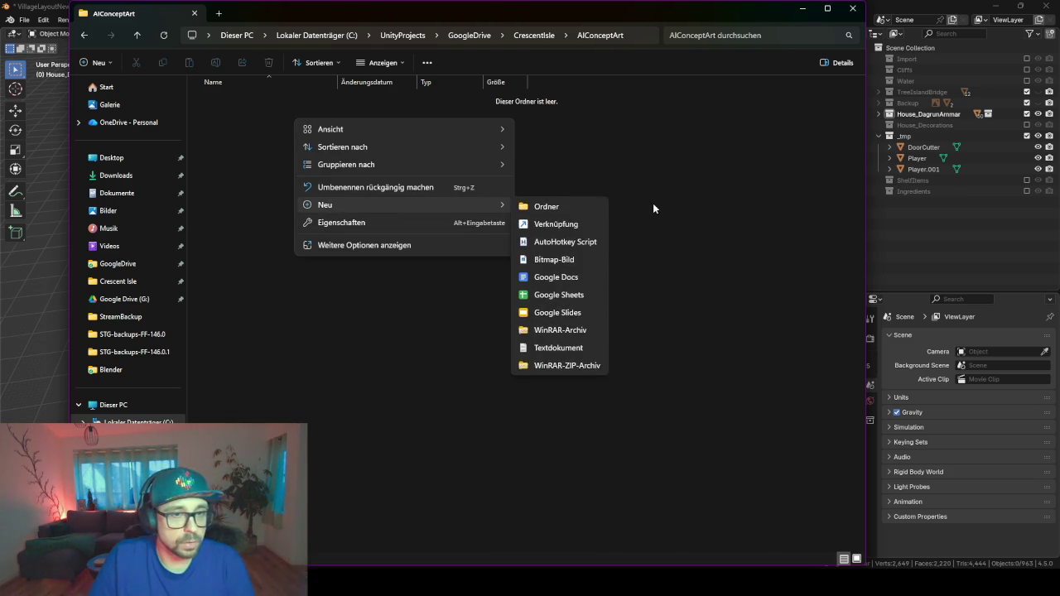
pyautogui.click(562, 208)
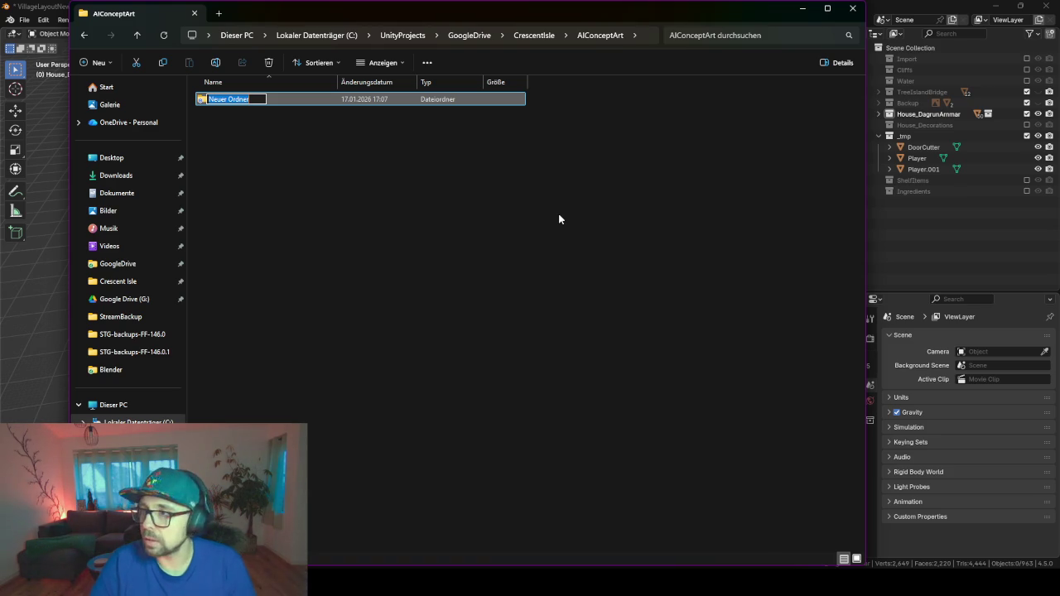
pyautogui.write('AIch')
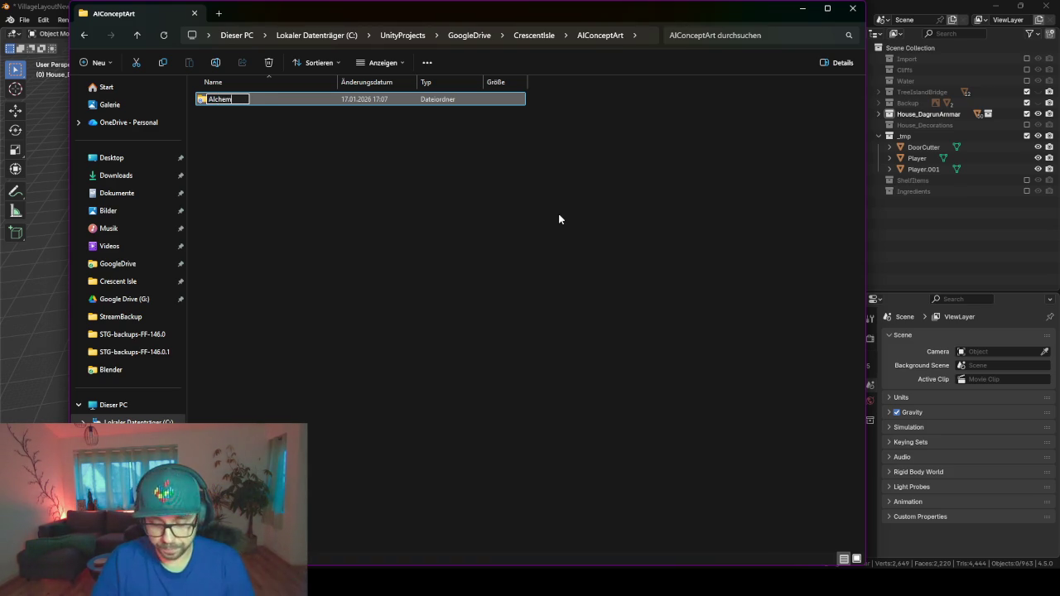
pyautogui.write('er')
pyautogui.press('Return')
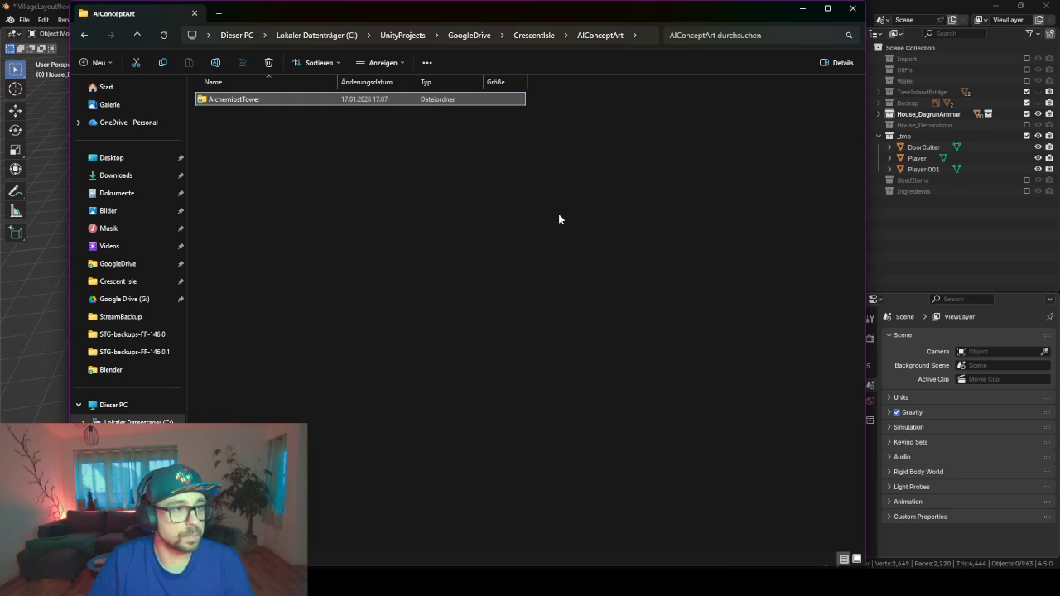
pyautogui.press('F2')
pyautogui.press('Home')
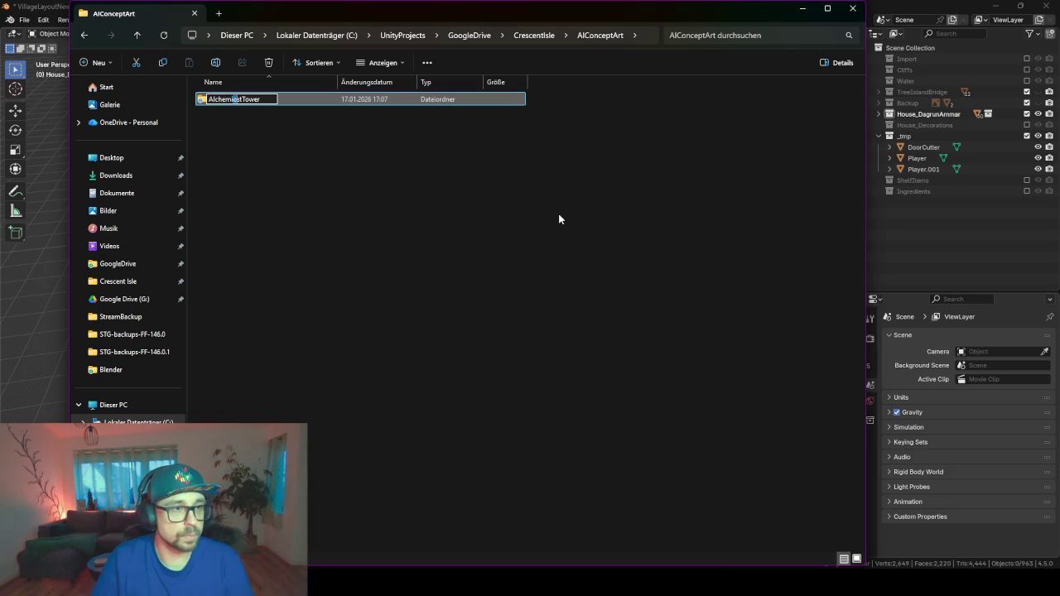
pyautogui.press('Return')
pyautogui.press('Return')
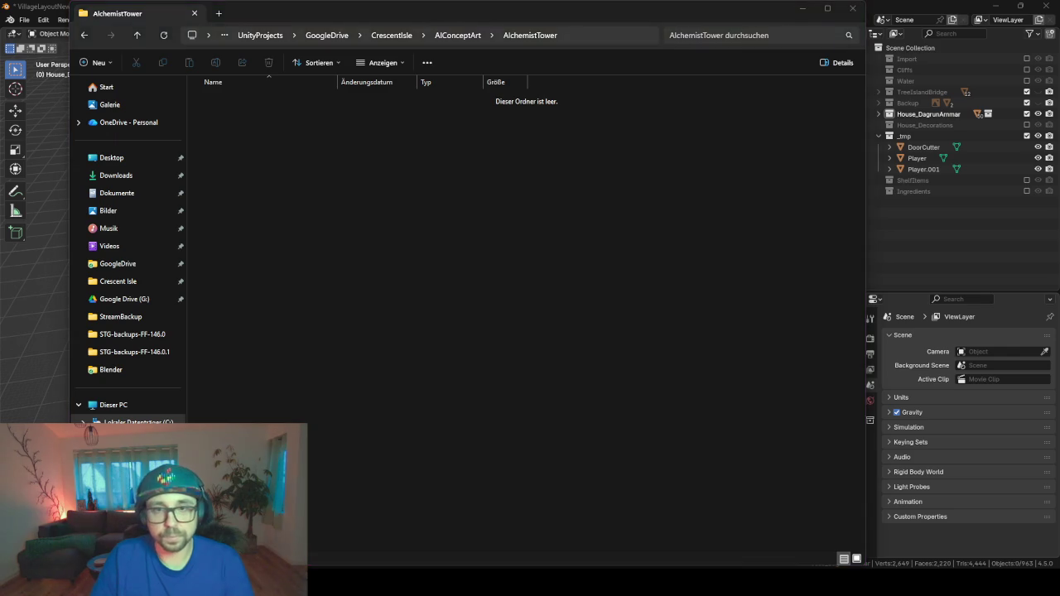
# - Copy the five ChatGPT tower PNGs into AlchemistTower from a second Explorer window
pyautogui.press('super+e')
pyautogui.moveTo(686, 7); pyautogui.dragTo(1059, 248)
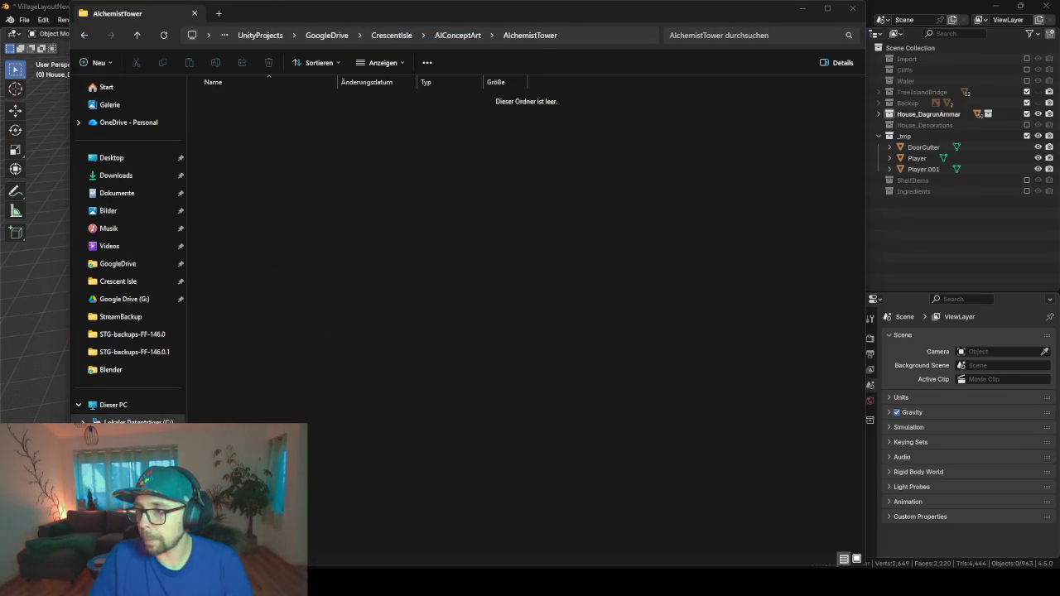
pyautogui.moveTo(519, 281); pyautogui.dragTo(300, 169)
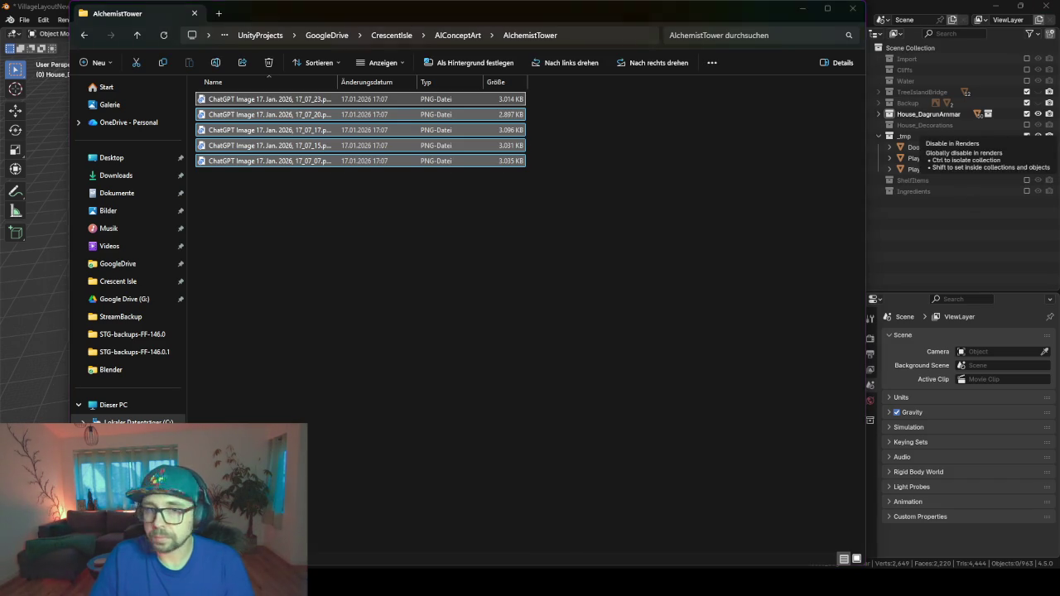
pyautogui.click(526, 4)
pyautogui.moveTo(504, 23); pyautogui.dragTo(1059, 25)
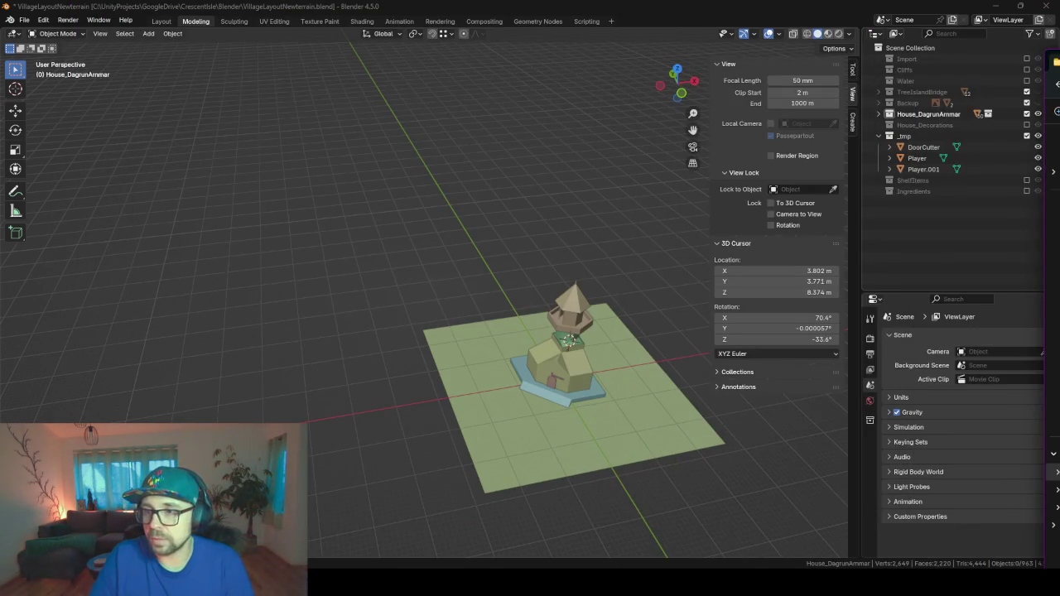
# - Drop the first concept image into the viewport and move Empty.001 into the active _tmp collection
pyautogui.moveTo(434, 277); pyautogui.dragTo(442, 275)
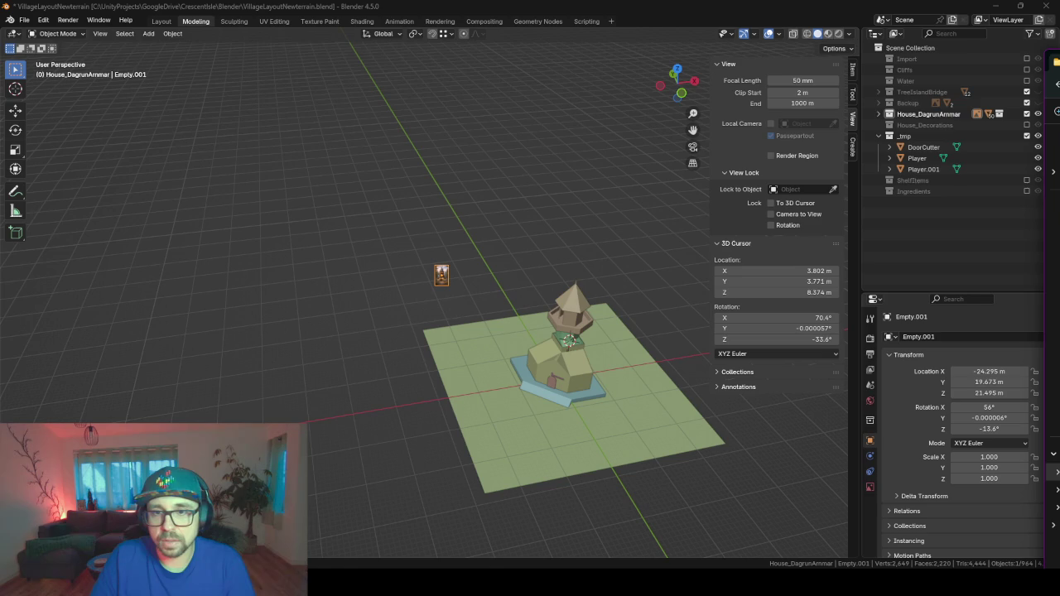
pyautogui.click(879, 114)
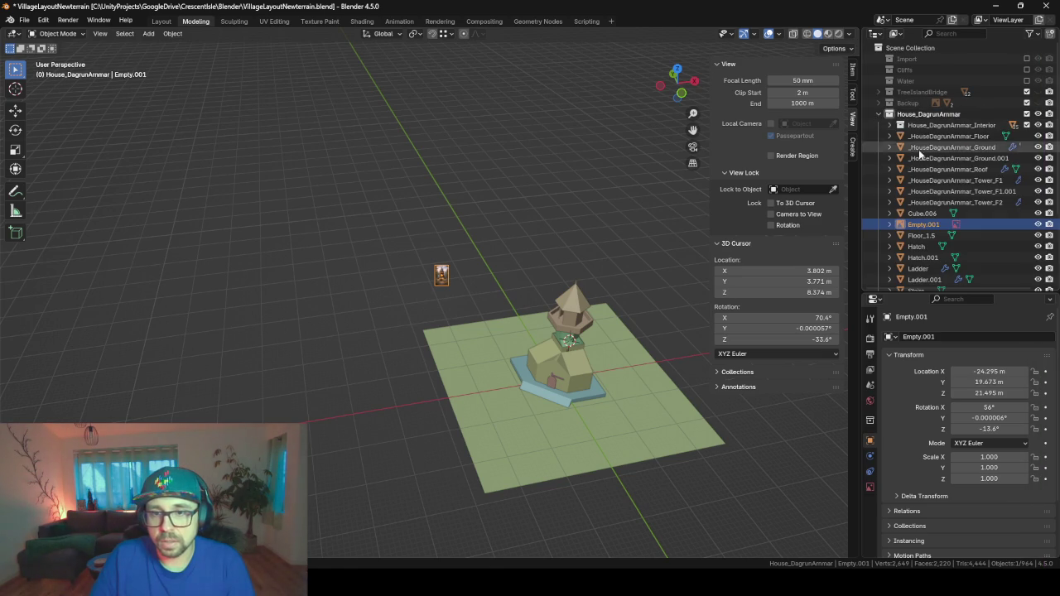
pyautogui.scroll(-4, 917, 224)
pyautogui.moveTo(923, 124); pyautogui.dragTo(919, 225)
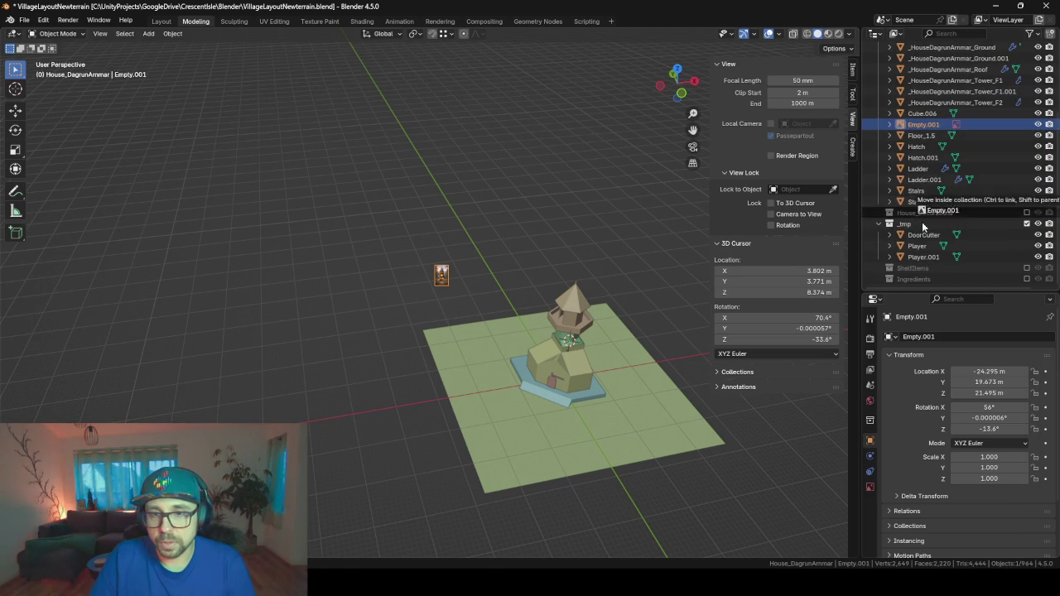
pyautogui.click(904, 224)
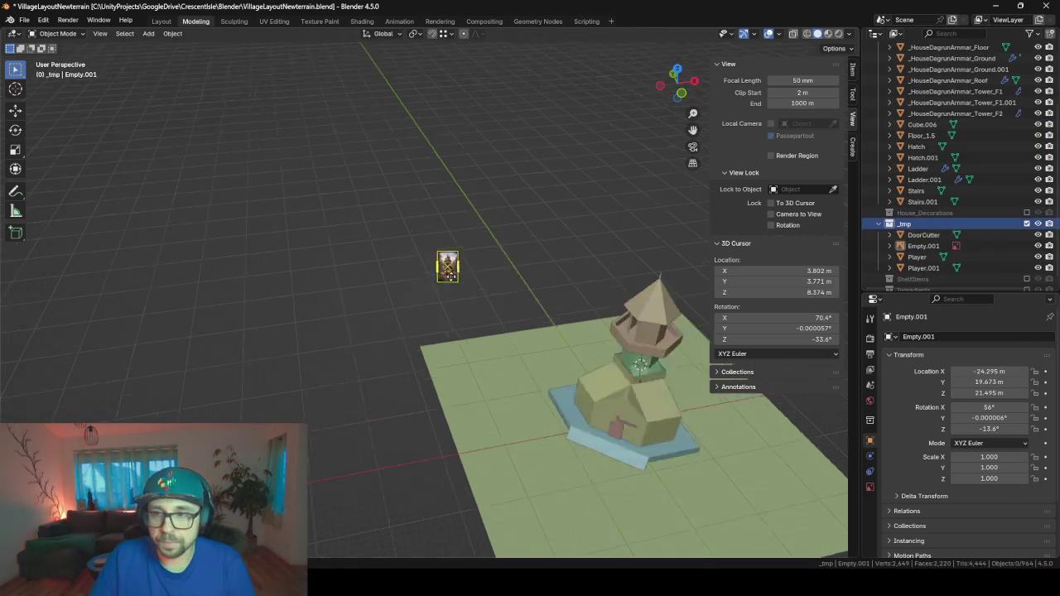
pyautogui.scroll(6, 438, 281)
pyautogui.scroll(5, 486, 241)
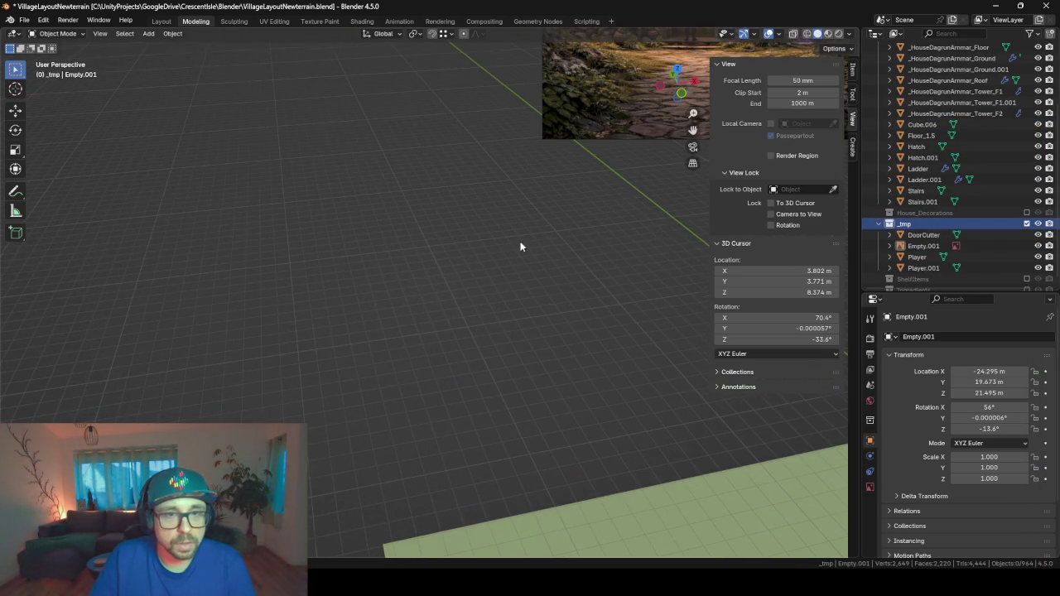
pyautogui.press('KP_Decimal')
pyautogui.scroll(-6, 434, 330)
# - Add the remaining concept images beside the first and box-select all five
pyautogui.click(403, 287)
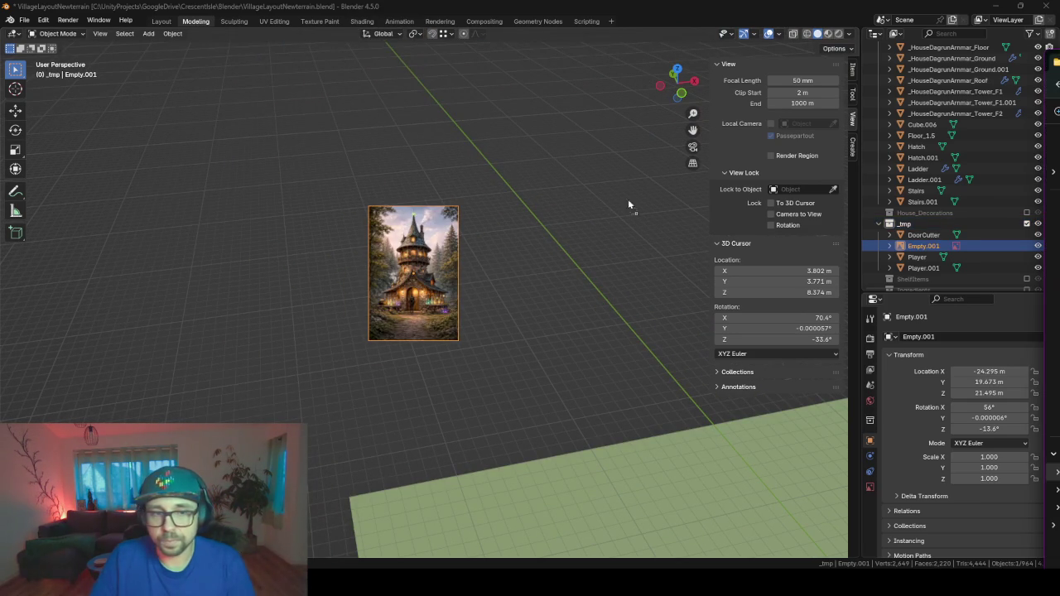
pyautogui.hotkey('shift', 'd')
pyautogui.click(541, 219)
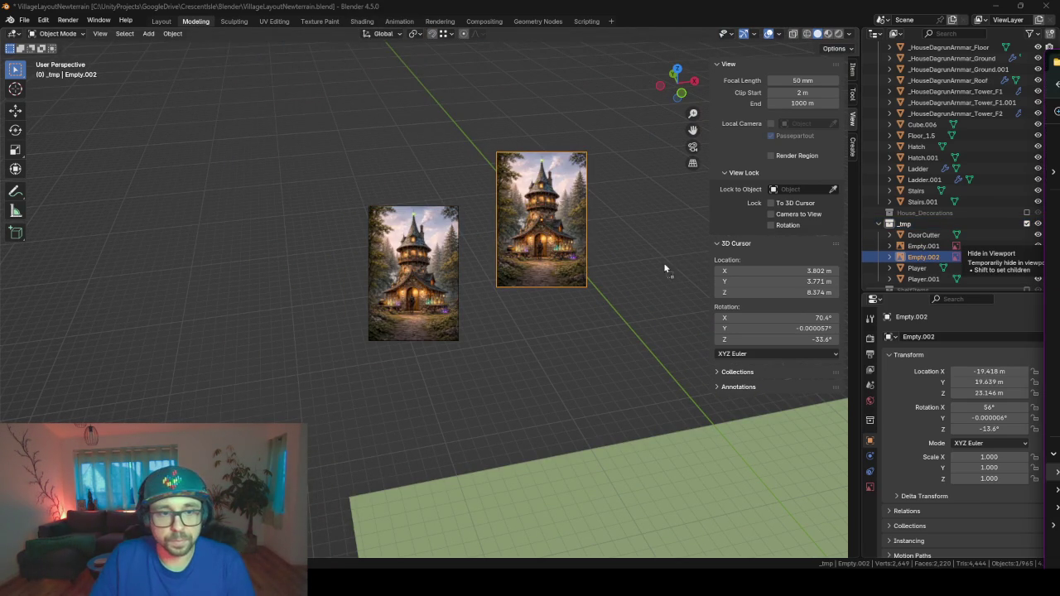
pyautogui.moveTo(663, 263); pyautogui.dragTo(662, 263)
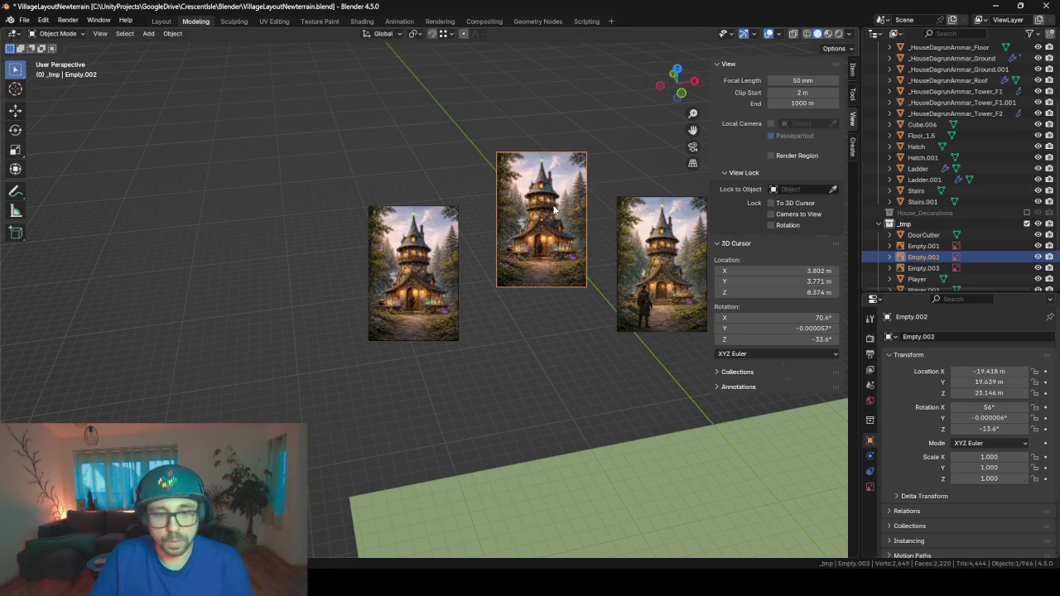
pyautogui.press('Delete')
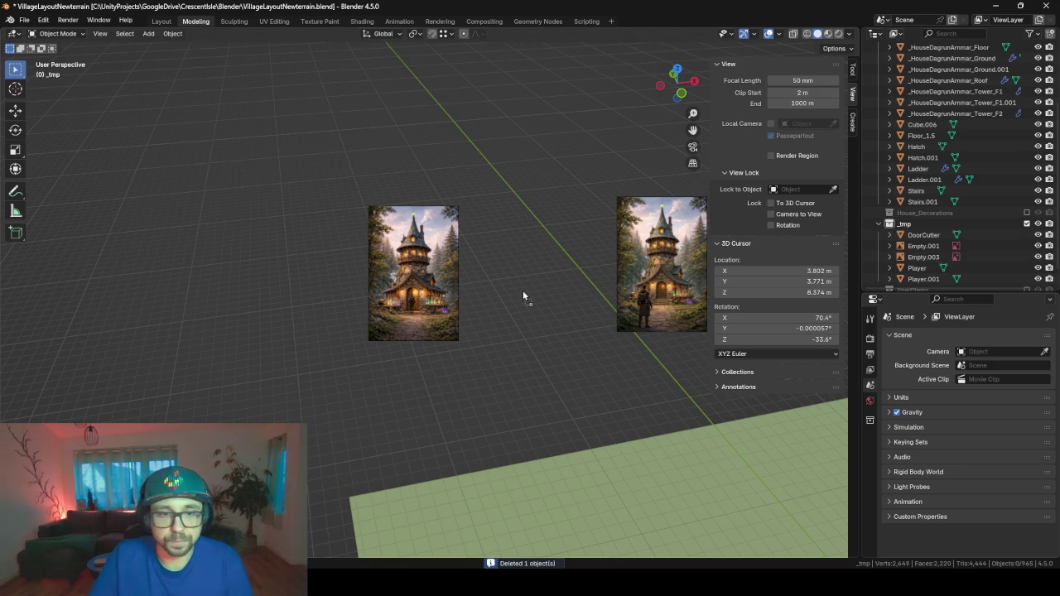
pyautogui.hotkey('ctrl', 'z')
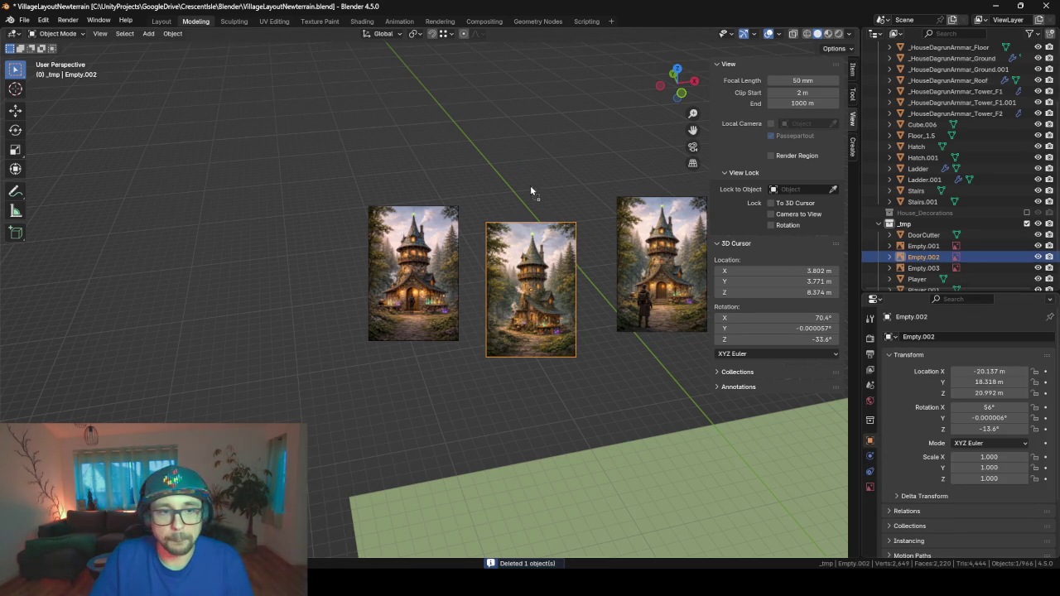
pyautogui.moveTo(530, 190); pyautogui.dragTo(529, 184)
pyautogui.moveTo(413, 163); pyautogui.dragTo(597, 305)
pyautogui.scroll(-3, 397, 170)
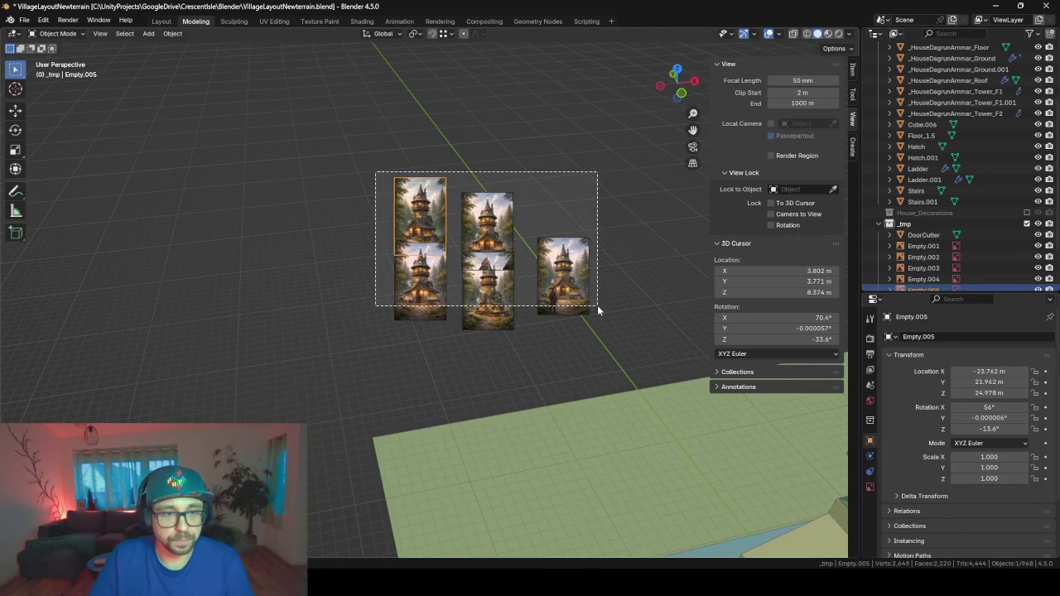
# - Reset the images' rotation and location, place them by the house, and rotate 90° on X
pyautogui.hotkey('alt', 'r')
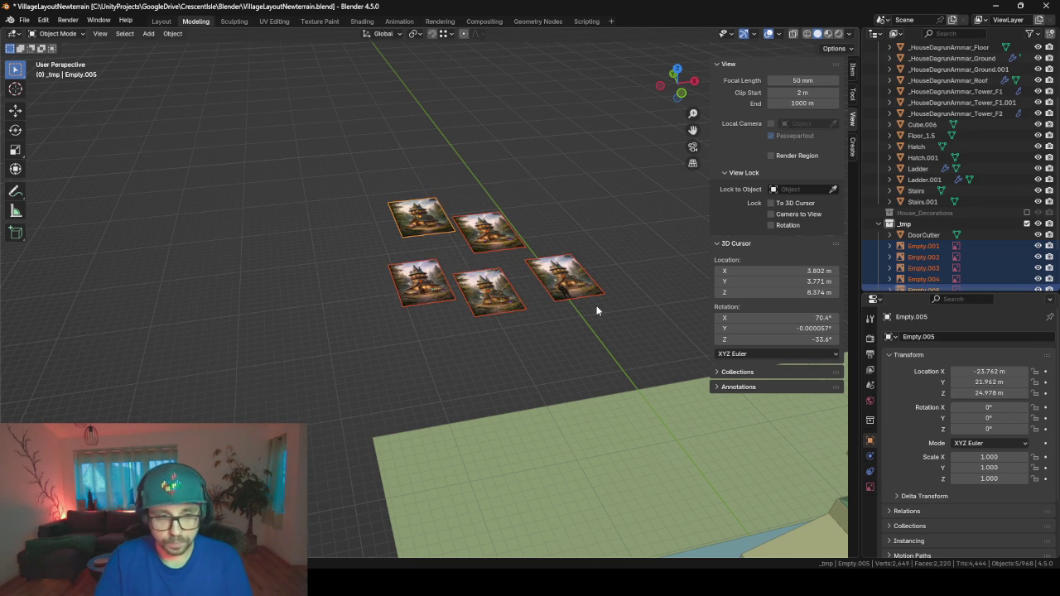
pyautogui.hotkey('alt', 'g')
pyautogui.scroll(-4, 596, 311)
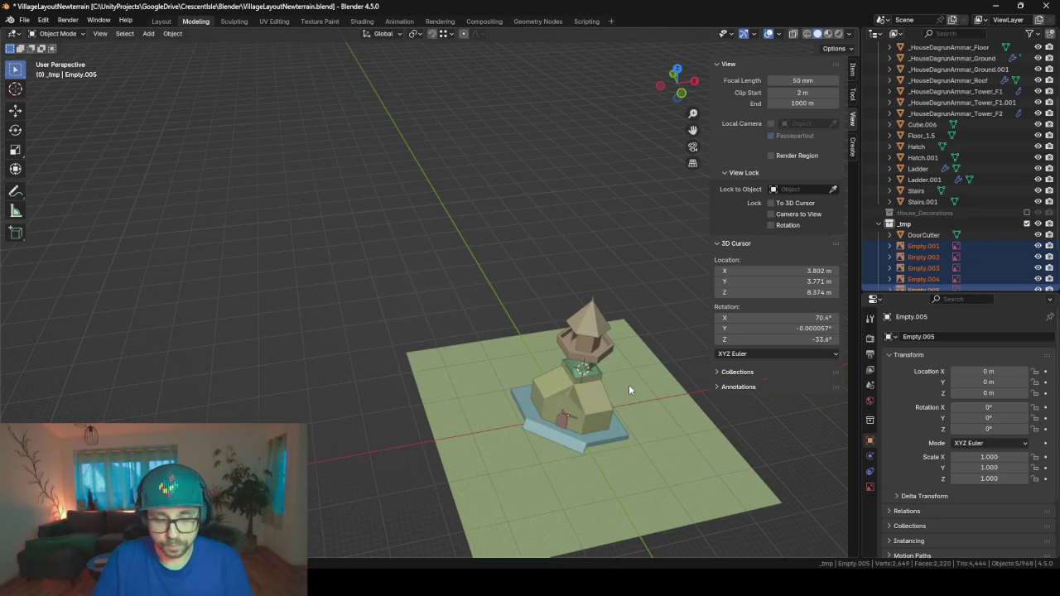
pyautogui.press('g')
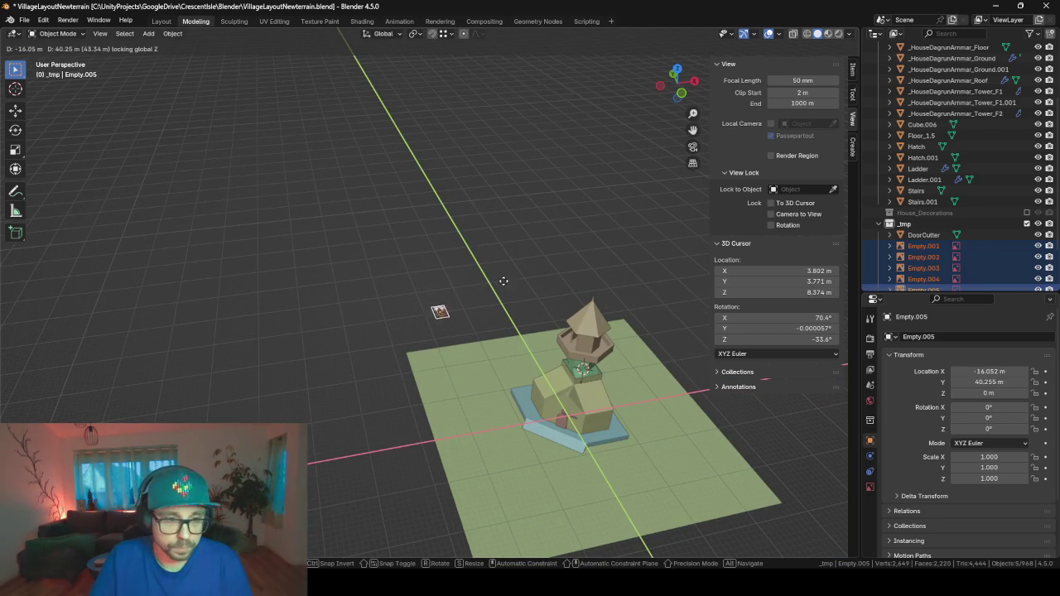
pyautogui.click(525, 287)
pyautogui.write('rx90')
pyautogui.press('Return')
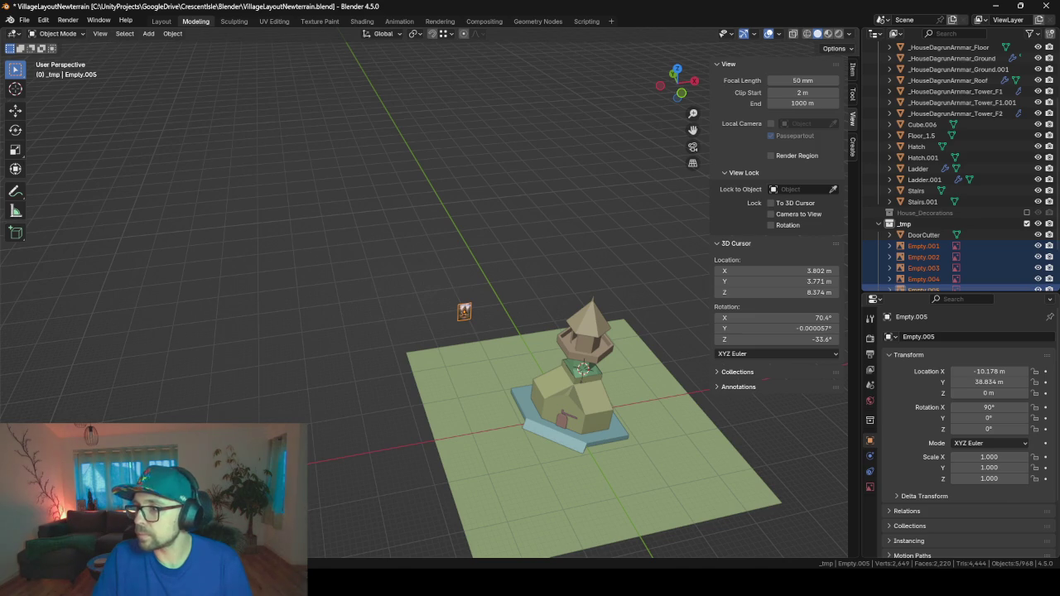
# - Scale the images up to about 10.302 and raise them high along Z
pyautogui.press('s')
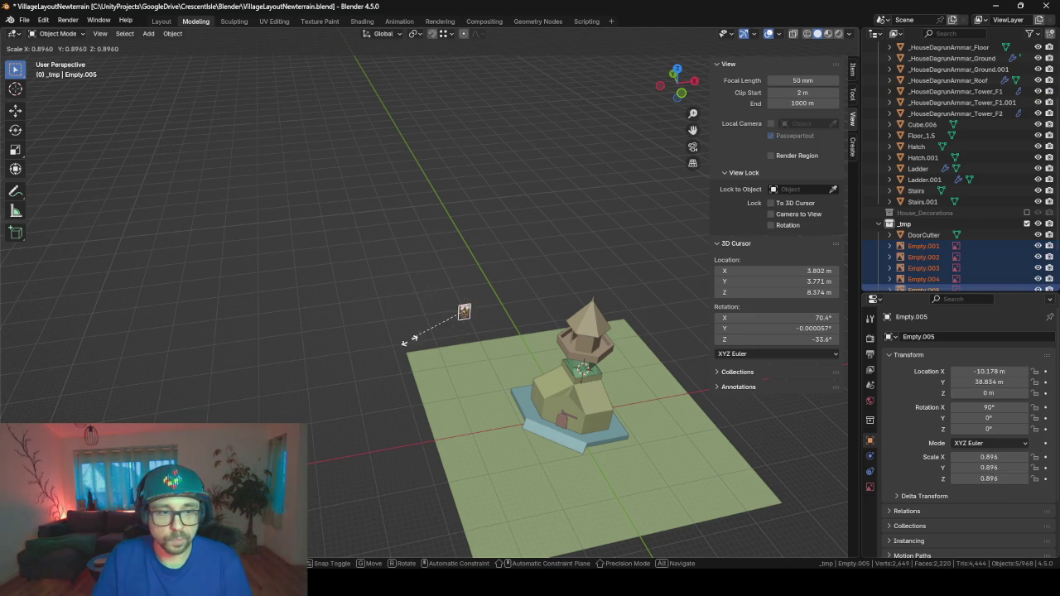
pyautogui.press('Return')
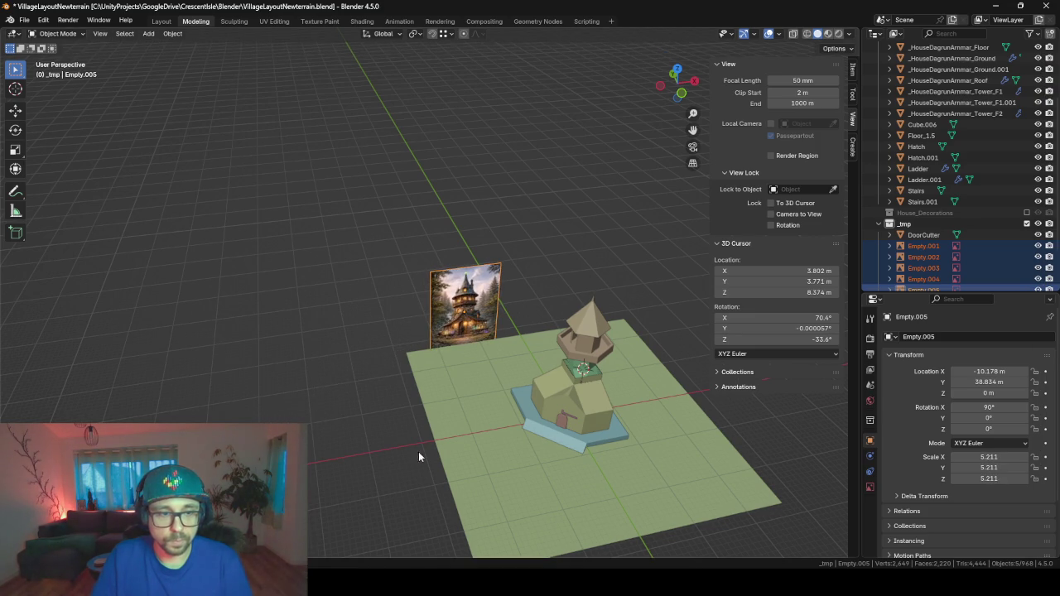
pyautogui.moveTo(418, 456); pyautogui.dragTo(404, 423, button='middle')
pyautogui.press('s')
pyautogui.press('z')
pyautogui.click(479, 225)
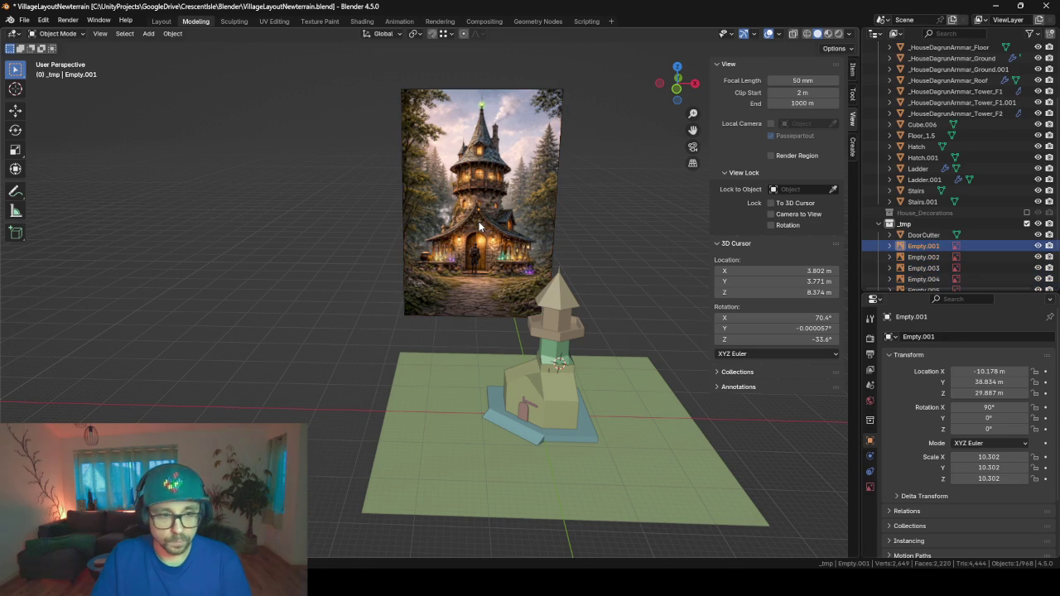
pyautogui.click(479, 225)
# - Slide the left and middle concept images into place beside the first one
pyautogui.press('g')
pyautogui.press('y')
pyautogui.hotkey('shift', 'z')
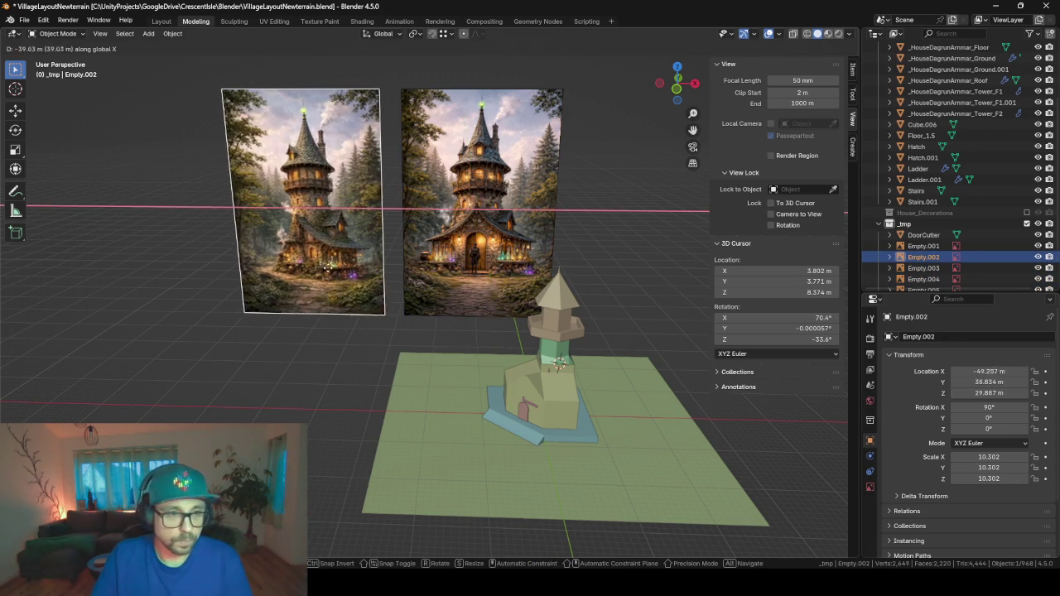
pyautogui.click(473, 213)
pyautogui.click(500, 203)
pyautogui.press('g')
pyautogui.press('x')
pyautogui.click(364, 222)
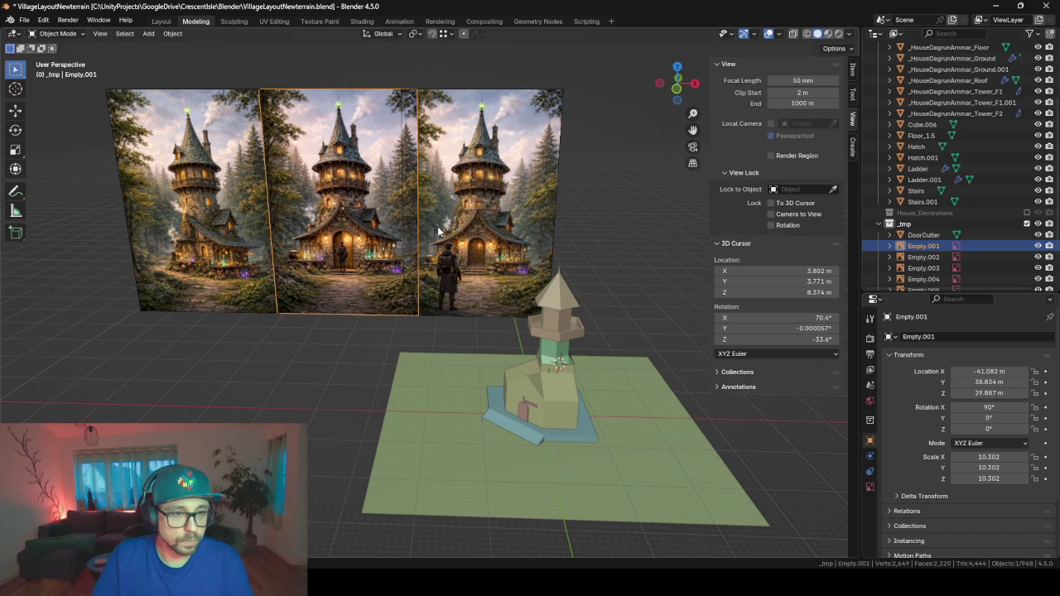
# - Slide the right image and Empty.004 along X to the row's right end
pyautogui.click(444, 235)
pyautogui.press('g')
pyautogui.press('x')
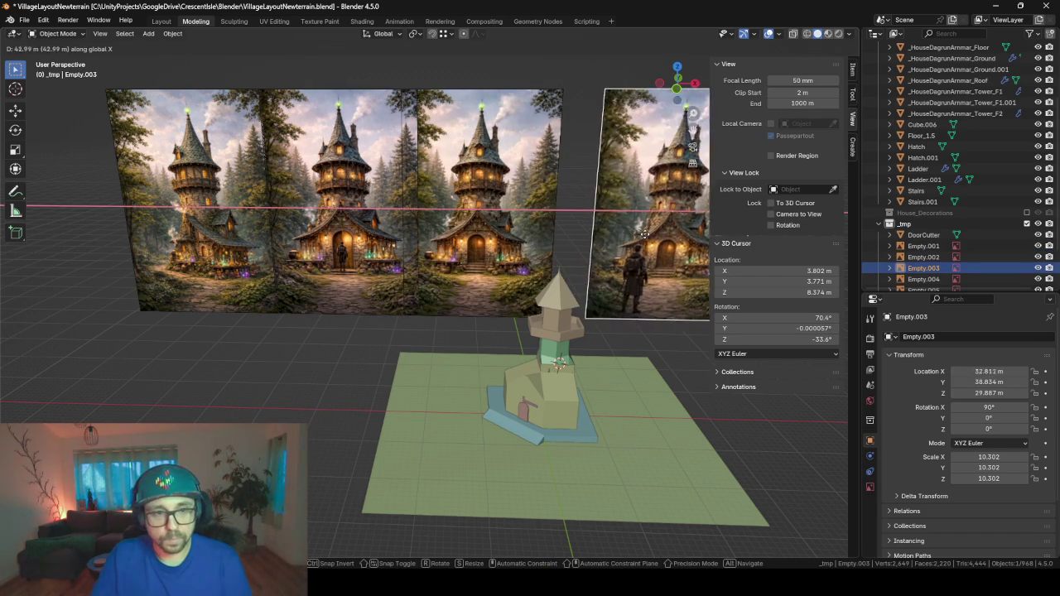
pyautogui.click(600, 240)
pyautogui.click(601, 283)
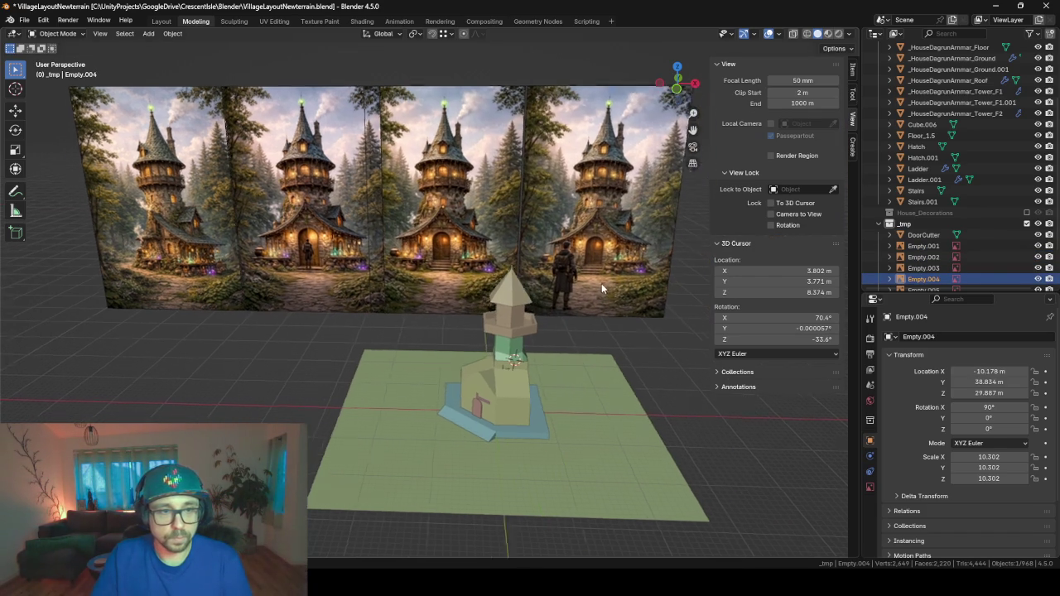
pyautogui.keyDown('shift'); pyautogui.moveTo(601, 284); pyautogui.dragTo(475, 201, button='middle'); pyautogui.keyUp('shift')
pyautogui.press('g')
pyautogui.press('x')
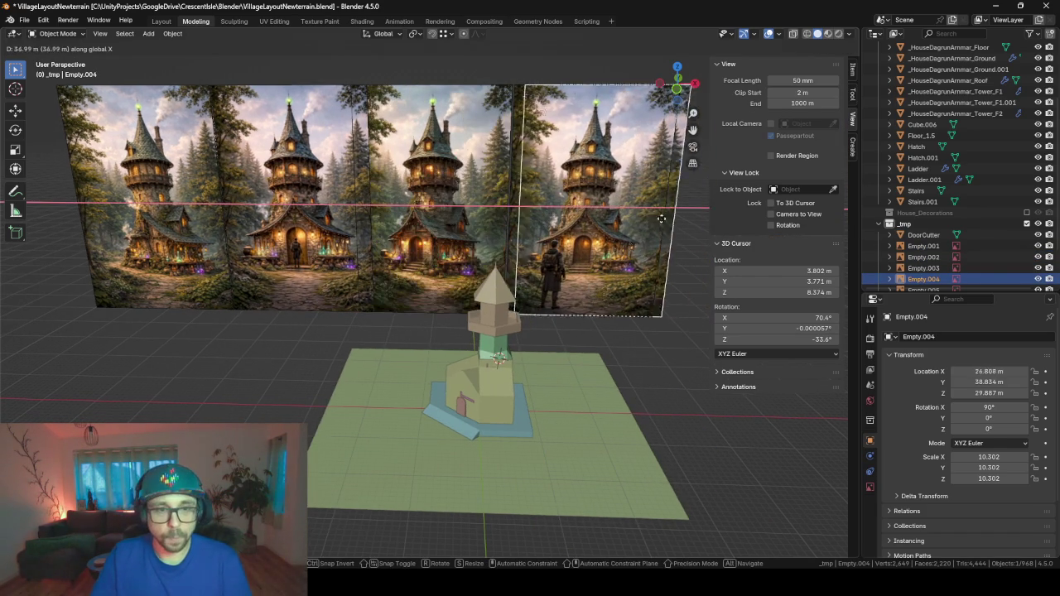
pyautogui.scroll(-2, 575, 294)
pyautogui.scroll(-3, 574, 294)
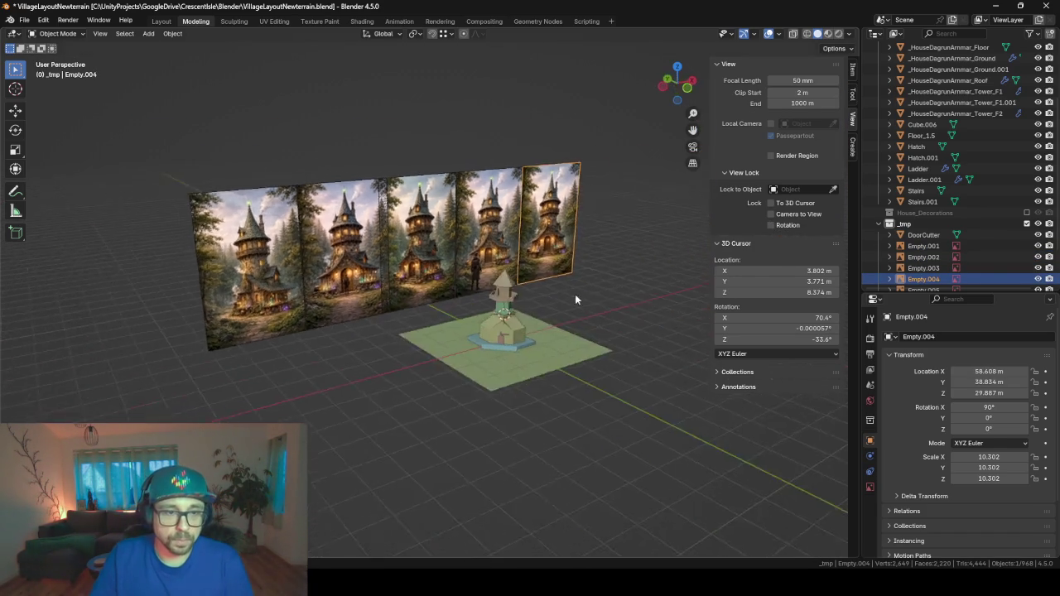
# - Zoom and orbit toward the house concept images, revealing the tower above the house
pyautogui.scroll(8, 393, 284)
pyautogui.scroll(1, 411, 283)
pyautogui.scroll(1, 463, 287)
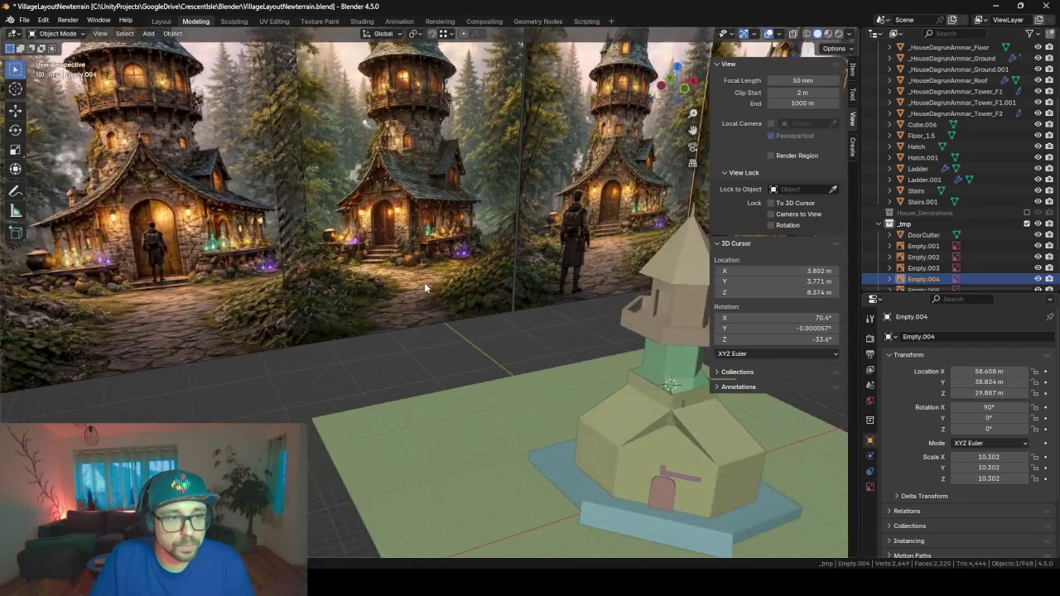
pyautogui.scroll(1, 494, 289)
pyautogui.moveTo(595, 299)
pyautogui.mouseDown(button='middle')
pyautogui.moveTo(640, 330)
pyautogui.moveTo(448, 331)
pyautogui.mouseUp(button='middle')
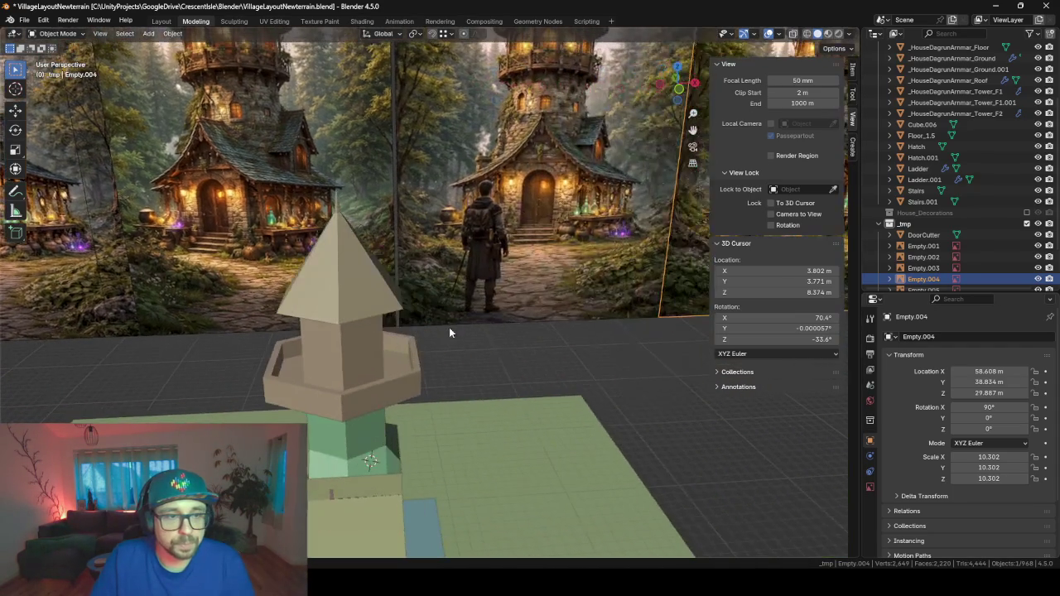
pyautogui.moveTo(291, 395)
pyautogui.mouseDown(button='middle')
pyautogui.moveTo(369, 308)
pyautogui.moveTo(304, 164)
pyautogui.moveTo(378, 268)
pyautogui.mouseUp(button='middle')
pyautogui.scroll(5, 329, 221)
pyautogui.scroll(1, 329, 222)
pyautogui.scroll(3, 378, 267)
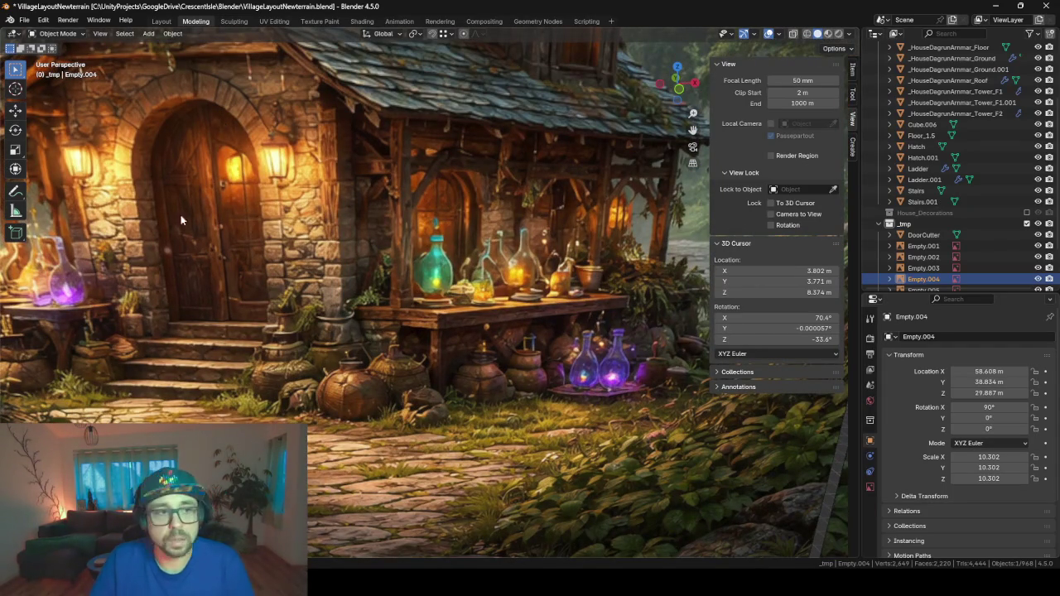
pyautogui.scroll(-5, 223, 177)
pyautogui.keyDown('shift'); pyautogui.moveTo(241, 235); pyautogui.dragTo(377, 209, button='middle'); pyautogui.keyUp('shift')
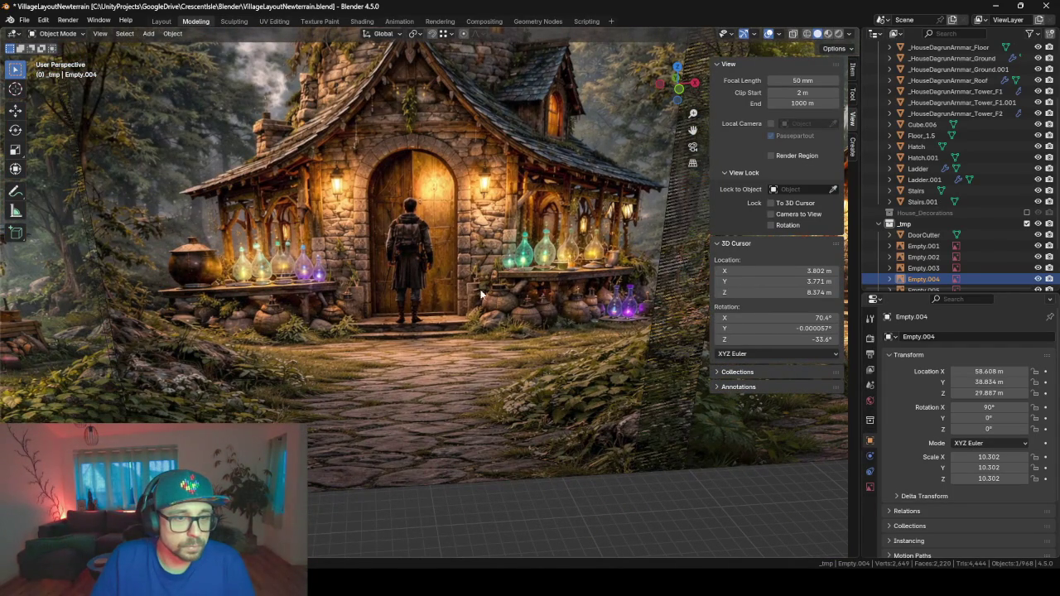
pyautogui.keyDown('shift'); pyautogui.moveTo(500, 157); pyautogui.dragTo(469, 327, button='middle'); pyautogui.keyUp('shift')
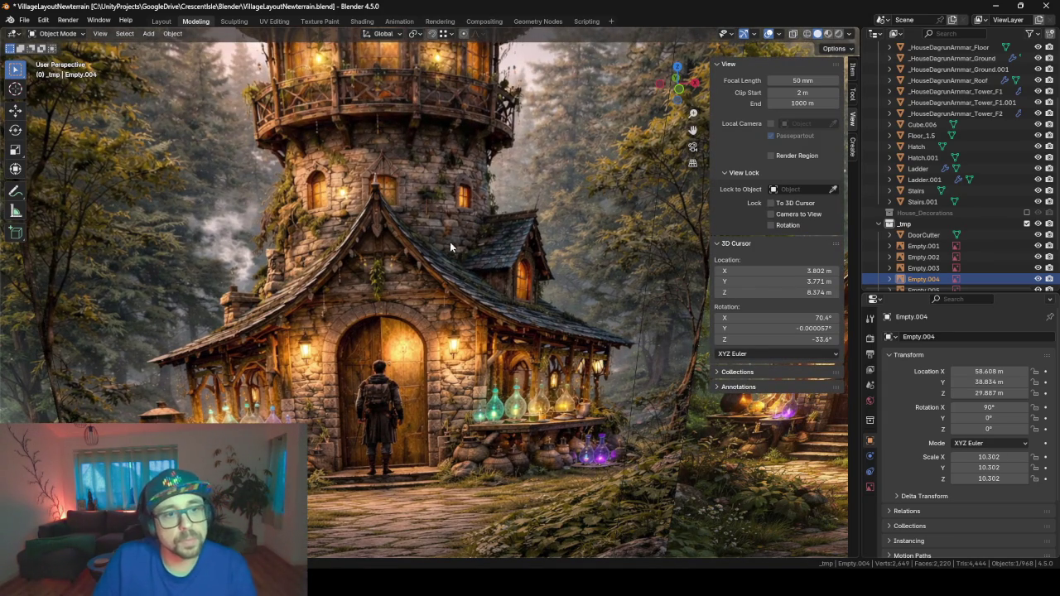
# - Inspect the house image up close, then minimize Blender to bring Unity forward
pyautogui.scroll(-2, 436, 263)
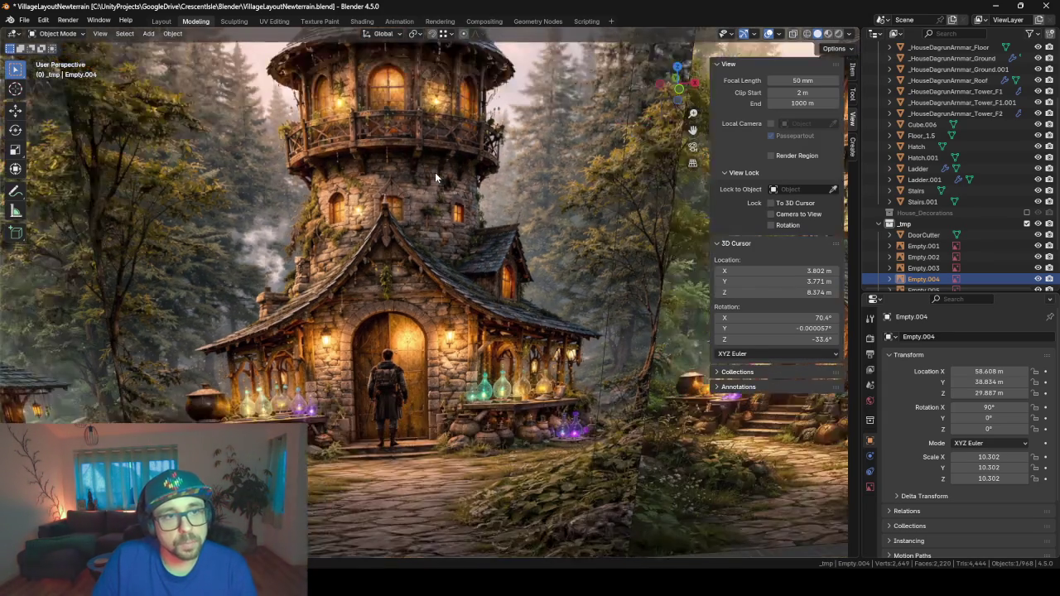
pyautogui.scroll(-1, 437, 263)
pyautogui.scroll(1, 462, 294)
pyautogui.moveTo(462, 289)
pyautogui.mouseDown(button='middle')
pyautogui.moveTo(493, 291)
pyautogui.moveTo(450, 289)
pyautogui.mouseUp(button='middle')
pyautogui.scroll(-3, 450, 288)
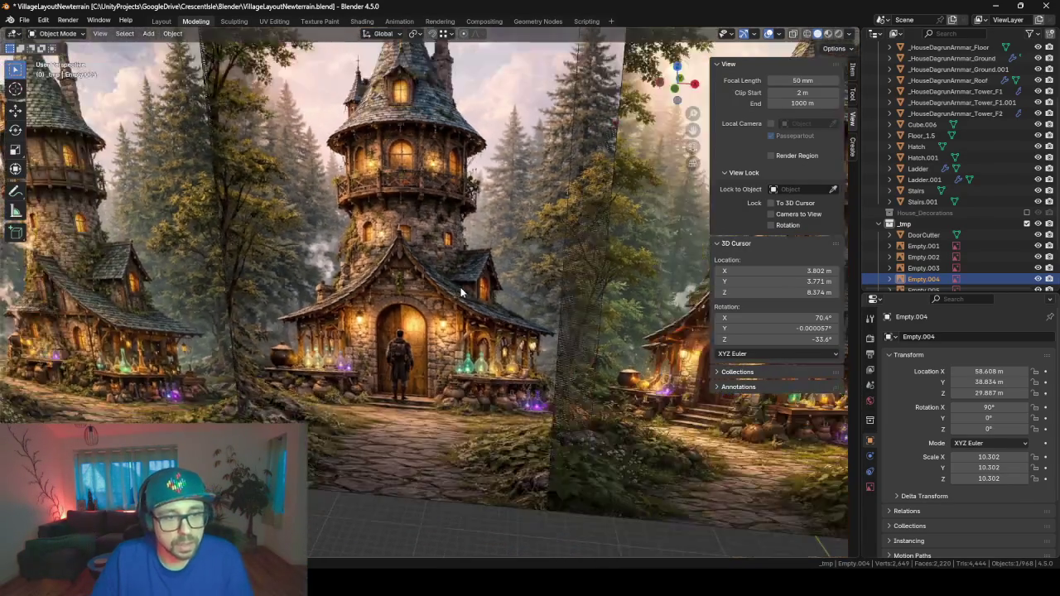
pyautogui.scroll(-3, 331, 313)
pyautogui.scroll(2, 336, 281)
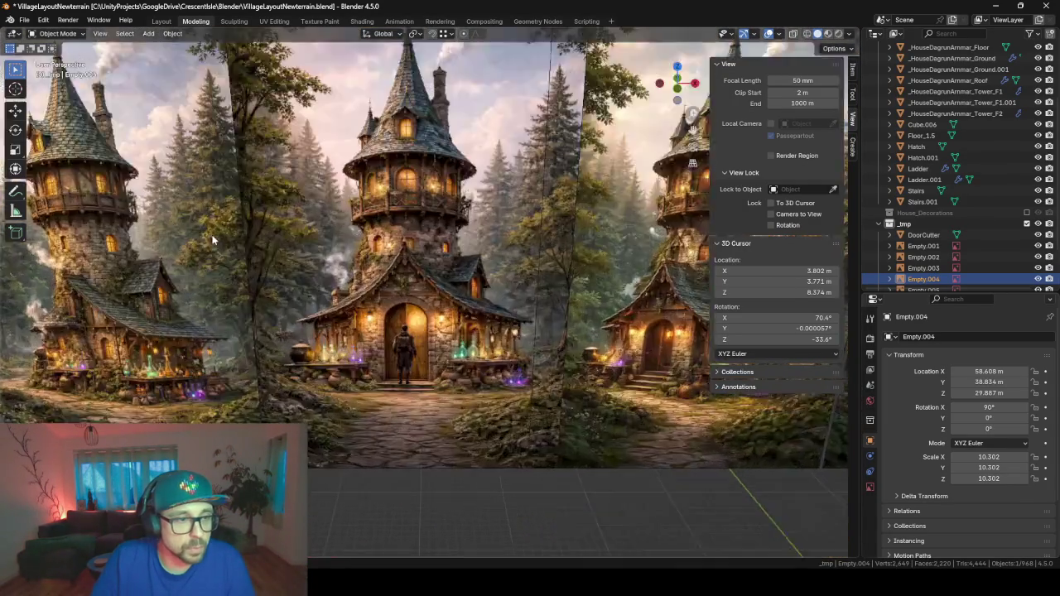
pyautogui.scroll(2, 326, 247)
pyautogui.scroll(2, 290, 228)
pyautogui.keyDown('ctrl'); pyautogui.hscroll(2, 242, 282); pyautogui.keyUp('ctrl')
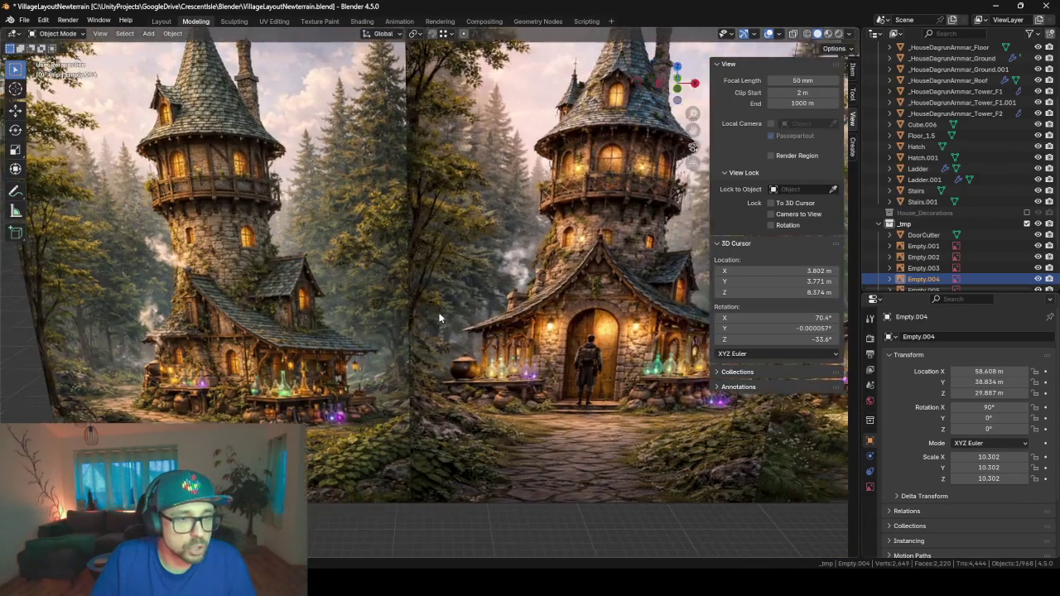
pyautogui.keyDown('ctrl'); pyautogui.hscroll(3, 243, 286); pyautogui.keyUp('ctrl')
pyautogui.keyDown('ctrl'); pyautogui.hscroll(2, 244, 298); pyautogui.keyUp('ctrl')
pyautogui.keyDown('ctrl'); pyautogui.hscroll(4, 247, 311); pyautogui.keyUp('ctrl')
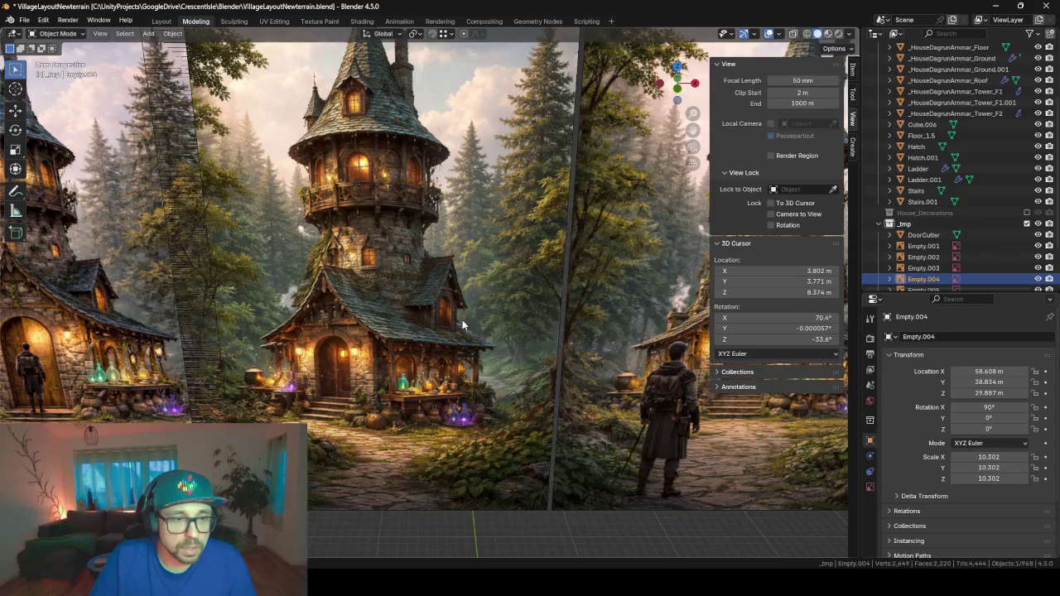
pyautogui.scroll(-1, 449, 337)
pyautogui.scroll(2, 407, 313)
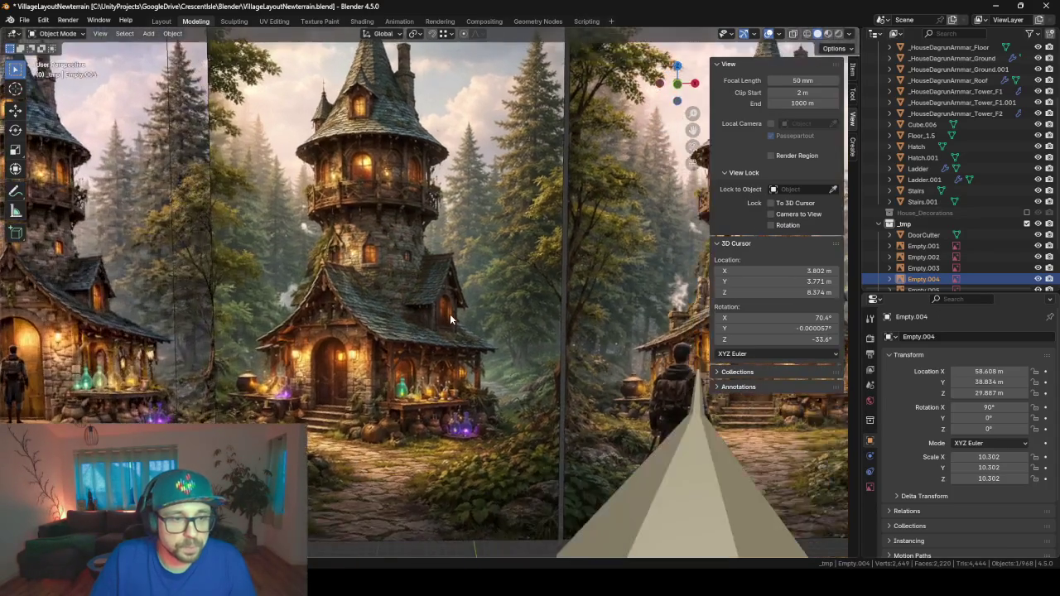
pyautogui.scroll(3, 450, 314)
pyautogui.scroll(1, 421, 253)
pyautogui.scroll(2, 365, 264)
pyautogui.scroll(1, 377, 269)
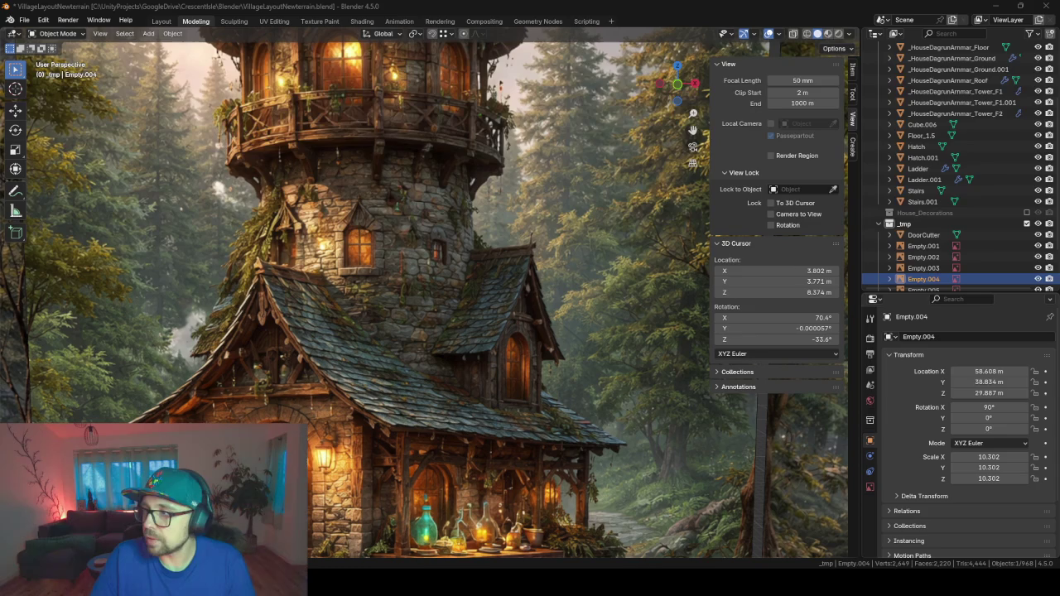
pyautogui.click(994, 6)
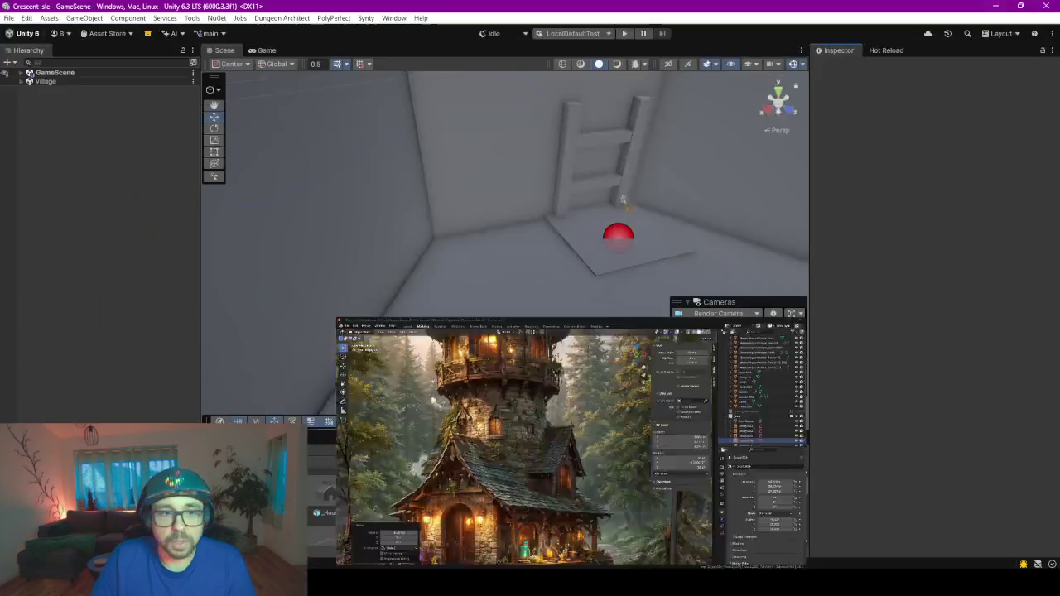
# - Enlarge Unity's Project panel and browse to the Materials folder
pyautogui.moveTo(575, 432); pyautogui.dragTo(558, 236)
pyautogui.click(58, 365)
pyautogui.scroll(5, 53, 360)
pyautogui.scroll(-4, 59, 354)
pyautogui.doubleClick(60, 377)
pyautogui.click(59, 385)
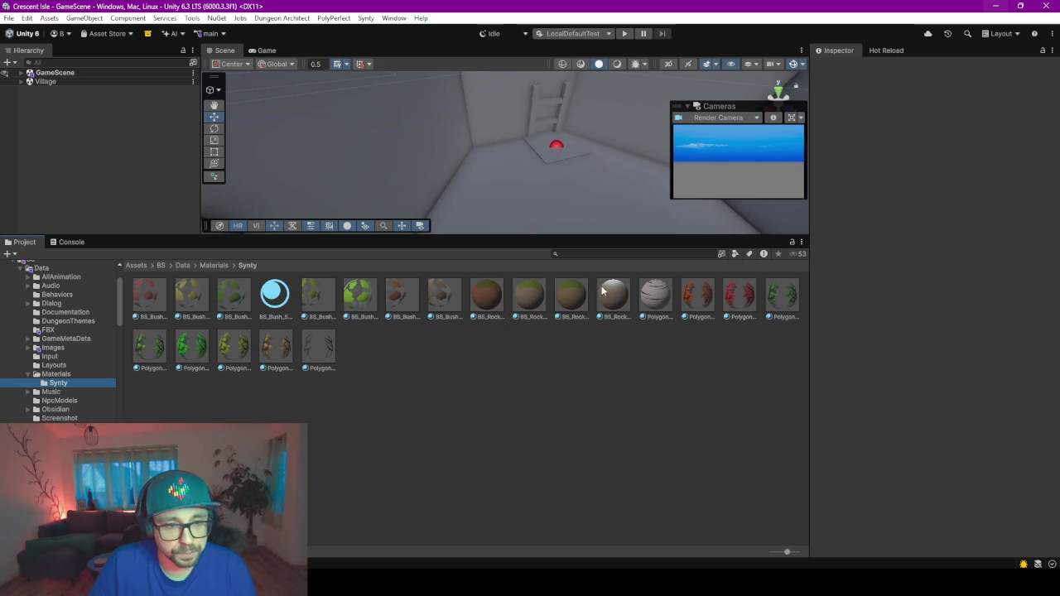
pyautogui.click(56, 374)
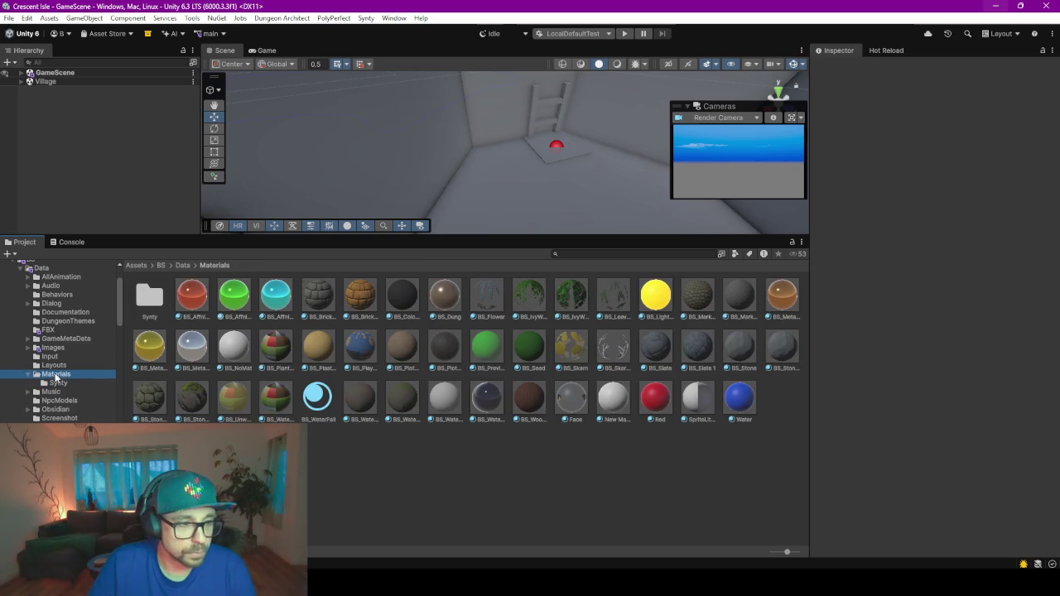
# - Inspect the BS_Brickwall material and locate its Base Map brick texture
pyautogui.click(323, 295)
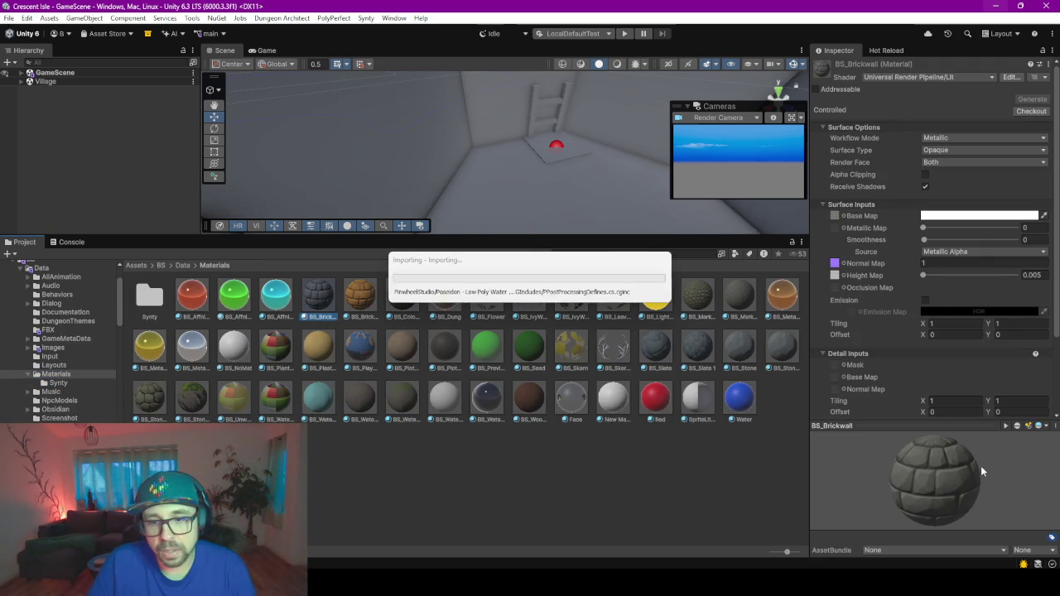
pyautogui.moveTo(910, 502)
pyautogui.mouseDown()
pyautogui.moveTo(941, 515)
pyautogui.moveTo(923, 494)
pyautogui.mouseUp()
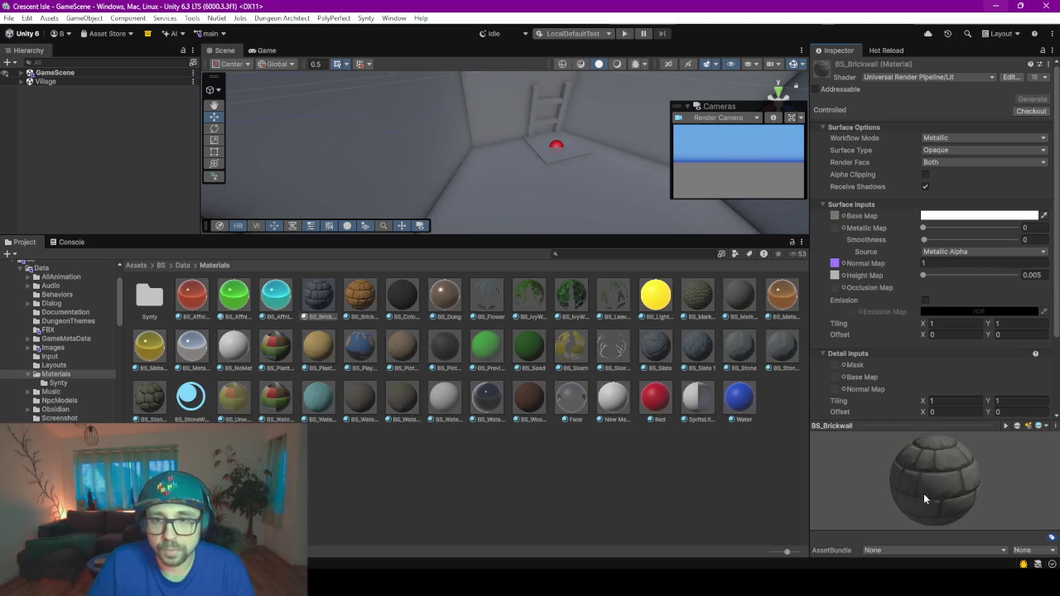
pyautogui.scroll(-2, 876, 264)
pyautogui.scroll(1, 875, 267)
pyautogui.scroll(1, 876, 265)
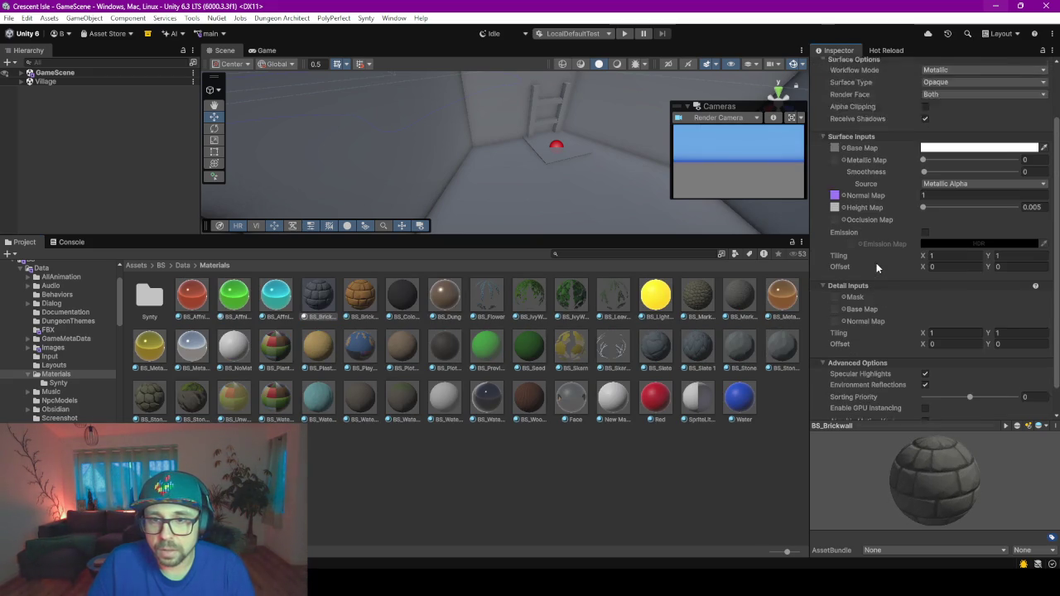
pyautogui.scroll(1, 876, 265)
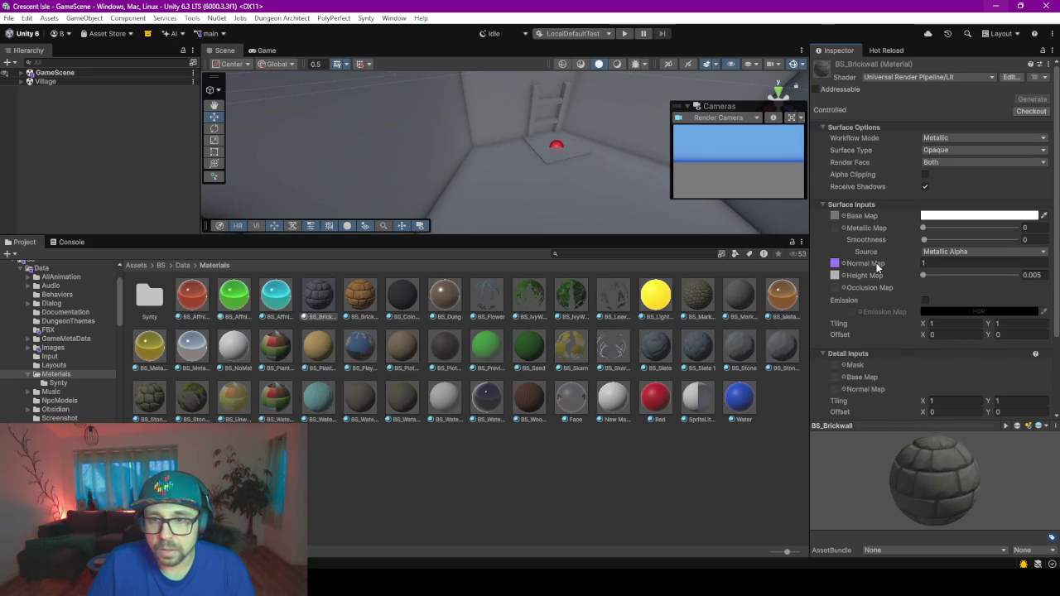
pyautogui.click(834, 213)
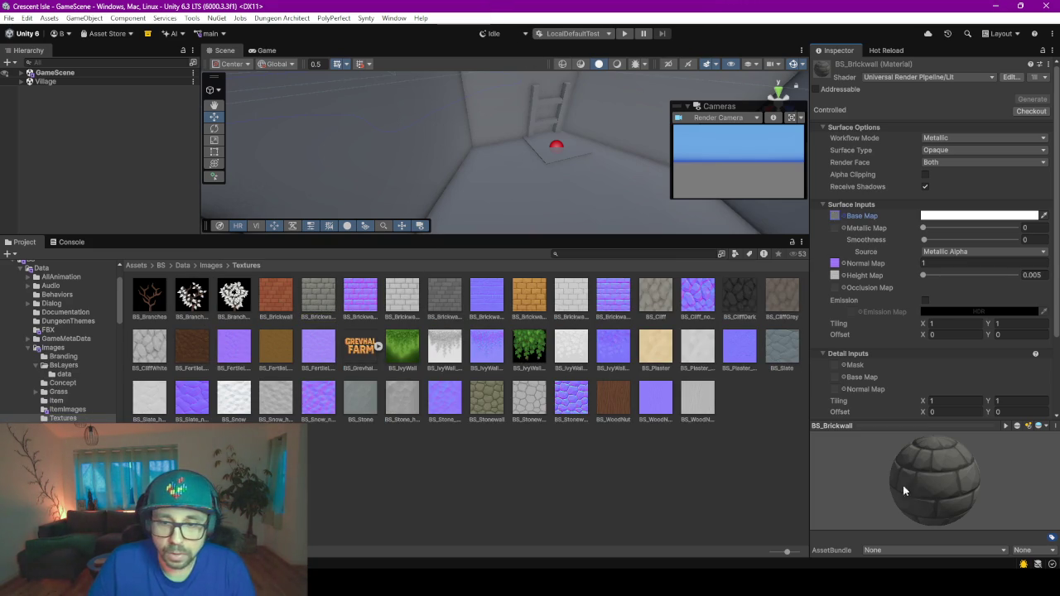
pyautogui.moveTo(902, 485); pyautogui.dragTo(988, 481)
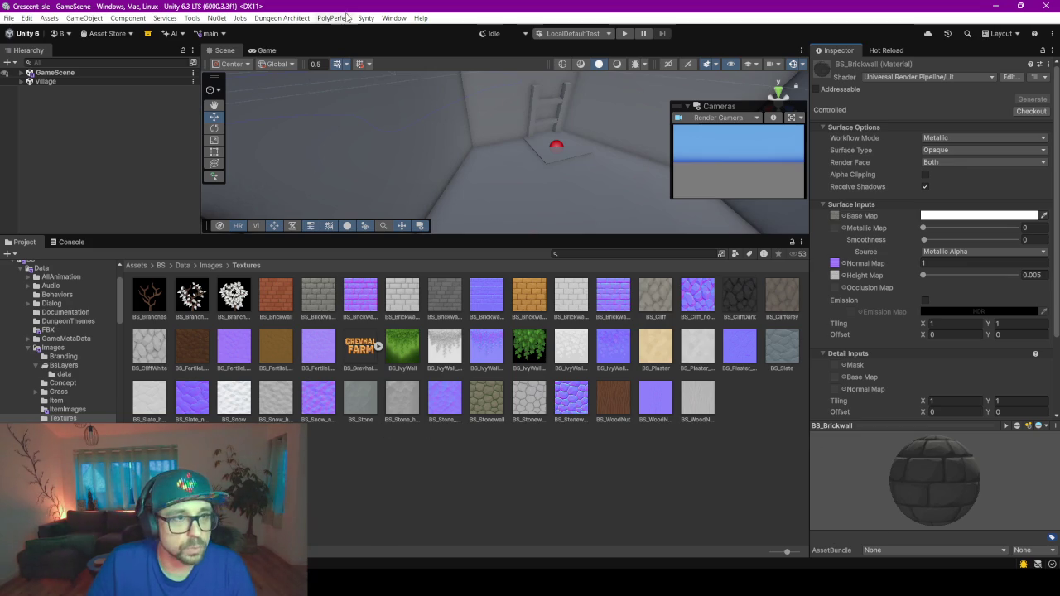
# - Return to Blender and switch to the UV Editing workspace
pyautogui.hotkey('alt', 'Tab')
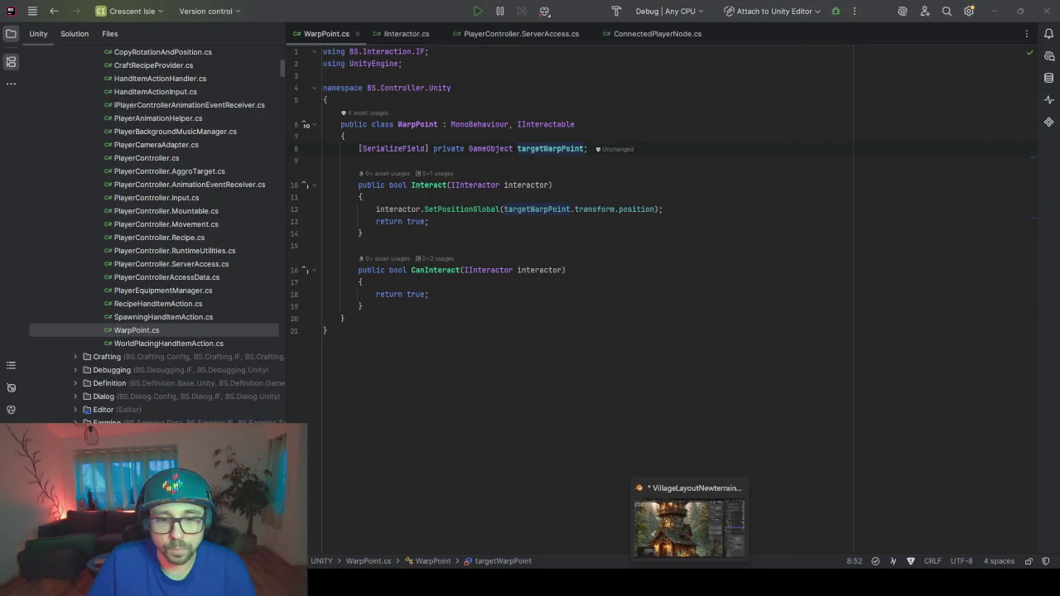
pyautogui.click(692, 584)
pyautogui.scroll(-10, 436, 232)
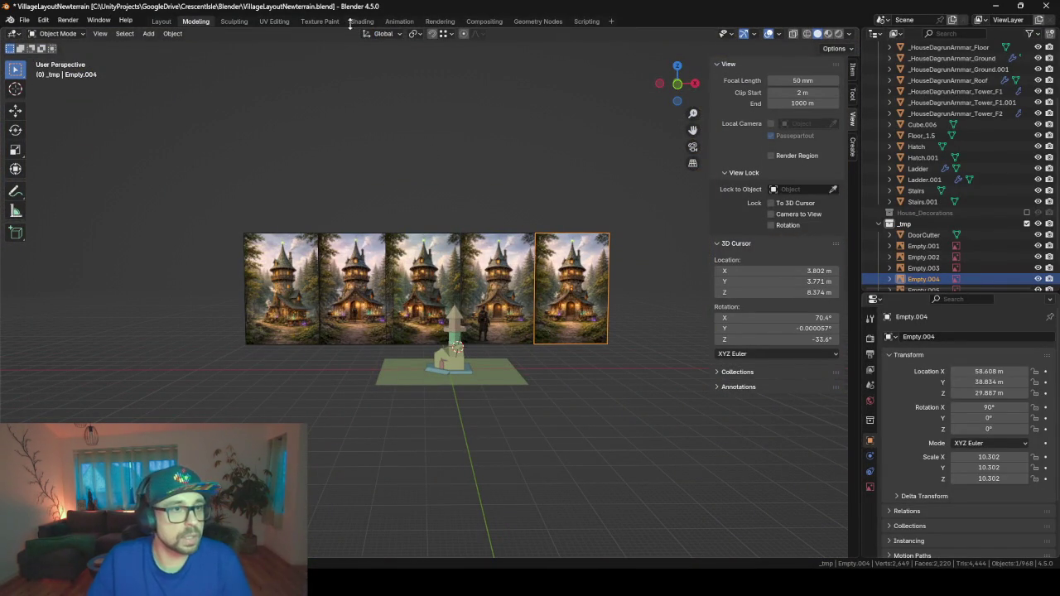
pyautogui.click(274, 20)
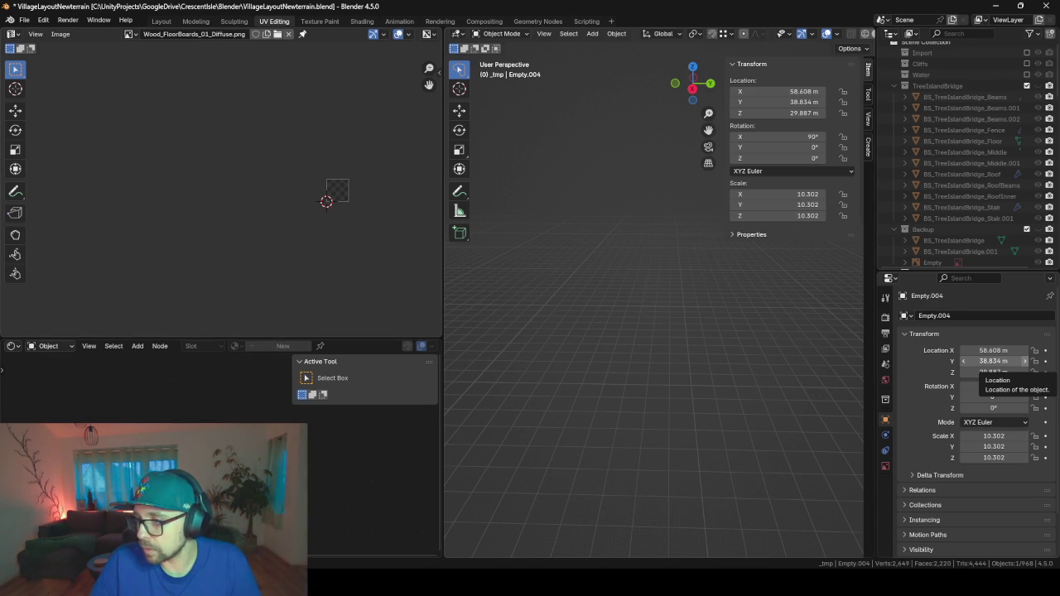
# - Show BS_Brickwall2.png zoomed out in the image editor and select the house's Bed in the Outliner
pyautogui.moveTo(211, 216); pyautogui.dragTo(208, 215)
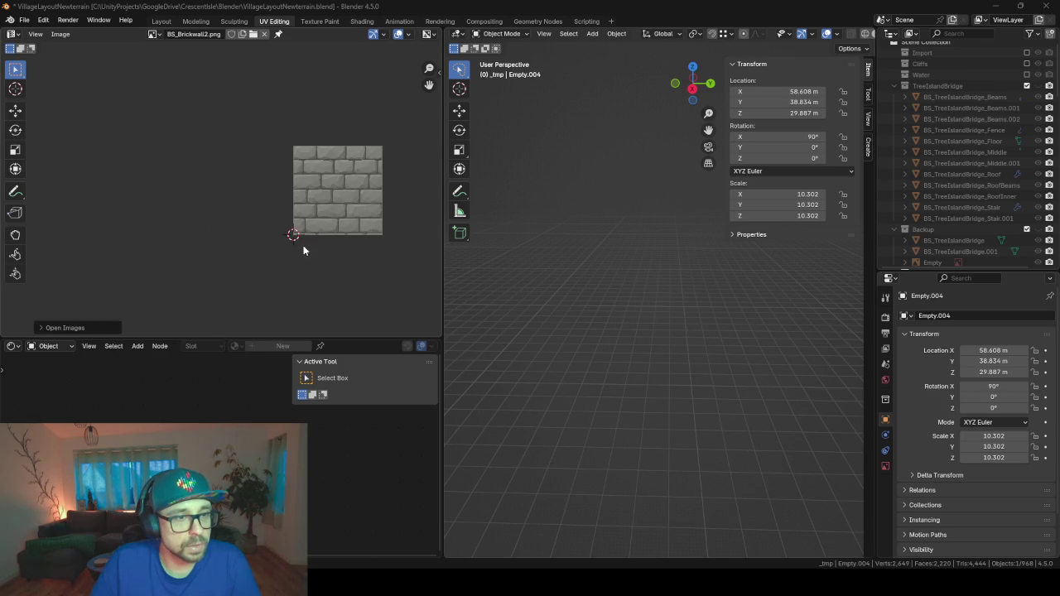
pyautogui.scroll(4, 360, 203)
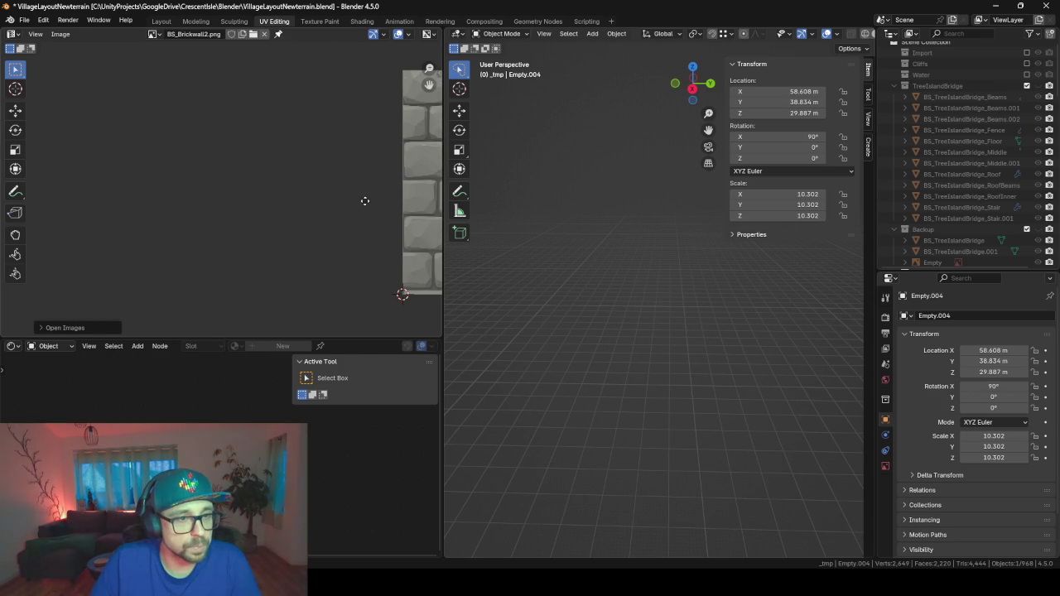
pyautogui.moveTo(364, 206); pyautogui.dragTo(93, 200, button='middle')
pyautogui.scroll(-2, 94, 199)
pyautogui.moveTo(579, 265); pyautogui.dragTo(798, 293, button='middle')
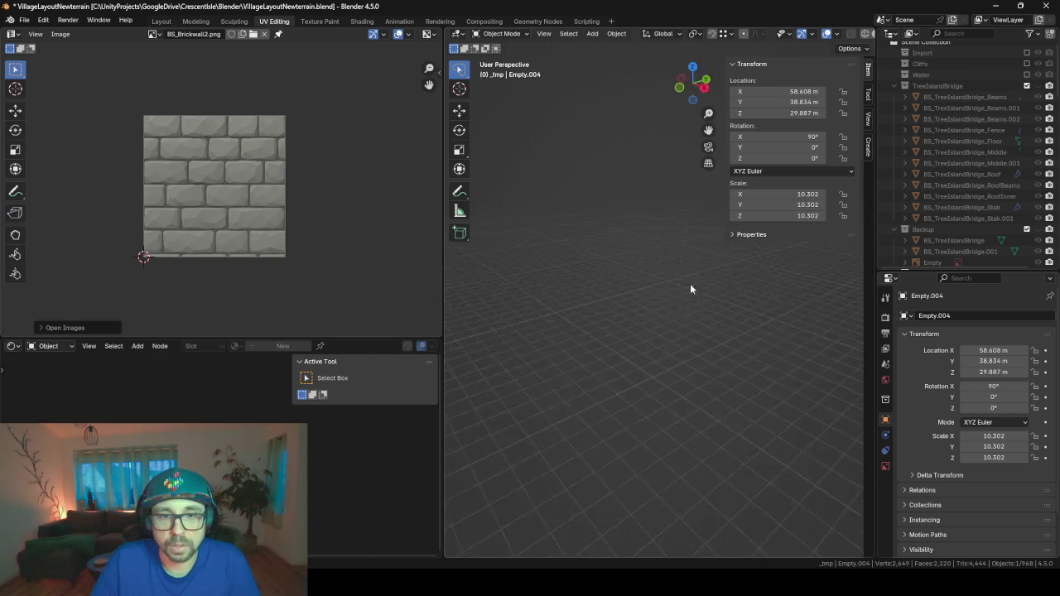
pyautogui.scroll(-5, 961, 197)
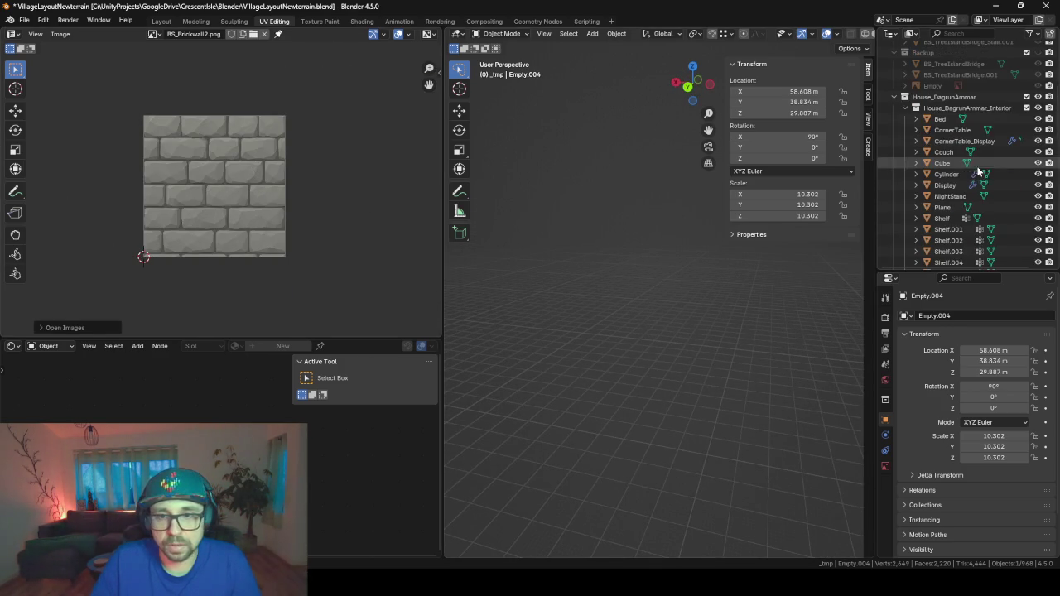
pyautogui.click(923, 119)
# - Frame the Bed, then select the house's ground-floor shell
pyautogui.press('KP_Decimal')
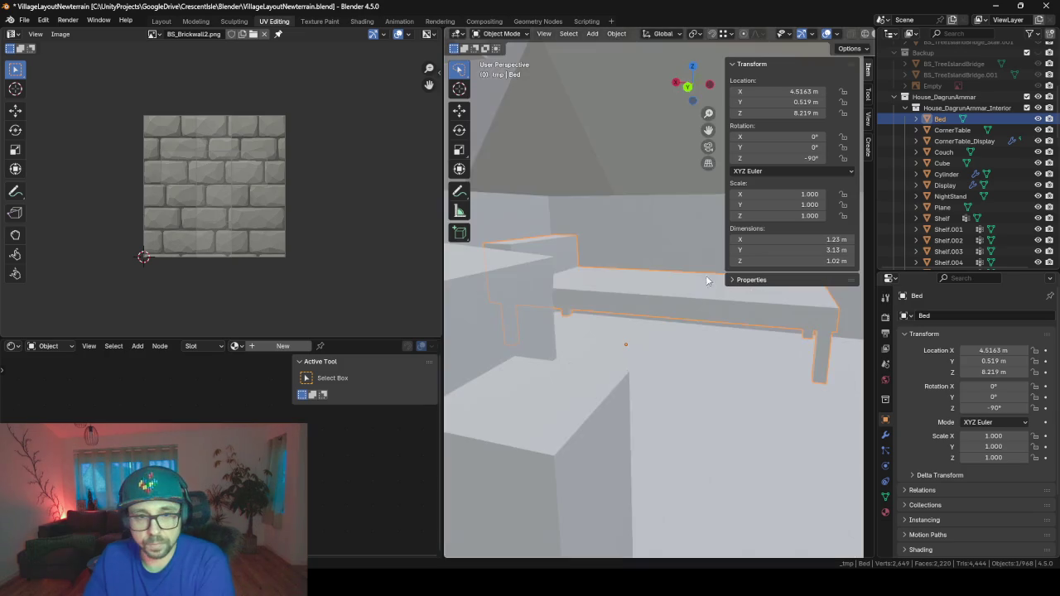
pyautogui.scroll(-5, 672, 348)
pyautogui.click(707, 450)
pyautogui.scroll(2, 640, 424)
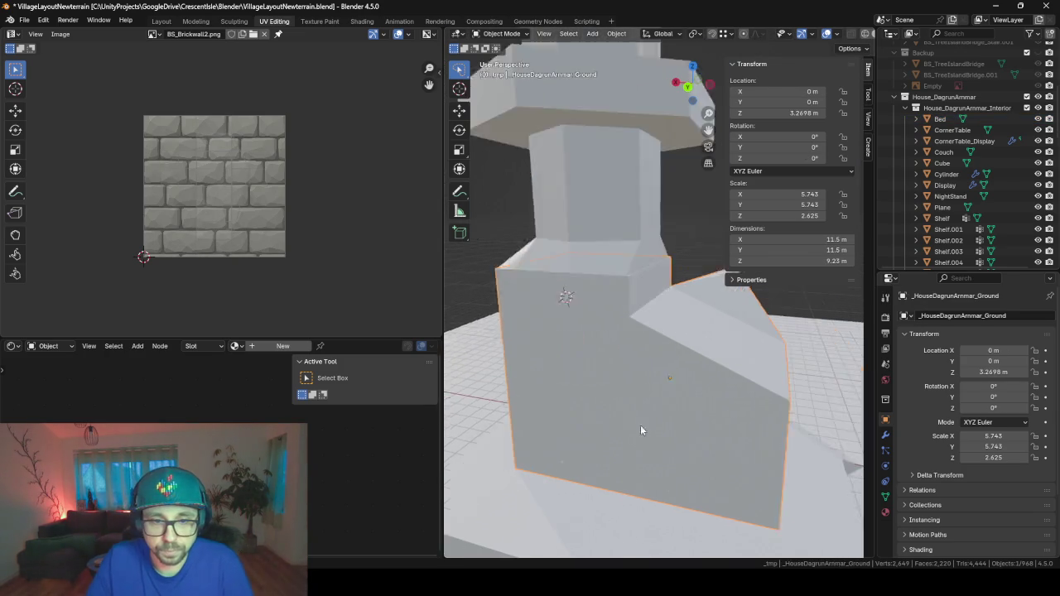
pyautogui.scroll(2, 659, 385)
pyautogui.scroll(-3, 659, 389)
pyautogui.scroll(-2, 779, 292)
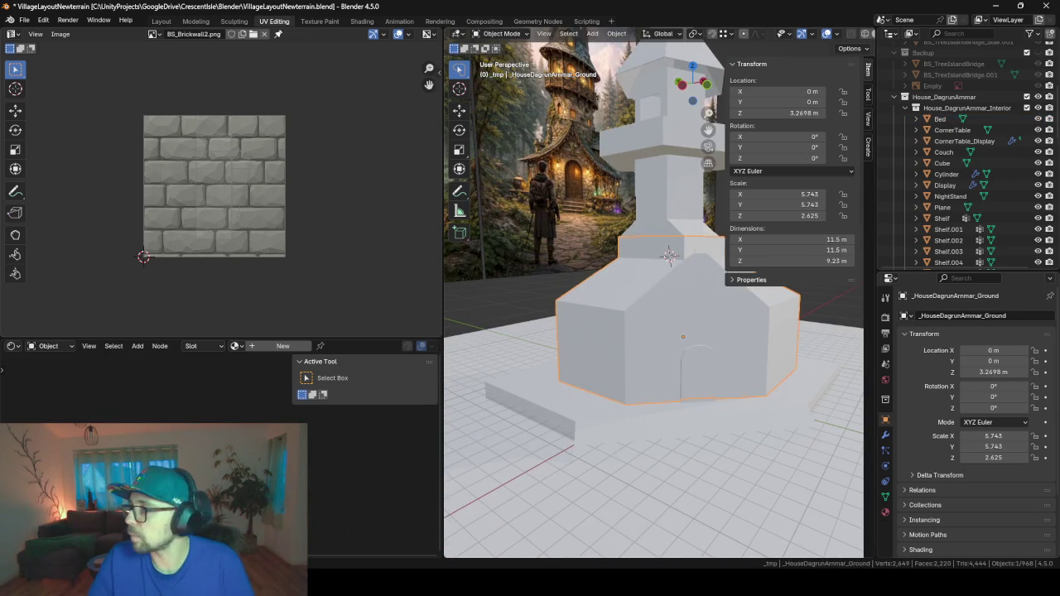
pyautogui.moveTo(517, 395)
pyautogui.mouseDown(button='middle')
pyautogui.moveTo(580, 422)
pyautogui.moveTo(629, 365)
pyautogui.mouseUp(button='middle')
# - Enter Edit Mode on the ground floor and unwrap it Angle Based
pyautogui.press('Tab')
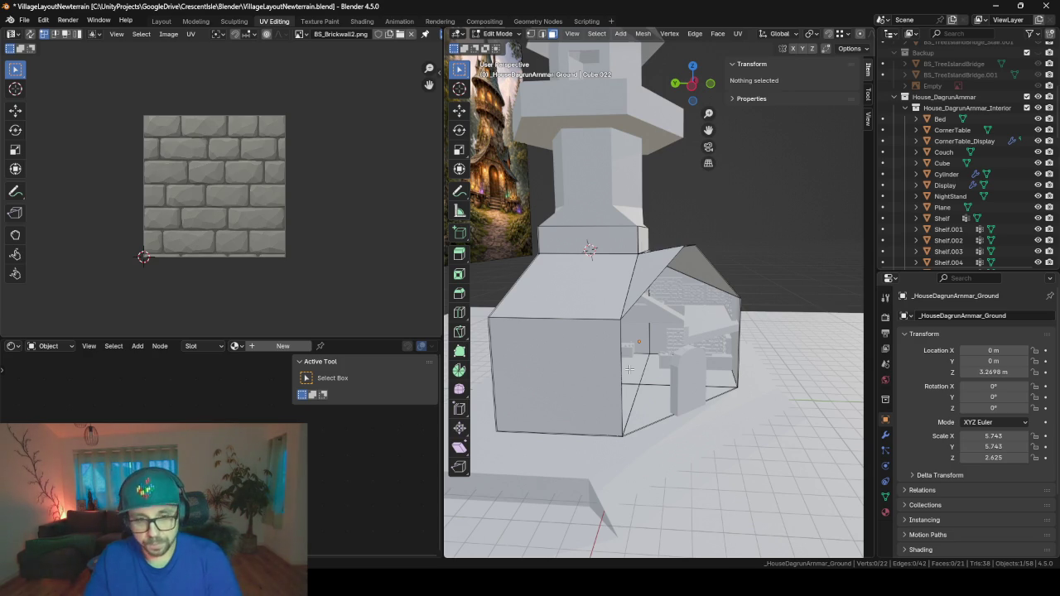
pyautogui.press('h')
pyautogui.hotkey('alt', 'h')
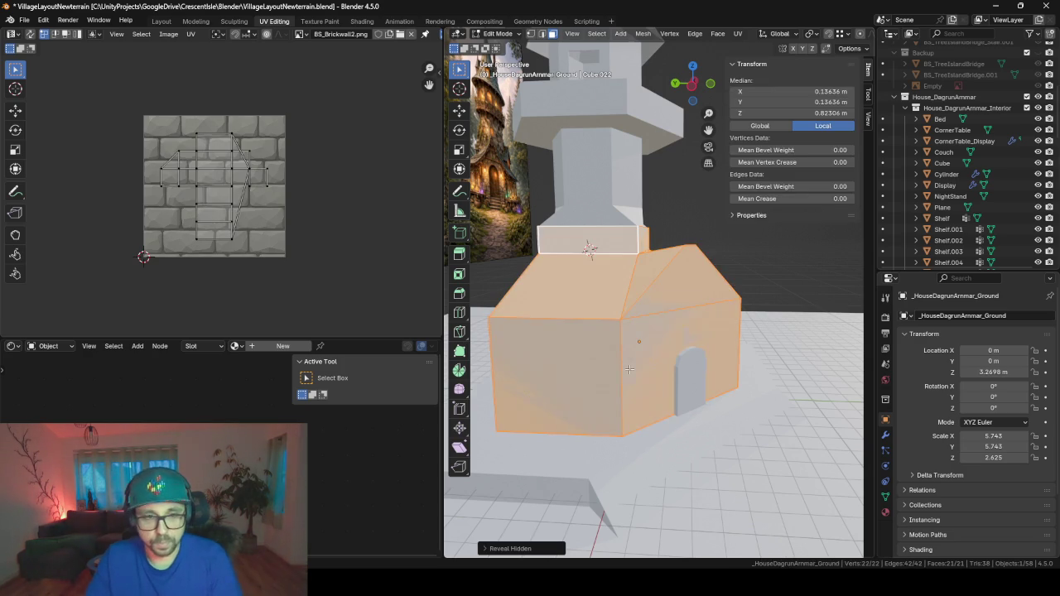
pyautogui.moveTo(629, 370)
pyautogui.mouseDown(button='middle')
pyautogui.moveTo(683, 393)
pyautogui.moveTo(633, 401)
pyautogui.mouseUp(button='middle')
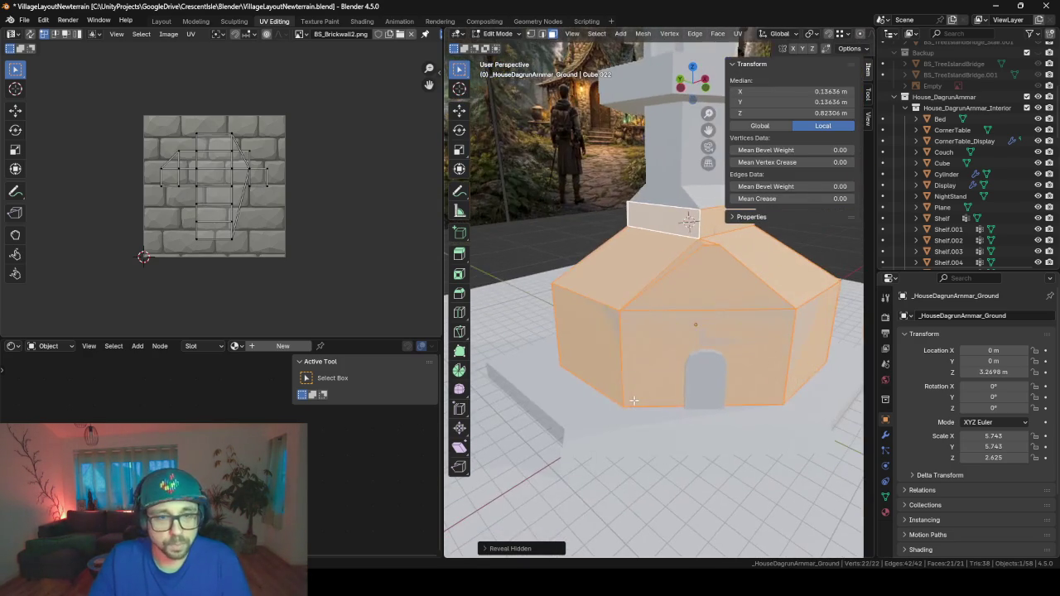
pyautogui.moveTo(687, 422); pyautogui.dragTo(622, 342, button='middle')
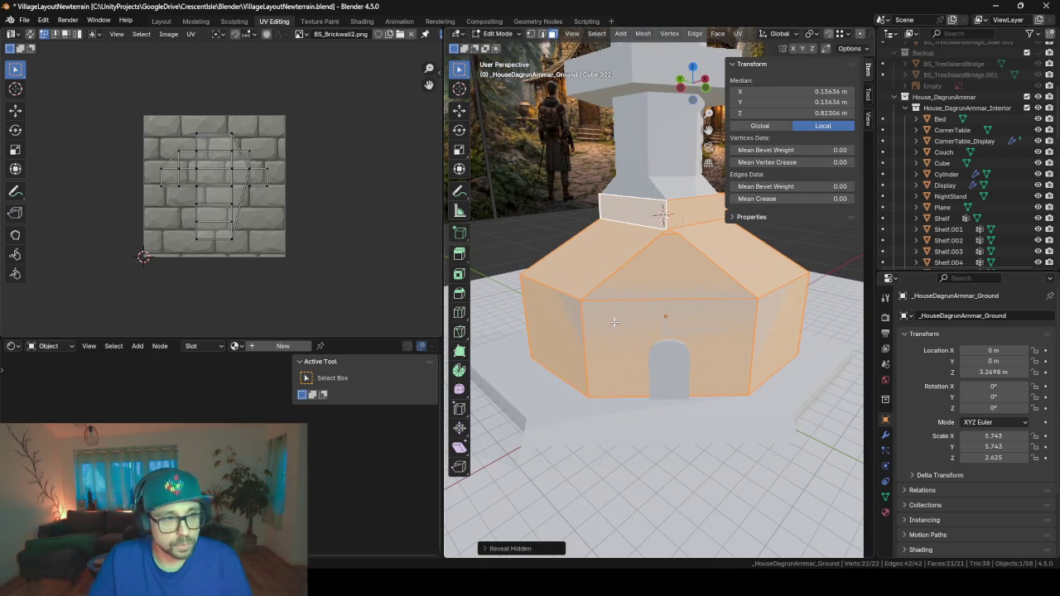
pyautogui.press('u')
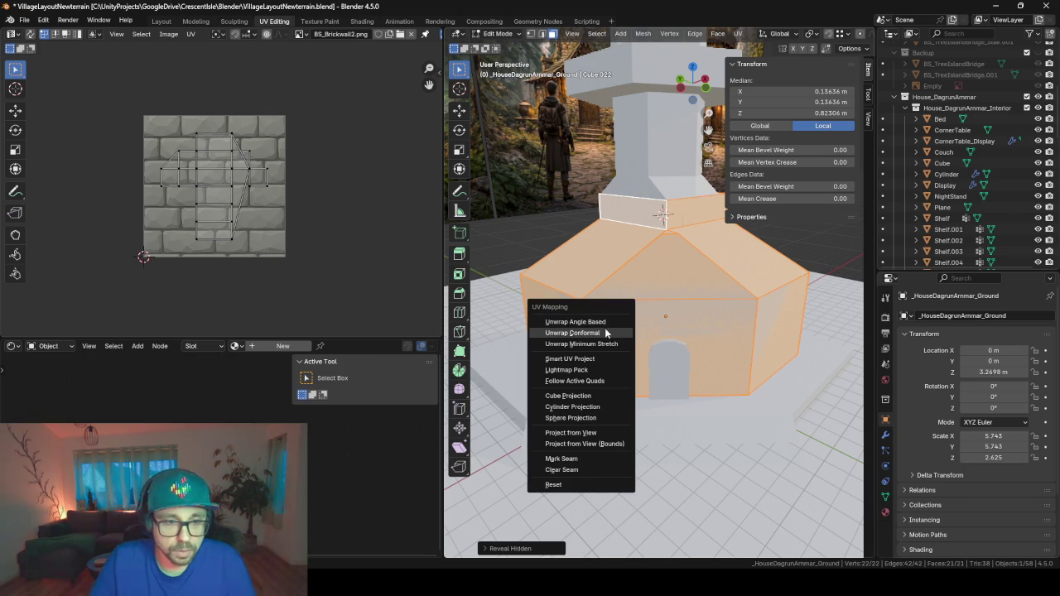
pyautogui.click(603, 323)
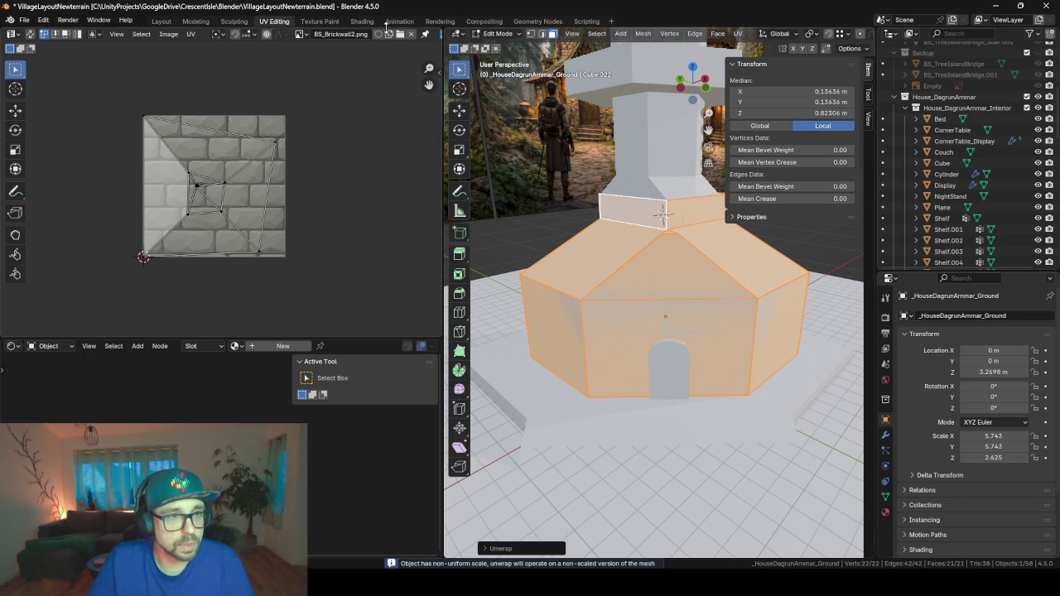
# - Select the outer wall face ring and try Angle Based, then Conformal unwraps
pyautogui.keyDown('alt'); pyautogui.click(583, 351); pyautogui.keyUp('alt')
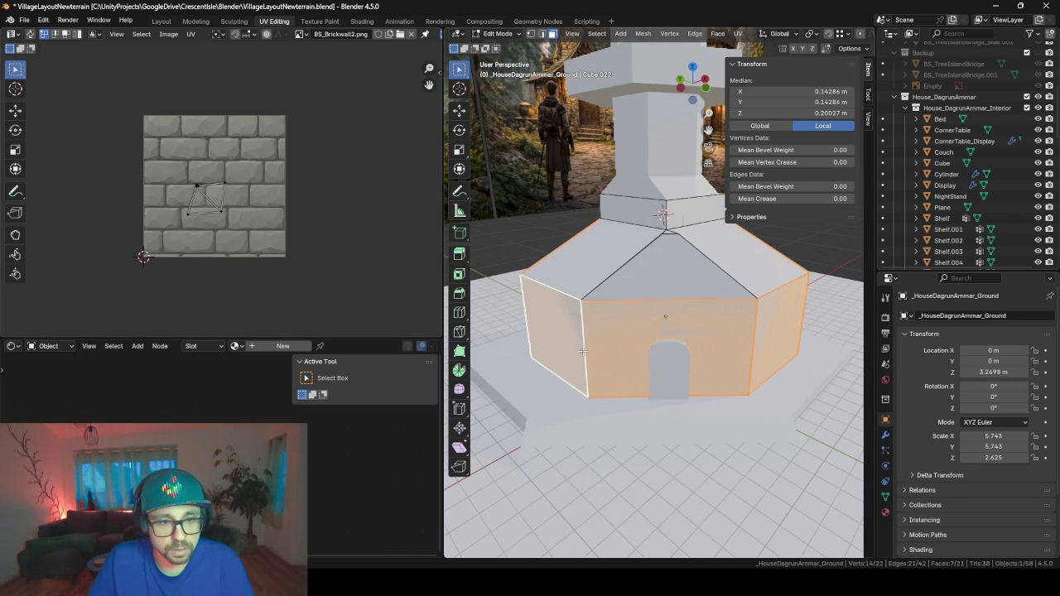
pyautogui.moveTo(583, 354)
pyautogui.mouseDown(button='middle')
pyautogui.moveTo(522, 335)
pyautogui.moveTo(568, 352)
pyautogui.mouseUp(button='middle')
pyautogui.moveTo(735, 375); pyautogui.dragTo(723, 365, button='middle')
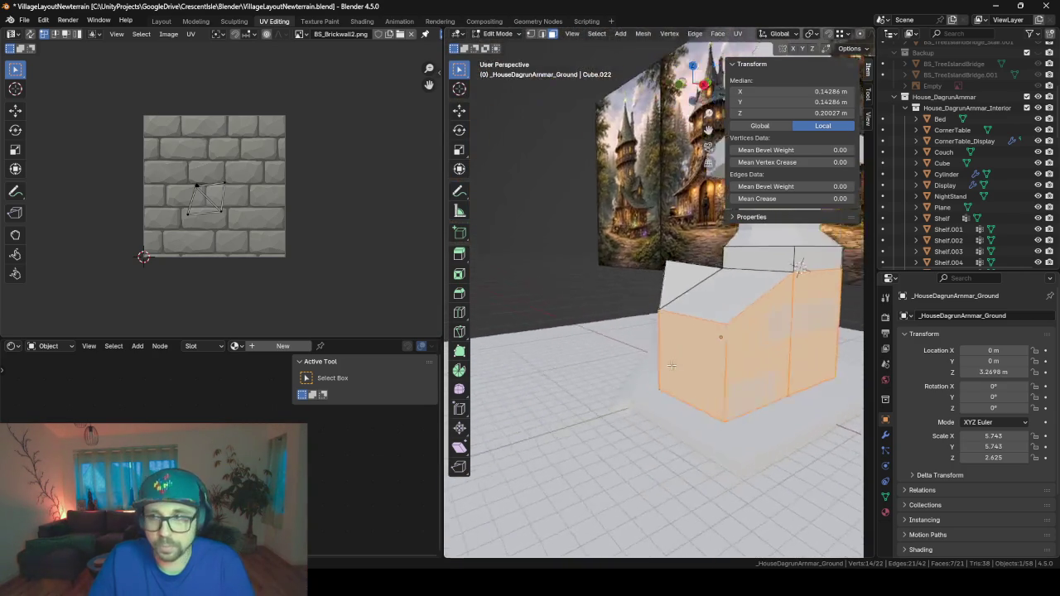
pyautogui.press('u')
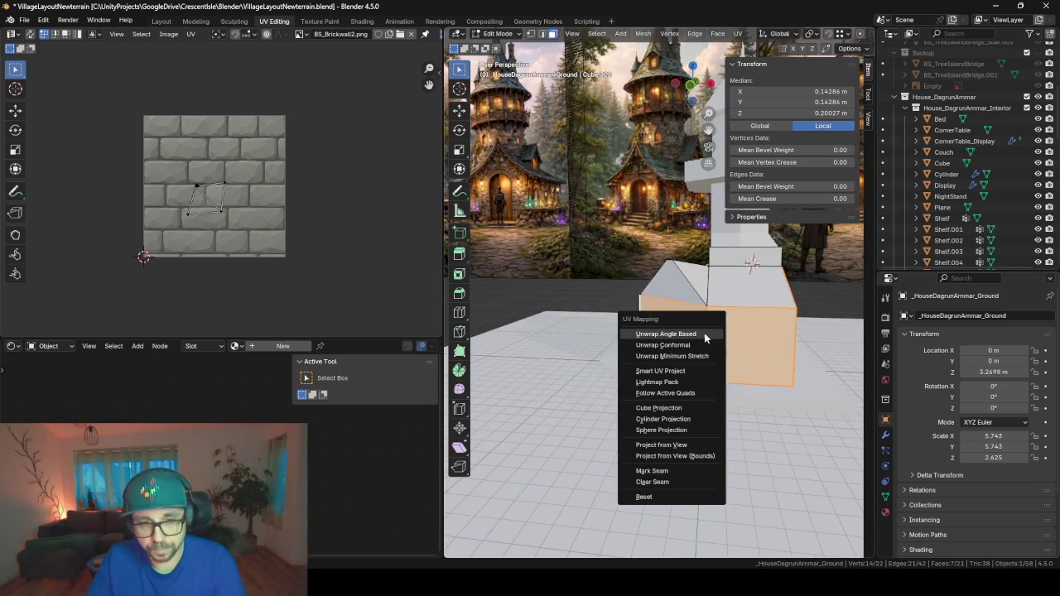
pyautogui.click(704, 333)
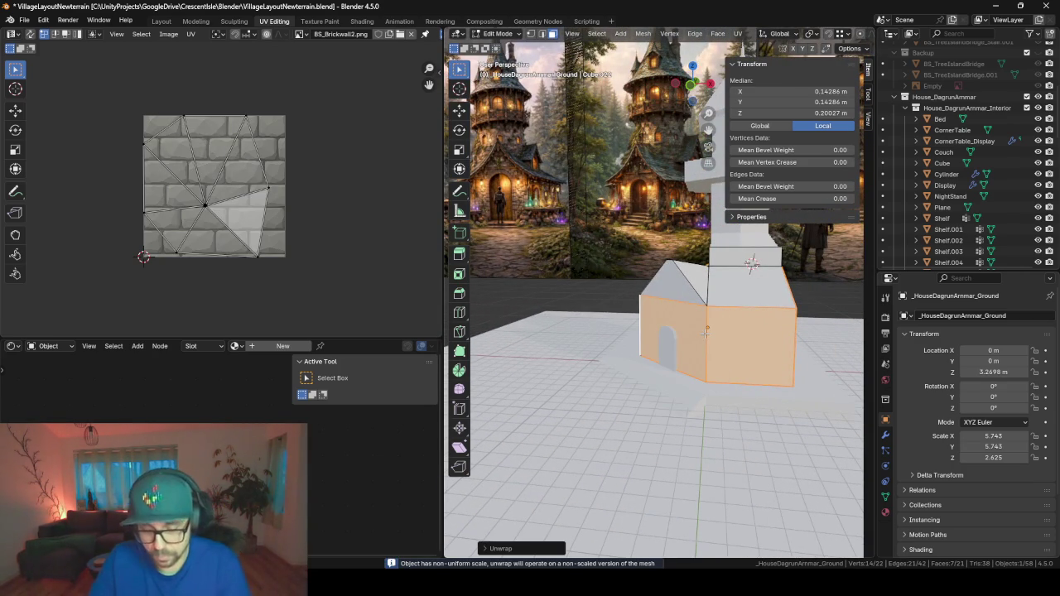
pyautogui.press('u')
pyautogui.click(698, 344)
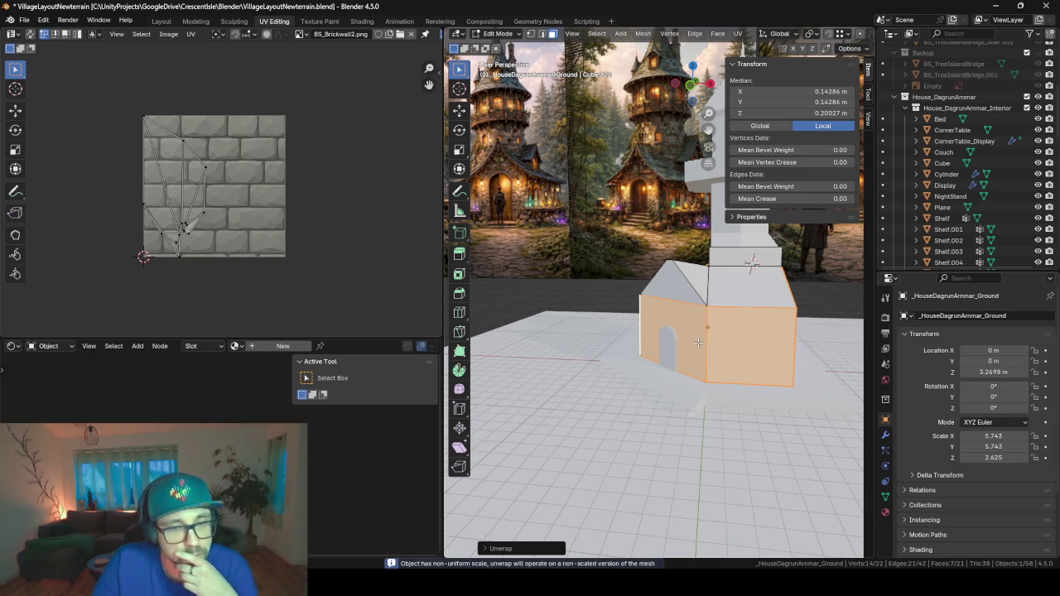
# - Re-unwrap the walls with Smart UV Project
pyautogui.press('u')
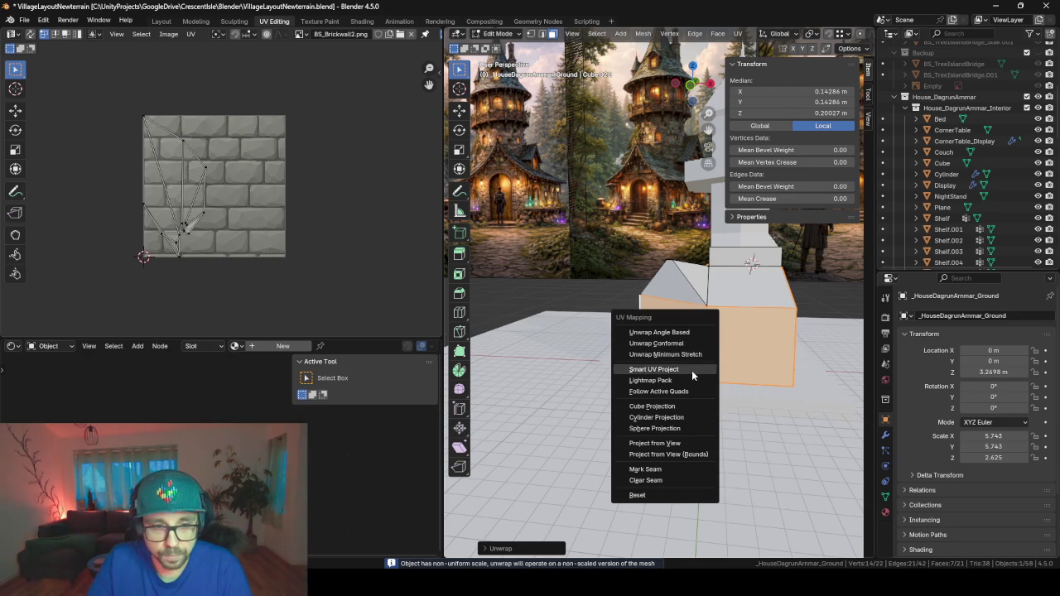
pyautogui.click(692, 370)
pyautogui.click(663, 476)
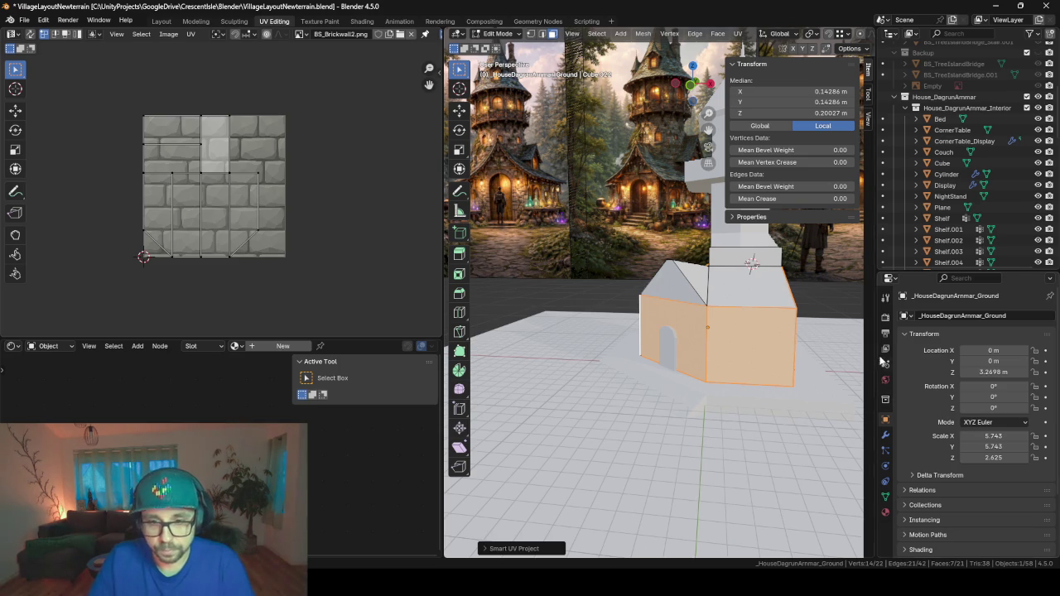
# - Create a new material named BrickWall and assign it to the wall faces
pyautogui.click(885, 512)
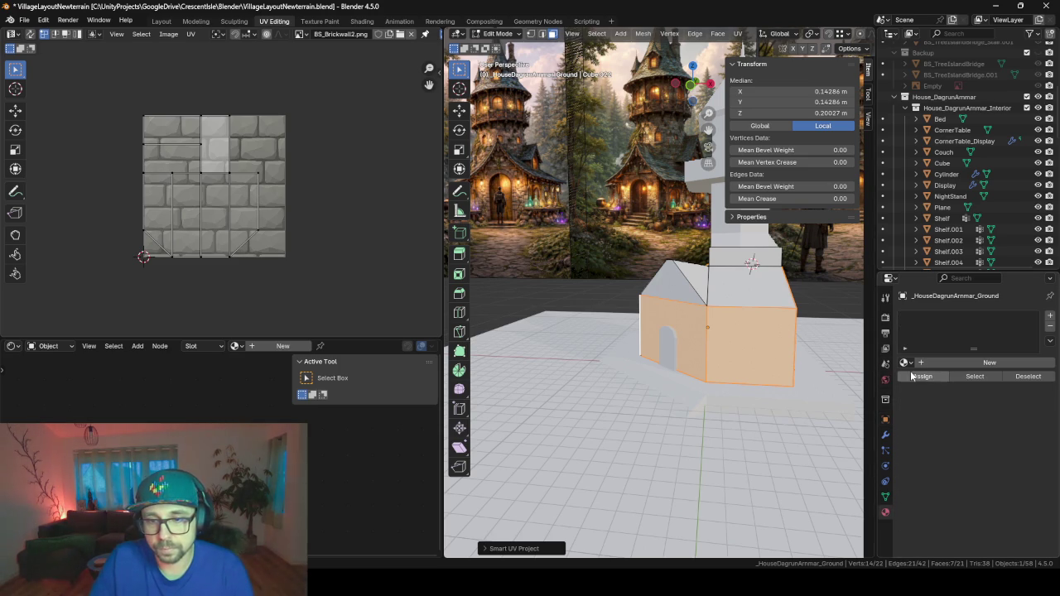
pyautogui.click(940, 361)
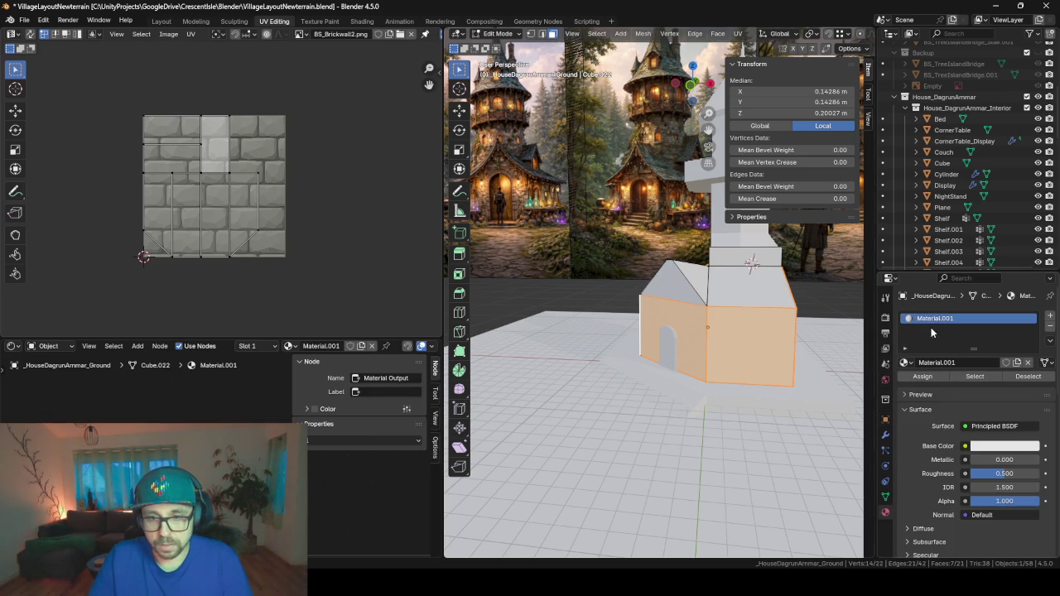
pyautogui.doubleClick(947, 365)
pyautogui.write('BrickWall')
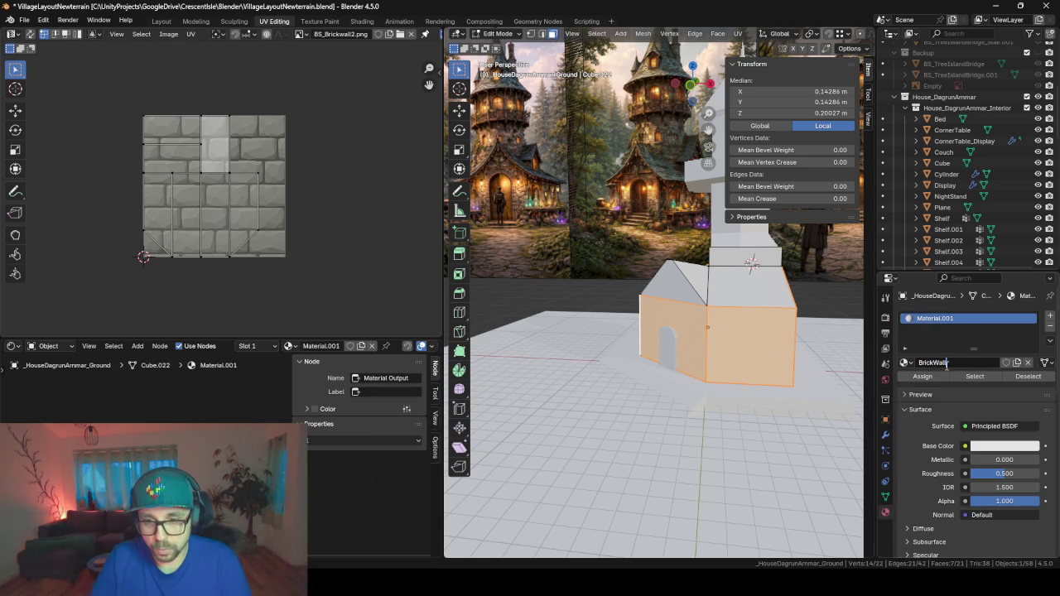
pyautogui.press('Return')
pyautogui.click(930, 375)
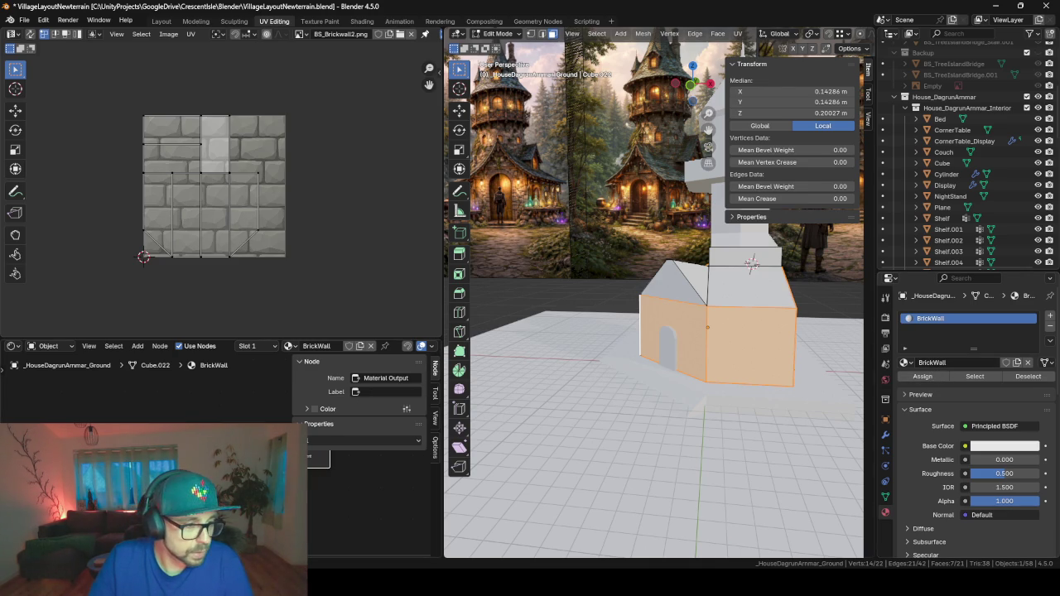
# - Add an Image Texture node to the BrickWall material's node tree
pyautogui.rightClick(83, 348)
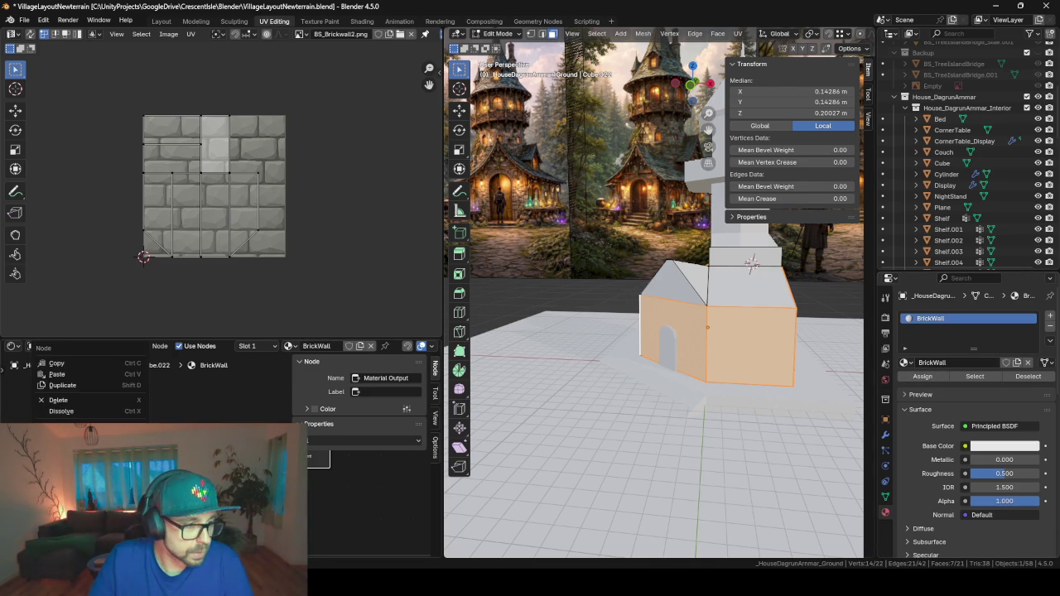
pyautogui.press('Escape')
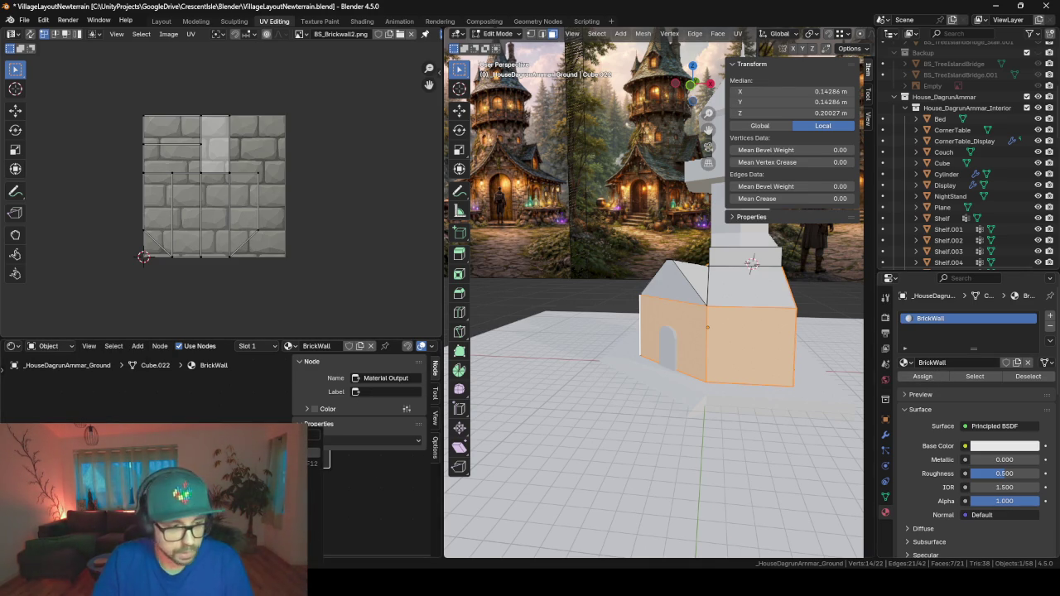
pyautogui.press('Return')
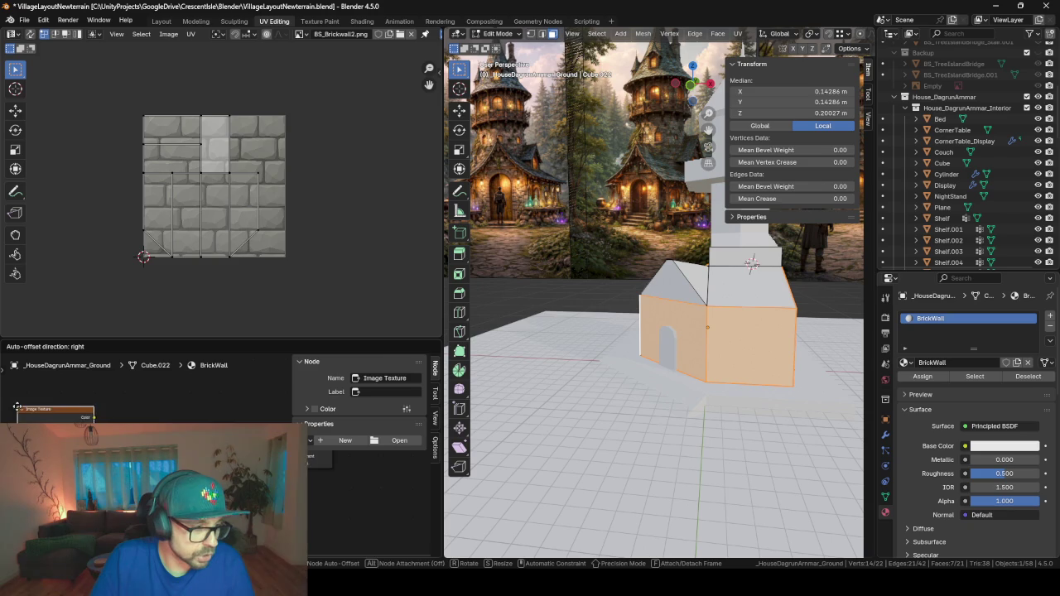
pyautogui.click(63, 417)
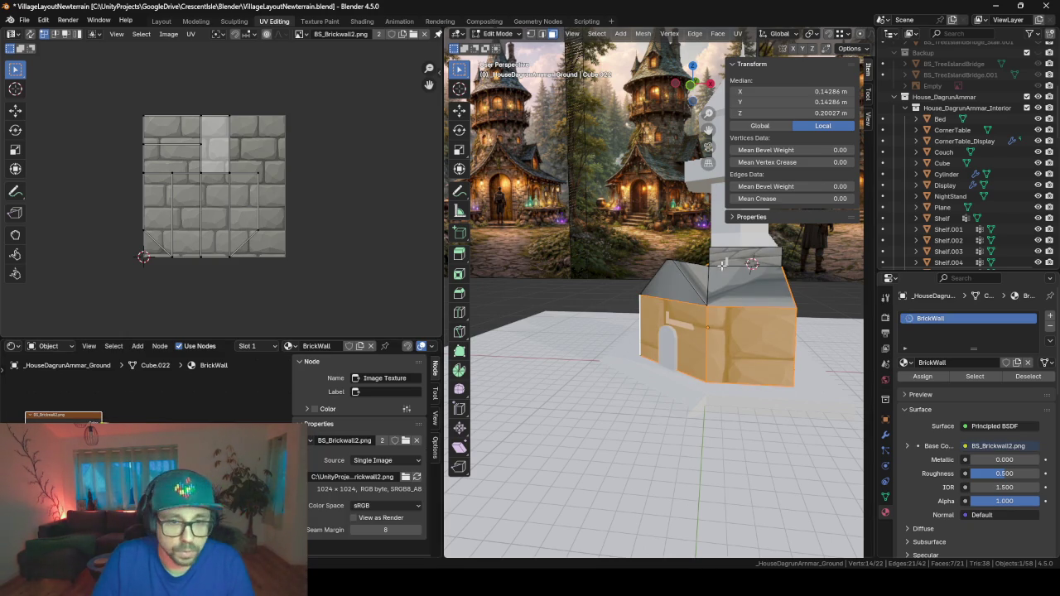
pyautogui.scroll(3, 700, 328)
pyautogui.moveTo(700, 328)
pyautogui.mouseDown(button='middle')
pyautogui.moveTo(674, 366)
pyautogui.moveTo(631, 383)
pyautogui.moveTo(642, 289)
pyautogui.moveTo(699, 292)
pyautogui.mouseUp(button='middle')
# - Select the front wall face and switch to face select mode
pyautogui.scroll(-3, 642, 331)
pyautogui.scroll(-2, 641, 315)
pyautogui.scroll(3, 641, 289)
pyautogui.scroll(2, 700, 292)
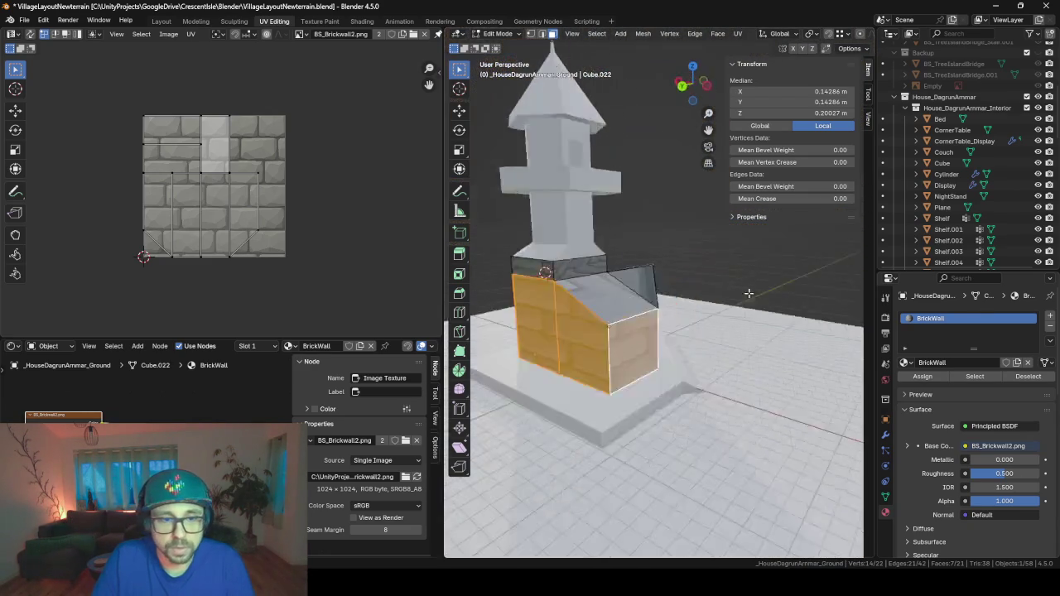
pyautogui.scroll(2, 700, 292)
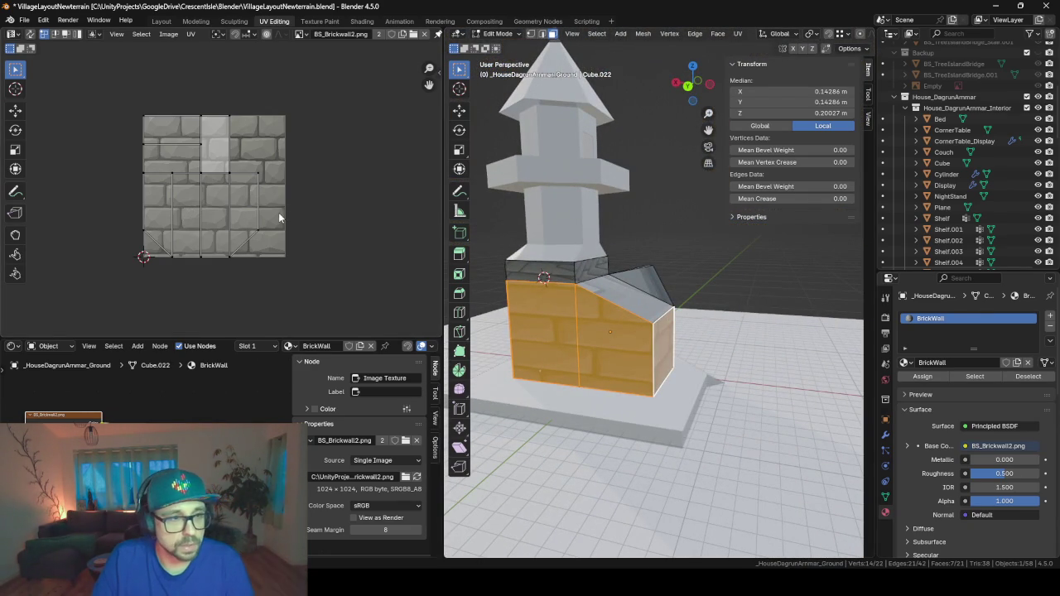
pyautogui.moveTo(568, 342); pyautogui.dragTo(575, 343, button='middle')
pyautogui.click(549, 373)
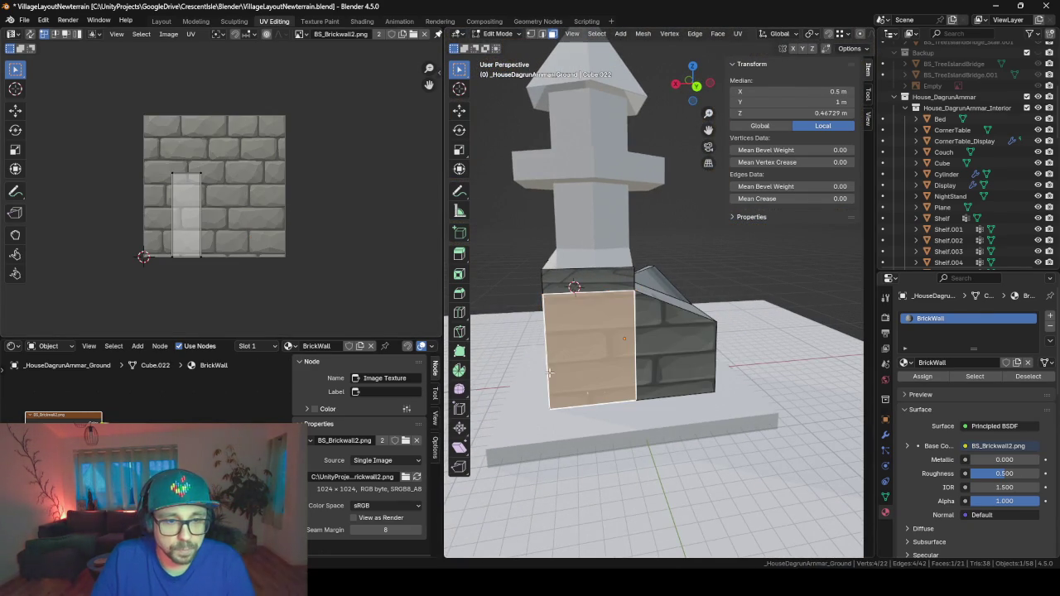
pyautogui.click(543, 34)
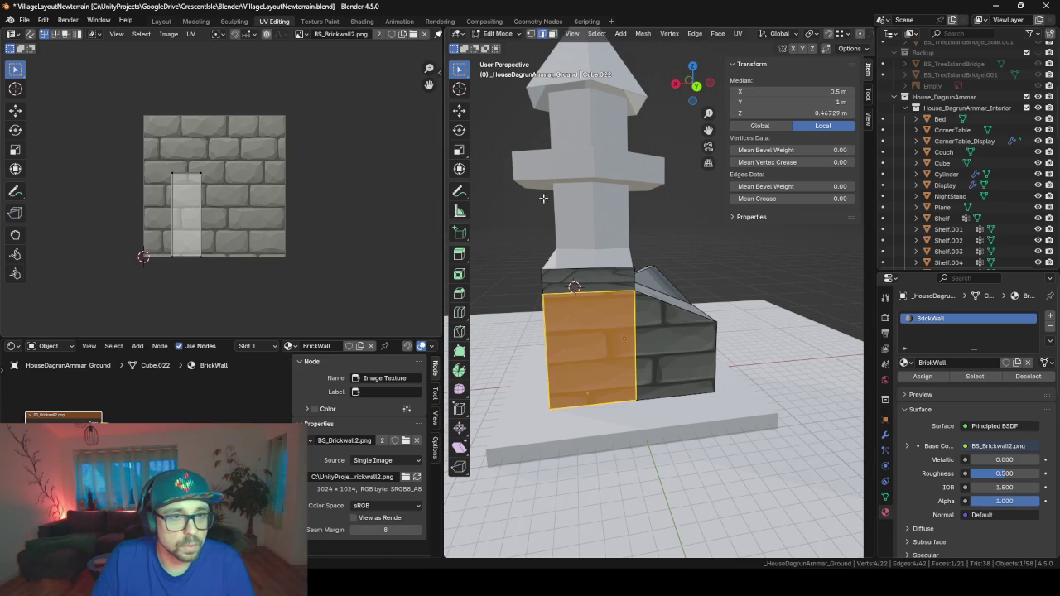
pyautogui.moveTo(575, 353); pyautogui.dragTo(615, 336, button='middle')
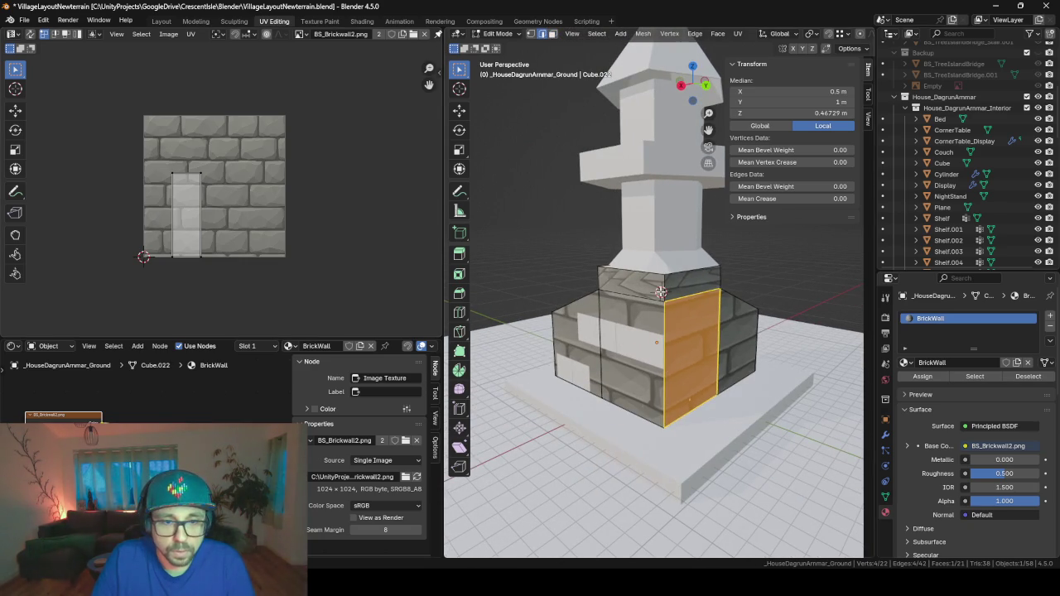
# - Mark a vertical corner edge as a seam, then select all linked wall faces
pyautogui.hotkey('alt', 'a')
pyautogui.keyDown('alt'); pyautogui.click(662, 349); pyautogui.keyUp('alt')
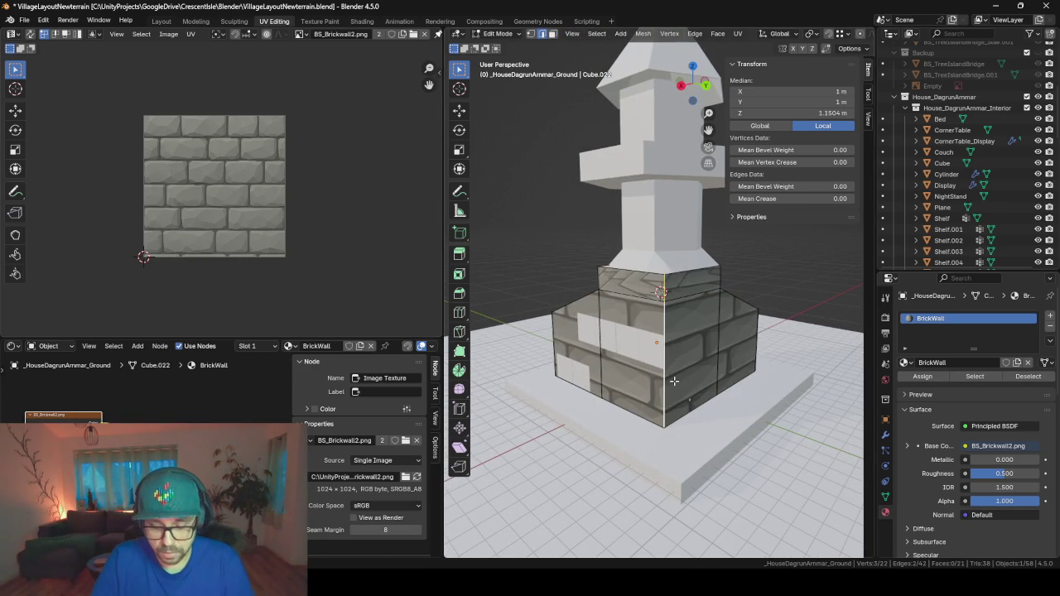
pyautogui.press('F3')
pyautogui.write('seam')
pyautogui.press('Return')
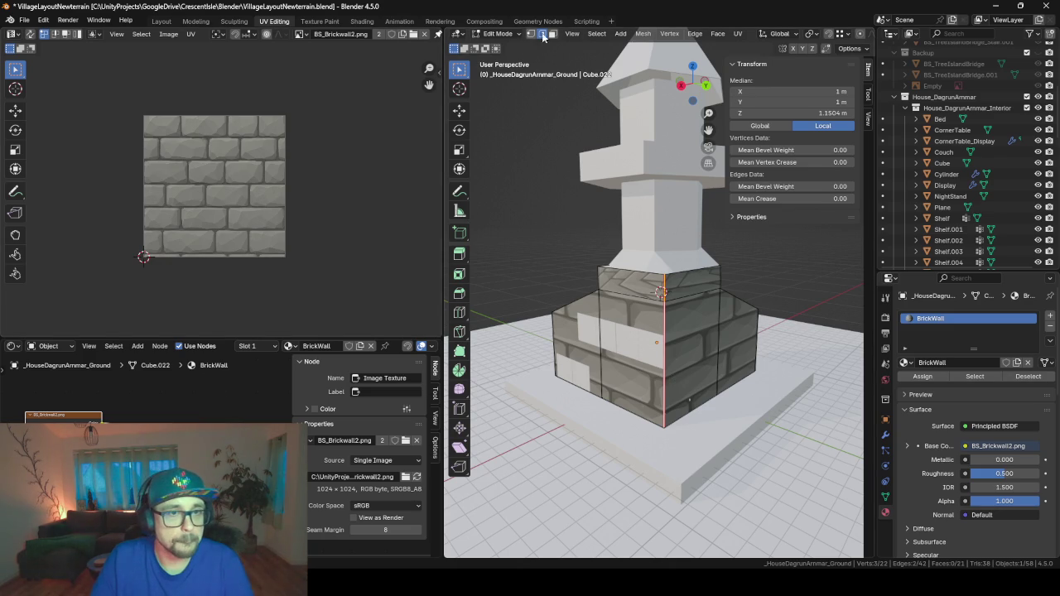
pyautogui.click(552, 33)
pyautogui.moveTo(563, 119); pyautogui.dragTo(727, 348, button='middle')
pyautogui.press('l')
pyautogui.moveTo(619, 372)
pyautogui.mouseDown(button='middle')
pyautogui.moveTo(684, 365)
pyautogui.moveTo(712, 391)
pyautogui.moveTo(608, 345)
pyautogui.mouseUp(button='middle')
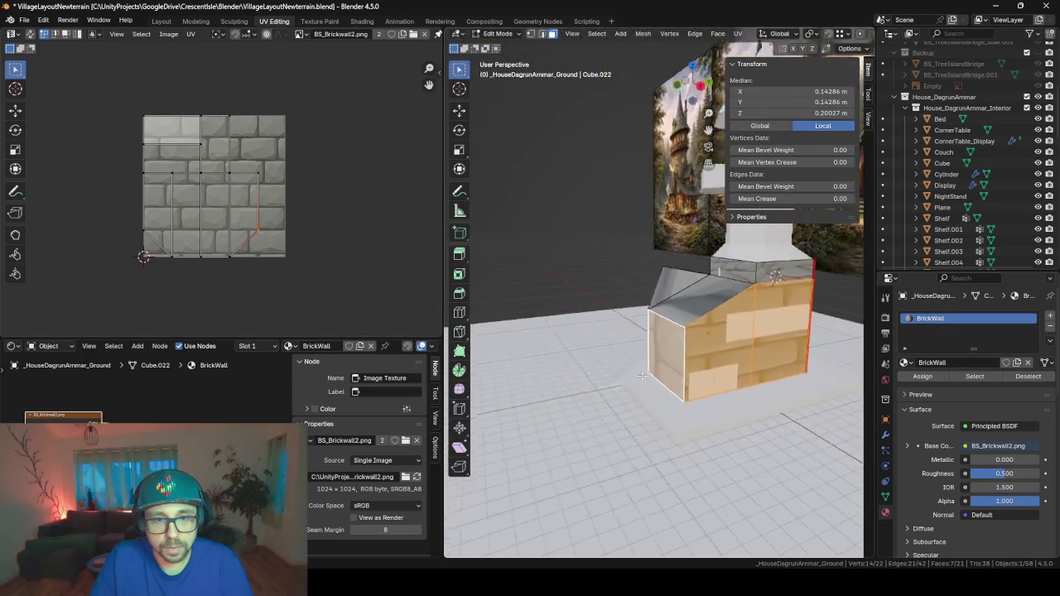
# - Unwrap the walls with Smart UV Project, then re-unwrap them Angle Based
pyautogui.press('u')
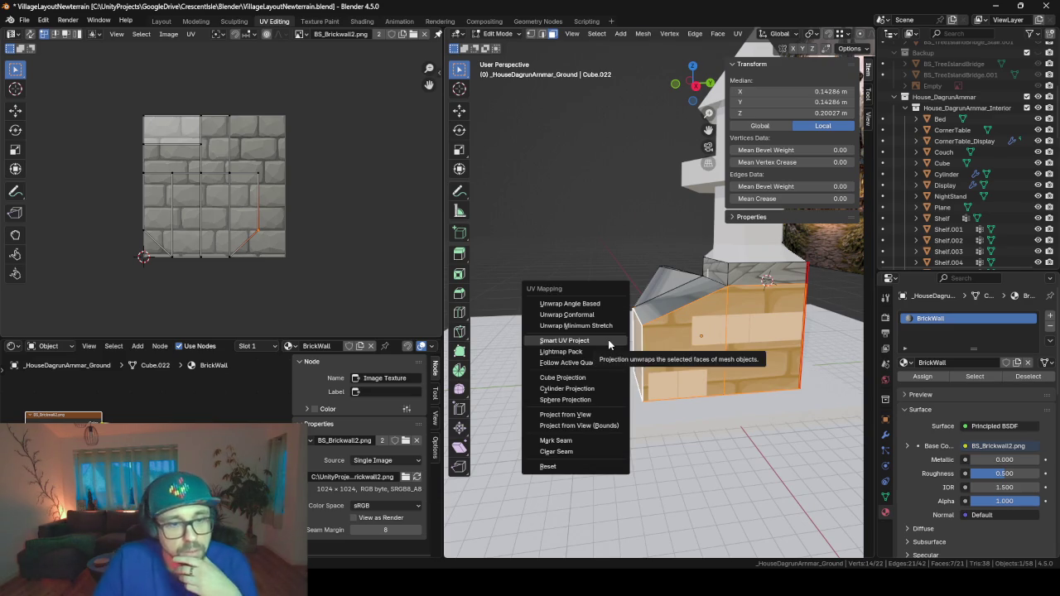
pyautogui.click(577, 341)
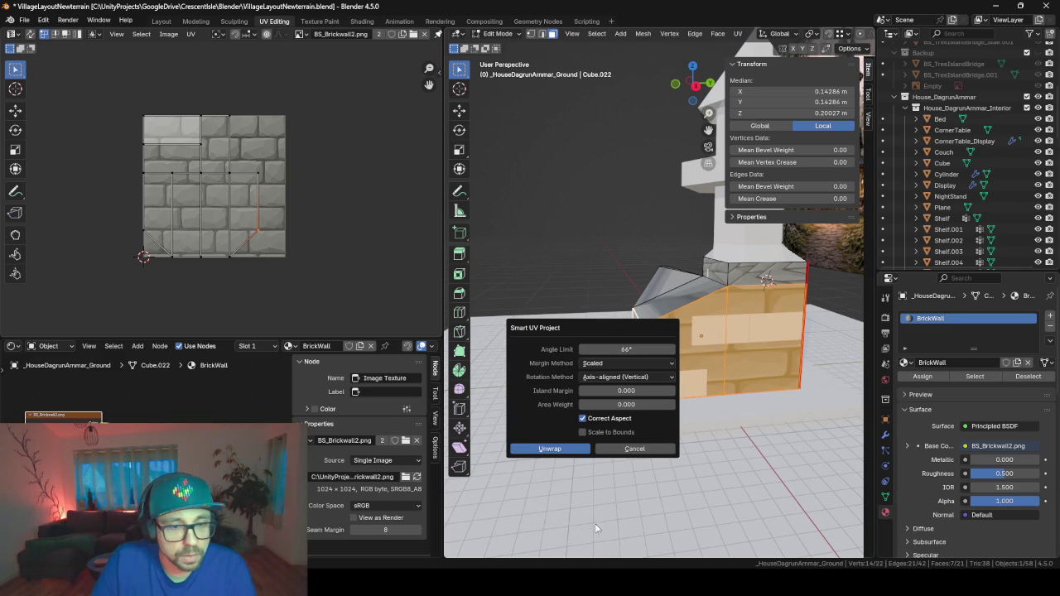
pyautogui.click(556, 448)
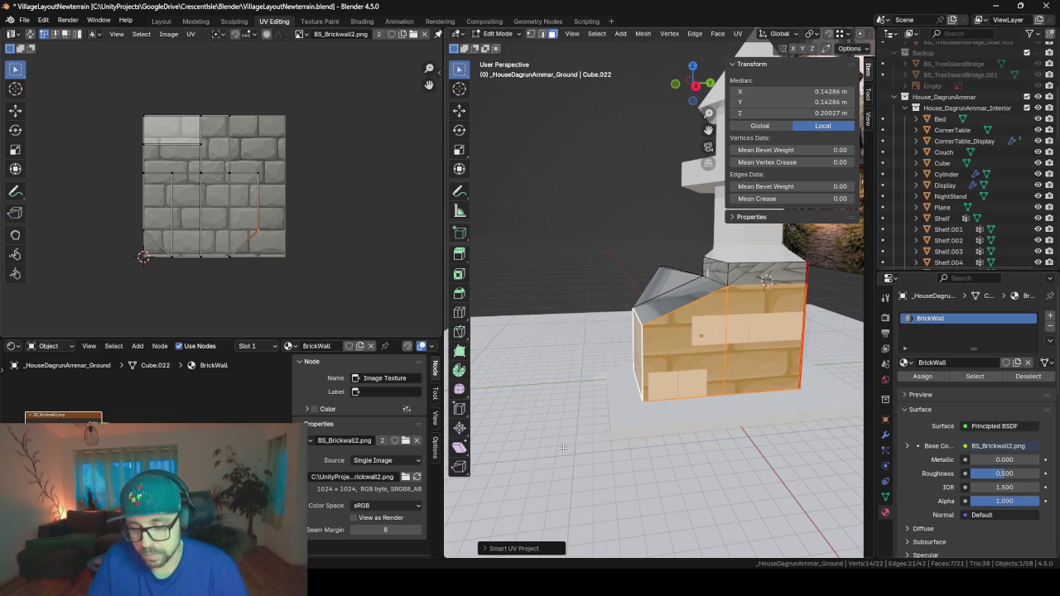
pyautogui.press('u')
pyautogui.click(555, 395)
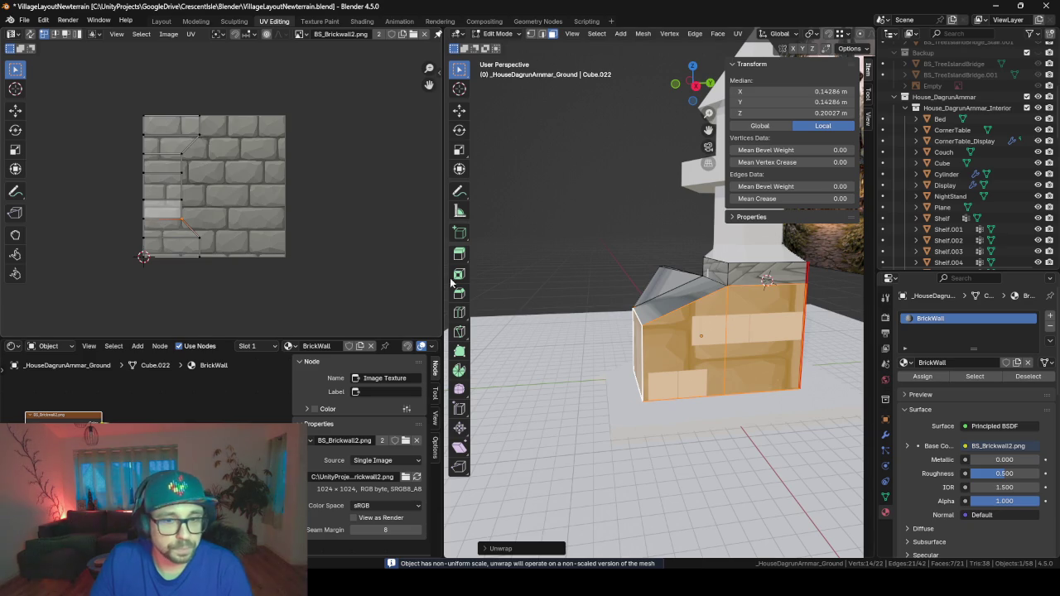
pyautogui.moveTo(450, 284); pyautogui.dragTo(115, 247, button='middle')
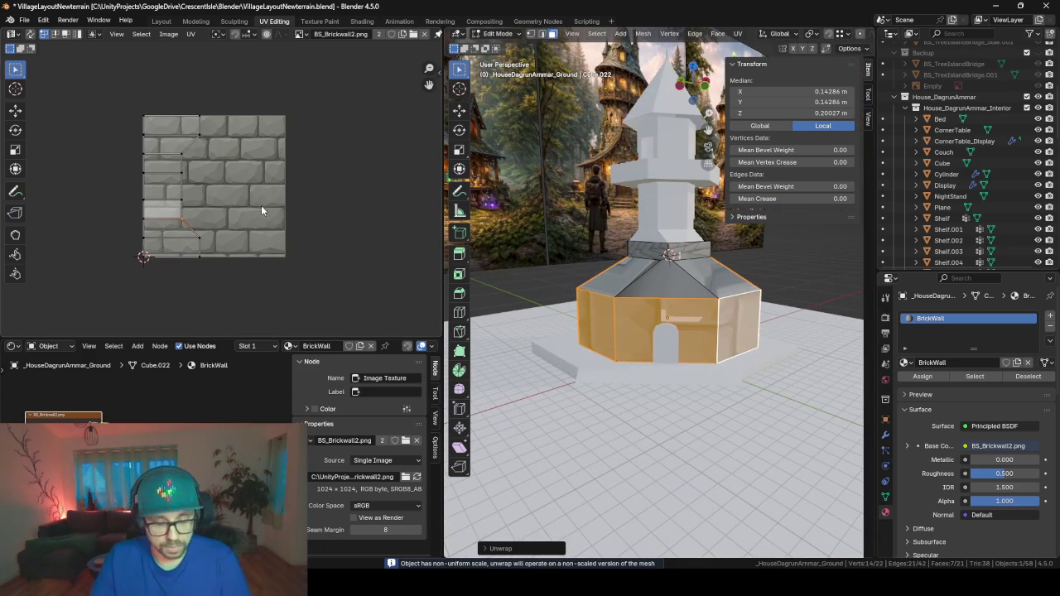
# - Rotate the whole wall UV strip 90° and scale it up
pyautogui.press('a')
pyautogui.press('r')
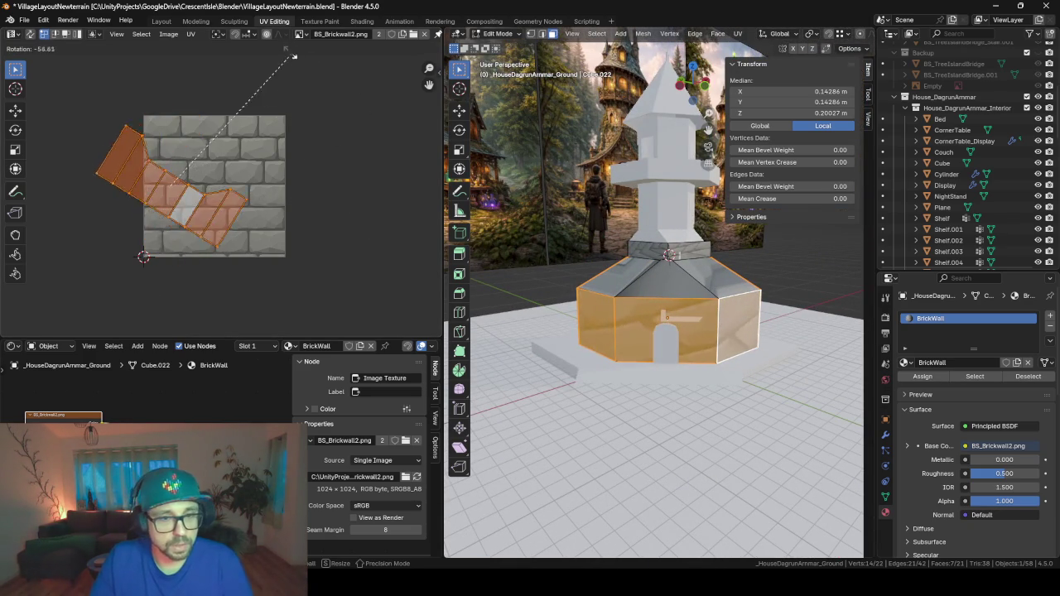
pyautogui.write('90')
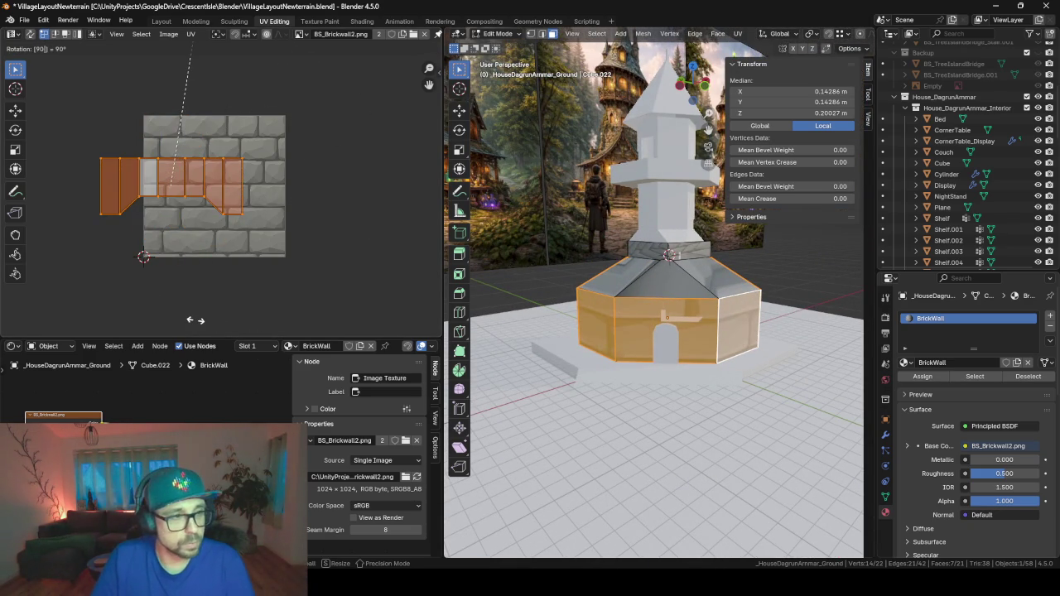
pyautogui.press('Return')
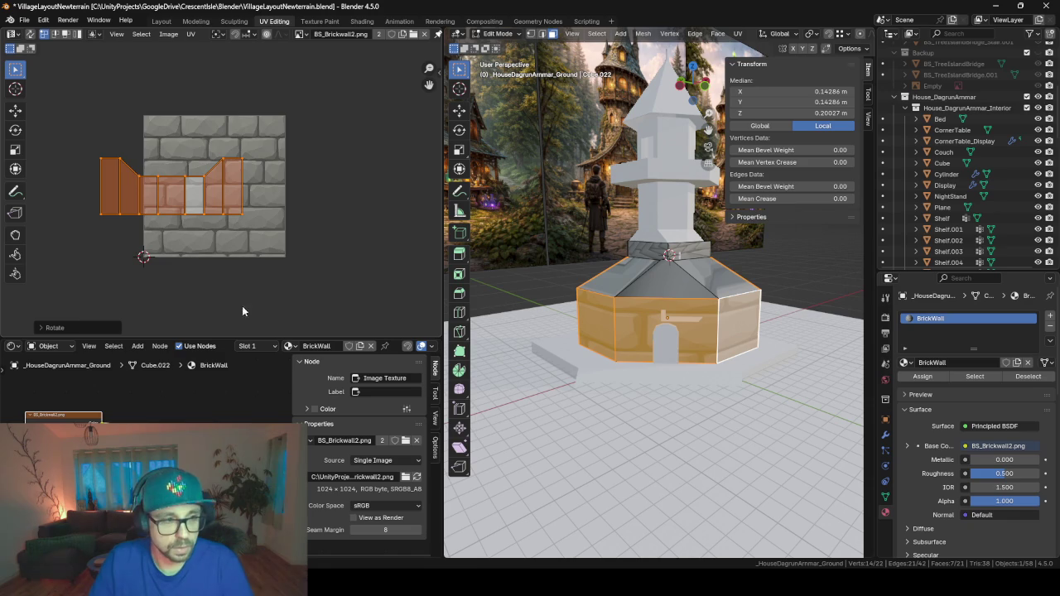
pyautogui.press('s')
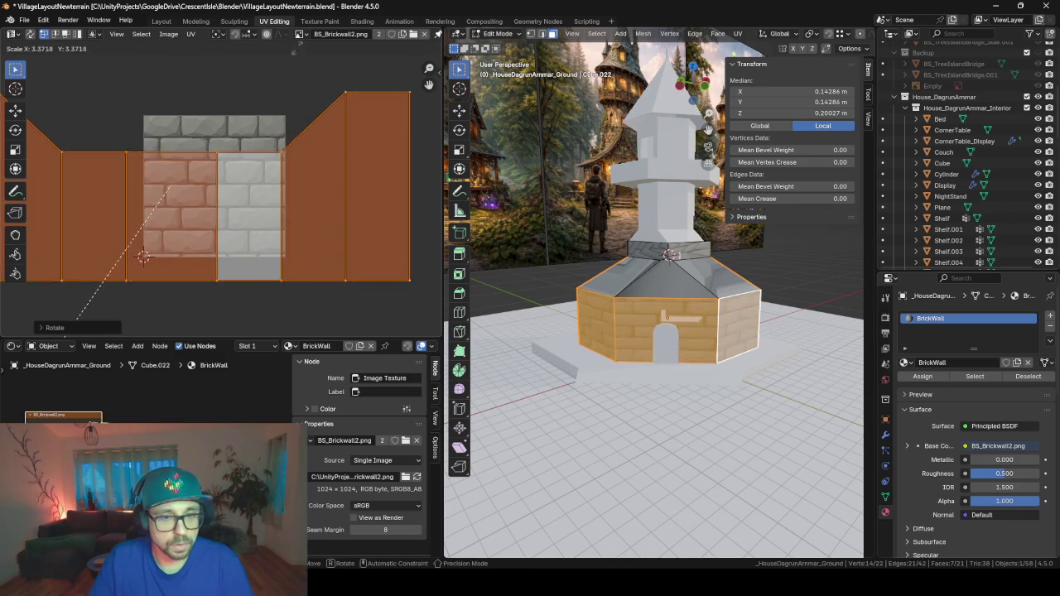
pyautogui.click(285, 307)
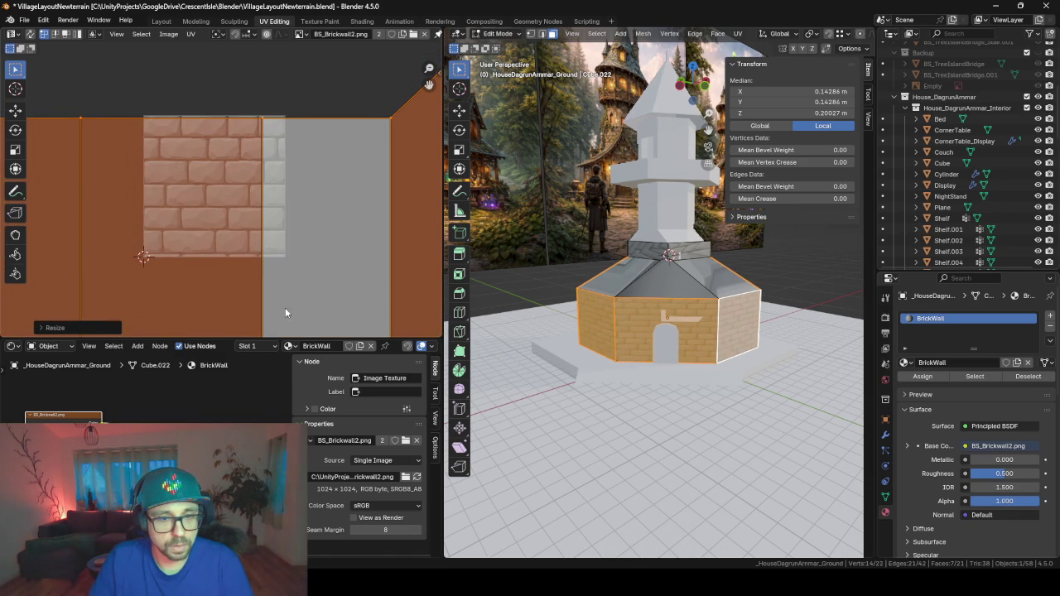
# - Stretch the wall UV strip along X so the bricks wrap the walls evenly
pyautogui.scroll(1, 635, 355)
pyautogui.scroll(2, 635, 355)
pyautogui.scroll(2, 654, 348)
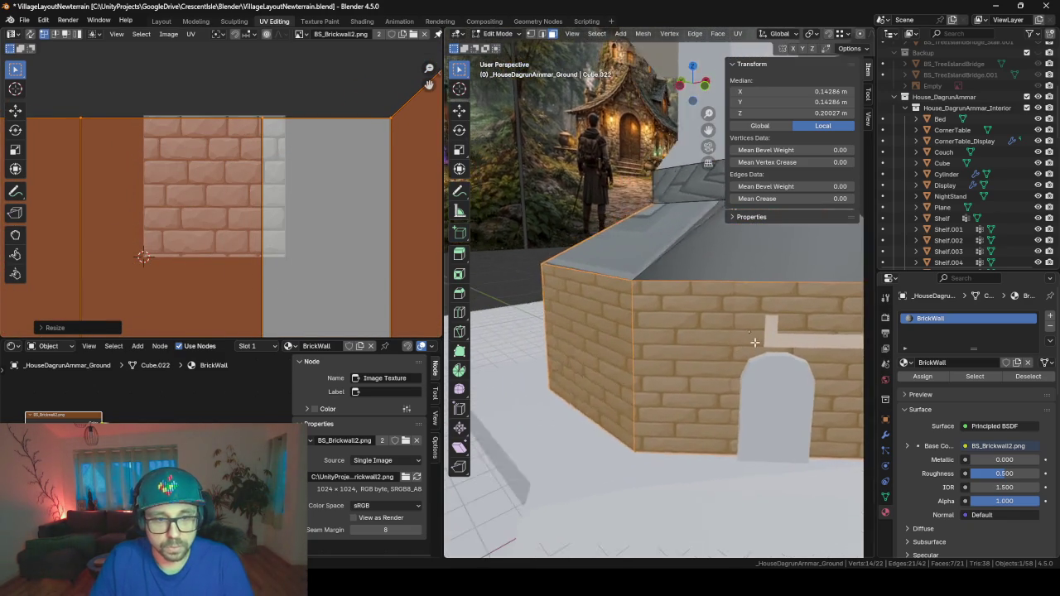
pyautogui.scroll(2, 676, 340)
pyautogui.scroll(-2, 676, 340)
pyautogui.scroll(-2, 676, 340)
pyautogui.scroll(-3, 676, 340)
pyautogui.moveTo(676, 340); pyautogui.dragTo(580, 323, button='middle')
pyautogui.scroll(-2, 258, 259)
pyautogui.scroll(-2, 258, 258)
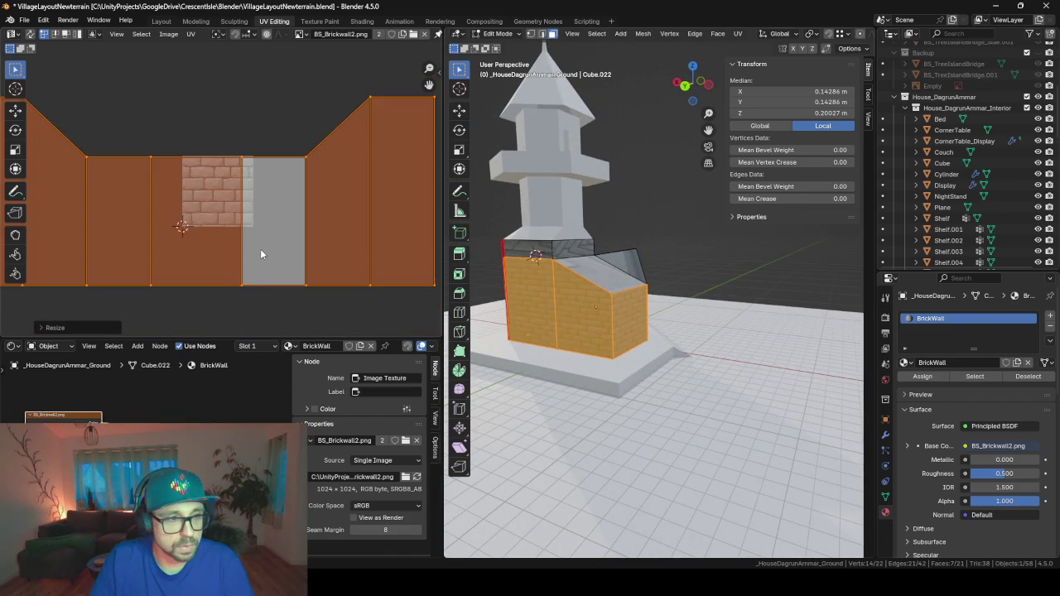
pyautogui.scroll(-1, 260, 248)
pyautogui.click(246, 279)
pyautogui.press('a')
pyautogui.press('s')
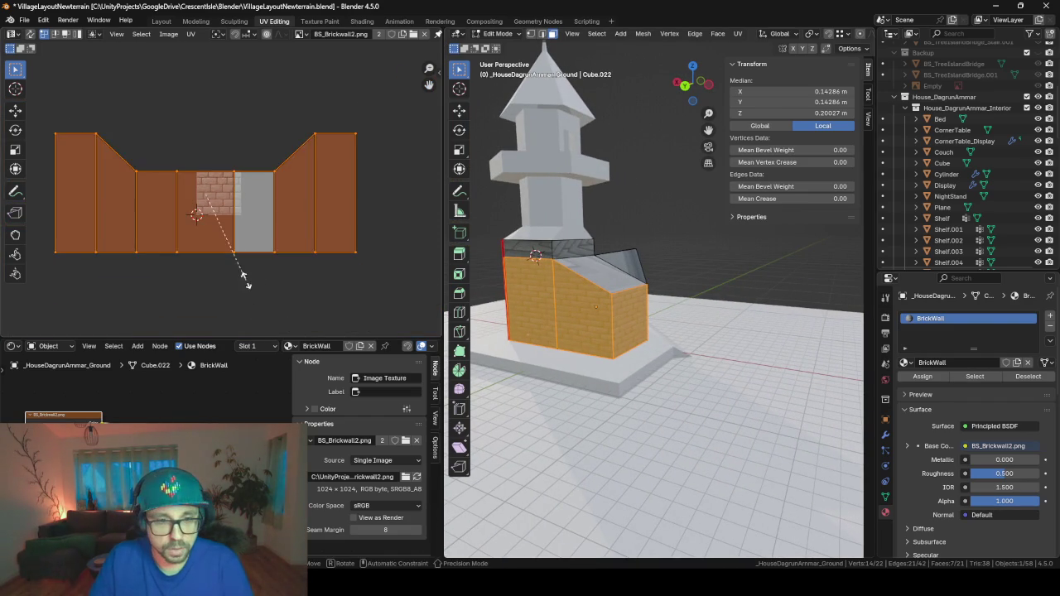
pyautogui.press('x')
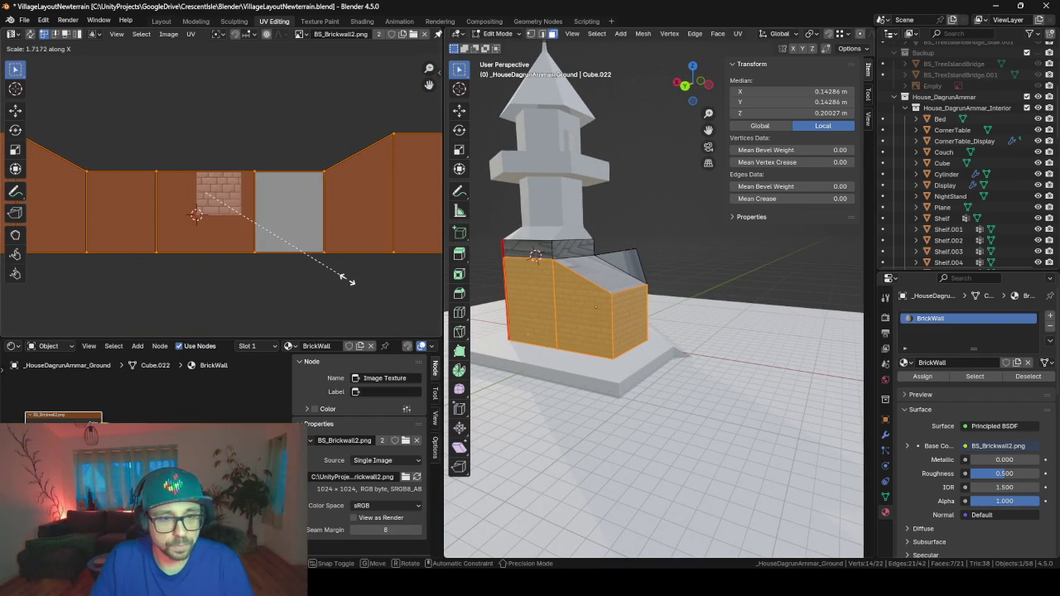
pyautogui.click(349, 280)
# - Deselect all wall faces and view the brick house from the front
pyautogui.hotkey('alt', 'a')
pyautogui.moveTo(701, 349)
pyautogui.mouseDown(button='middle')
pyautogui.moveTo(640, 332)
pyautogui.moveTo(724, 315)
pyautogui.moveTo(691, 291)
pyautogui.moveTo(798, 306)
pyautogui.moveTo(814, 323)
pyautogui.mouseUp(button='middle')
pyautogui.scroll(4, 729, 313)
# - Inspect the brick walls from the corner, above, afar and ground level, then exit to Object Mode
pyautogui.moveTo(626, 286); pyautogui.dragTo(478, 337, button='middle')
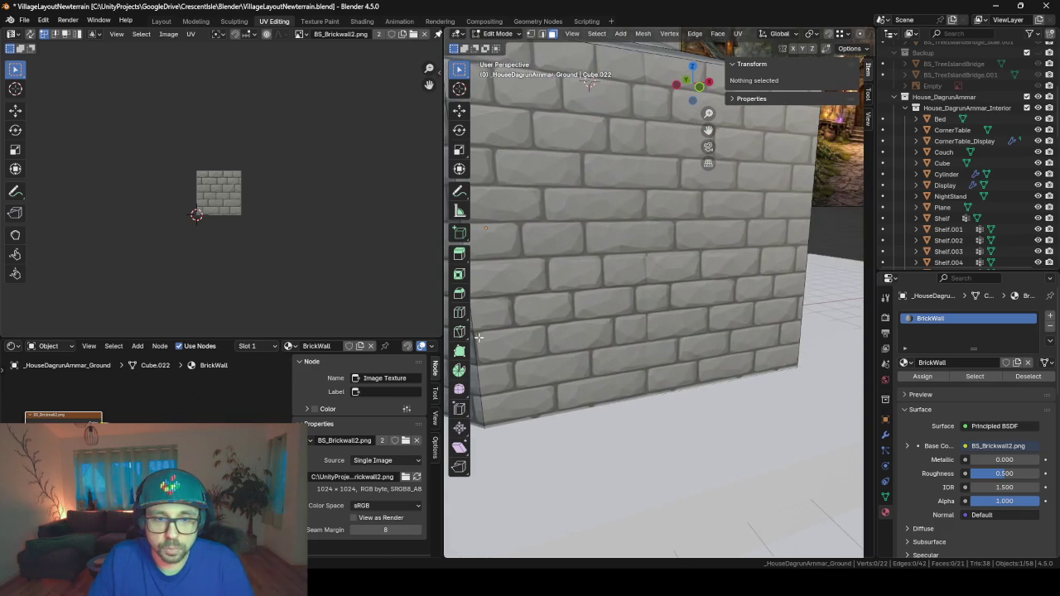
pyautogui.moveTo(748, 331); pyautogui.dragTo(861, 325, button='middle')
pyautogui.moveTo(731, 209); pyautogui.dragTo(859, 281, button='middle')
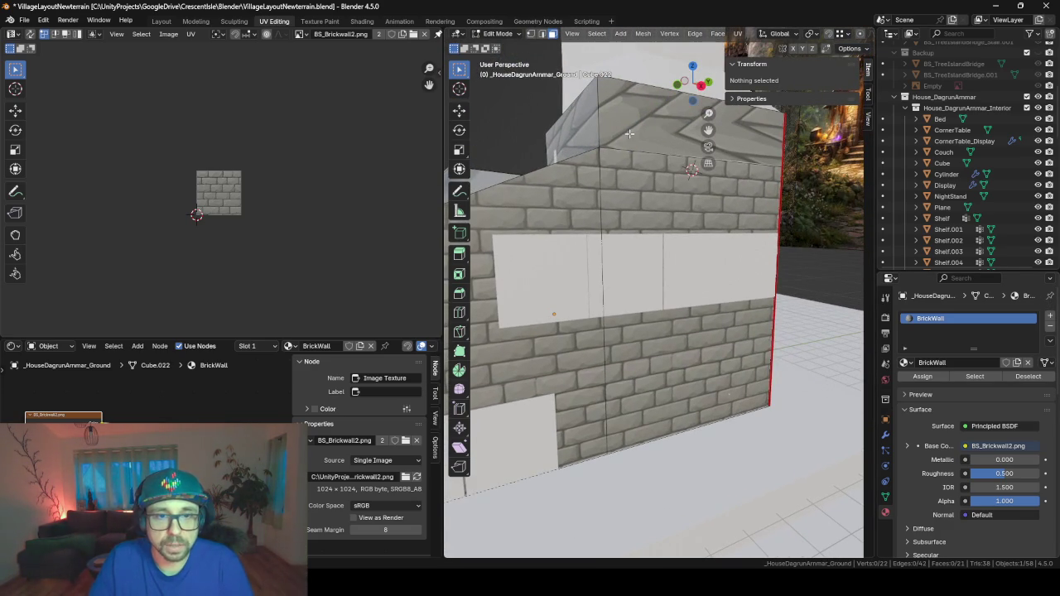
pyautogui.scroll(-2, 676, 354)
pyautogui.scroll(-2, 676, 354)
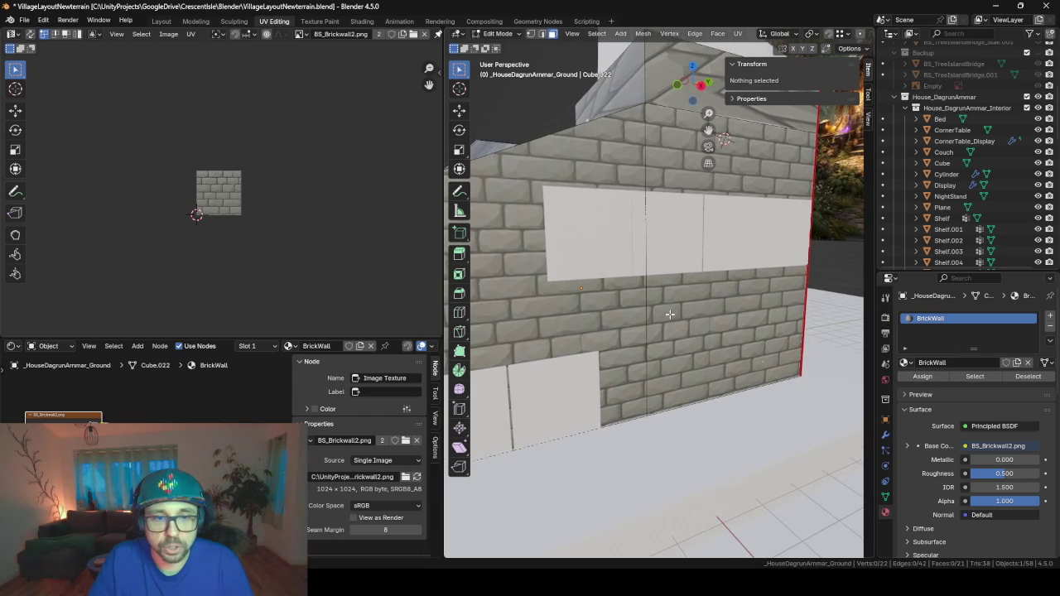
pyautogui.scroll(-2, 527, 350)
pyautogui.moveTo(527, 349)
pyautogui.mouseDown(button='middle')
pyautogui.moveTo(662, 339)
pyautogui.moveTo(565, 325)
pyautogui.moveTo(841, 309)
pyautogui.moveTo(543, 354)
pyautogui.mouseUp(button='middle')
pyautogui.moveTo(689, 241)
pyautogui.mouseDown(button='middle')
pyautogui.moveTo(563, 111)
pyautogui.moveTo(629, 166)
pyautogui.mouseUp(button='middle')
pyautogui.moveTo(525, 133)
pyautogui.mouseDown(button='middle')
pyautogui.moveTo(698, 416)
pyautogui.moveTo(690, 395)
pyautogui.mouseUp(button='middle')
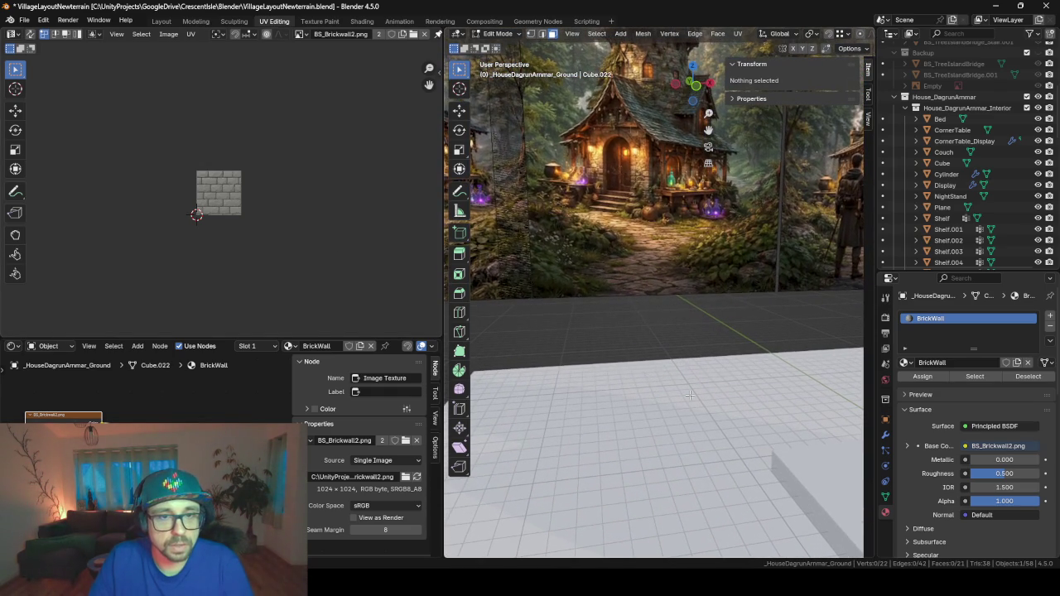
pyautogui.press('Tab')
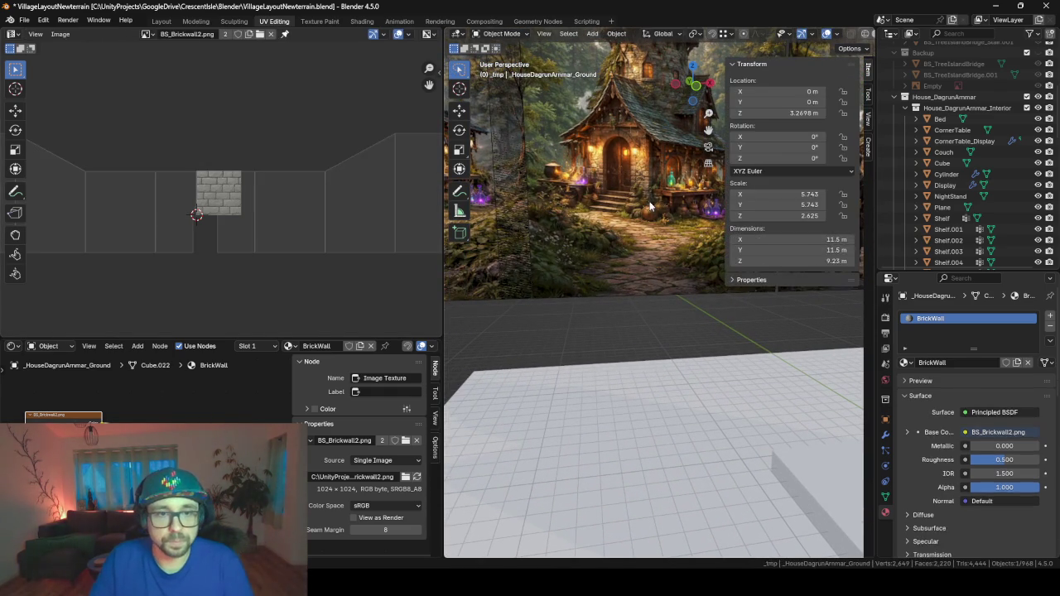
pyautogui.click(635, 184)
pyautogui.moveTo(636, 184); pyautogui.dragTo(646, 248, button='middle')
pyautogui.scroll(-3, 646, 248)
pyautogui.scroll(5, 650, 361)
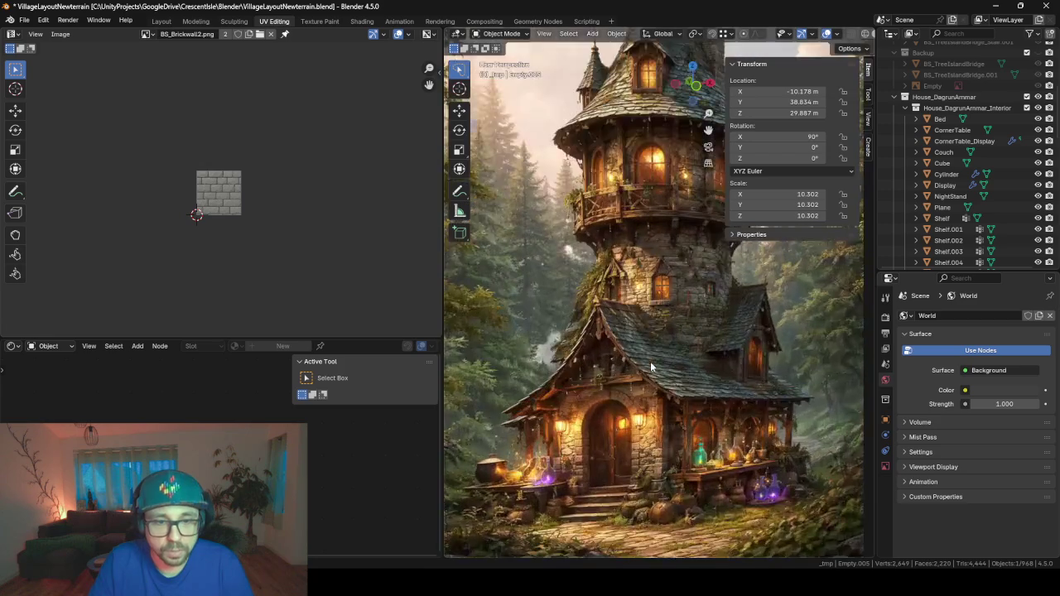
pyautogui.scroll(2, 658, 381)
pyautogui.keyDown('shift'); pyautogui.scroll(-2, 658, 380); pyautogui.keyUp('shift')
pyautogui.keyDown('shift'); pyautogui.scroll(-2, 692, 351); pyautogui.keyUp('shift')
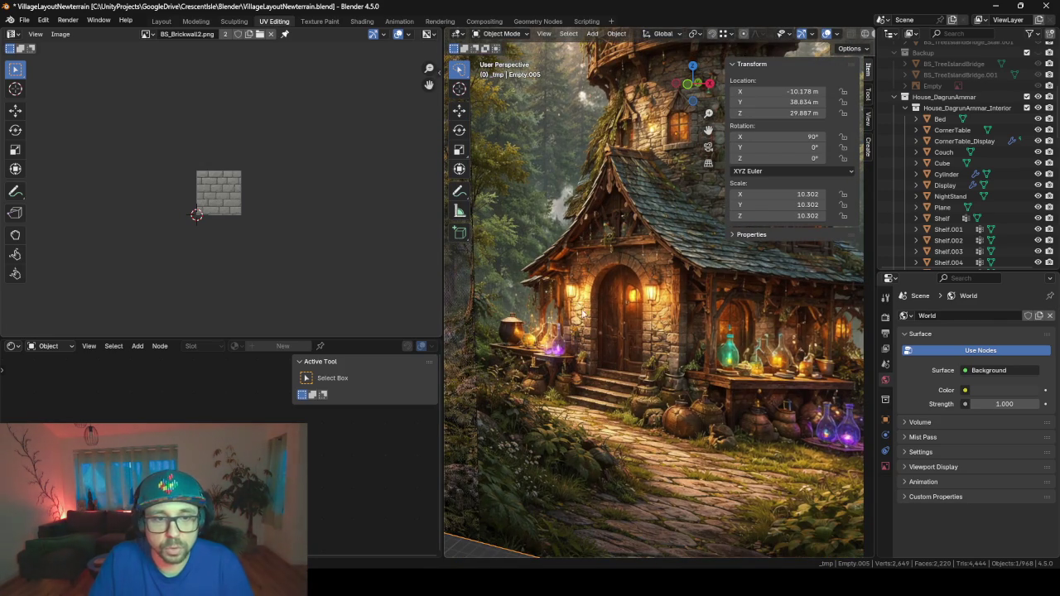
pyautogui.scroll(-1, 670, 331)
pyautogui.scroll(-1, 646, 335)
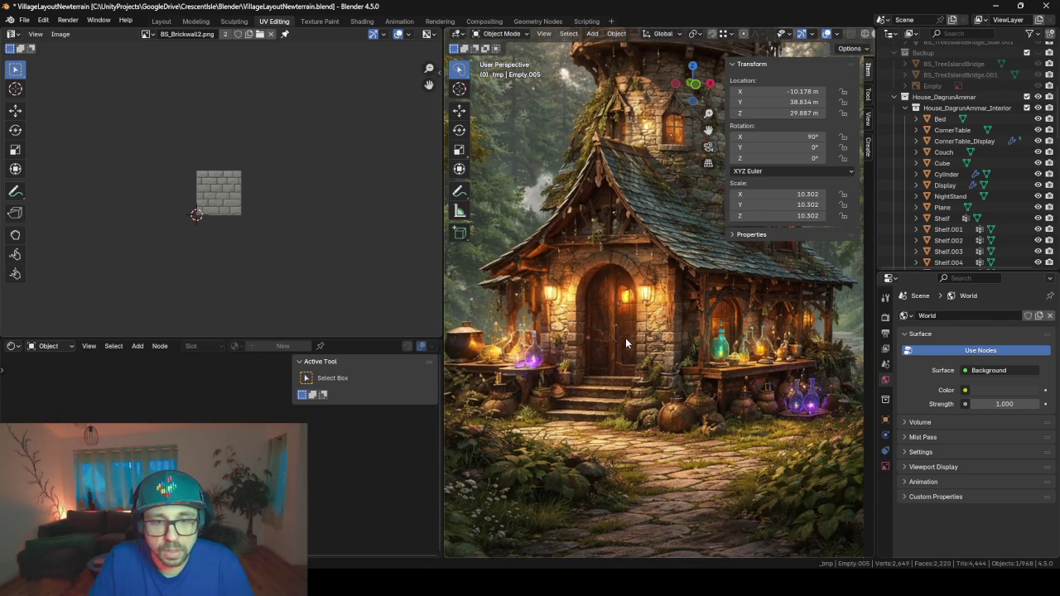
pyautogui.scroll(-1, 625, 338)
pyautogui.scroll(1, 666, 342)
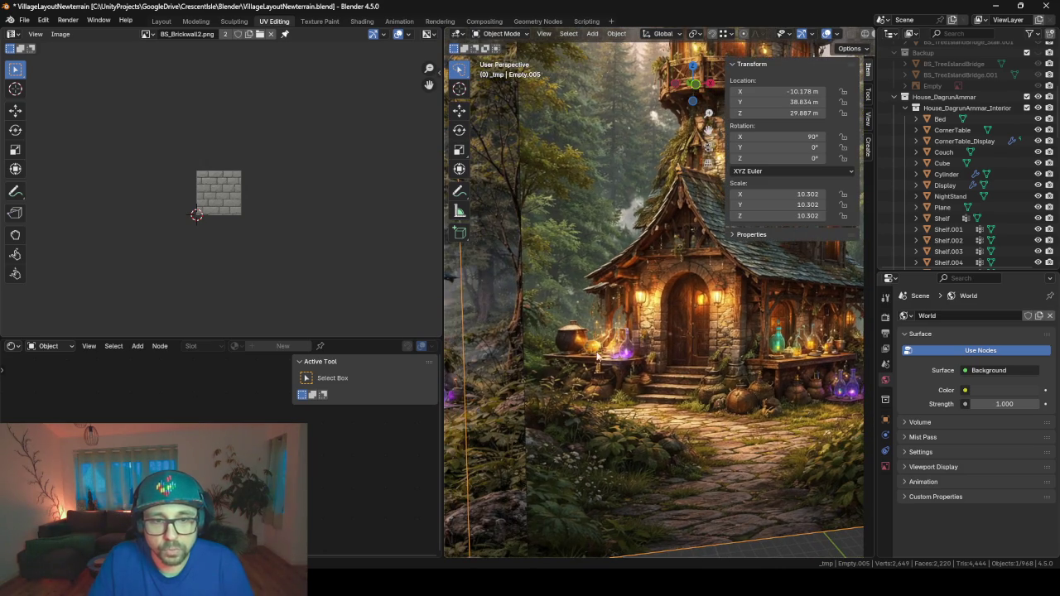
pyautogui.scroll(2, 745, 331)
pyautogui.moveTo(861, 311); pyautogui.dragTo(479, 287, button='middle')
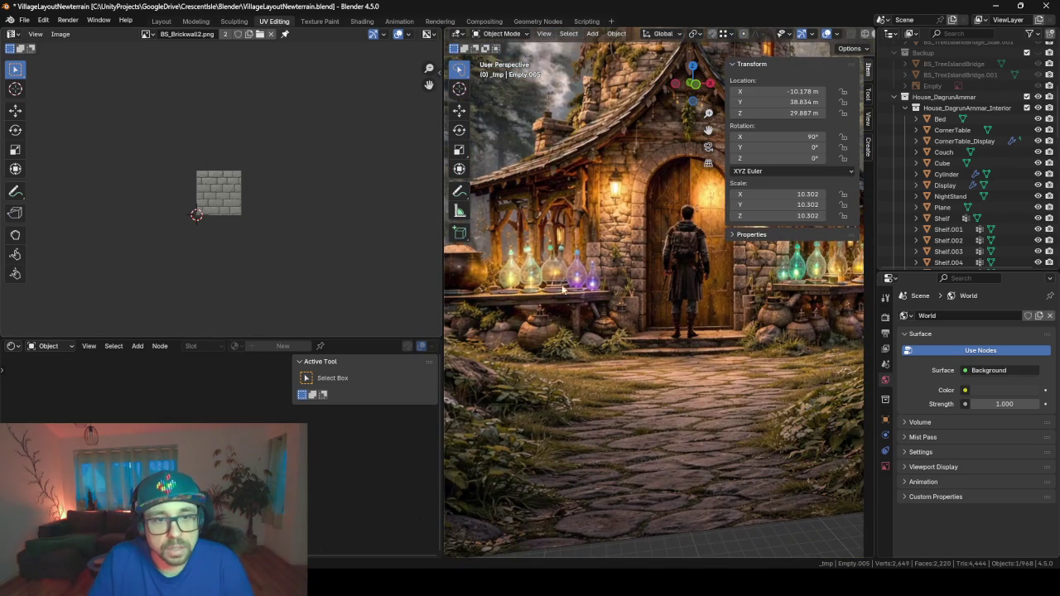
pyautogui.scroll(-3, 524, 267)
pyautogui.moveTo(579, 317); pyautogui.dragTo(631, 271, button='middle')
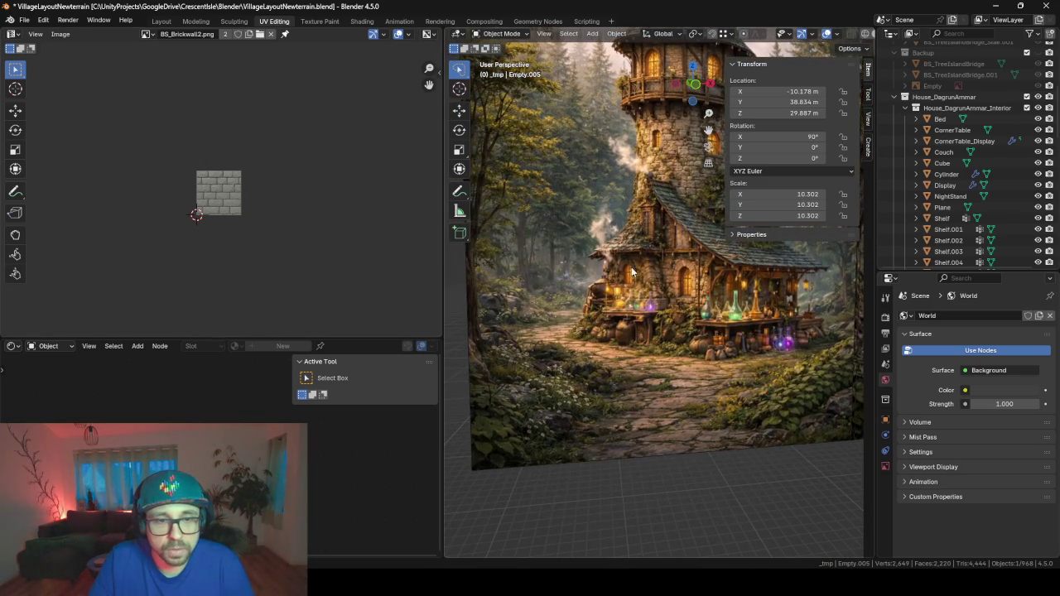
pyautogui.scroll(2, 683, 268)
pyautogui.scroll(2, 684, 275)
pyautogui.scroll(2, 642, 308)
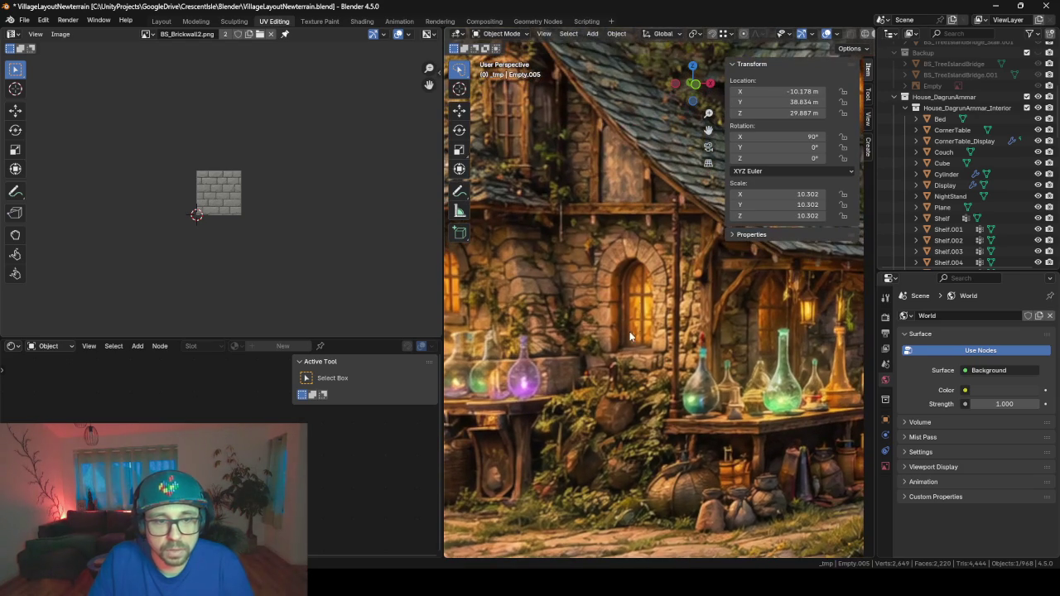